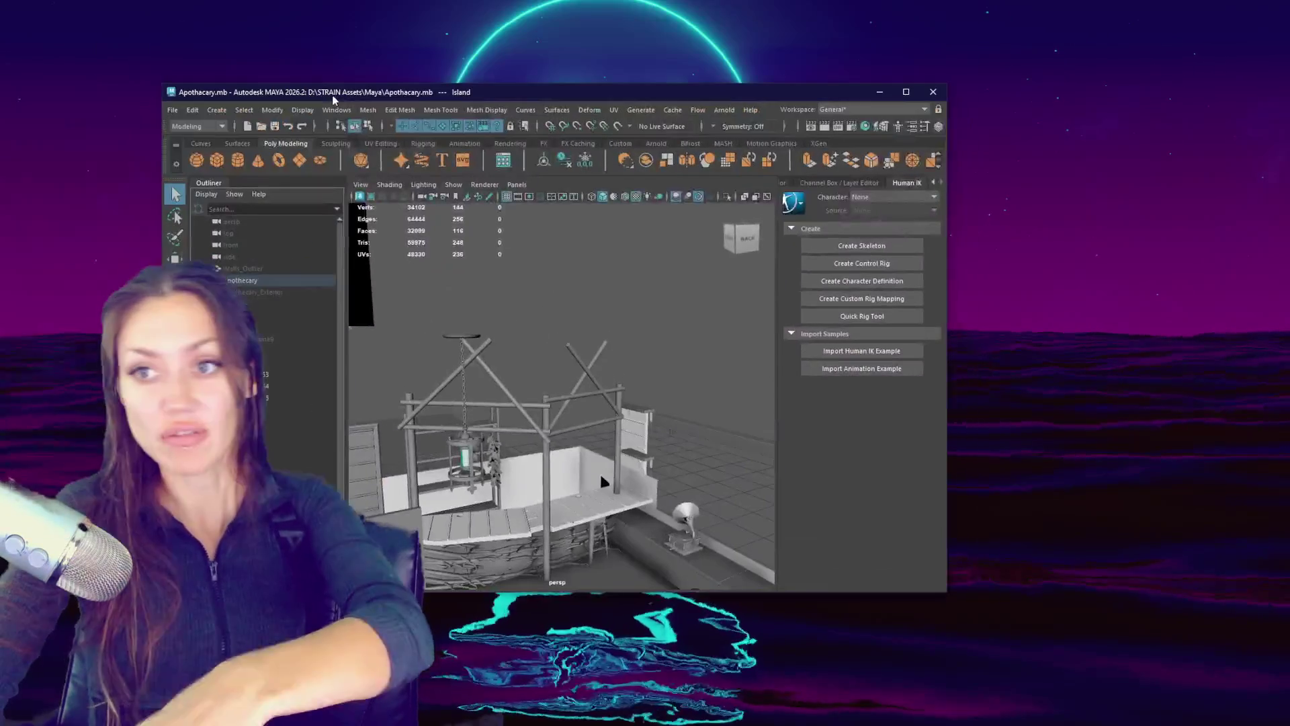
# Step: Look over the apothecary set from several angles, select its door, and bring up the Save Changes prompt
pyautogui.moveTo(603, 329); pyautogui.dragTo(796, 361)
pyautogui.moveTo(623, 331); pyautogui.dragTo(648, 302)
pyautogui.moveTo(714, 265); pyautogui.dragTo(735, 287)
pyautogui.scroll(-3)
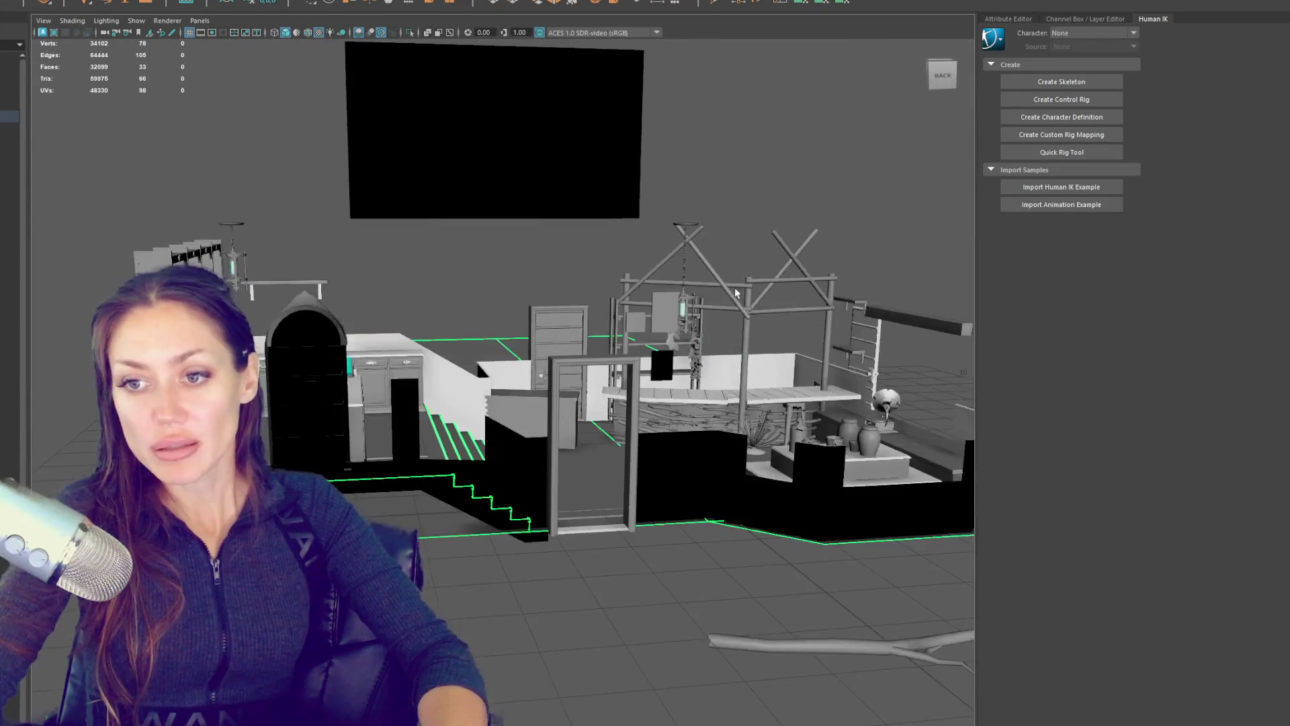
pyautogui.click(547, 332)
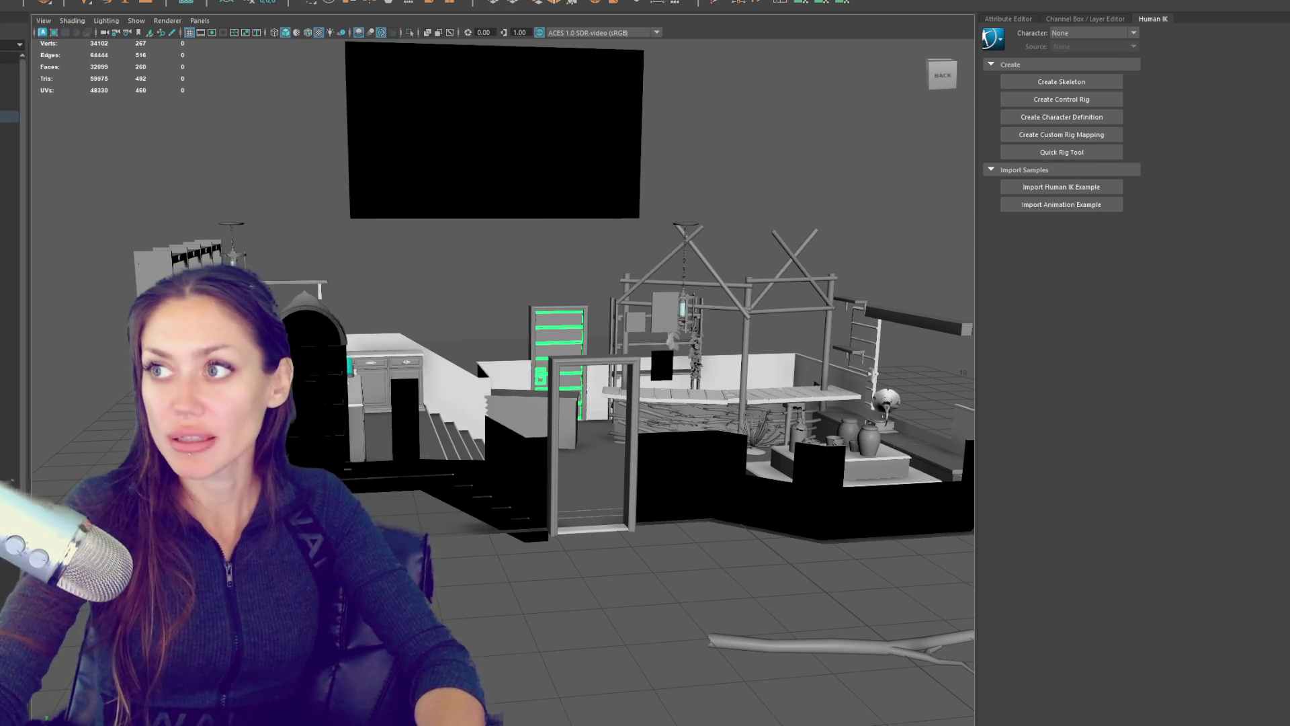
pyautogui.hotkey('ctrl', 'n')
# Step: Save the apothecary scene, maximize the Maya window, and frame the door on the left
pyautogui.click(543, 356)
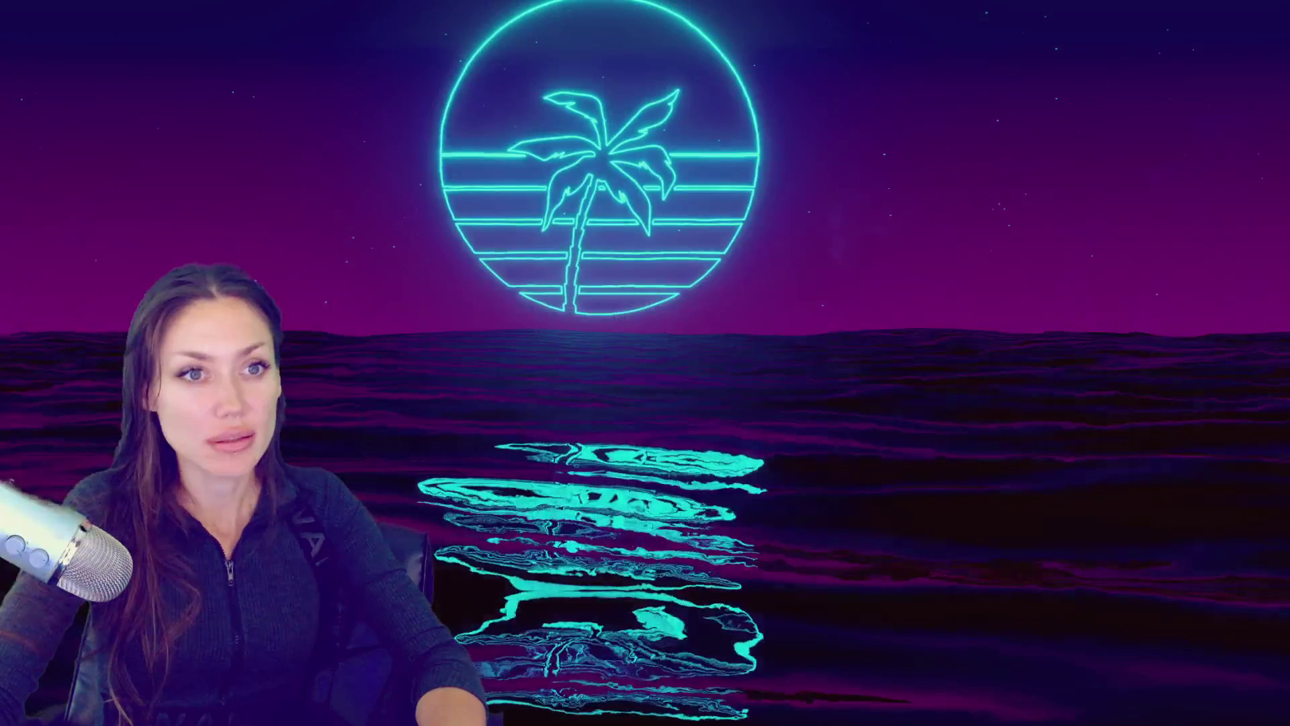
pyautogui.click(1021, 29)
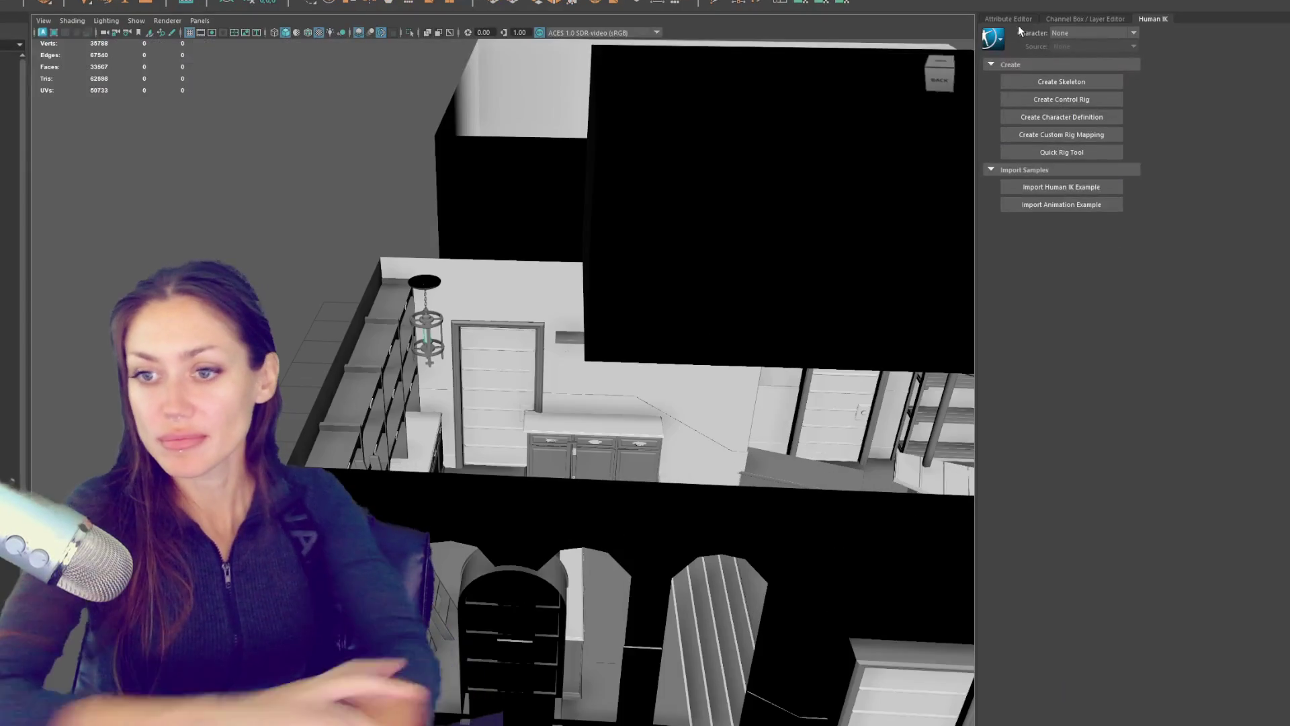
pyautogui.moveTo(670, 429); pyautogui.dragTo(660, 327)
pyautogui.click(362, 450)
pyautogui.press('f')
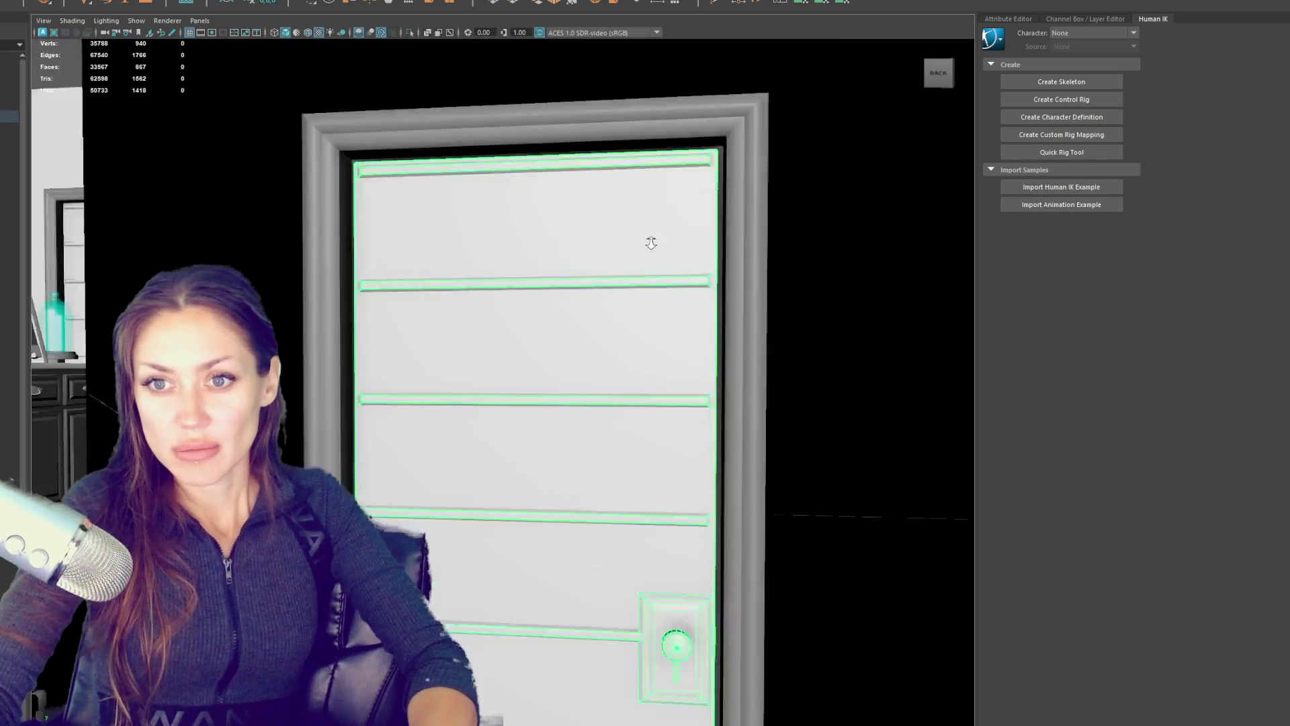
# Step: Pick-walk from the front door up to the whole house group, then view it from above
pyautogui.scroll(-3)
pyautogui.click(460, 485)
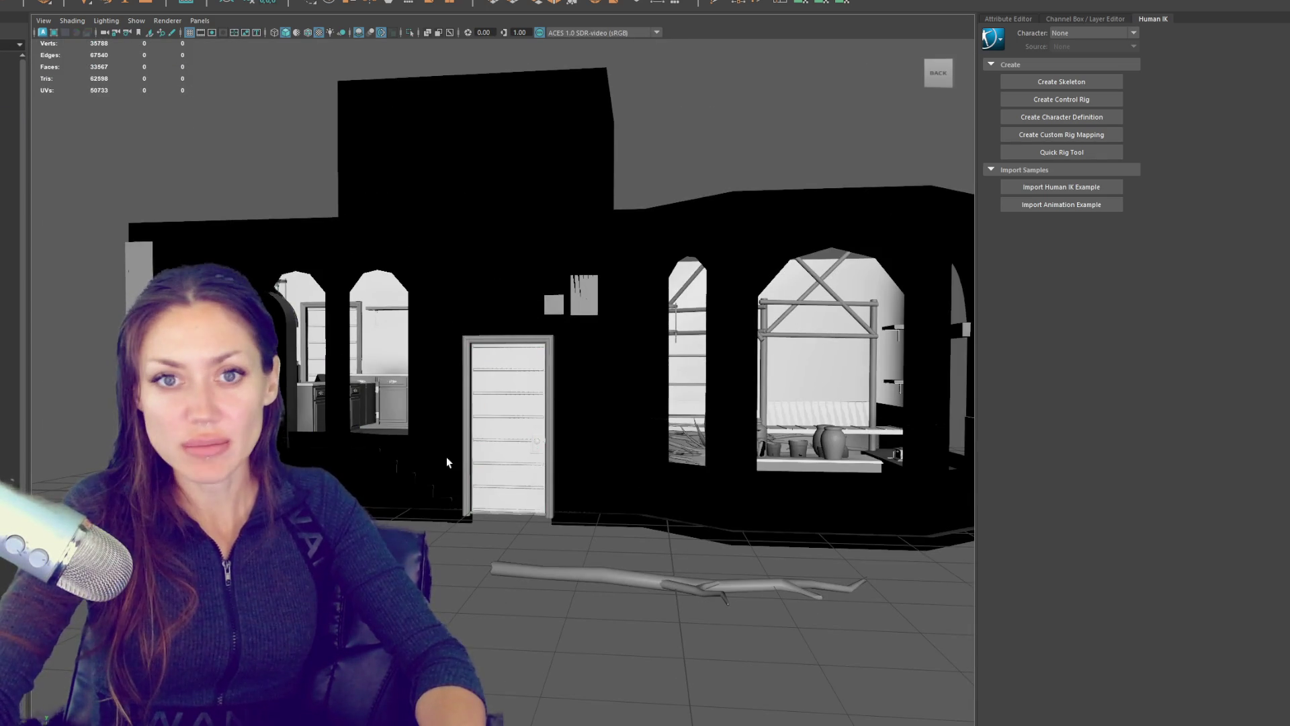
pyautogui.click(507, 401)
pyautogui.press('Up')
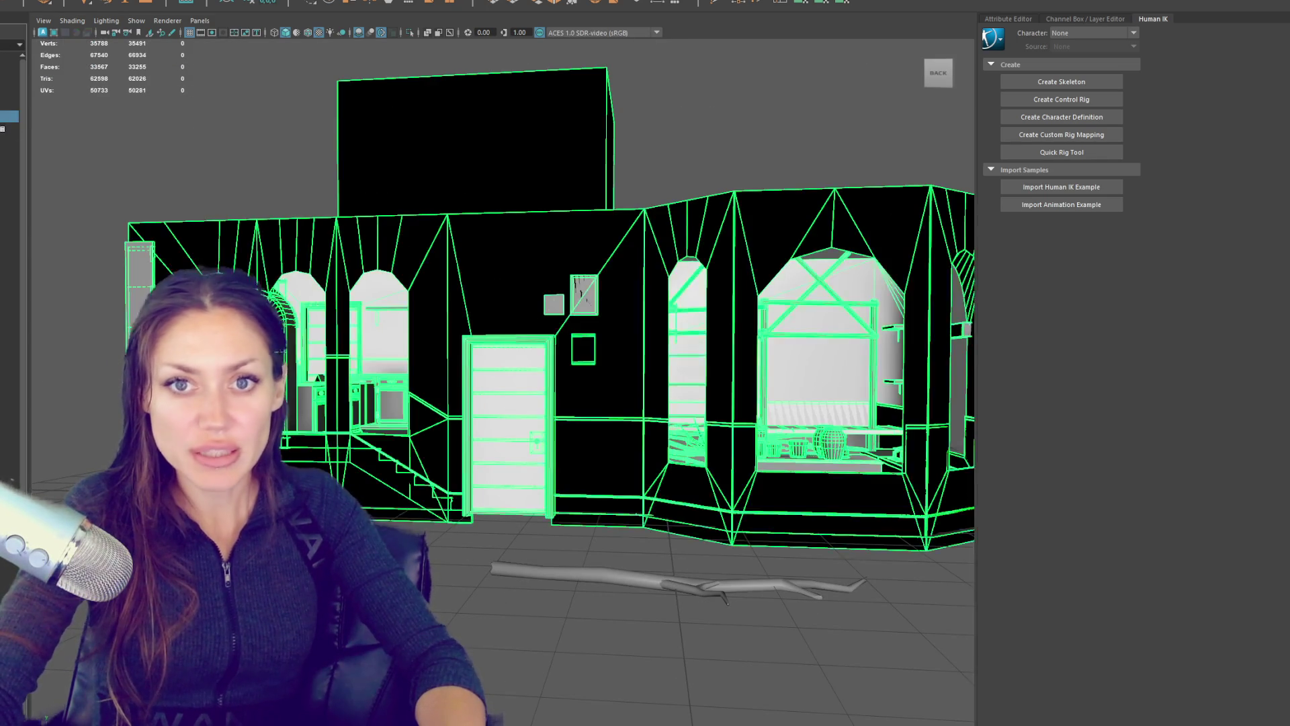
pyautogui.moveTo(403, 185); pyautogui.dragTo(470, 188)
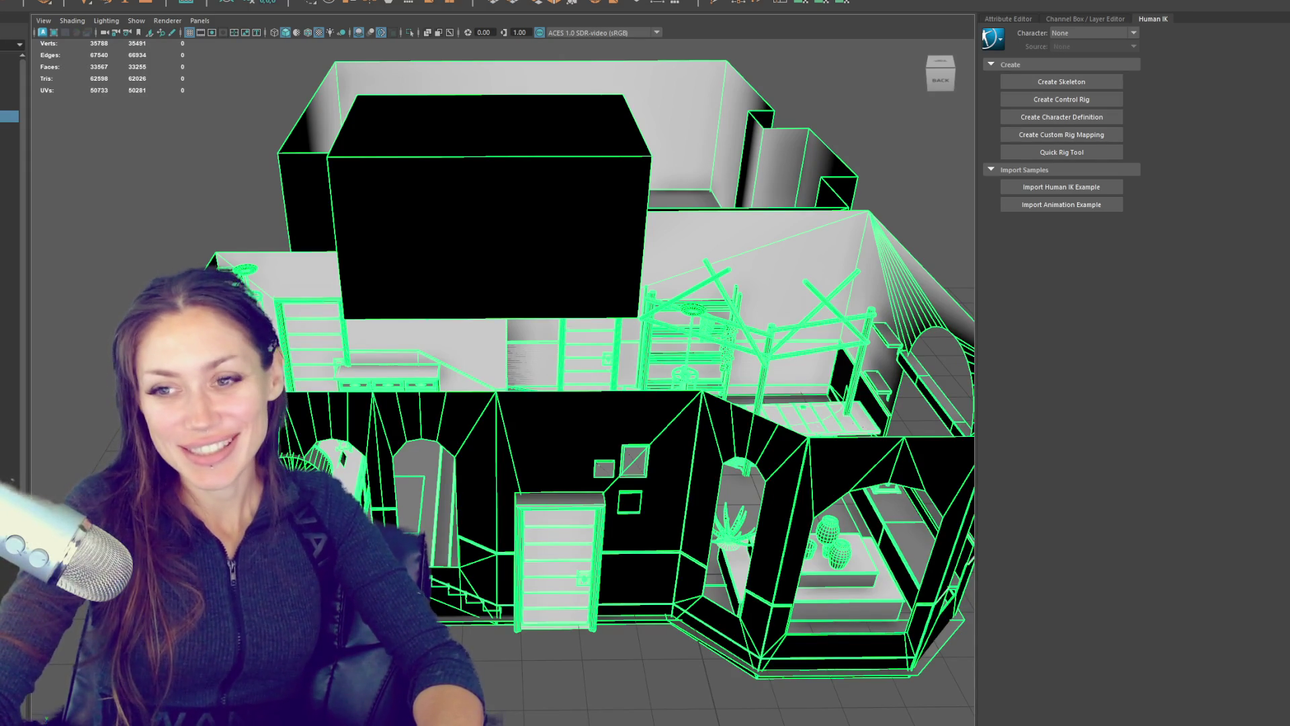
pyautogui.moveTo(82, 329); pyautogui.dragTo(82, 329)
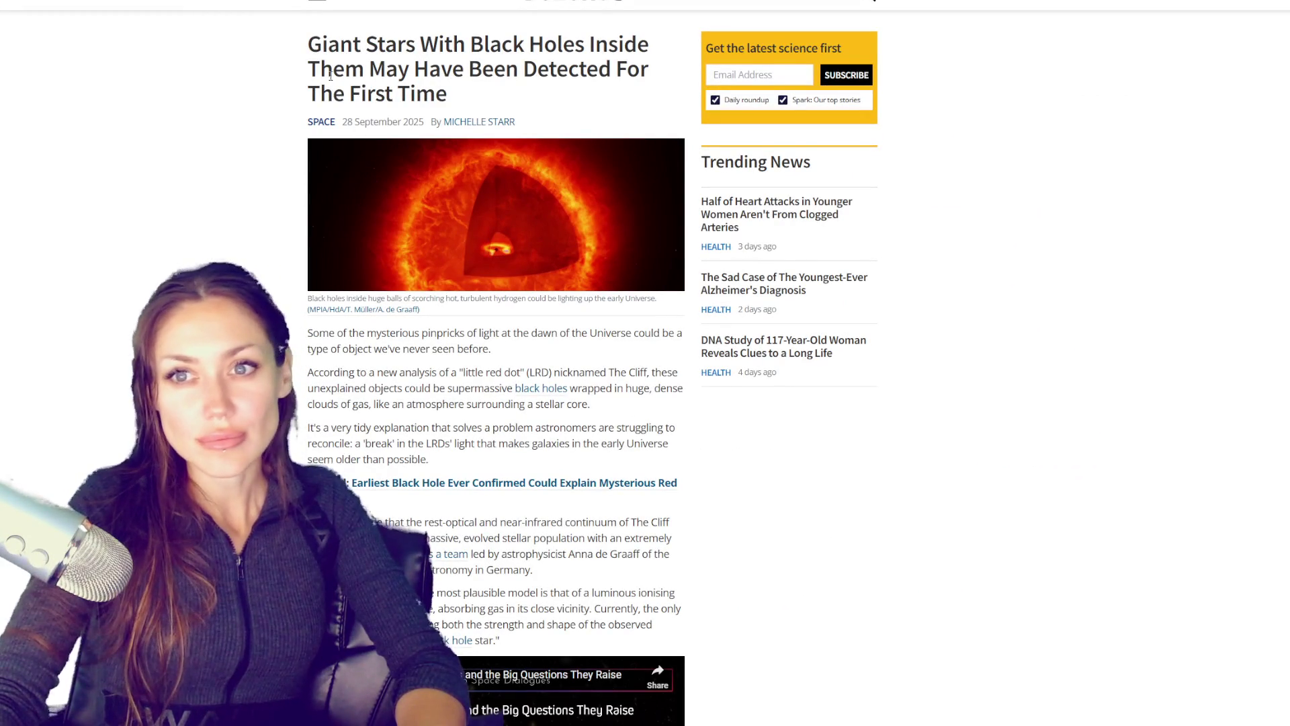
pyautogui.moveTo(339, 45); pyautogui.dragTo(547, 45)
pyautogui.click(363, 67)
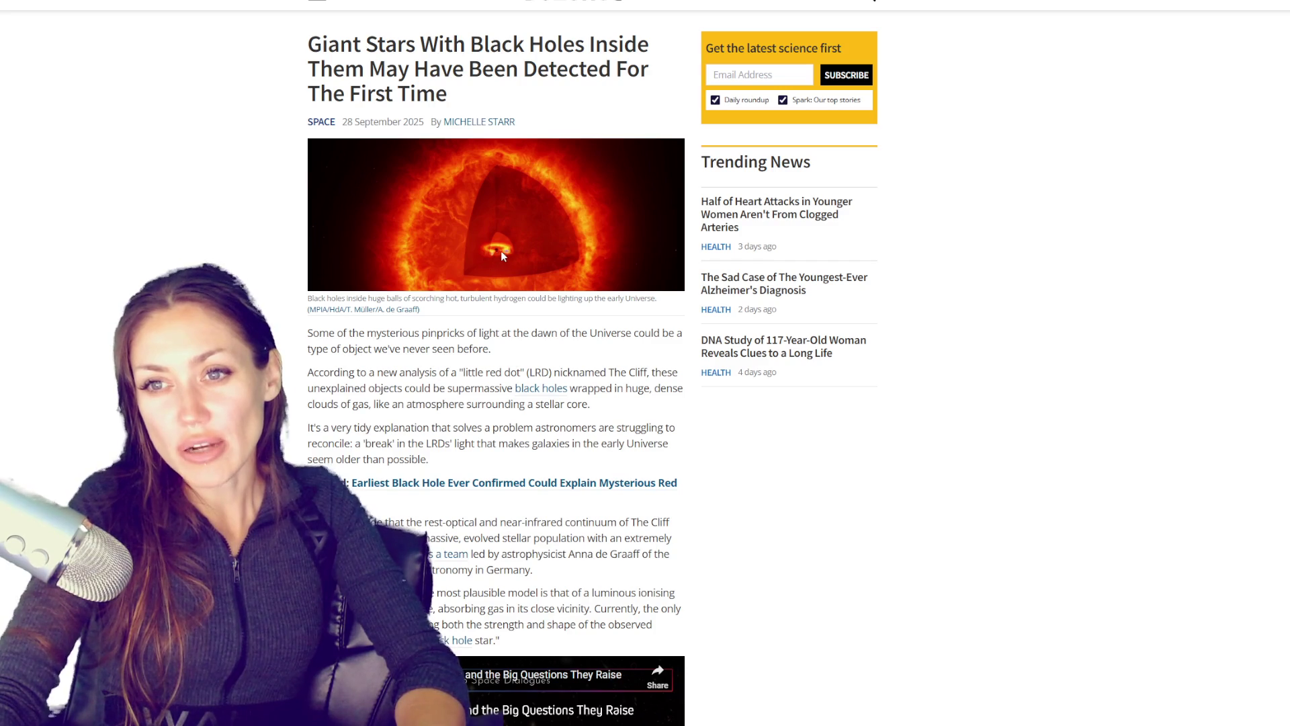
pyautogui.scroll(-3)
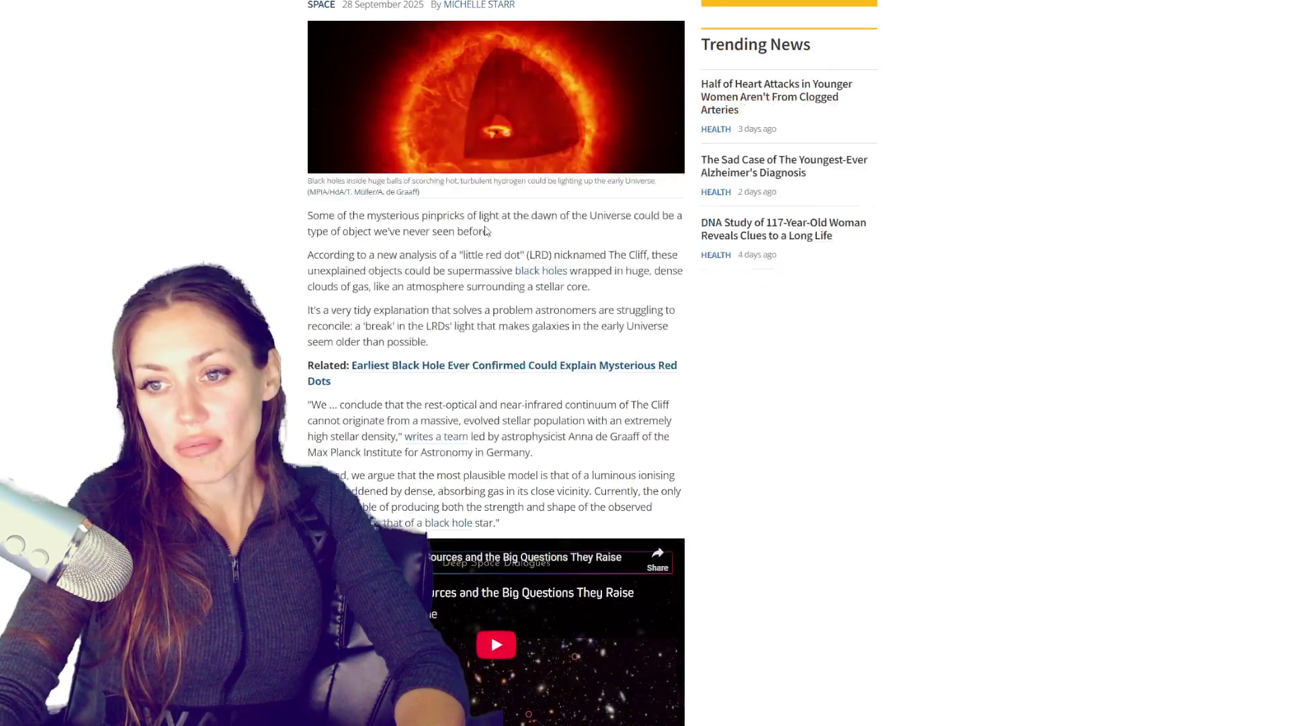
pyautogui.scroll(-3)
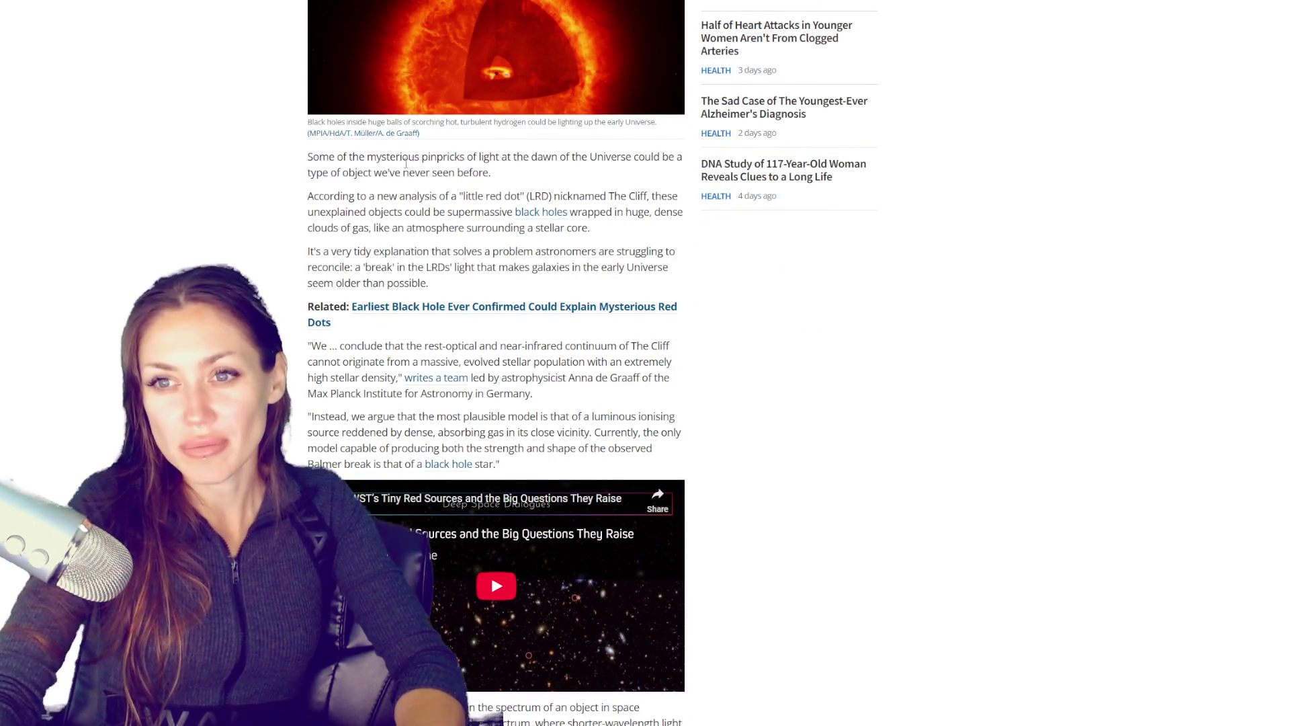
pyautogui.moveTo(309, 158); pyautogui.dragTo(495, 196)
pyautogui.click(495, 240)
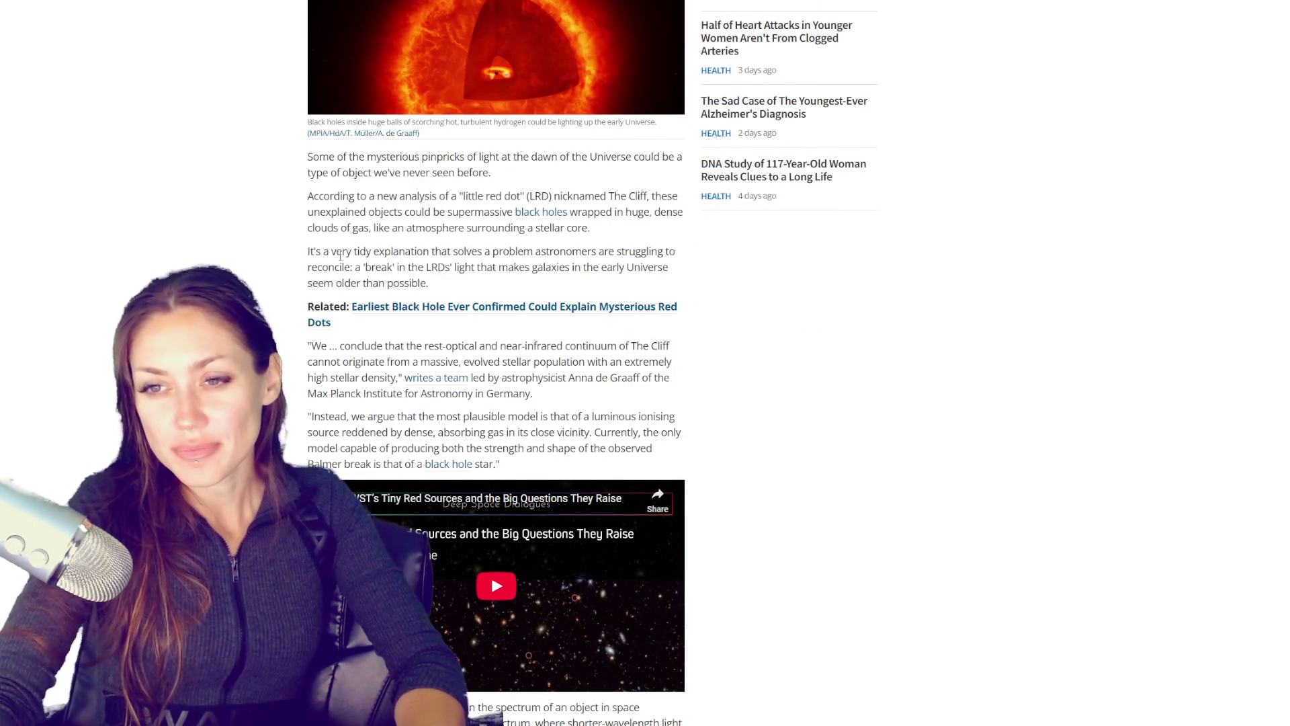
pyautogui.scroll(-3)
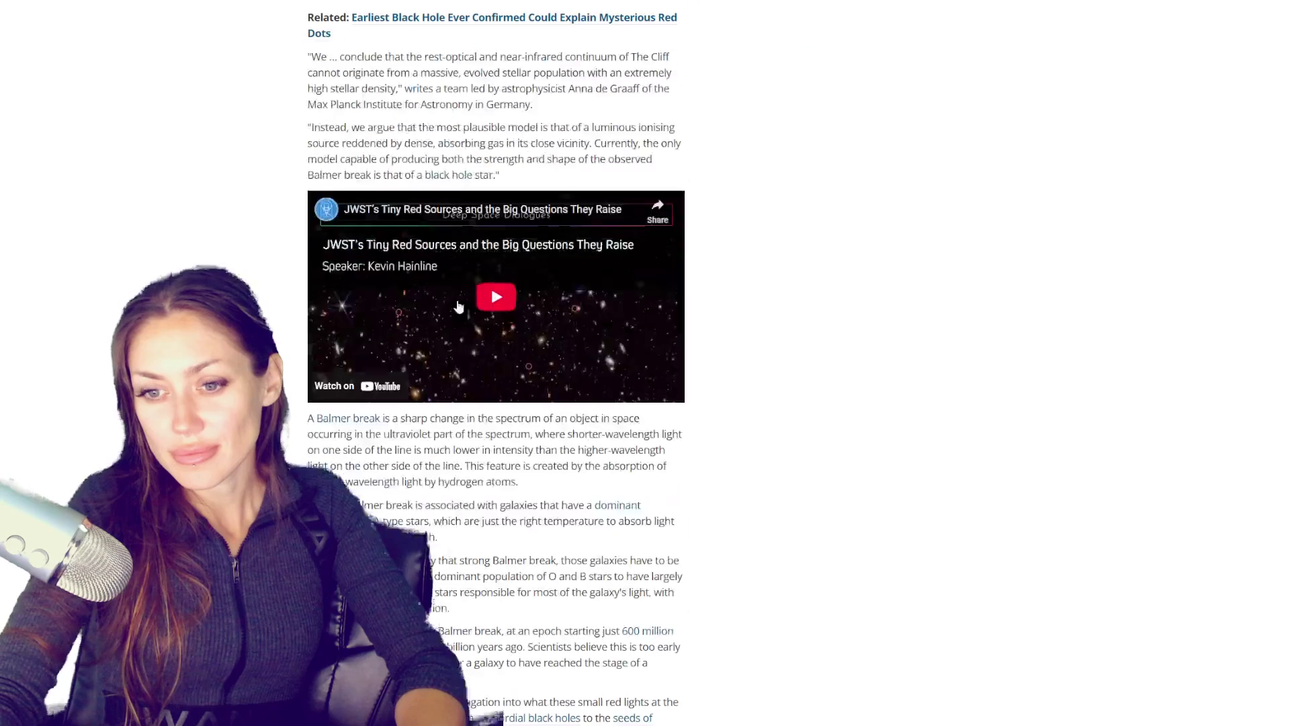
pyautogui.scroll(3)
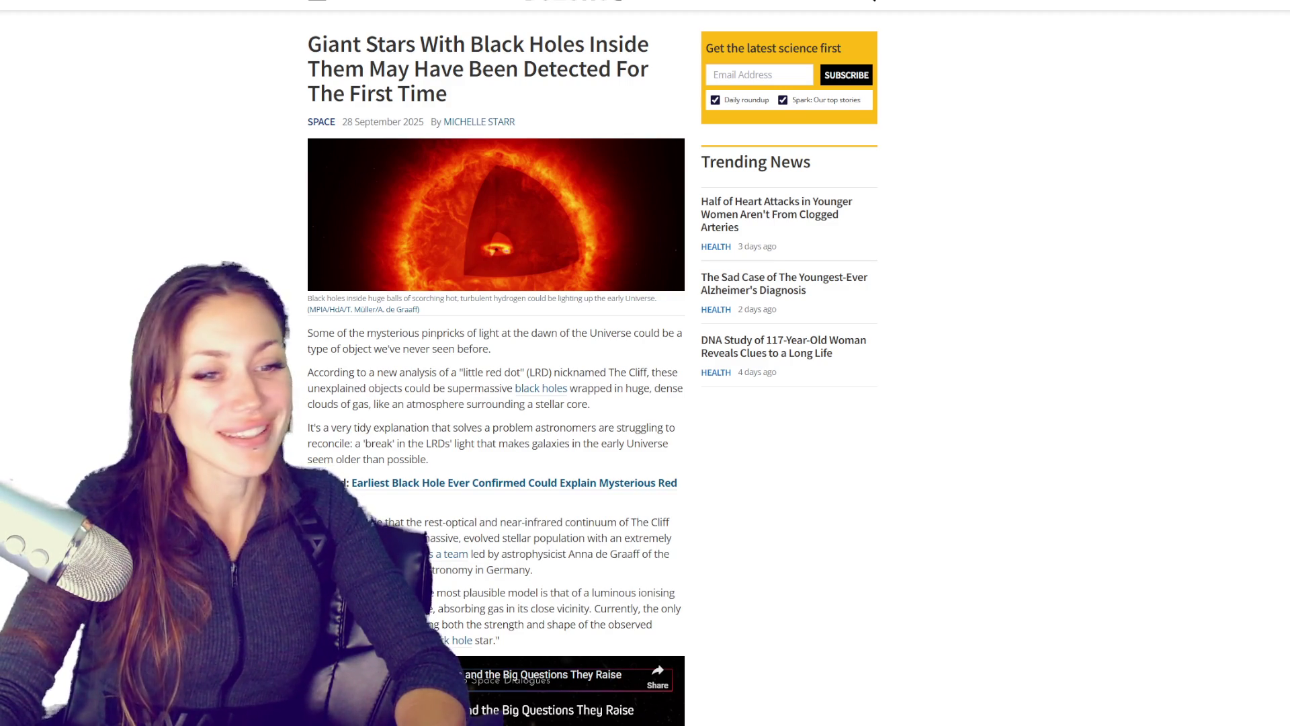
pyautogui.moveTo(946, 222); pyautogui.dragTo(379, 611)
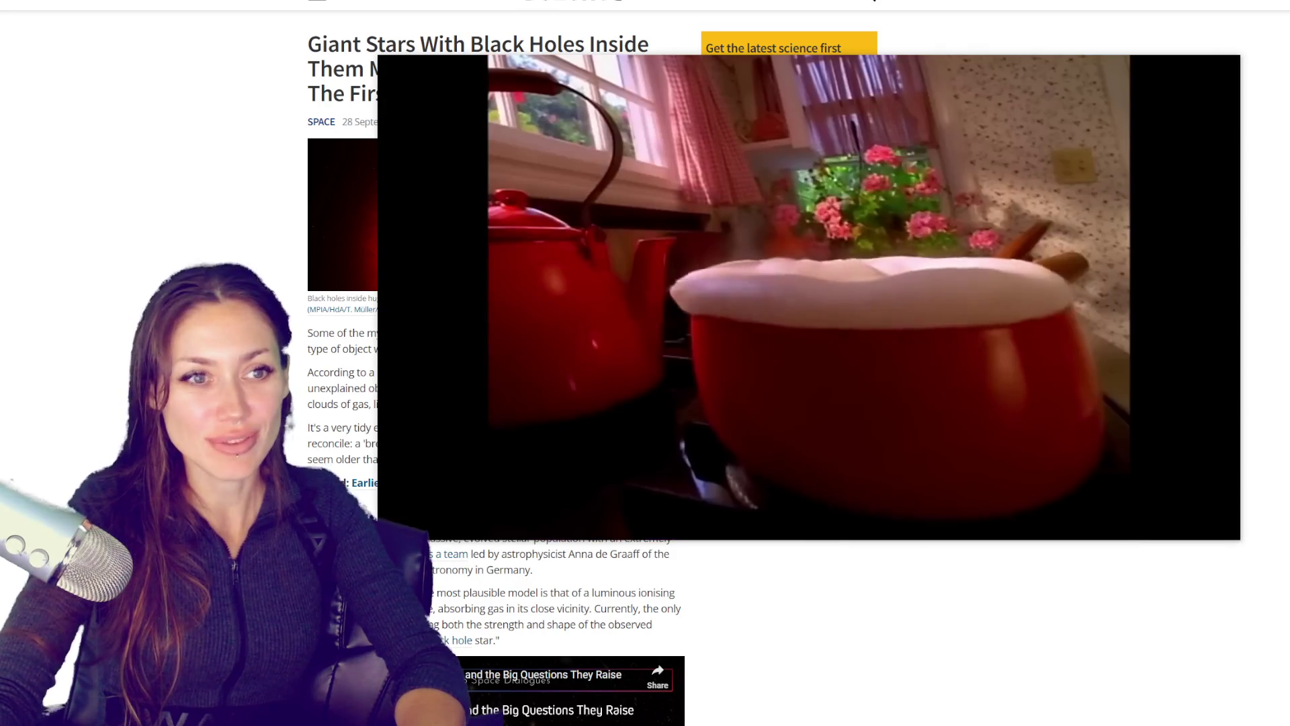
# Step: Return to Maya behind the floating video, then close the picture-in-picture player
pyautogui.hotkey('alt', 'Tab')
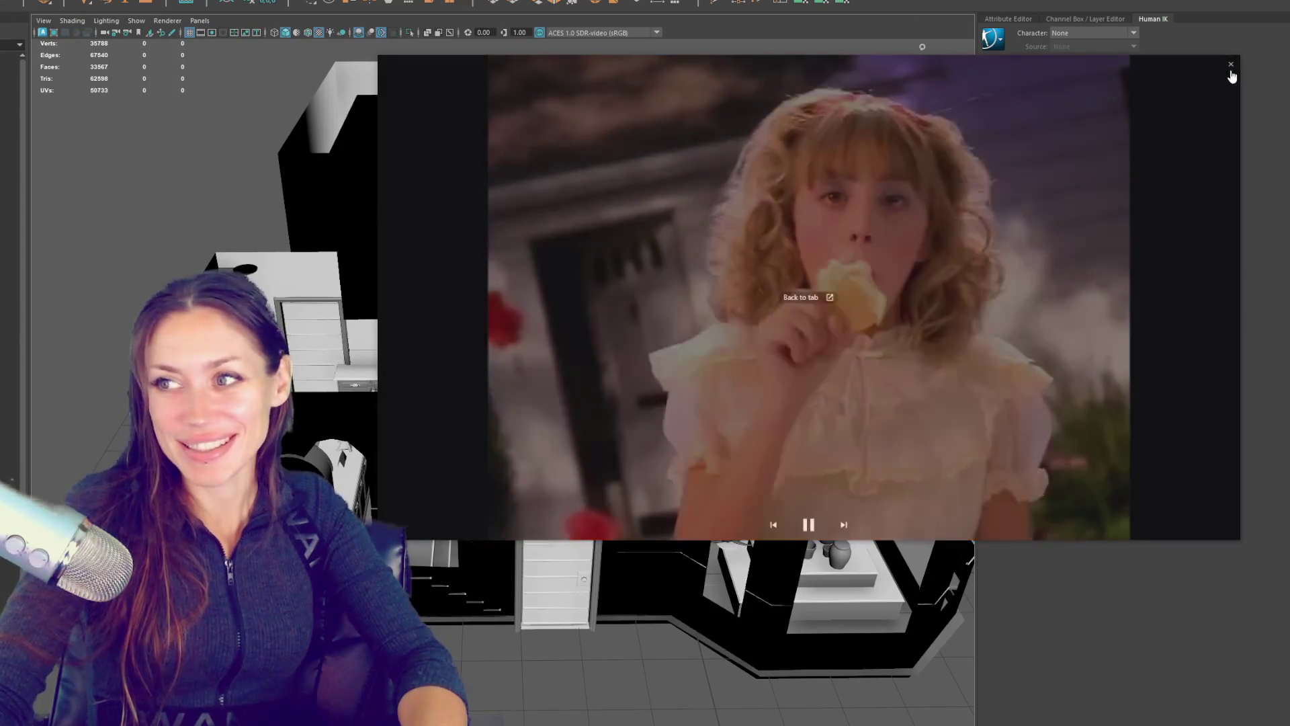
pyautogui.click(1232, 59)
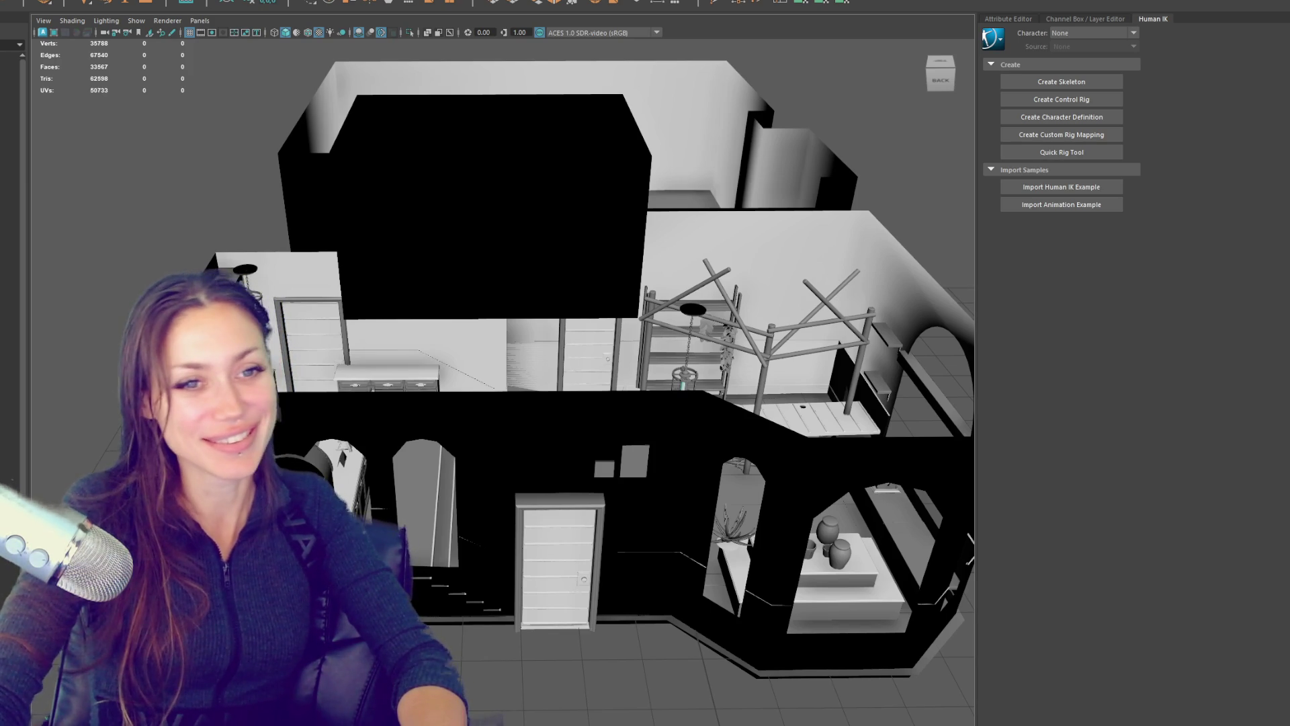
# Step: Orbit the house to the stairs and counter, then pick a scene asset in Unity's Project panel
pyautogui.moveTo(874, 367); pyautogui.dragTo(605, 356)
pyautogui.scroll(3)
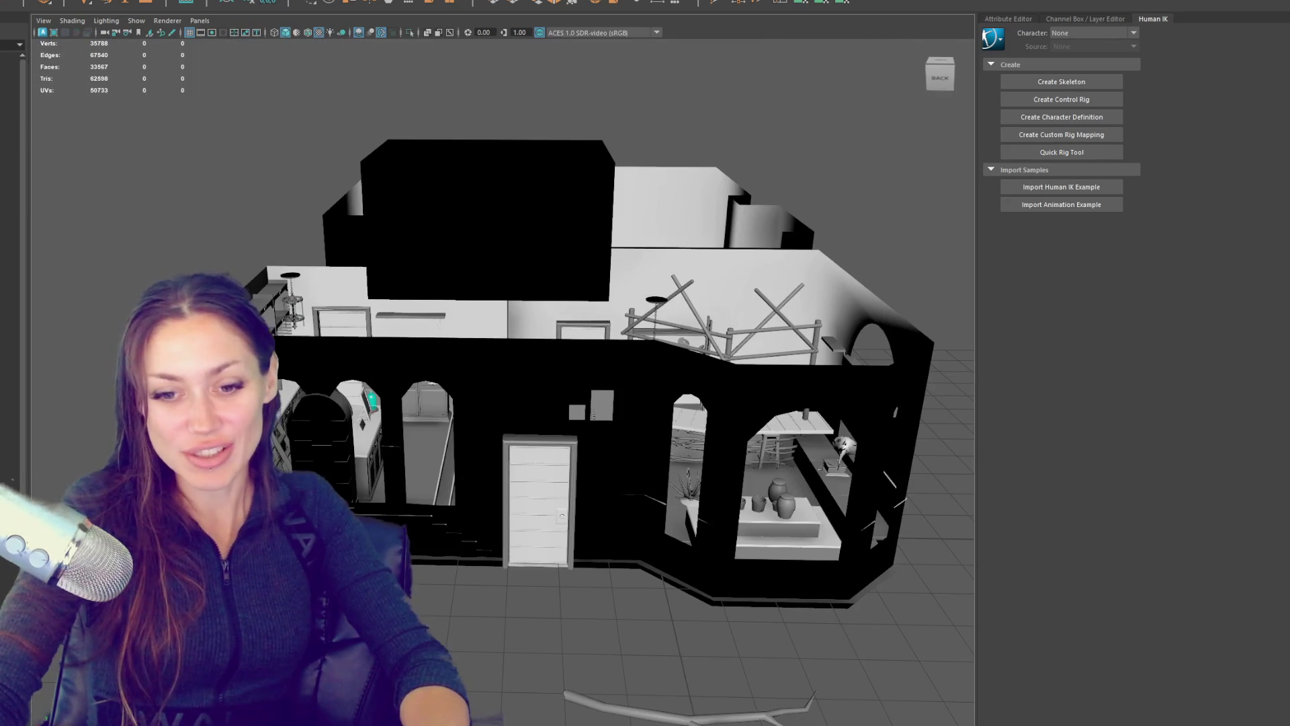
pyautogui.click(3, 430)
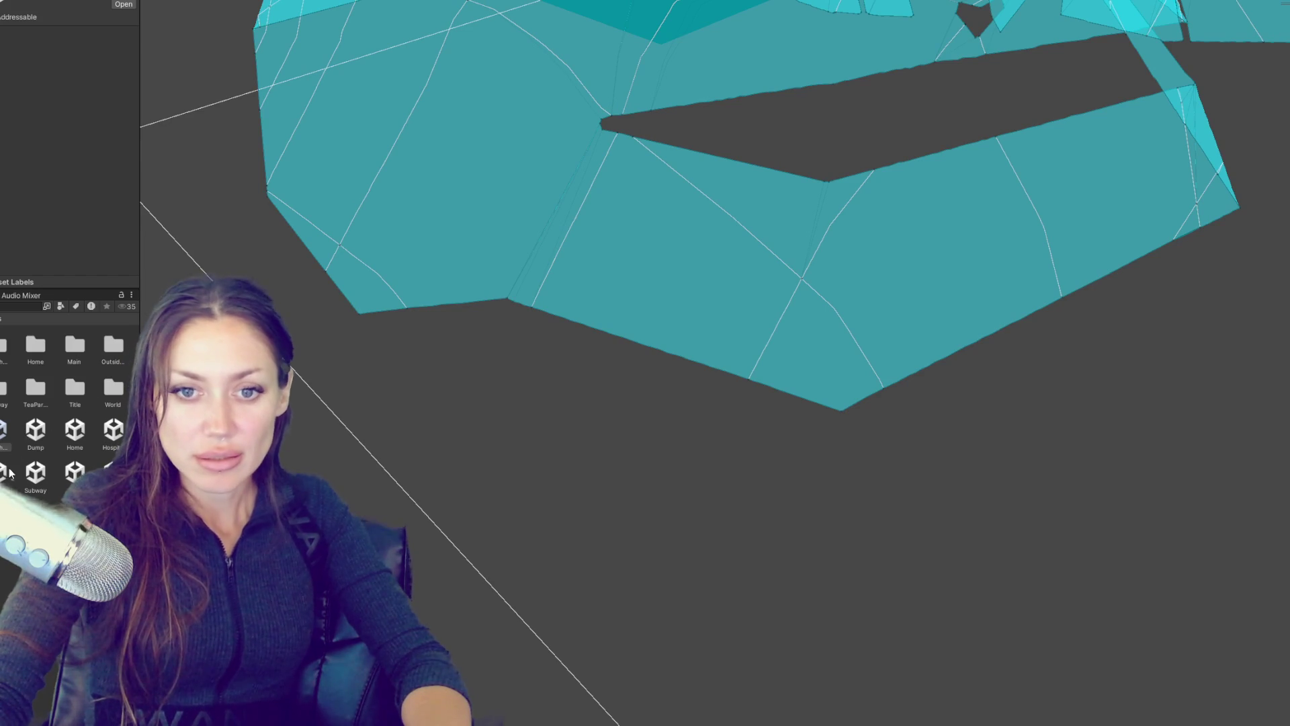
# Step: Open the selected scene additively alongside the Apothecary scene
pyautogui.rightClick(74, 437)
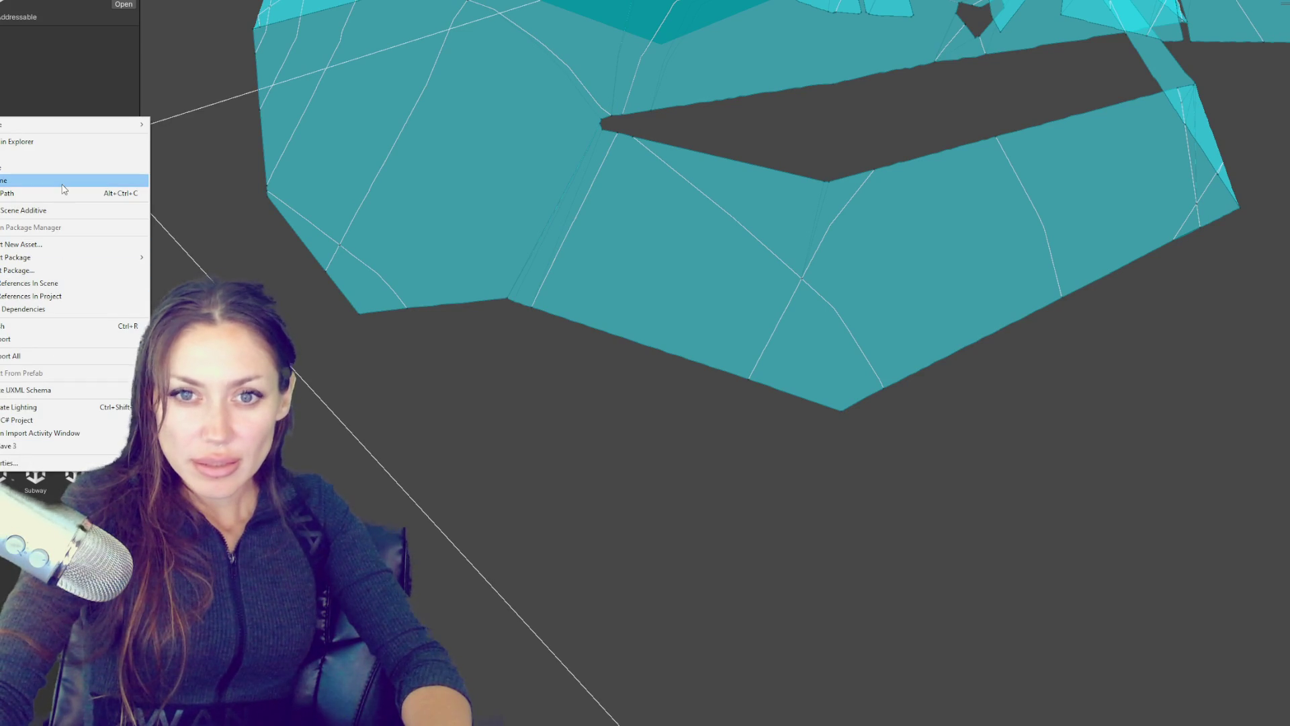
pyautogui.click(50, 212)
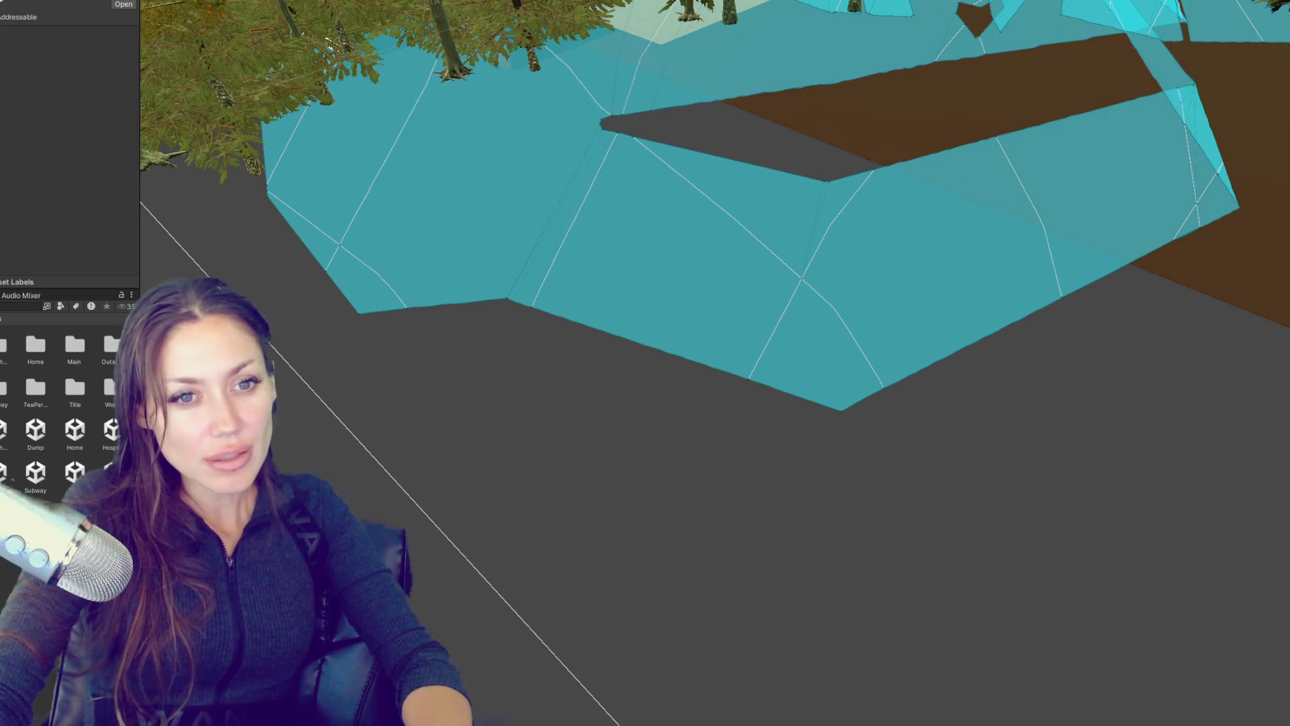
# Step: Zoom the Scene view out until the trees, yellow cubes and town buildings show around the ground
pyautogui.scroll(-3)
pyautogui.scroll(-3)
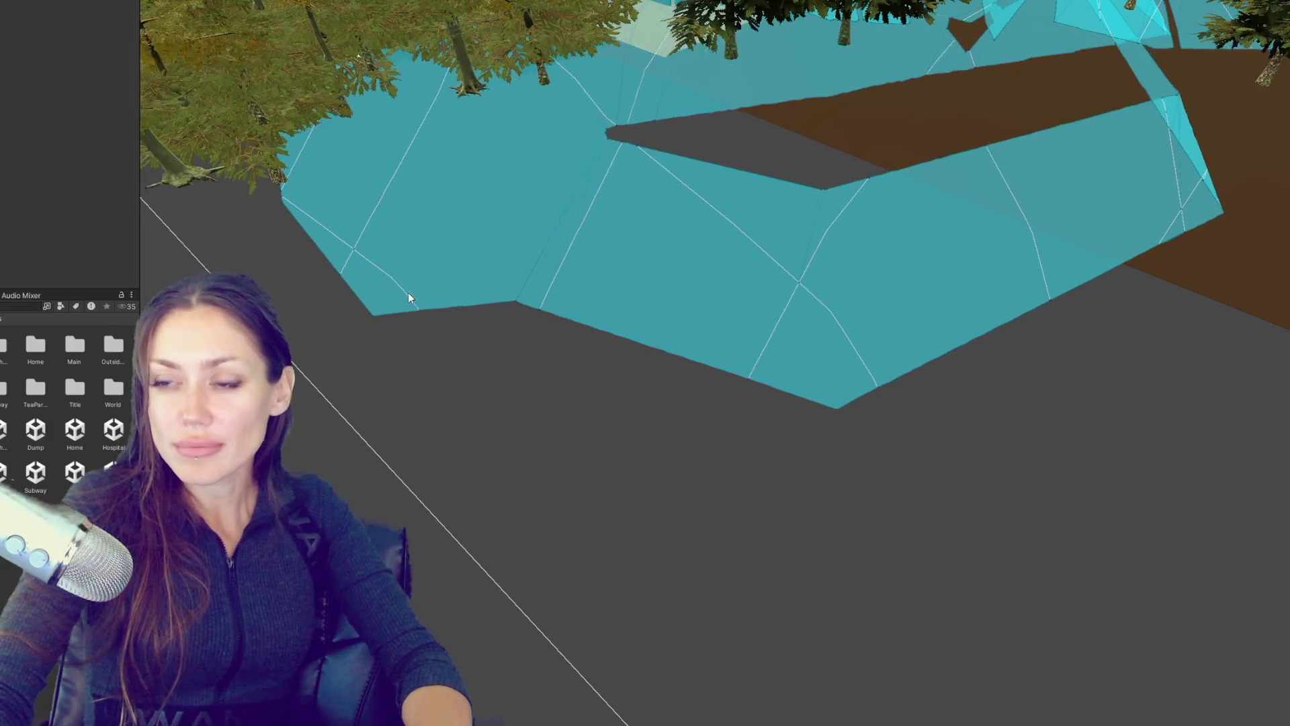
pyautogui.scroll(-3)
pyautogui.scroll(-3)
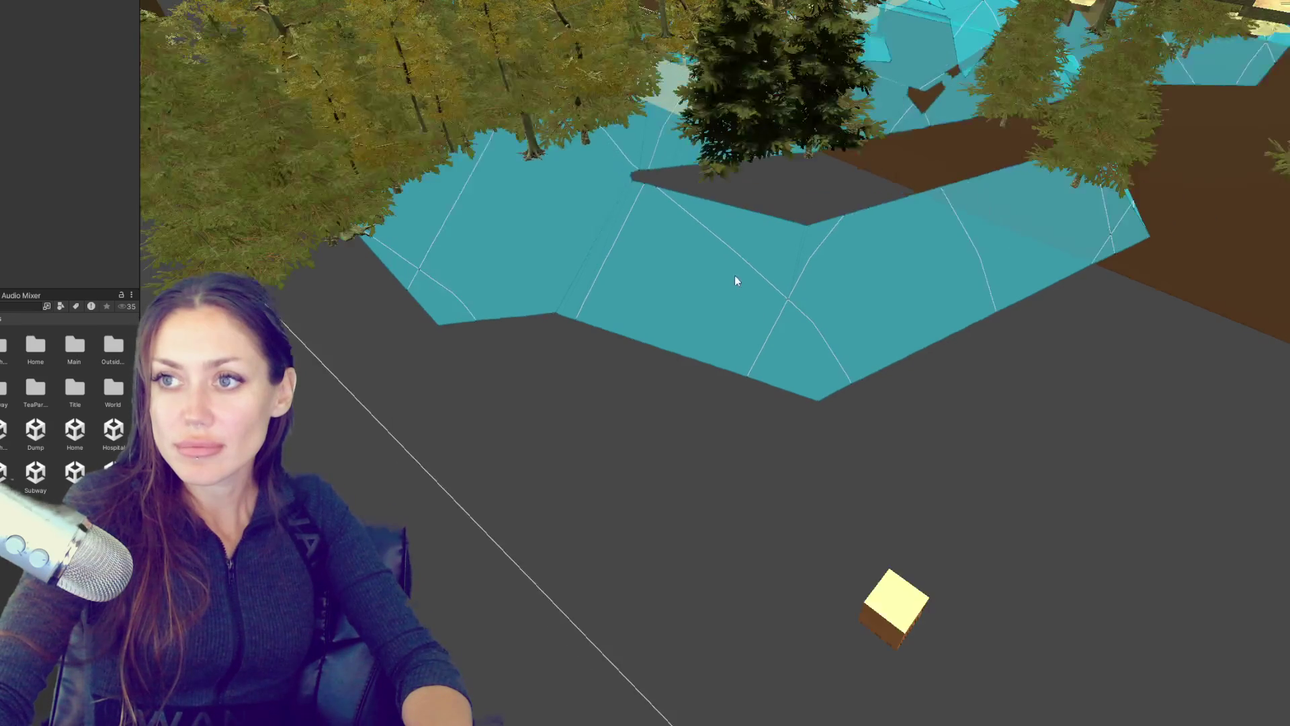
pyautogui.scroll(-3)
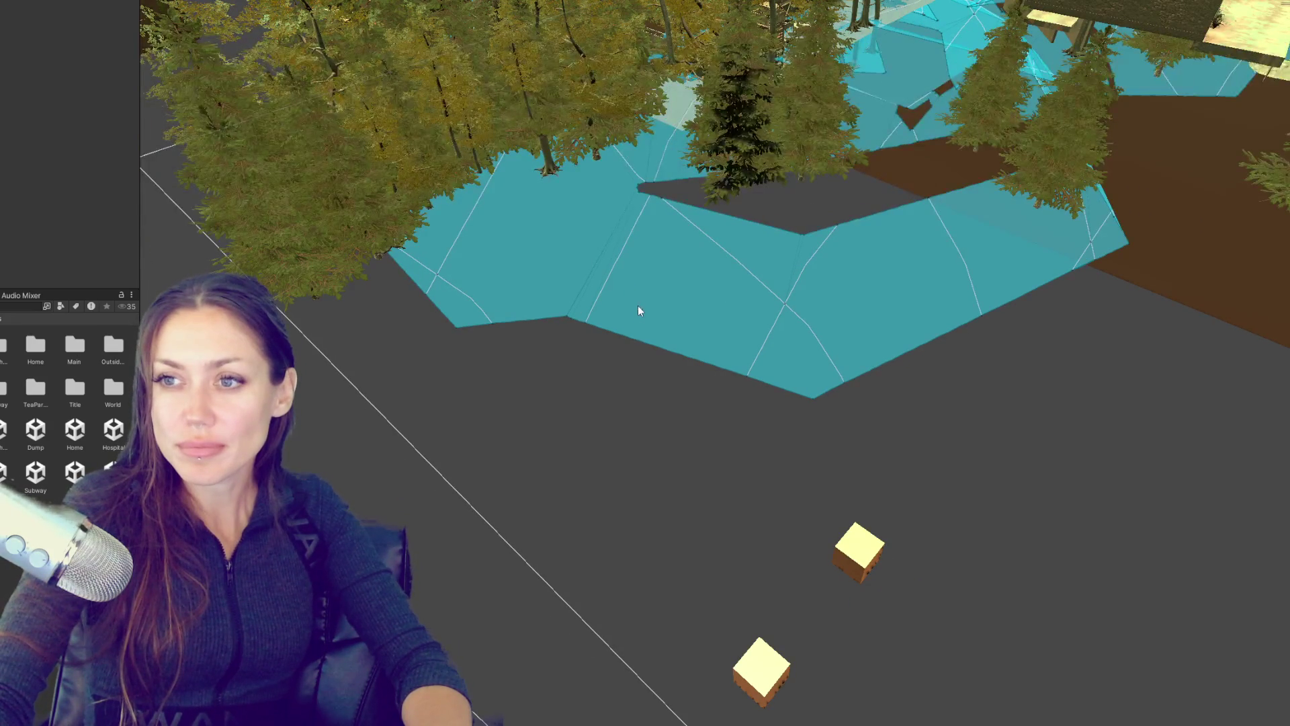
pyautogui.scroll(-3)
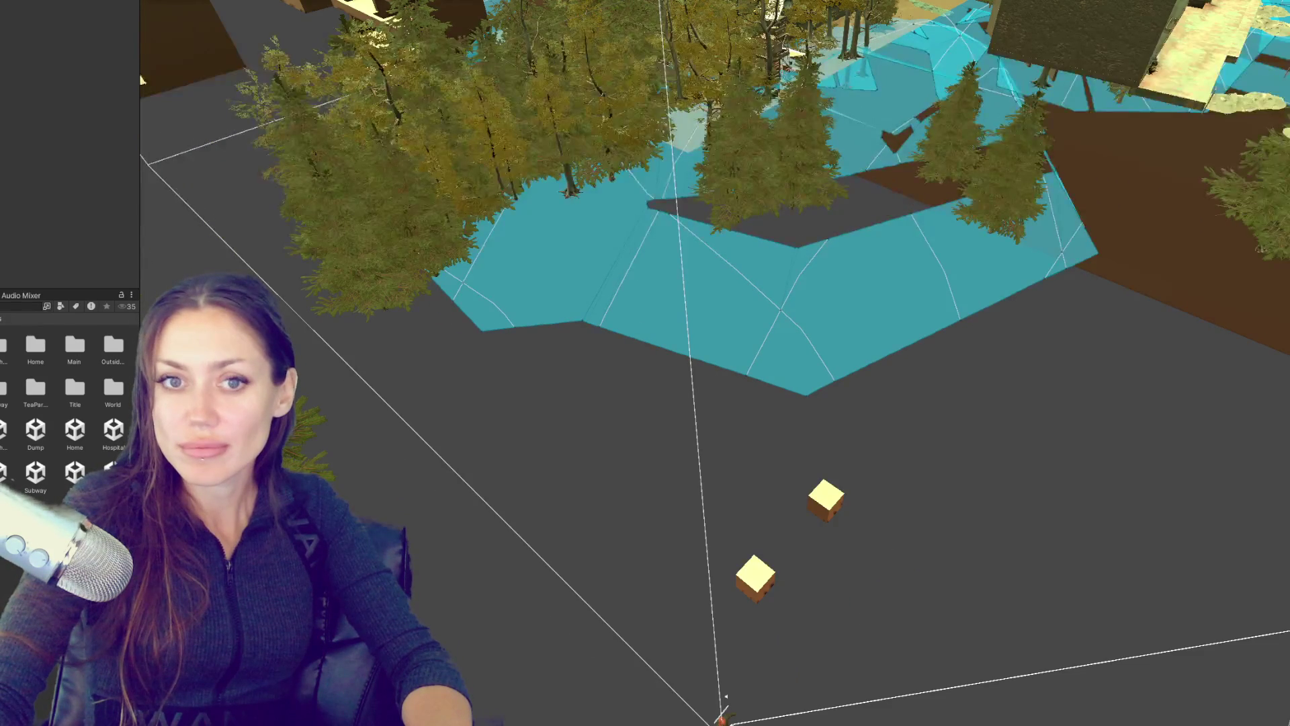
pyautogui.scroll(-3)
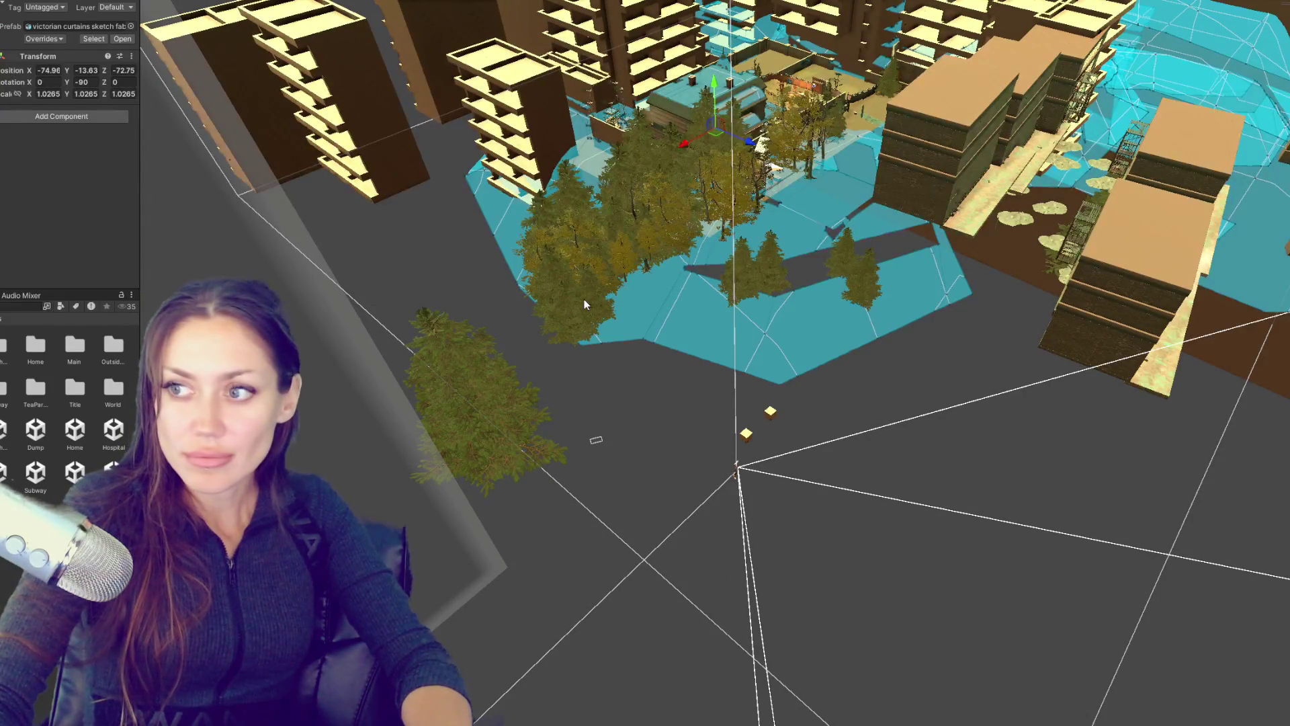
# Step: Frame the Victorian curtains object and orbit in for a close-up
pyautogui.press('f')
pyautogui.moveTo(584, 305); pyautogui.dragTo(1102, 282)
pyautogui.moveTo(919, 334); pyautogui.dragTo(776, 311)
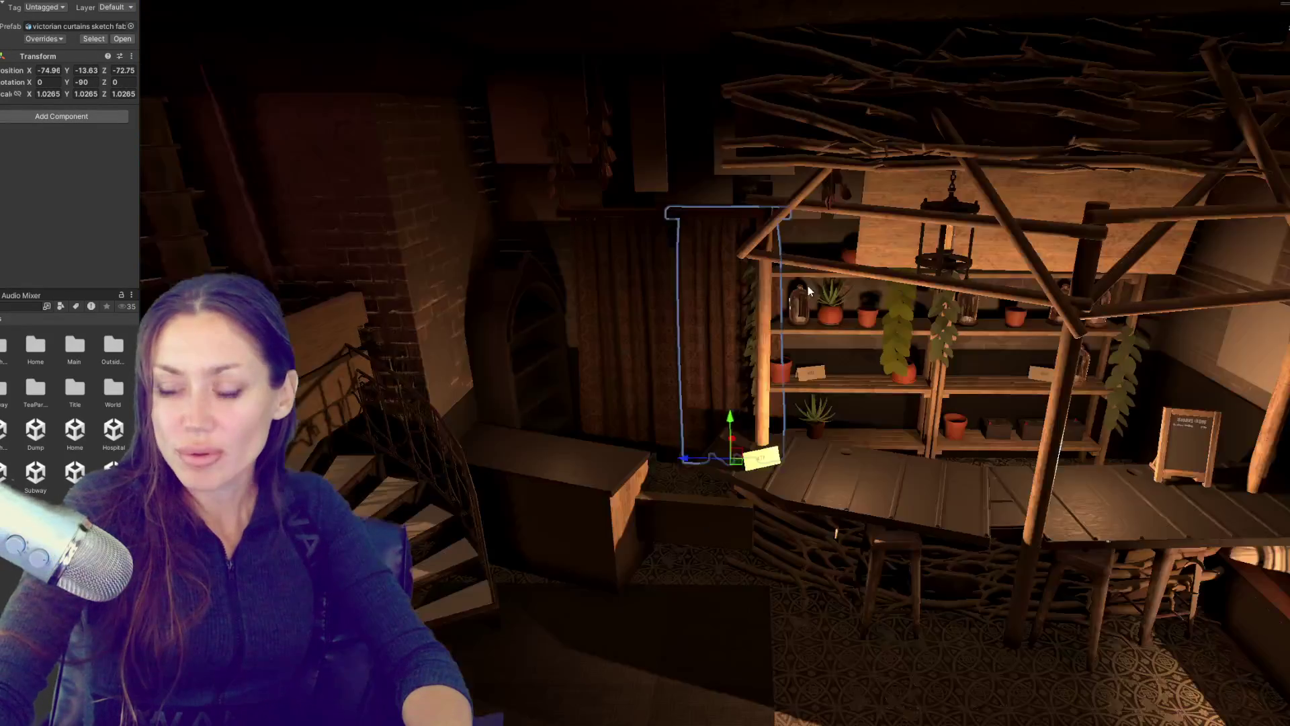
# Step: Move the view from the shop shelves to the arched-window front room and select the wooden door
pyautogui.moveTo(812, 284); pyautogui.dragTo(639, 193)
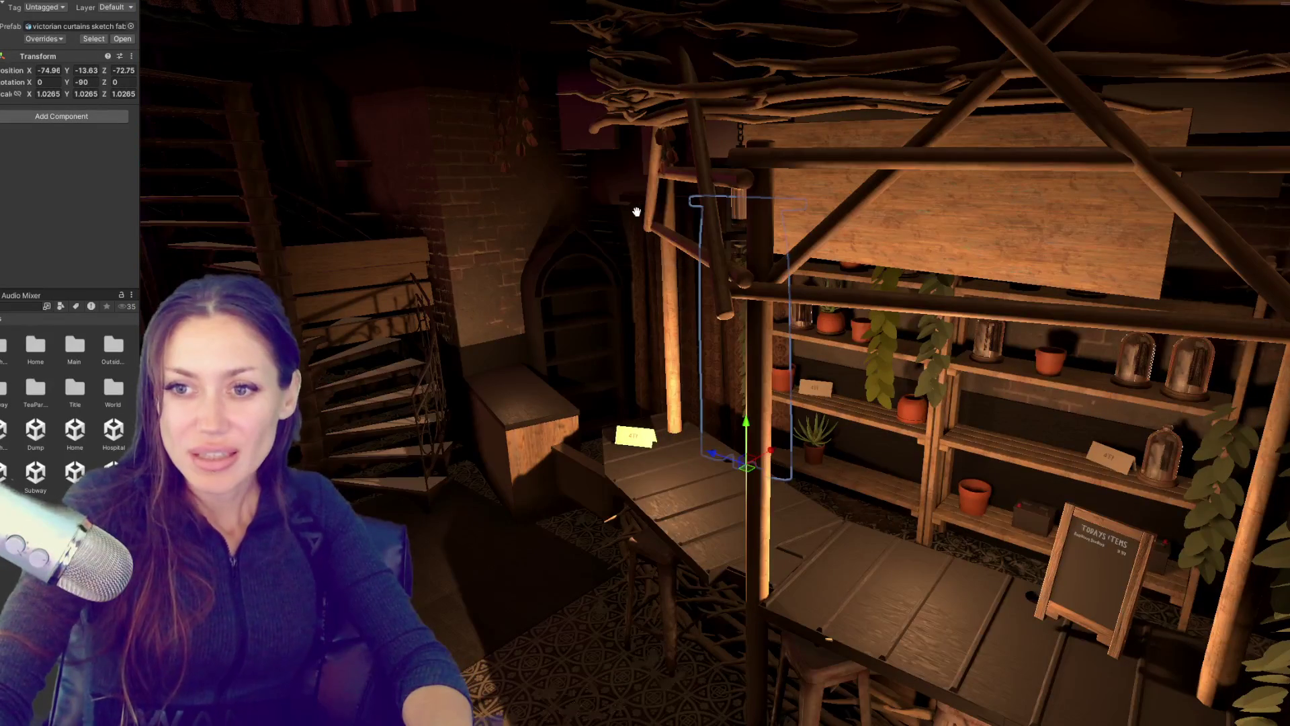
pyautogui.scroll(-3)
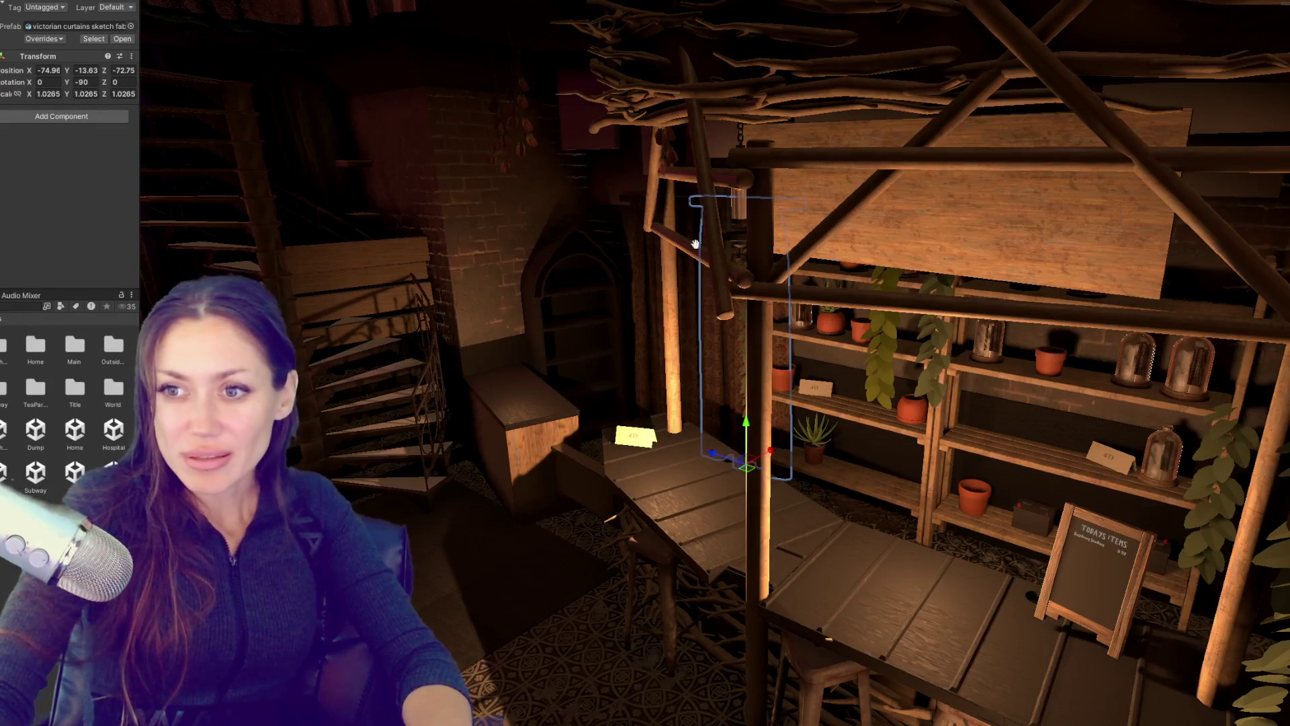
pyautogui.scroll(-3)
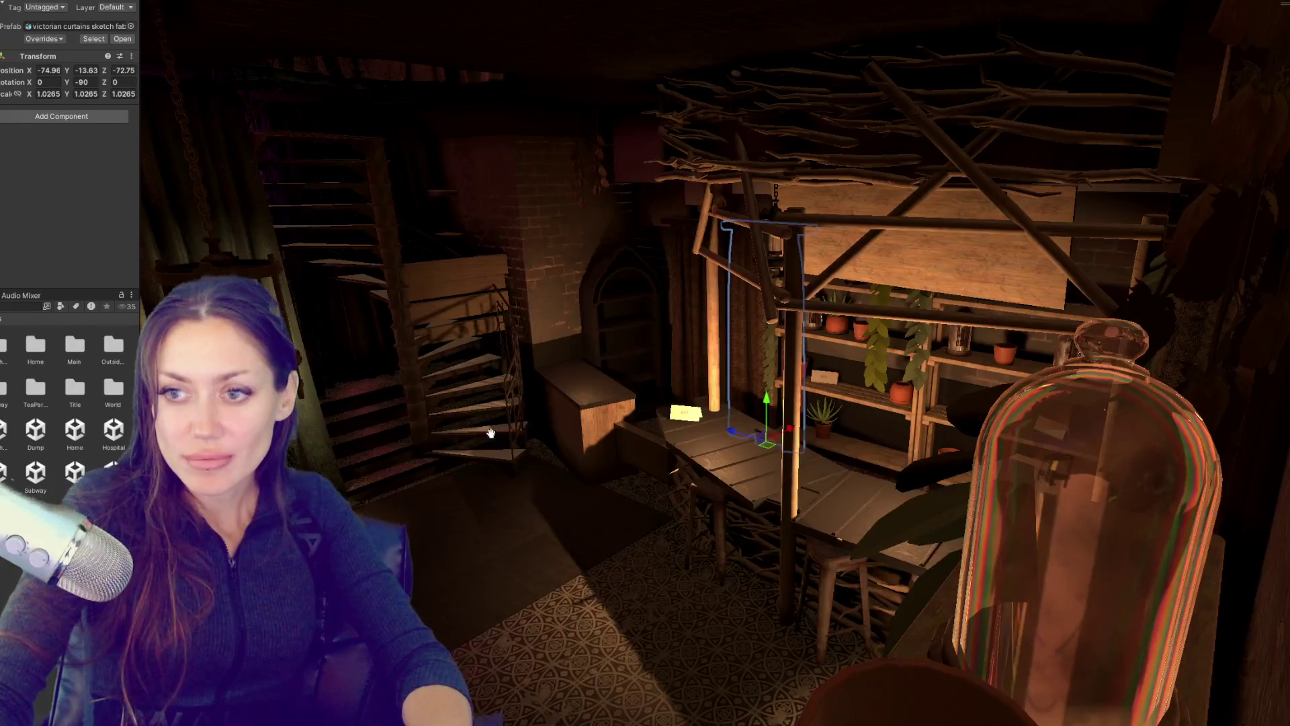
pyautogui.moveTo(550, 280); pyautogui.dragTo(839, 331)
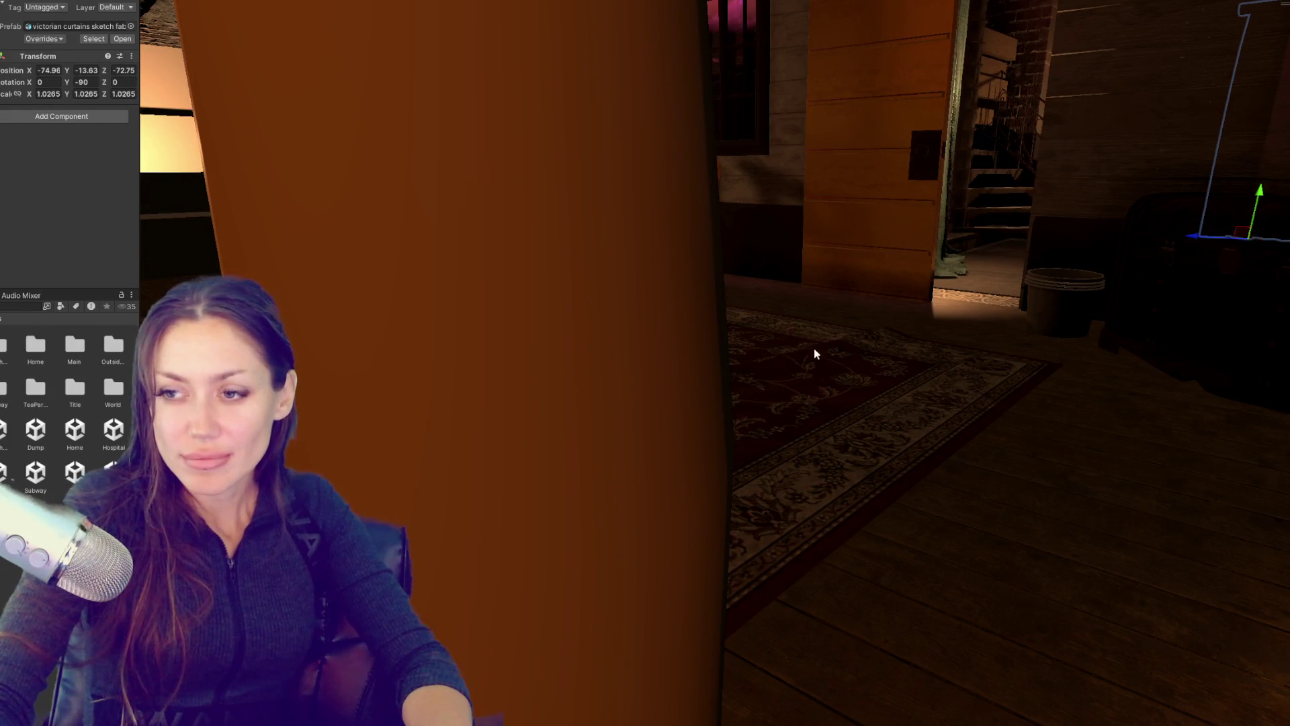
pyautogui.moveTo(813, 348); pyautogui.dragTo(781, 344)
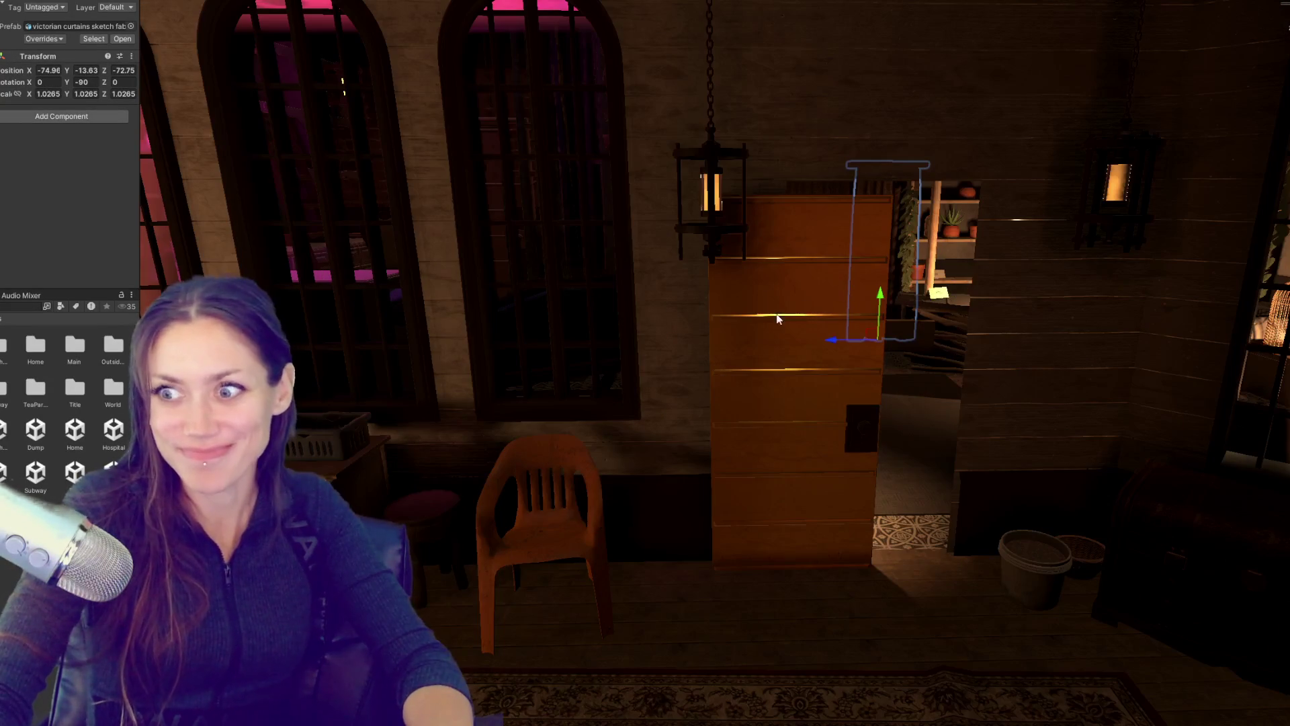
pyautogui.click(832, 273)
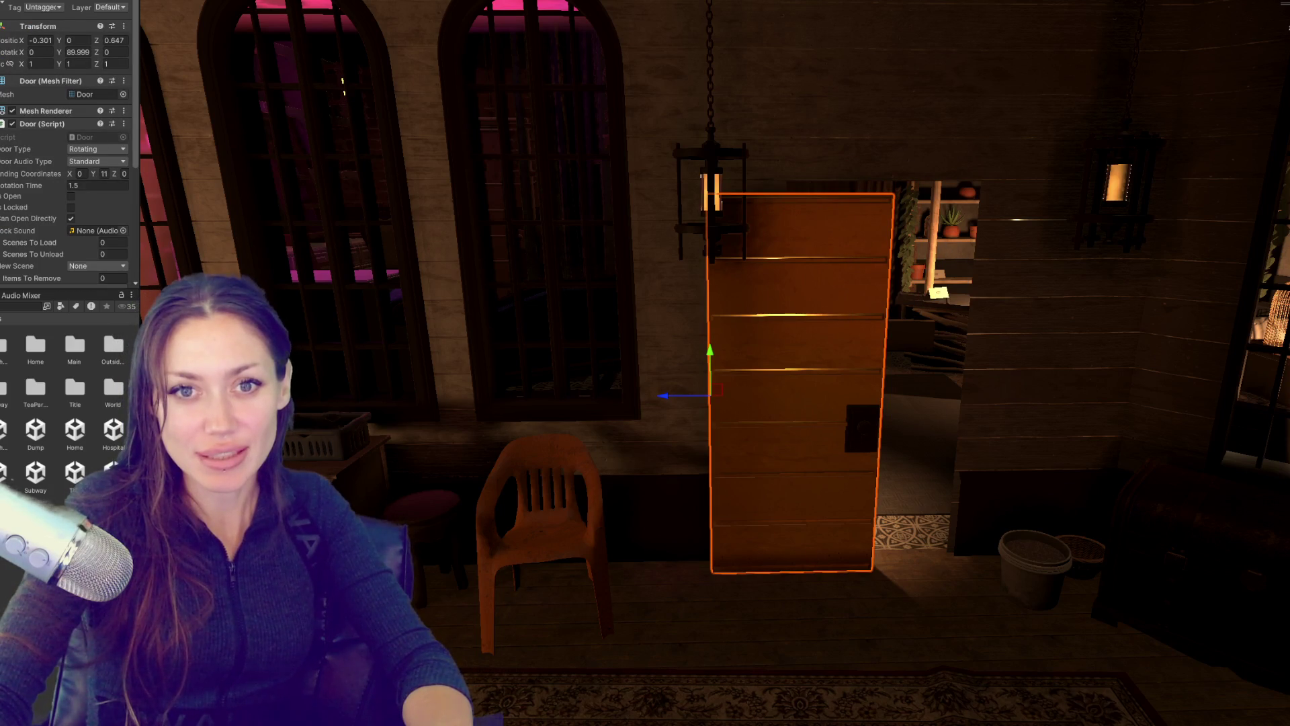
# Step: Inspect the chair, Victorian_chair_wood model, curtains and Sofa020, then jump to the sofa's parent
pyautogui.click(540, 268)
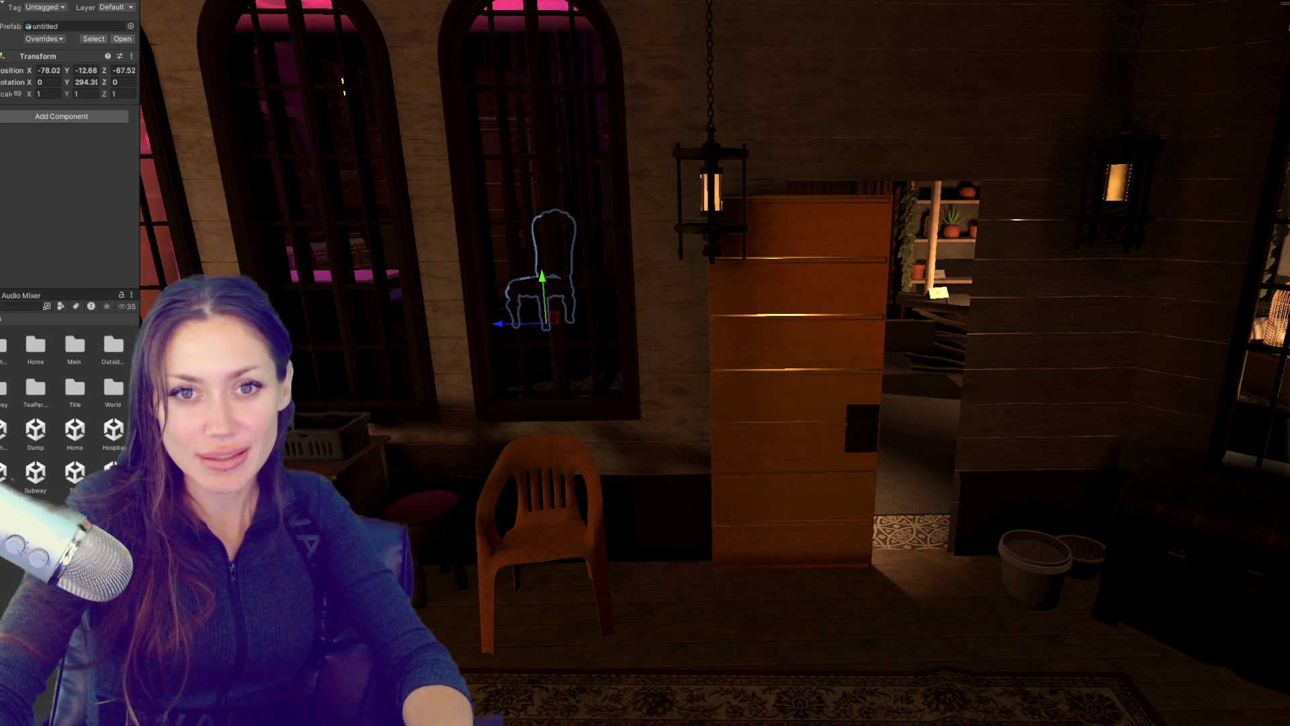
pyautogui.click(550, 282)
pyautogui.click(816, 256)
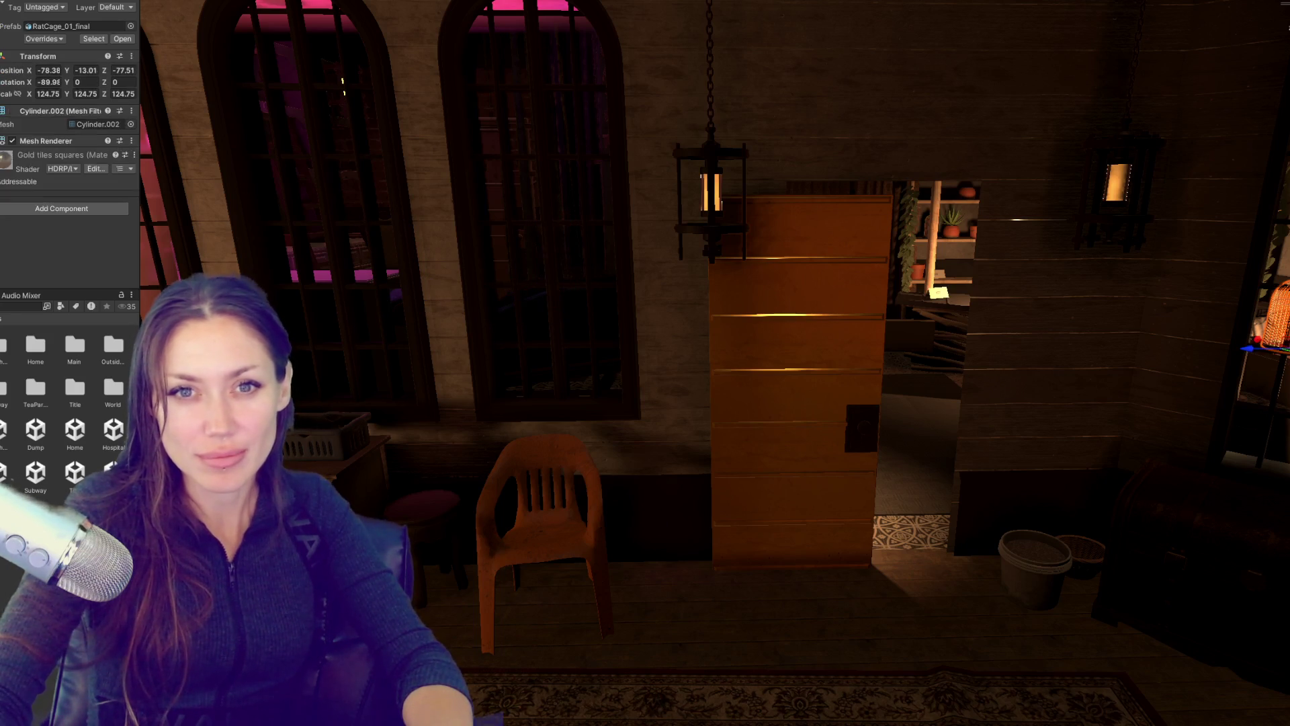
pyautogui.moveTo(789, 340); pyautogui.dragTo(857, 339)
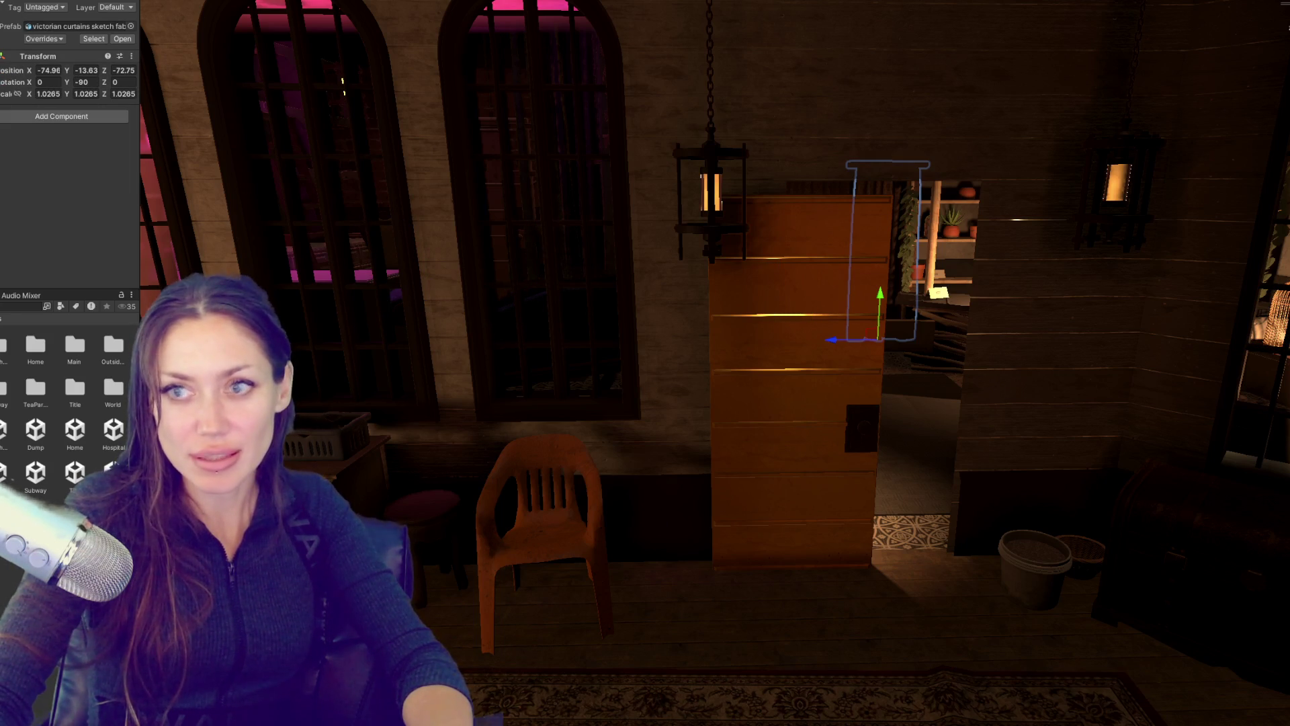
pyautogui.click(874, 336)
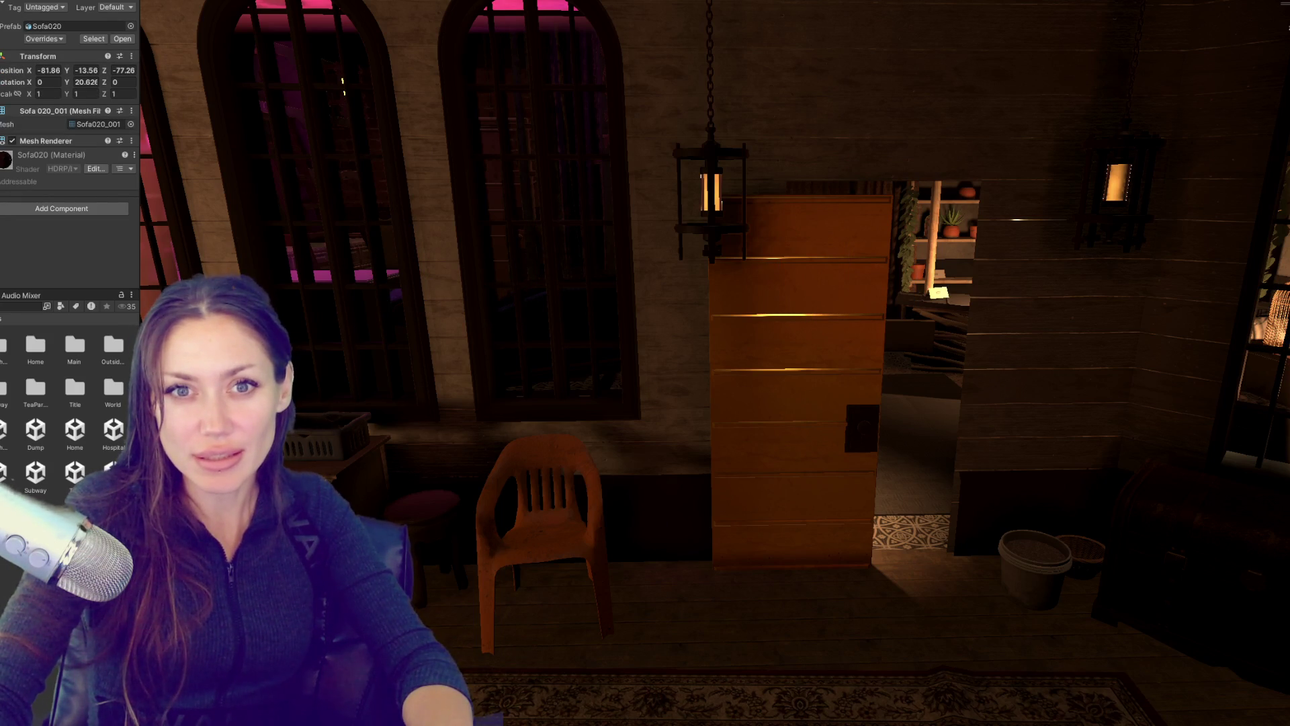
pyautogui.hotkey('ctrl', 'shift', 'n')
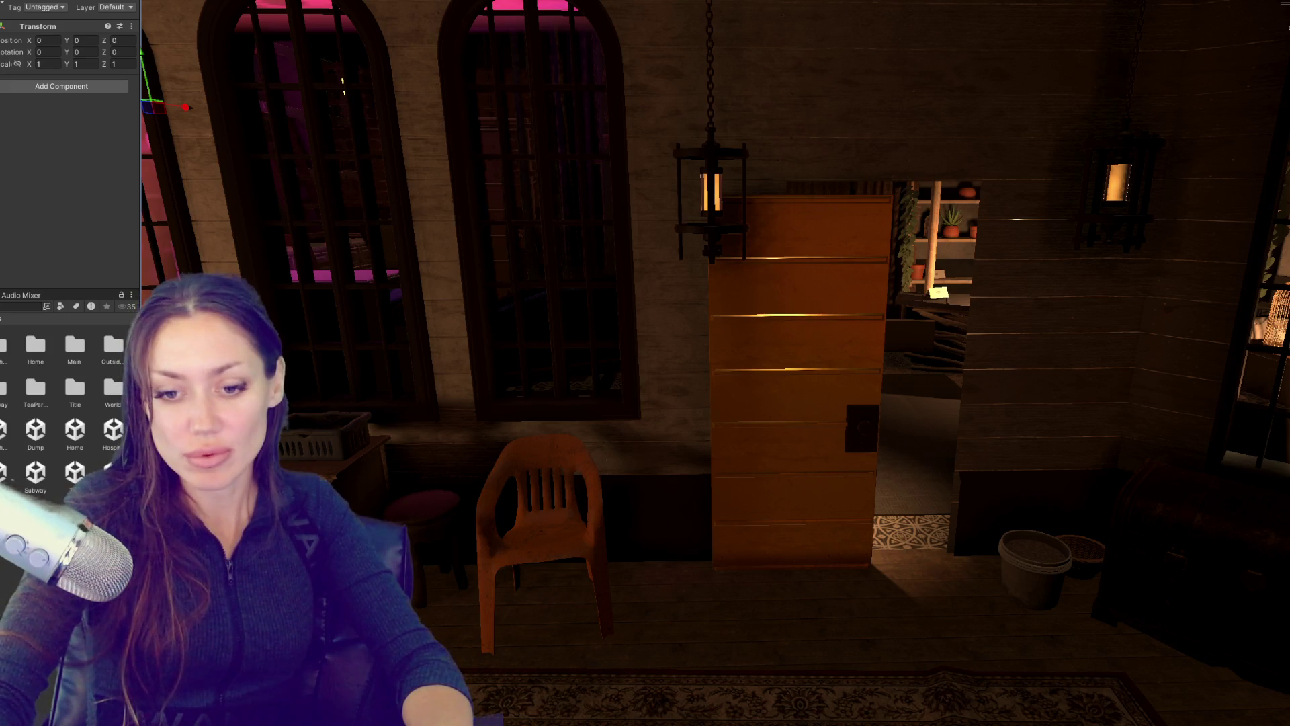
# Step: Select the wooden door's parent object and search the Project assets for 'apoth'
pyautogui.scroll(3)
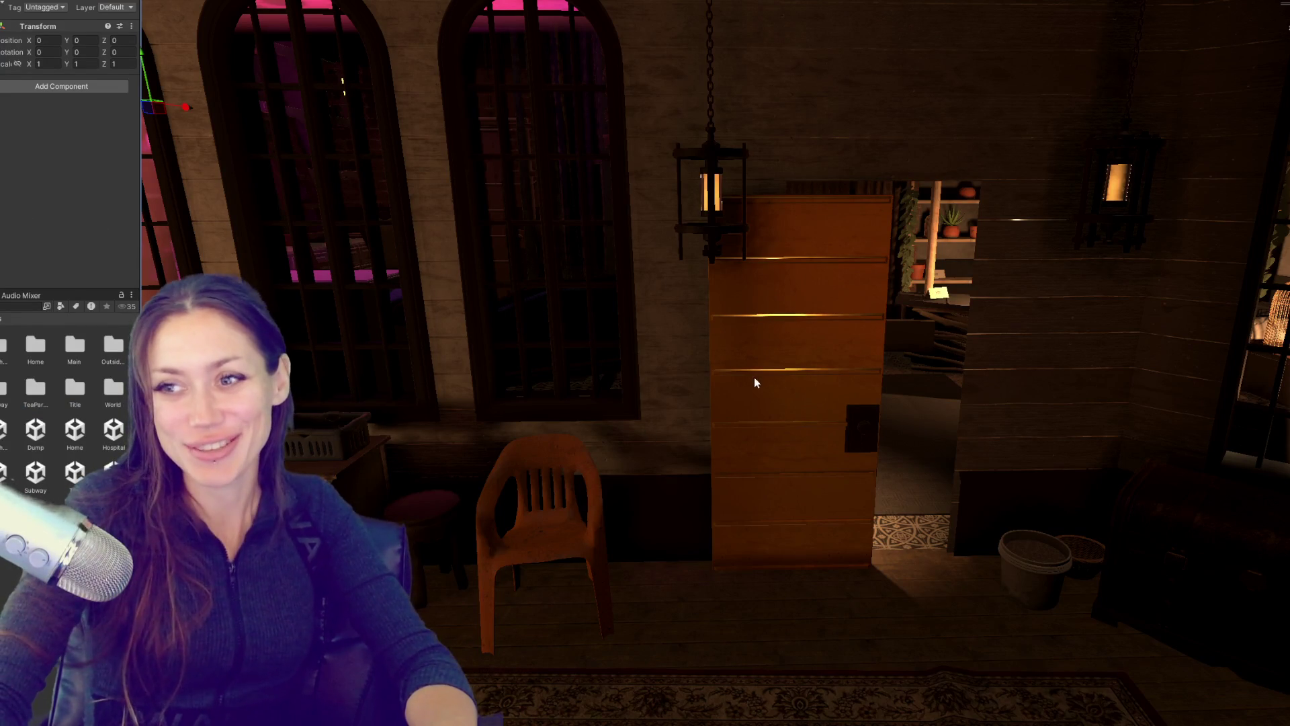
pyautogui.click(754, 380)
pyautogui.click(793, 376)
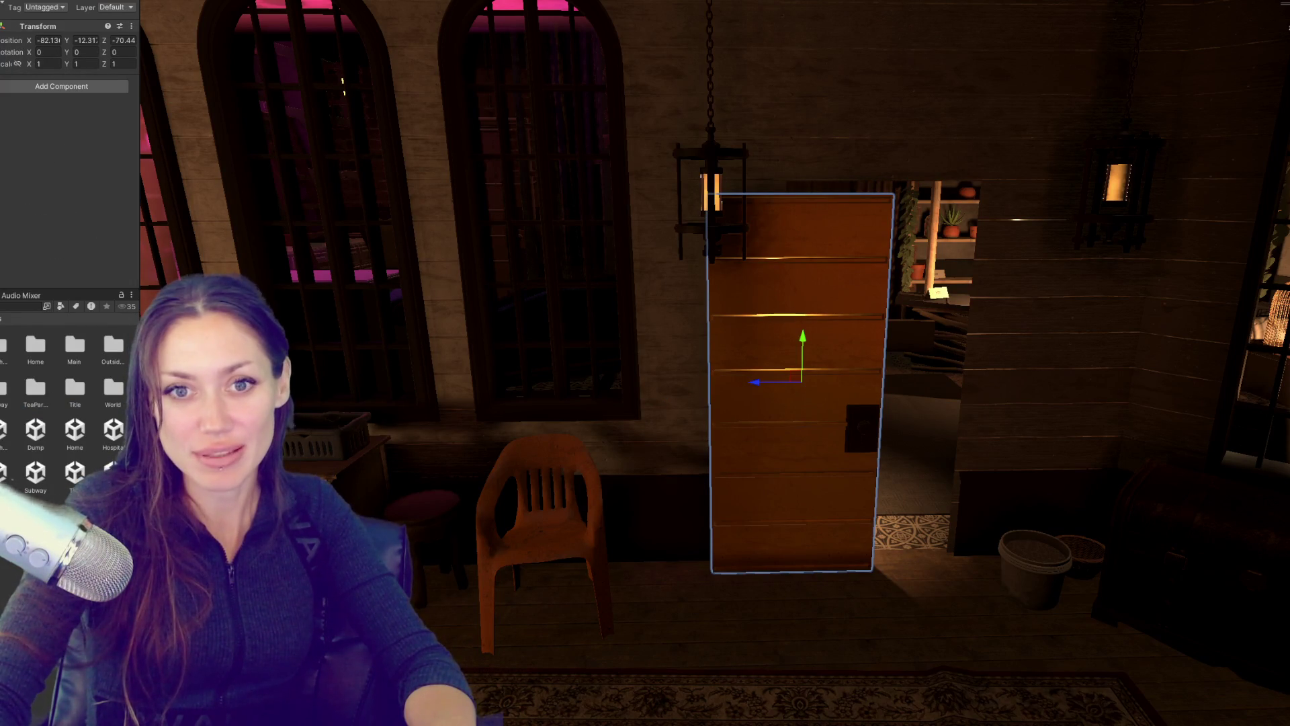
pyautogui.click(21, 305)
pyautogui.write('apoth')
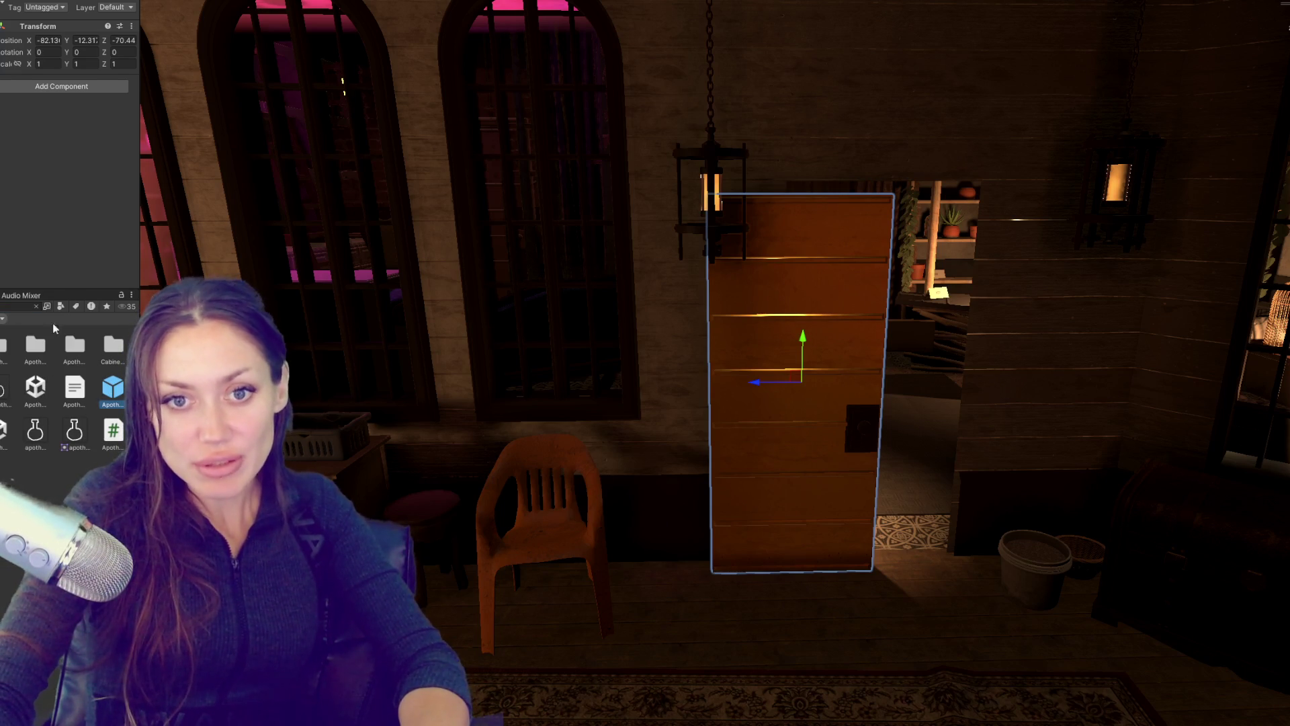
# Step: Turn off Import Animation in the apothecary model's import settings
pyautogui.click(111, 388)
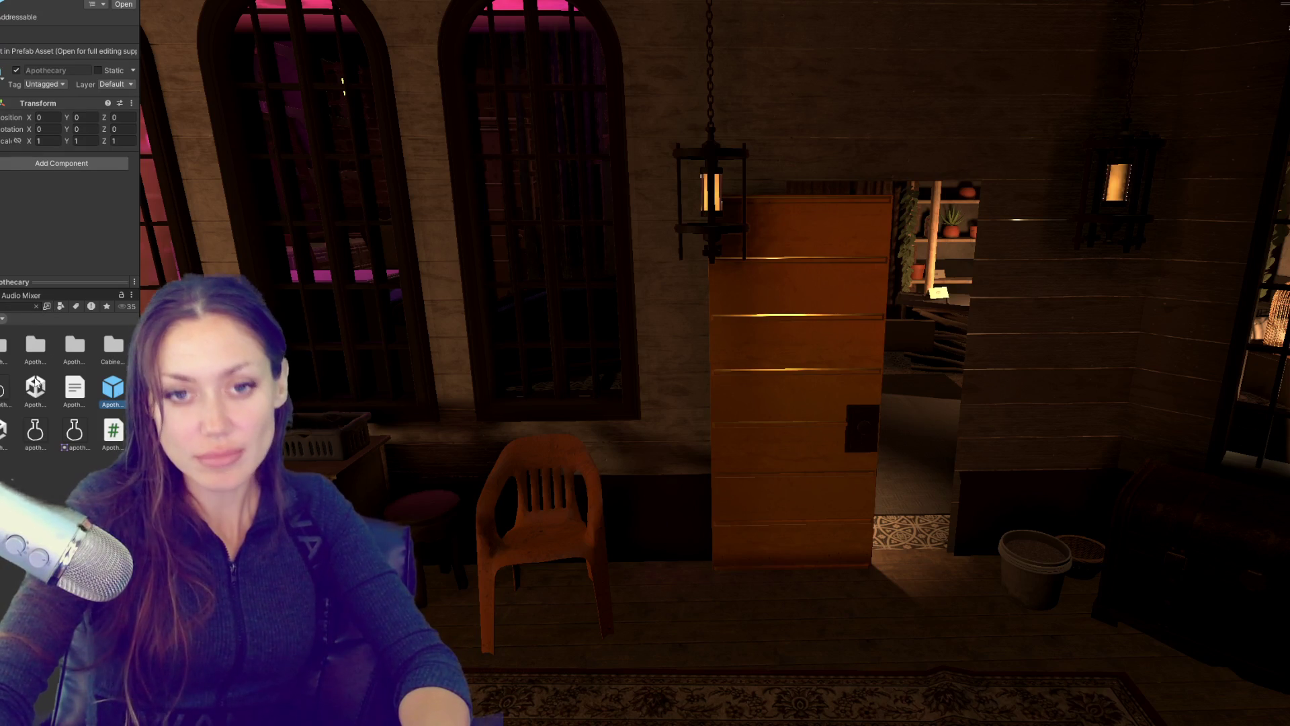
pyautogui.doubleClick(35, 381)
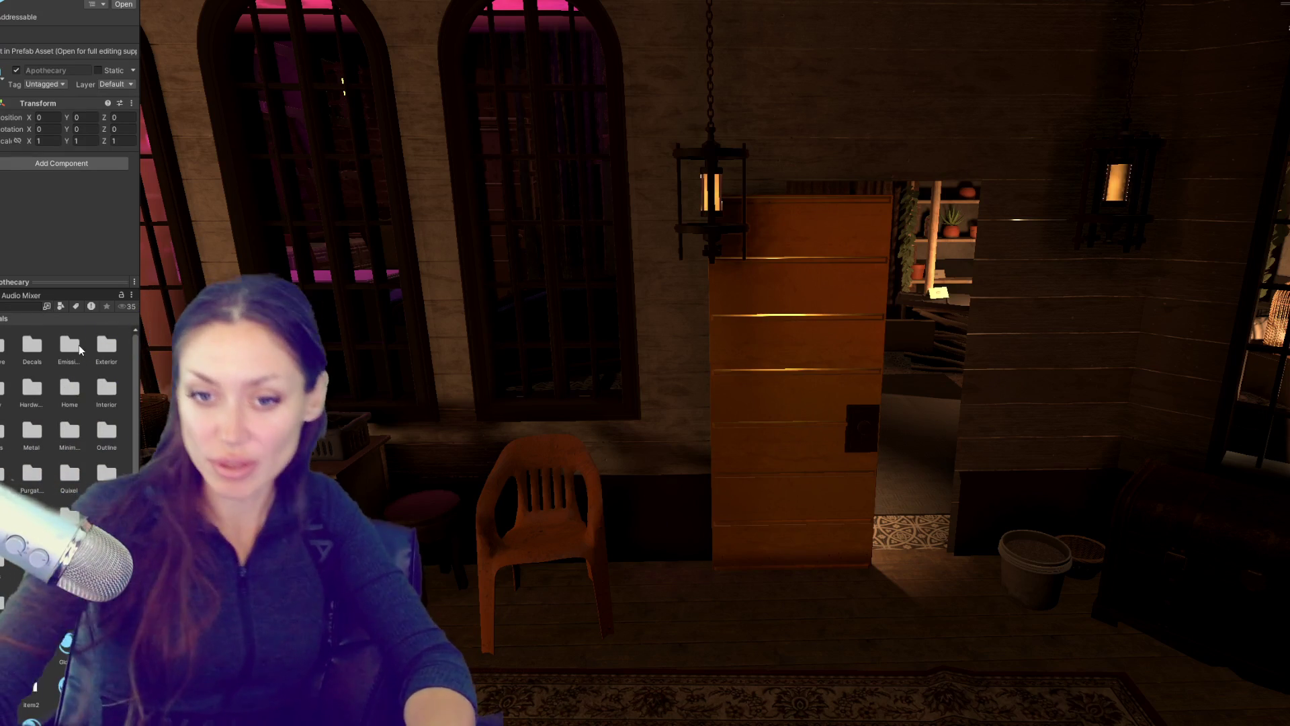
pyautogui.doubleClick(46, 426)
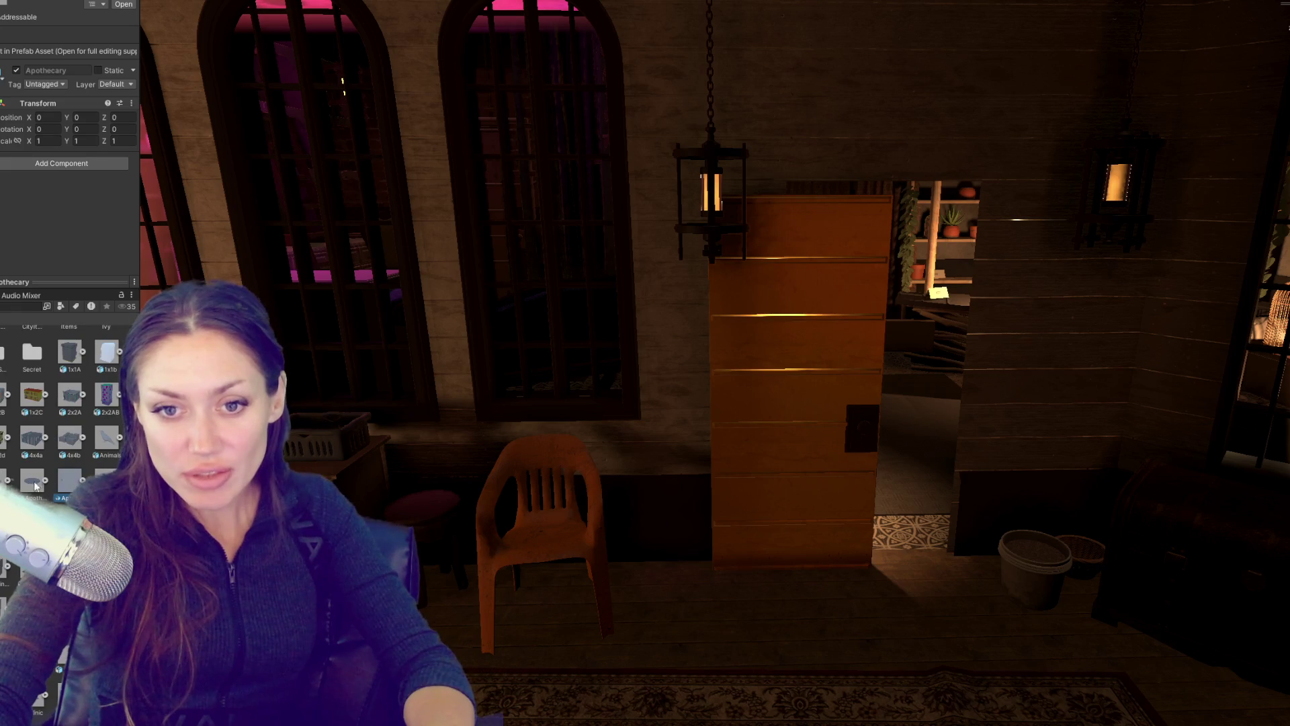
pyautogui.click(64, 491)
pyautogui.click(71, 63)
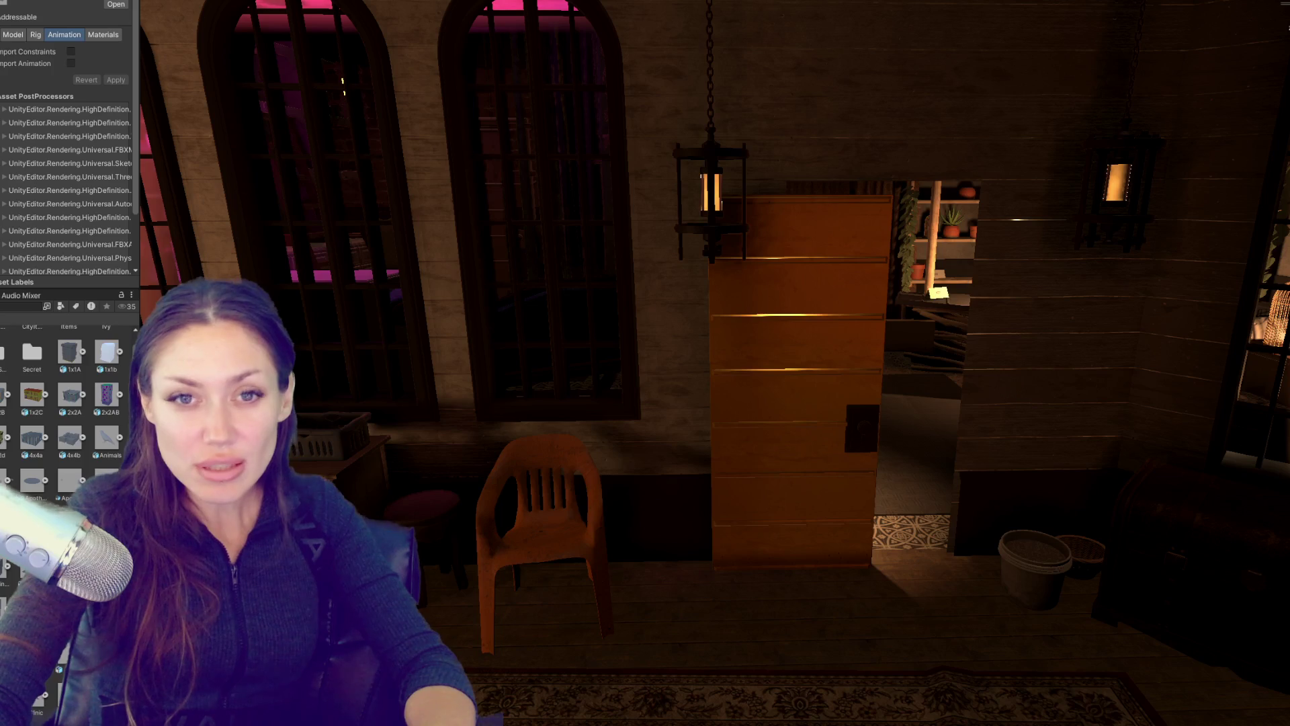
# Step: Select the Apothacary object and then the Shelves object in the scene
pyautogui.click(165, 84)
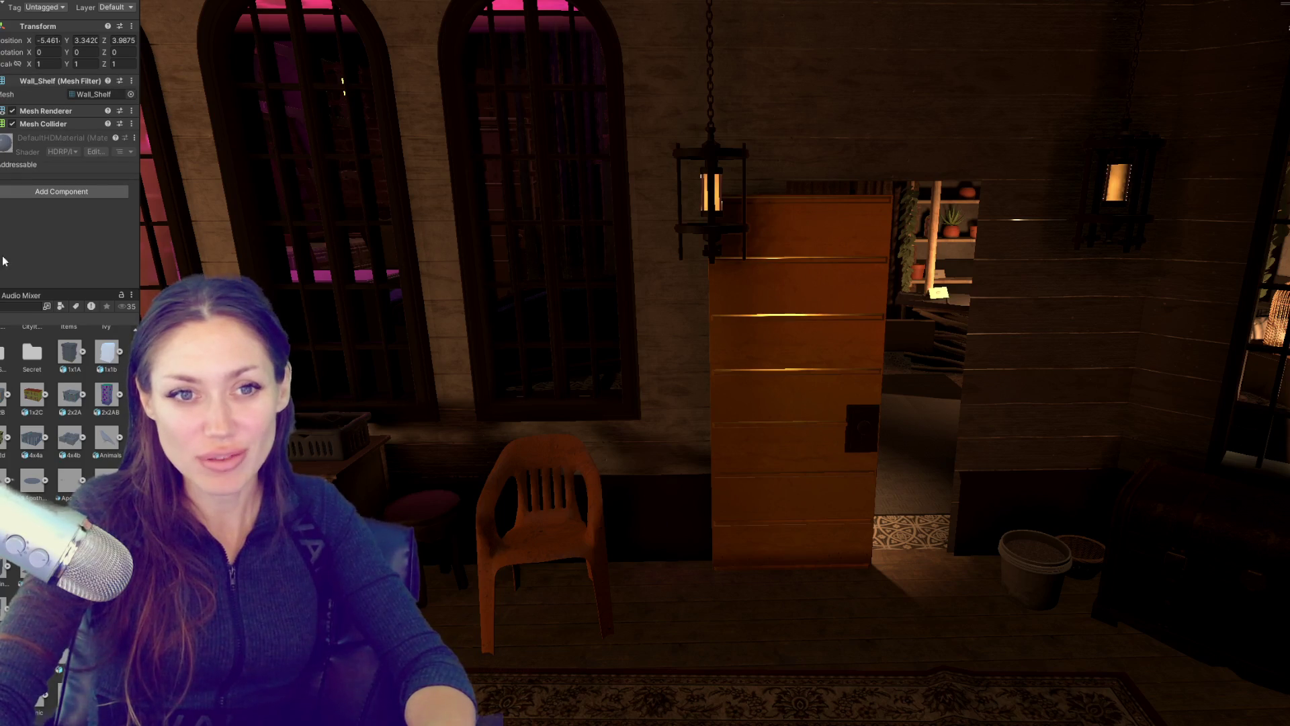
pyautogui.click(154, 98)
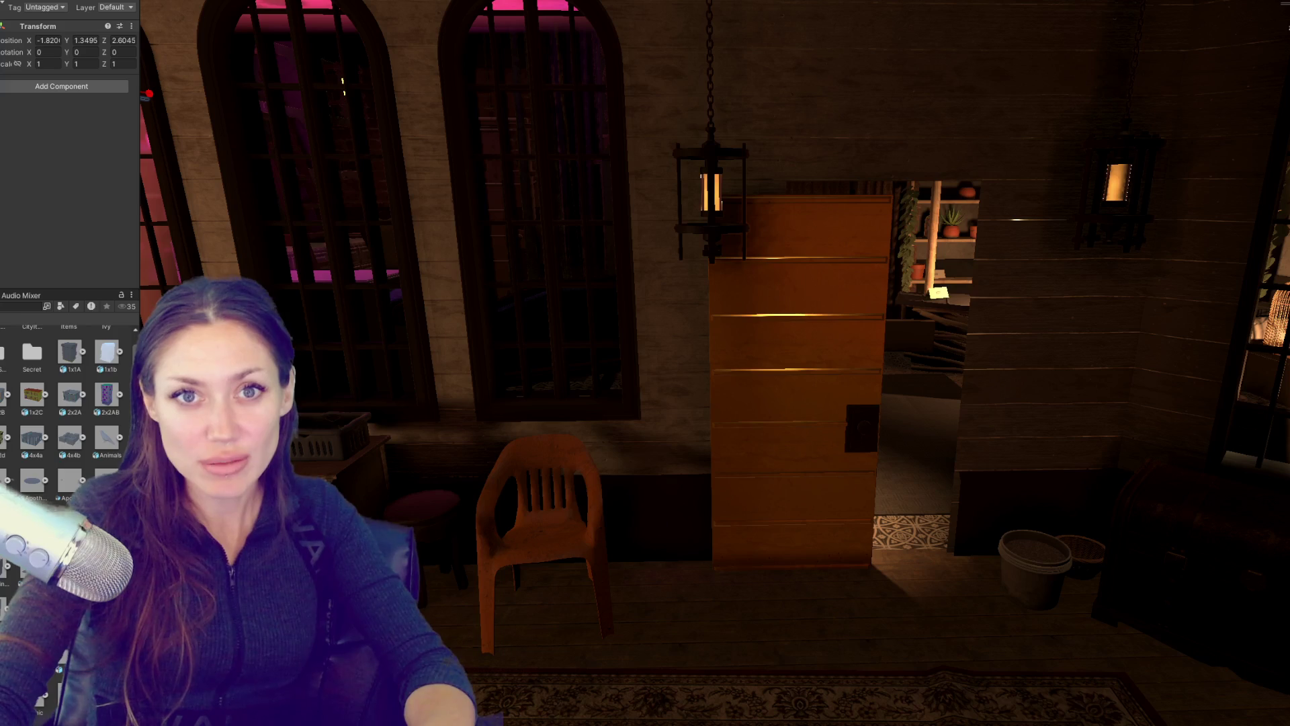
pyautogui.scroll(-3)
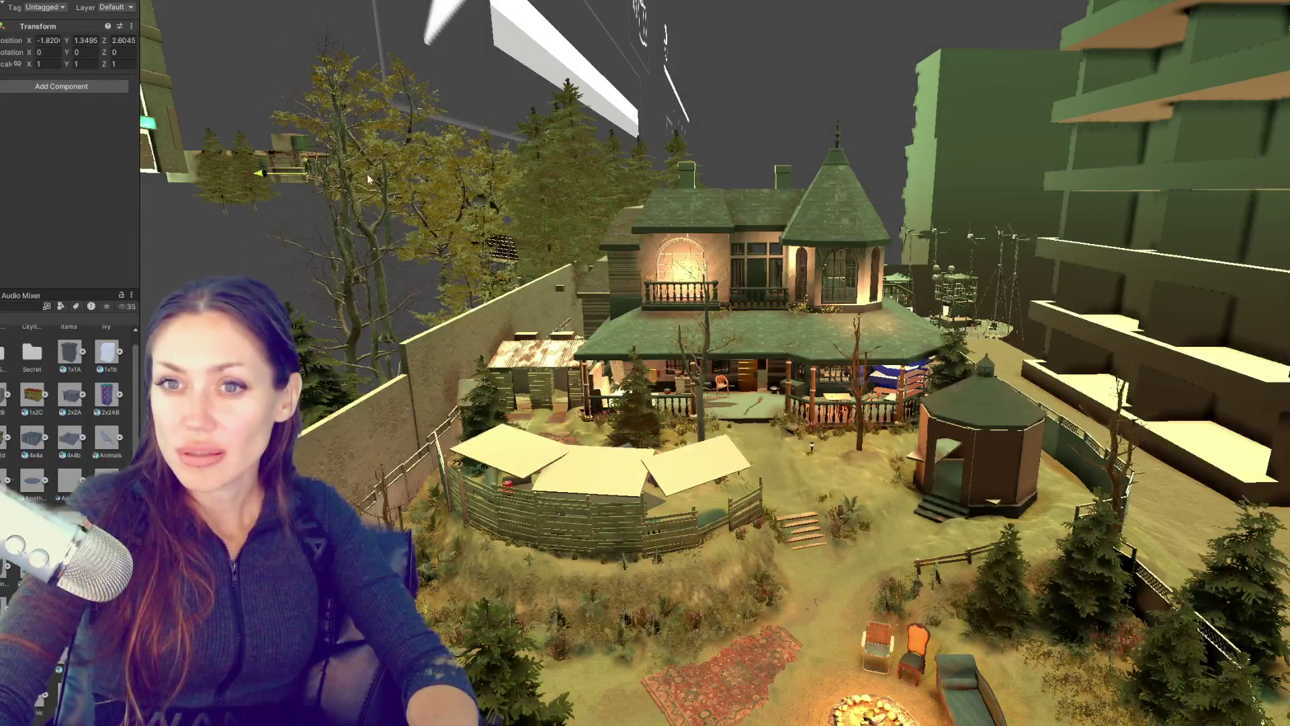
# Step: Undo the accidental object move, frame the gramophone in the shop, then deselect it
pyautogui.moveTo(280, 175); pyautogui.dragTo(566, 216)
pyautogui.moveTo(421, 152); pyautogui.dragTo(555, 260)
pyautogui.moveTo(1112, 550); pyautogui.dragTo(611, 360)
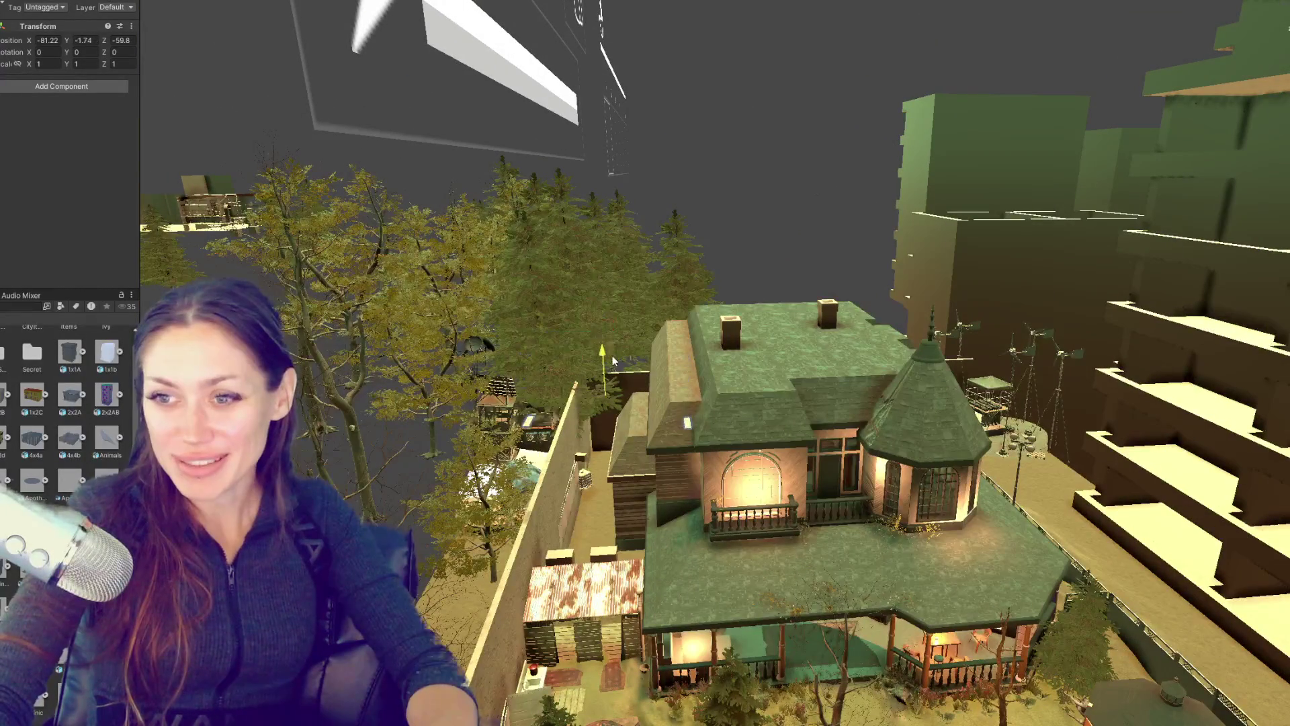
pyautogui.hotkey('ctrl', 'z')
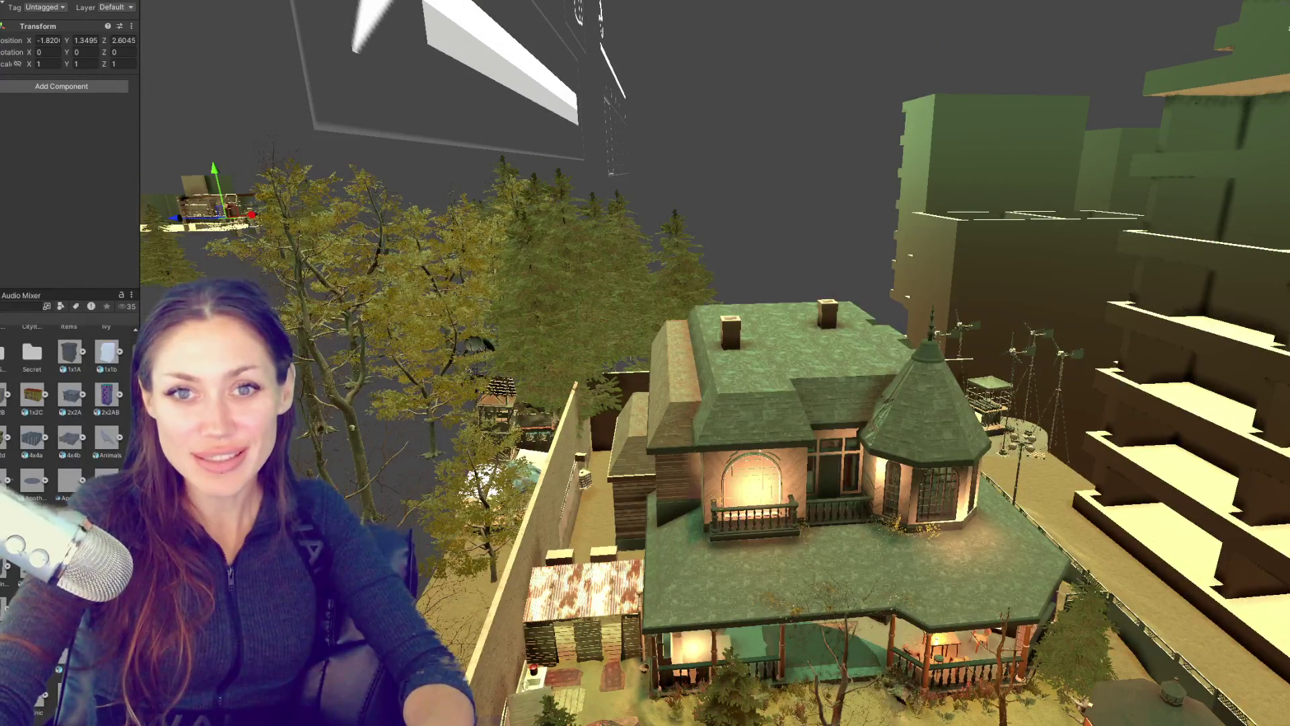
pyautogui.press('f')
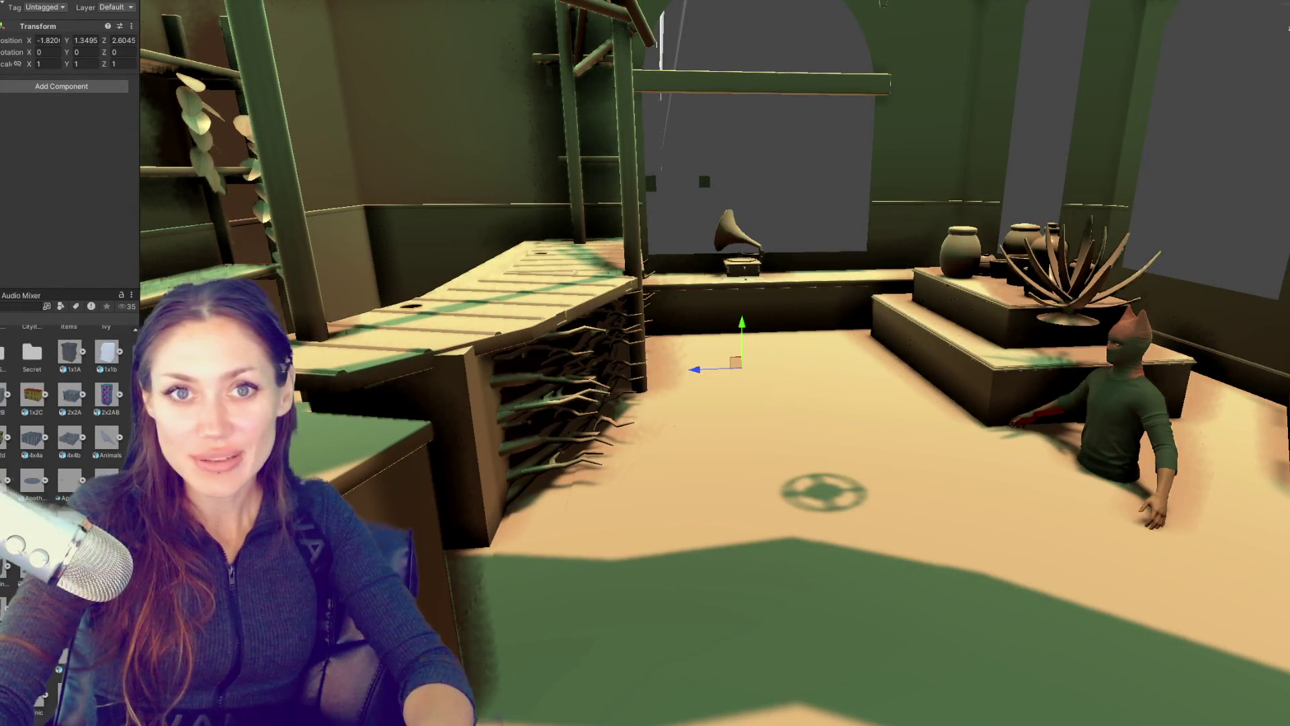
pyautogui.click(2, 22)
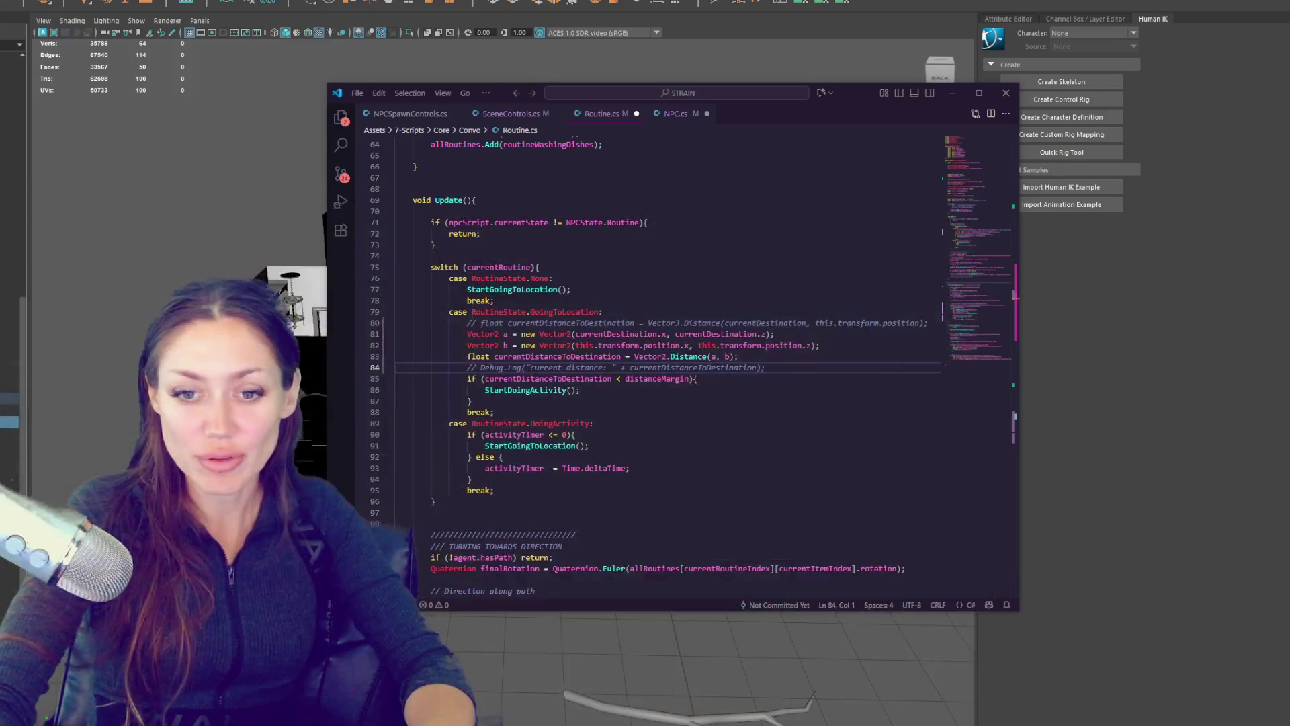
# Step: Select the front arched wall, frame it with F, and orbit out into the entrance room
pyautogui.click(18, 398)
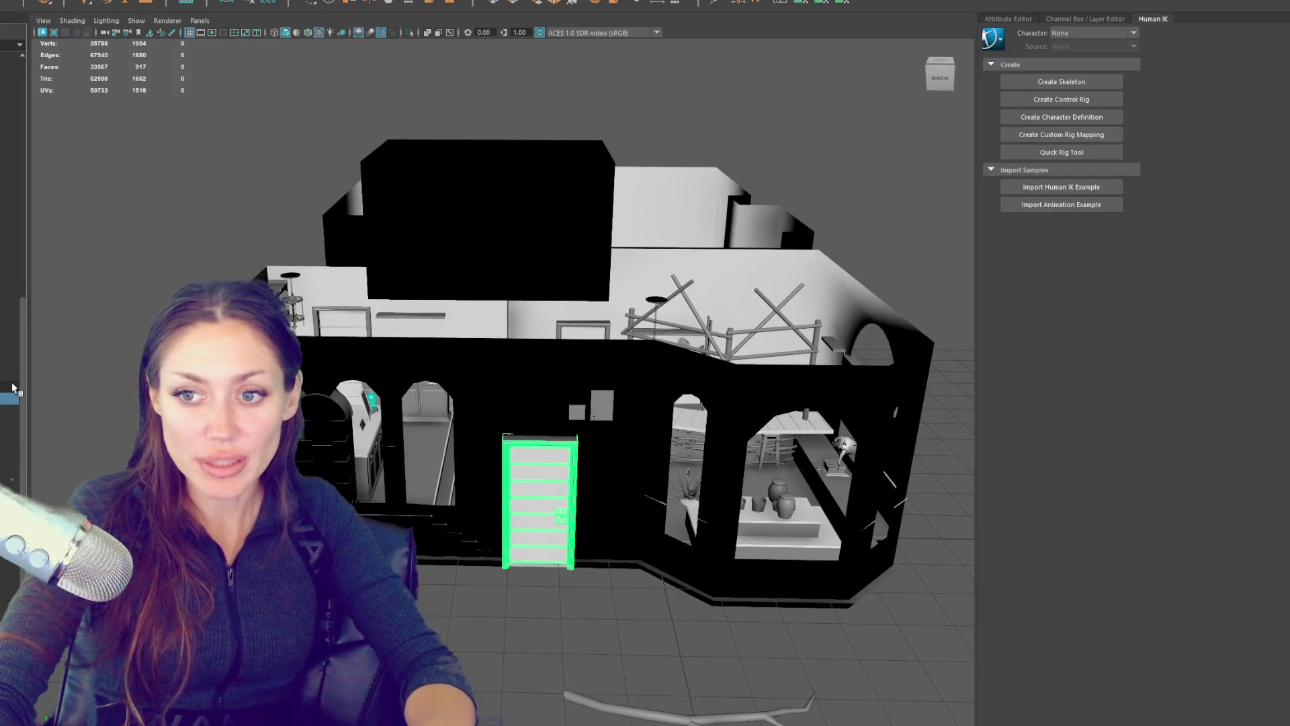
pyautogui.click(10, 198)
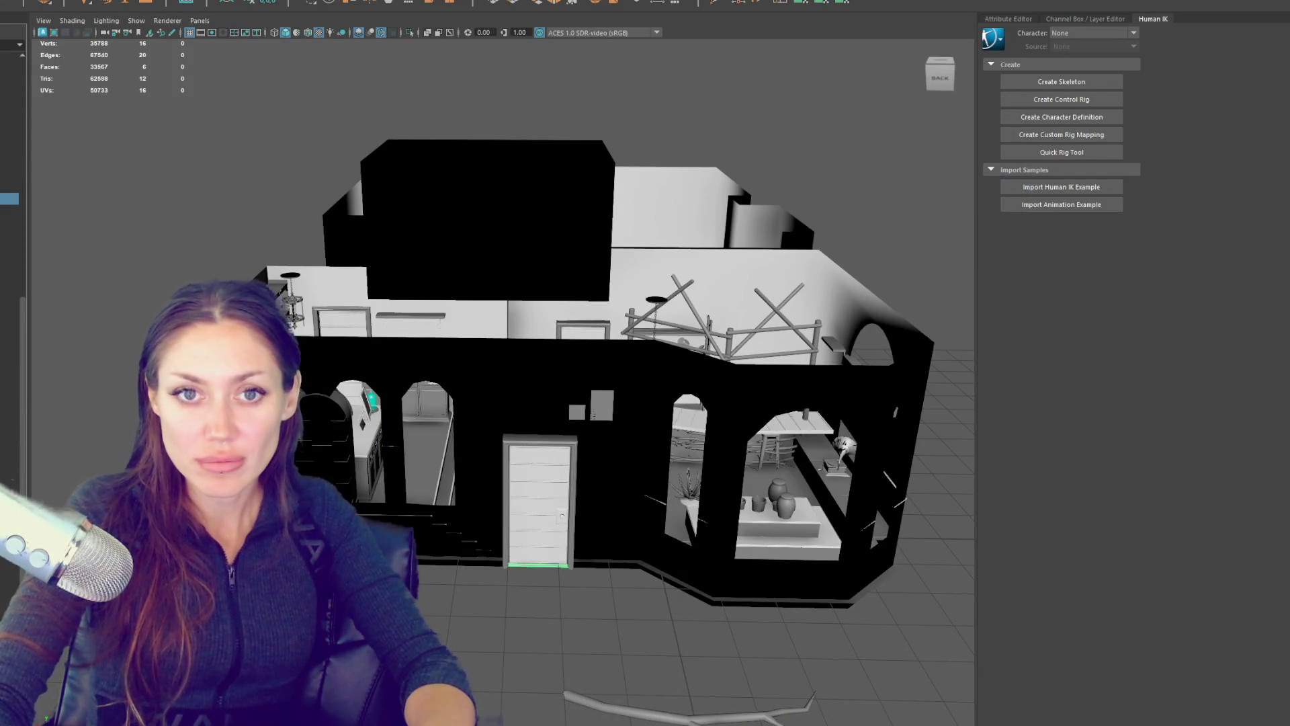
pyautogui.click(10, 221)
pyautogui.moveTo(202, 265); pyautogui.dragTo(544, 300)
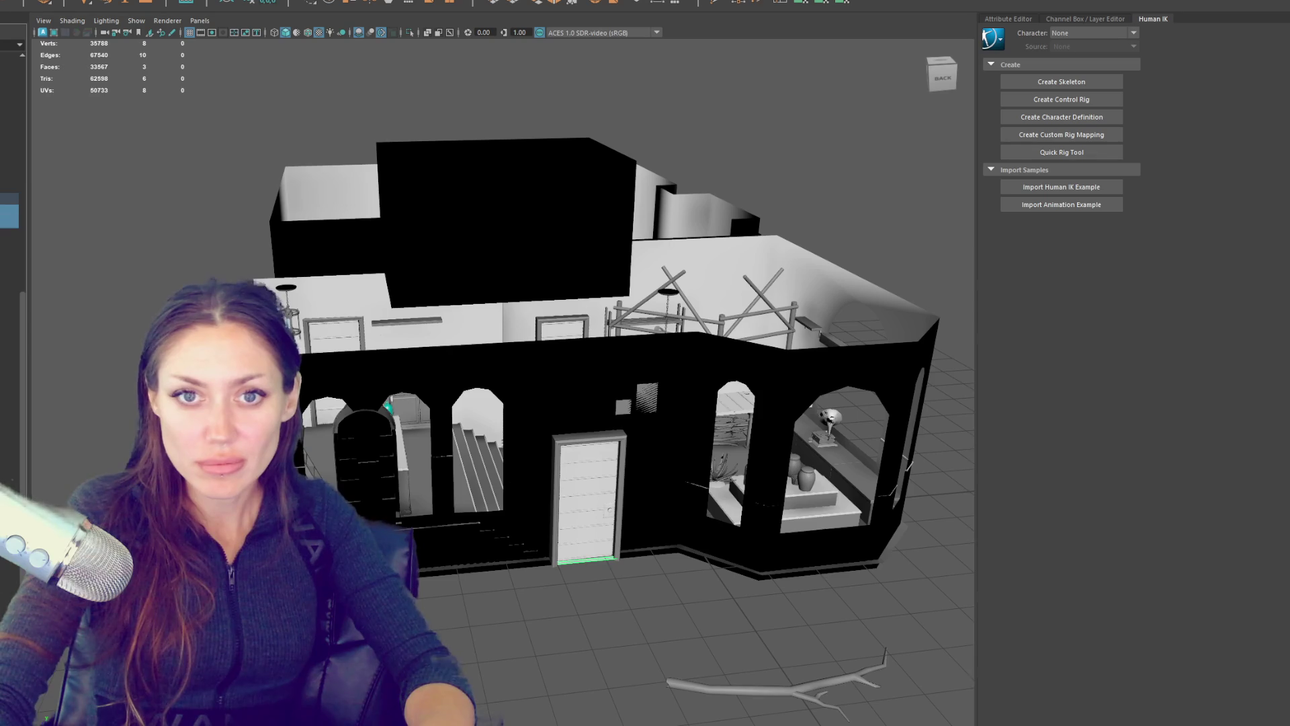
pyautogui.click(9, 199)
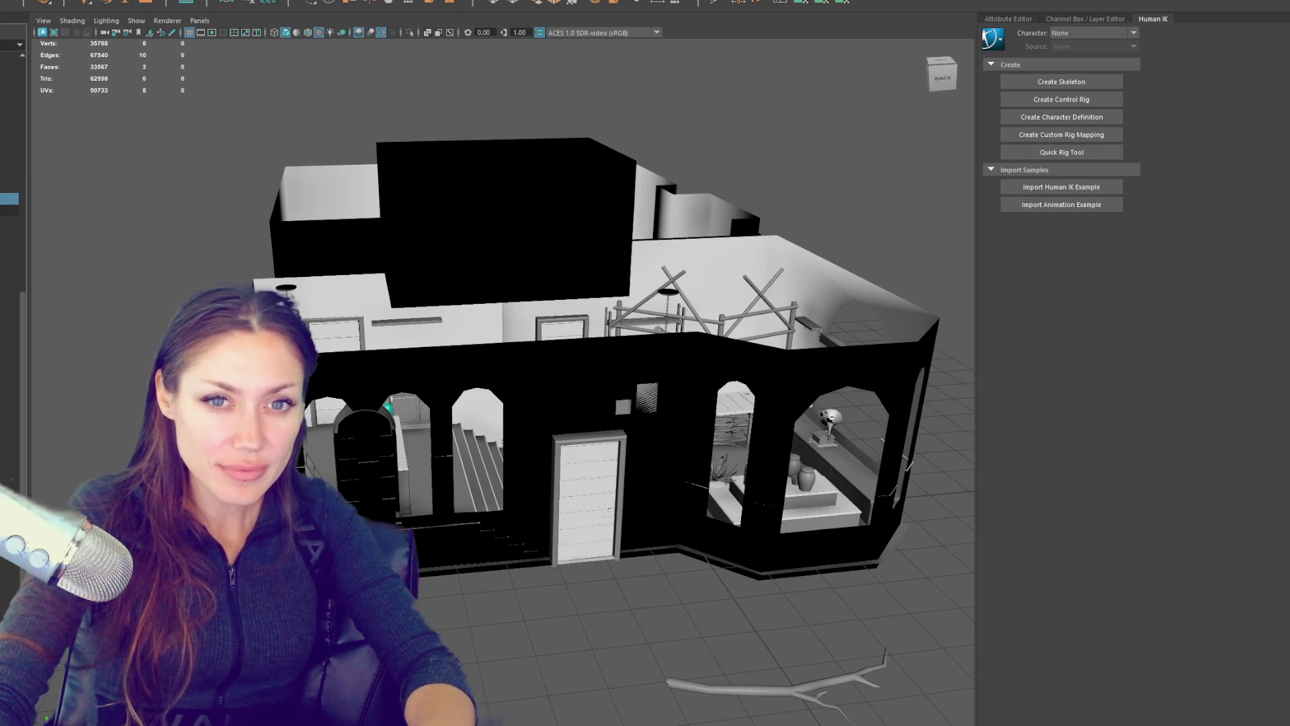
pyautogui.click(9, 223)
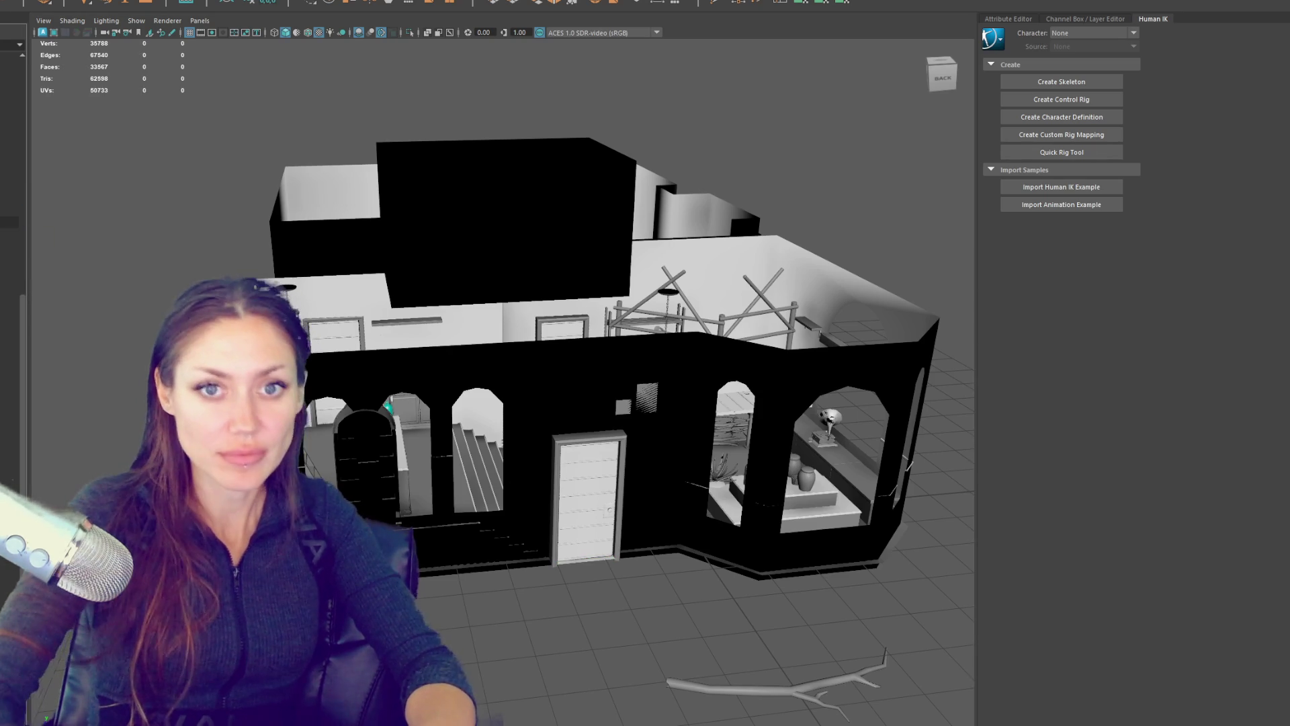
pyautogui.click(532, 499)
pyautogui.press('f')
pyautogui.moveTo(691, 511); pyautogui.dragTo(530, 524)
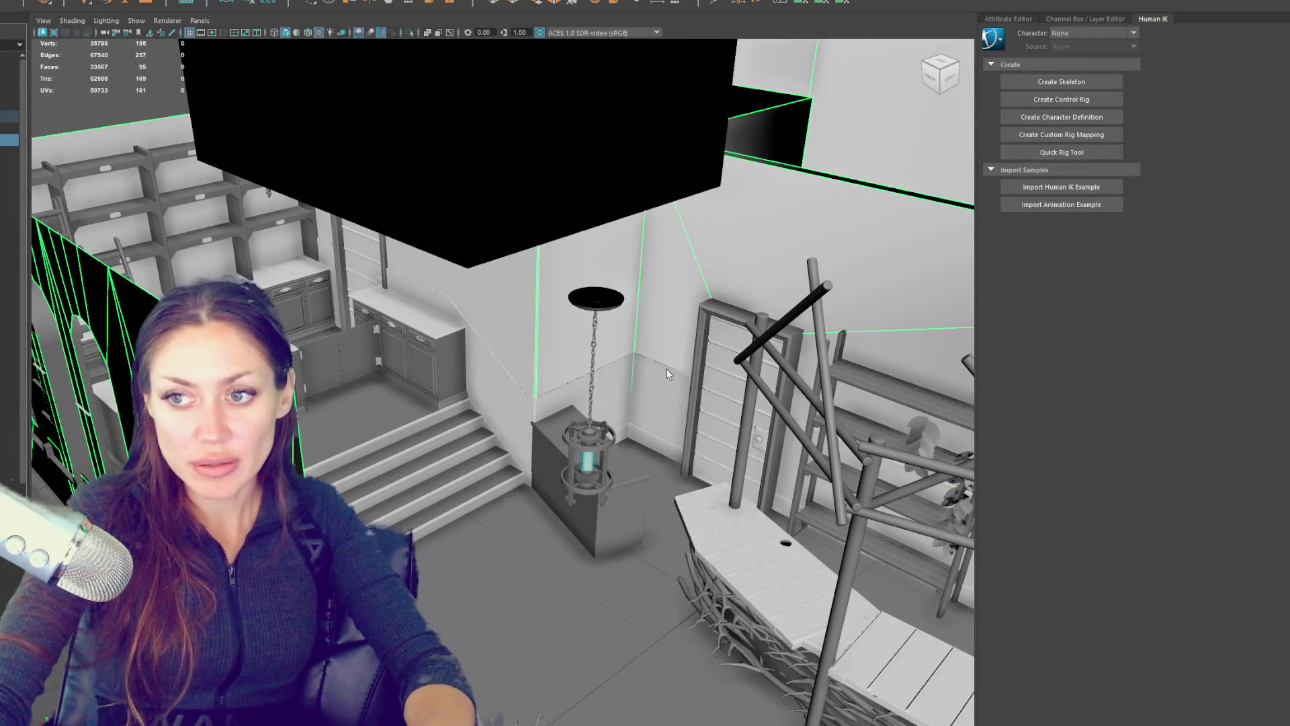
# Step: Select the baseboard, then the door frame, and orbit to a low frontal view of the door
pyautogui.click(674, 390)
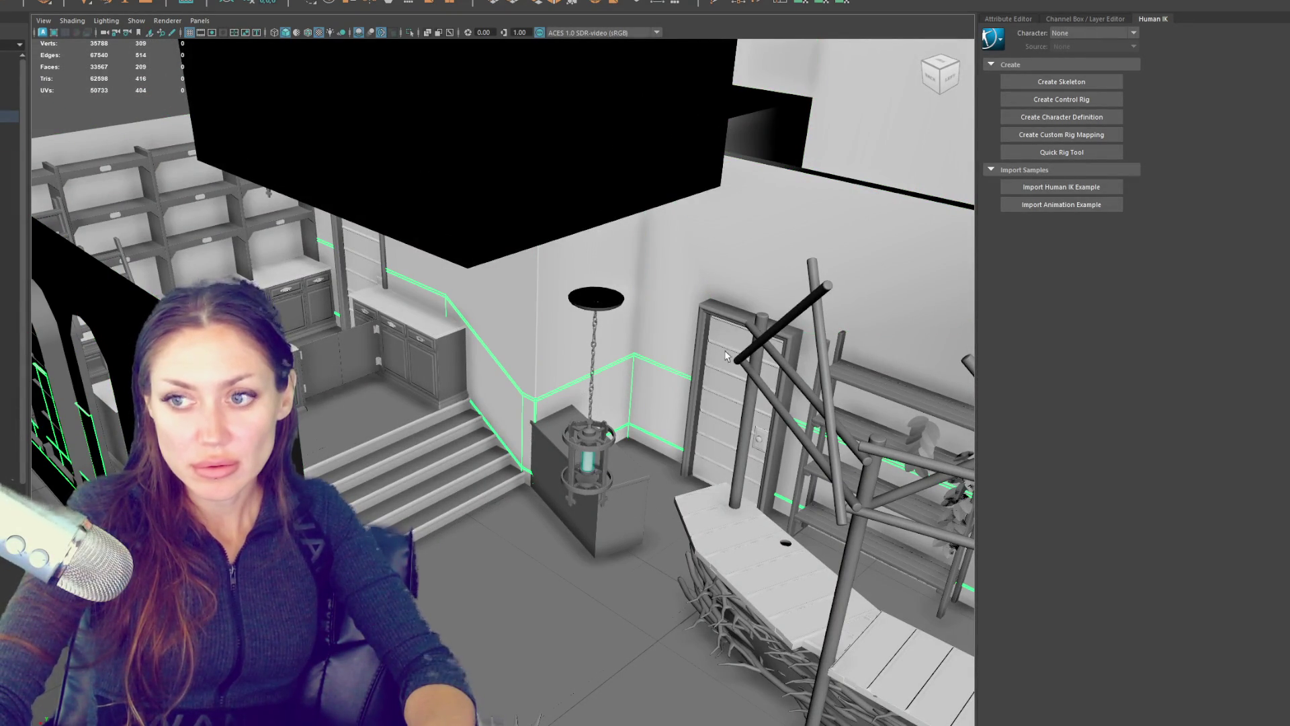
pyautogui.click(701, 354)
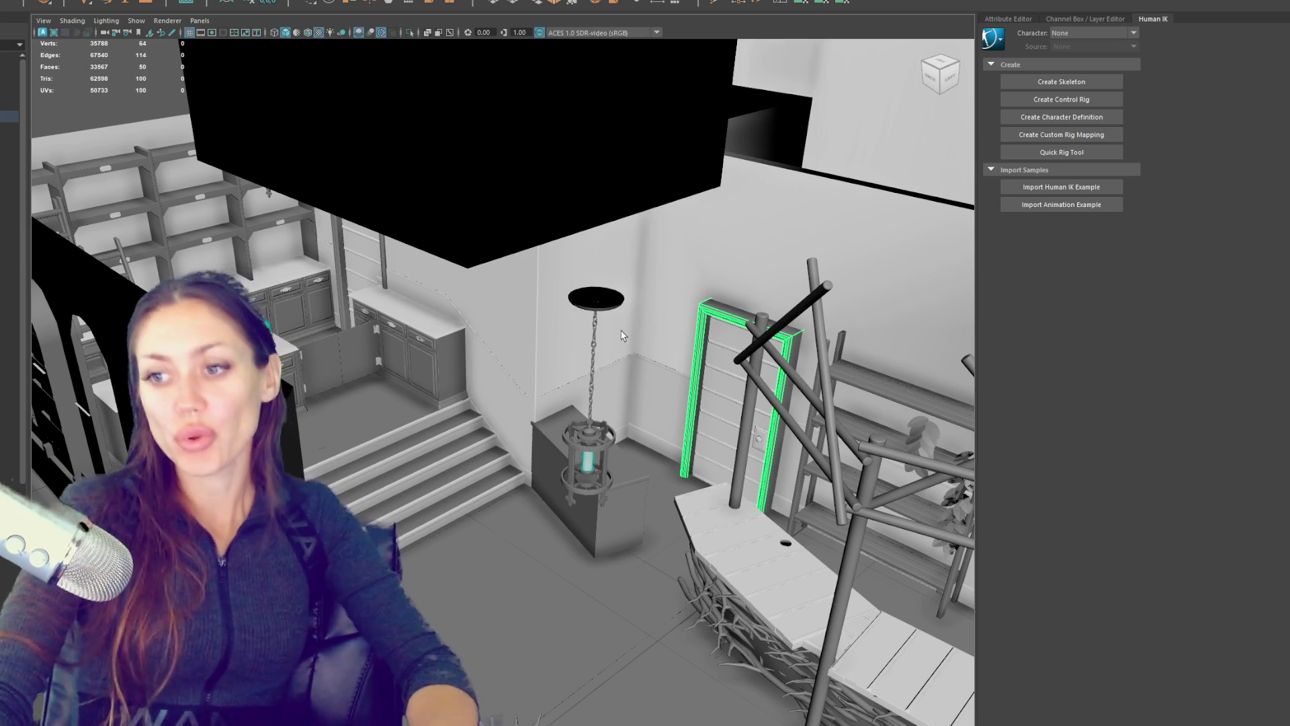
pyautogui.scroll(-3)
pyautogui.scroll(3)
pyautogui.moveTo(619, 329); pyautogui.dragTo(530, 293)
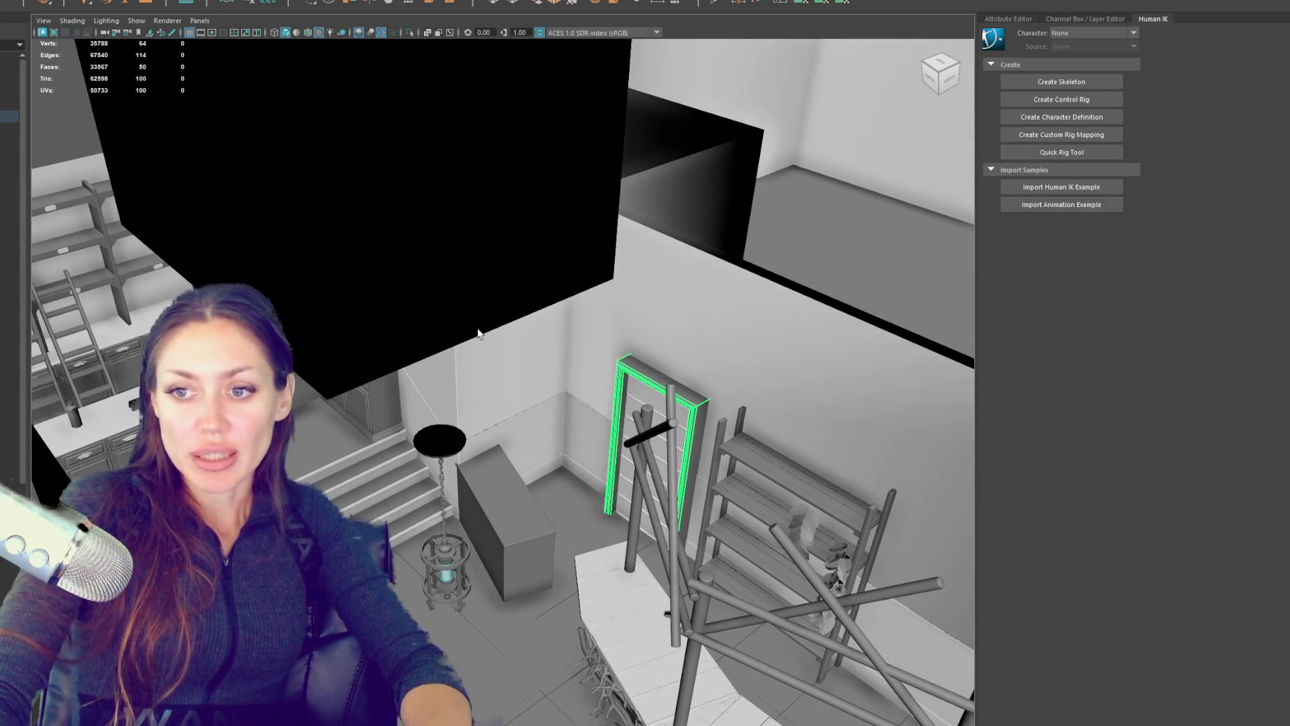
pyautogui.scroll(-3)
pyautogui.moveTo(477, 329); pyautogui.dragTo(607, 314)
# Step: Select the larger object beside the door, then deselect and close in on the door and shelves
pyautogui.click(441, 587)
pyautogui.scroll(3)
pyautogui.scroll(-3)
pyautogui.click(818, 406)
pyautogui.moveTo(817, 405); pyautogui.dragTo(489, 432)
# Step: Select the door frame, then the door from behind, and swing the door open on its hinge
pyautogui.press('w')
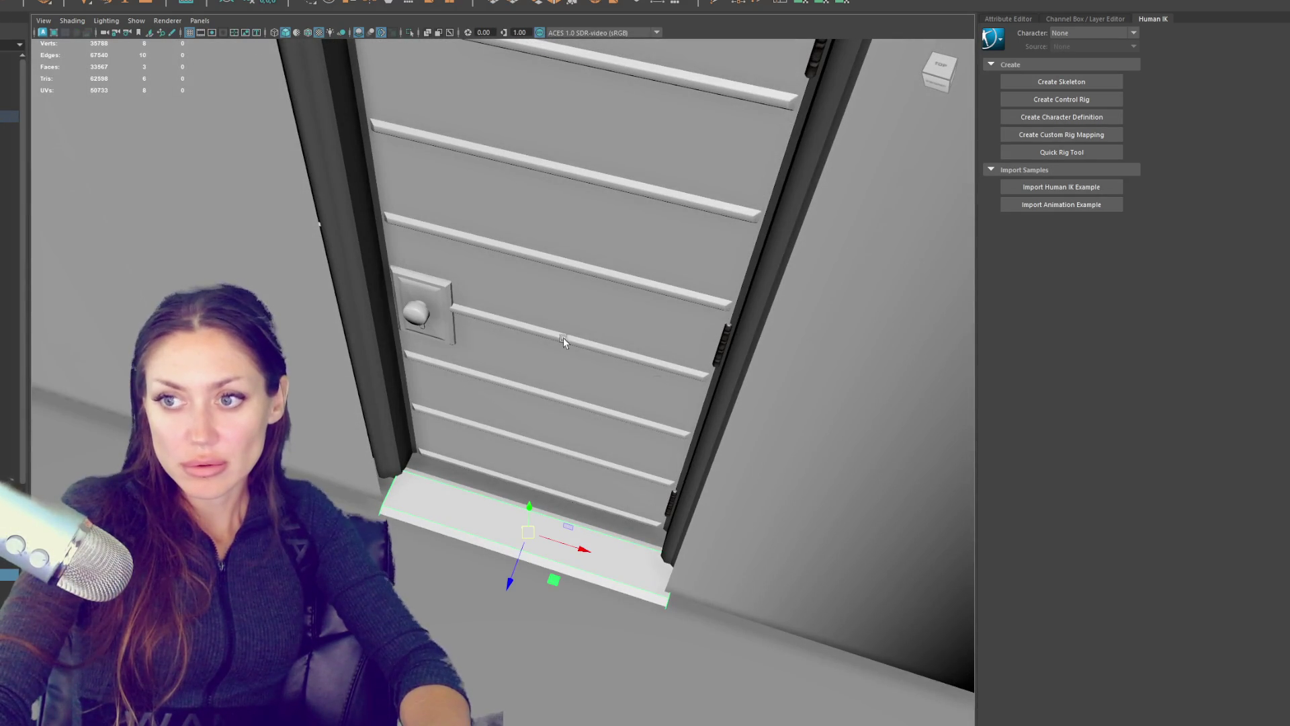
pyautogui.click(710, 424)
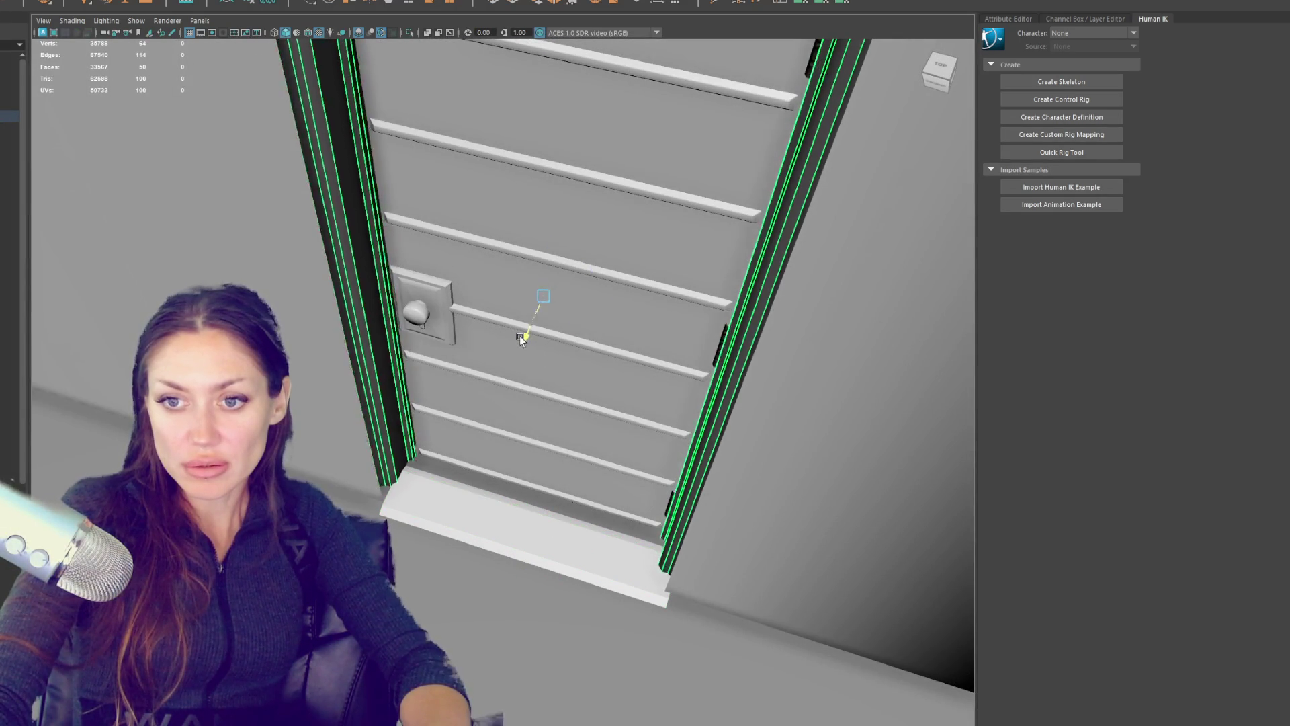
pyautogui.moveTo(512, 345); pyautogui.dragTo(423, 276)
pyautogui.click(405, 273)
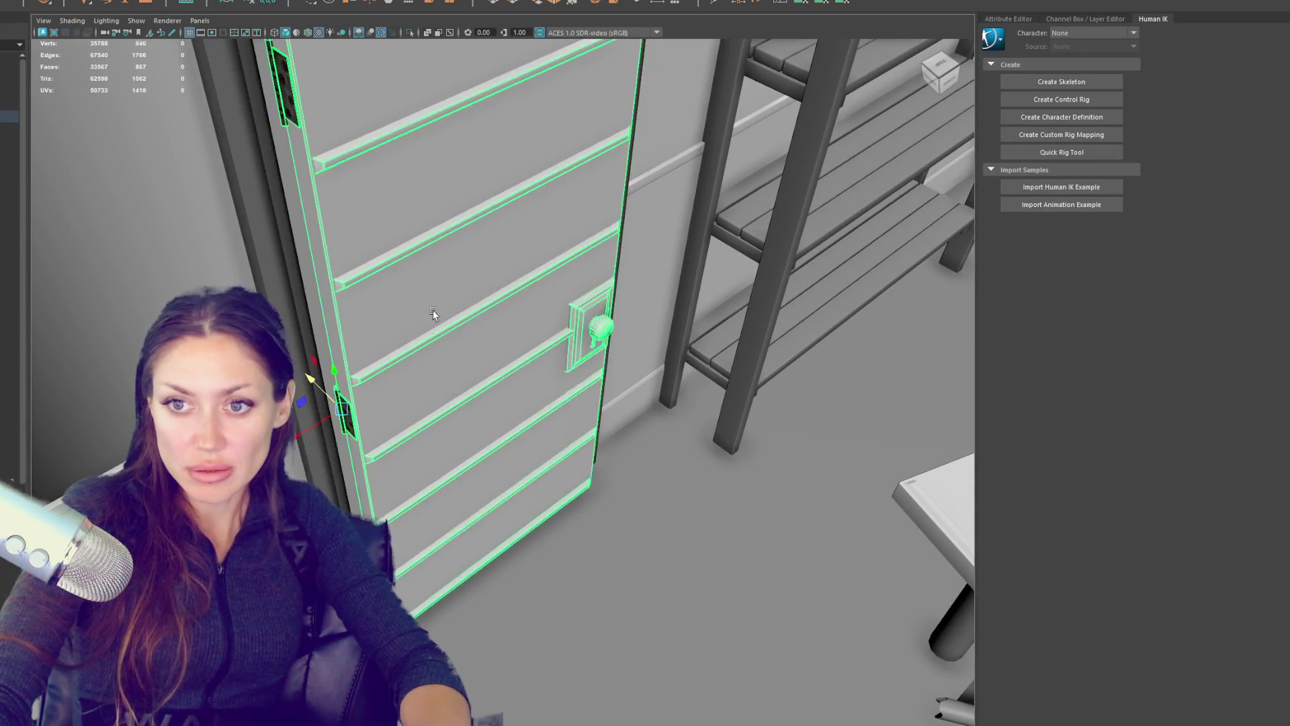
pyautogui.moveTo(308, 378); pyautogui.dragTo(470, 416)
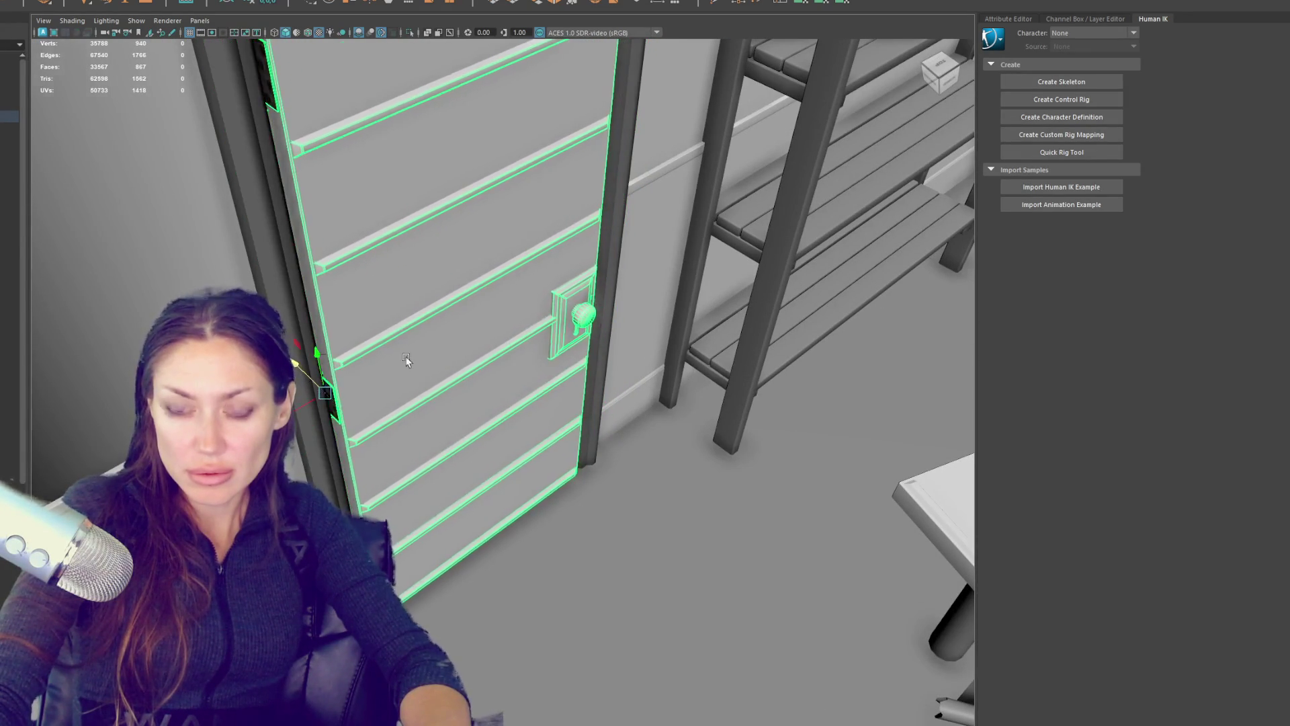
# Step: Orbit around the door from steeper and frontal angles to inspect it alongside the shelves
pyautogui.scroll(3)
pyautogui.scroll(-3)
pyautogui.moveTo(585, 437); pyautogui.dragTo(578, 362)
pyautogui.scroll(3)
pyautogui.scroll(-3)
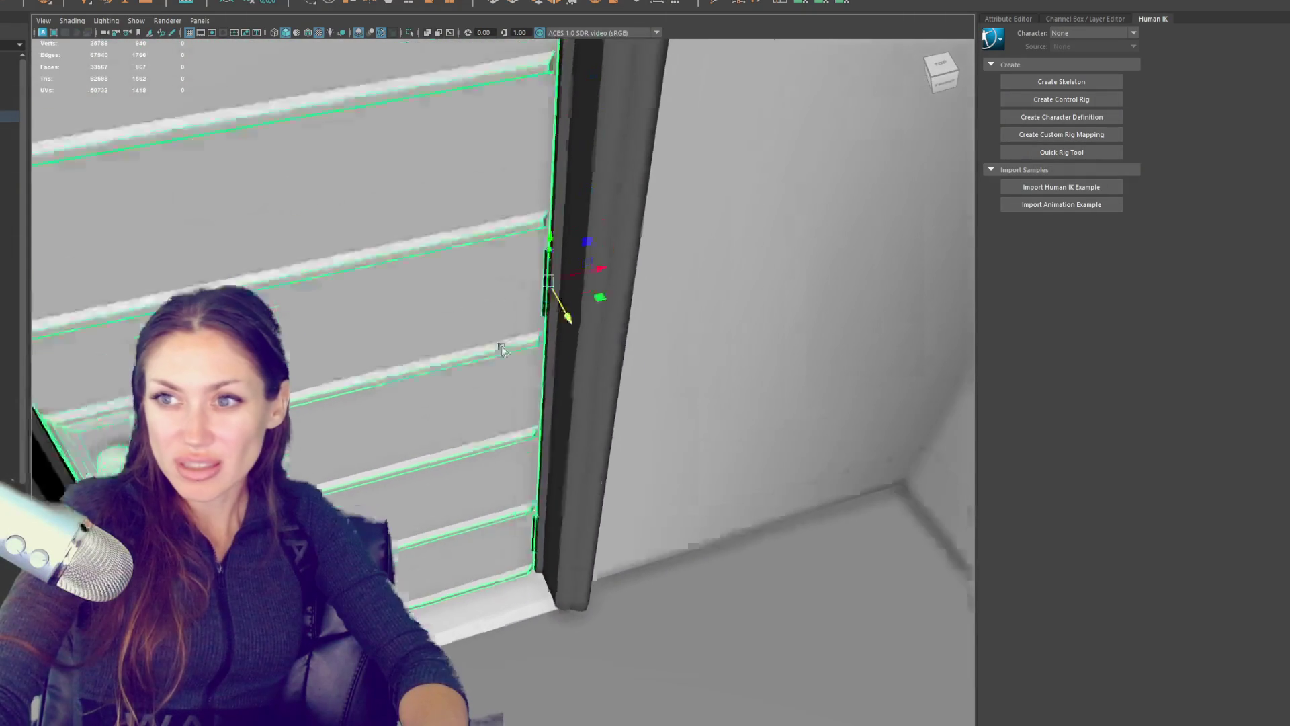
pyautogui.scroll(3)
pyautogui.scroll(-3)
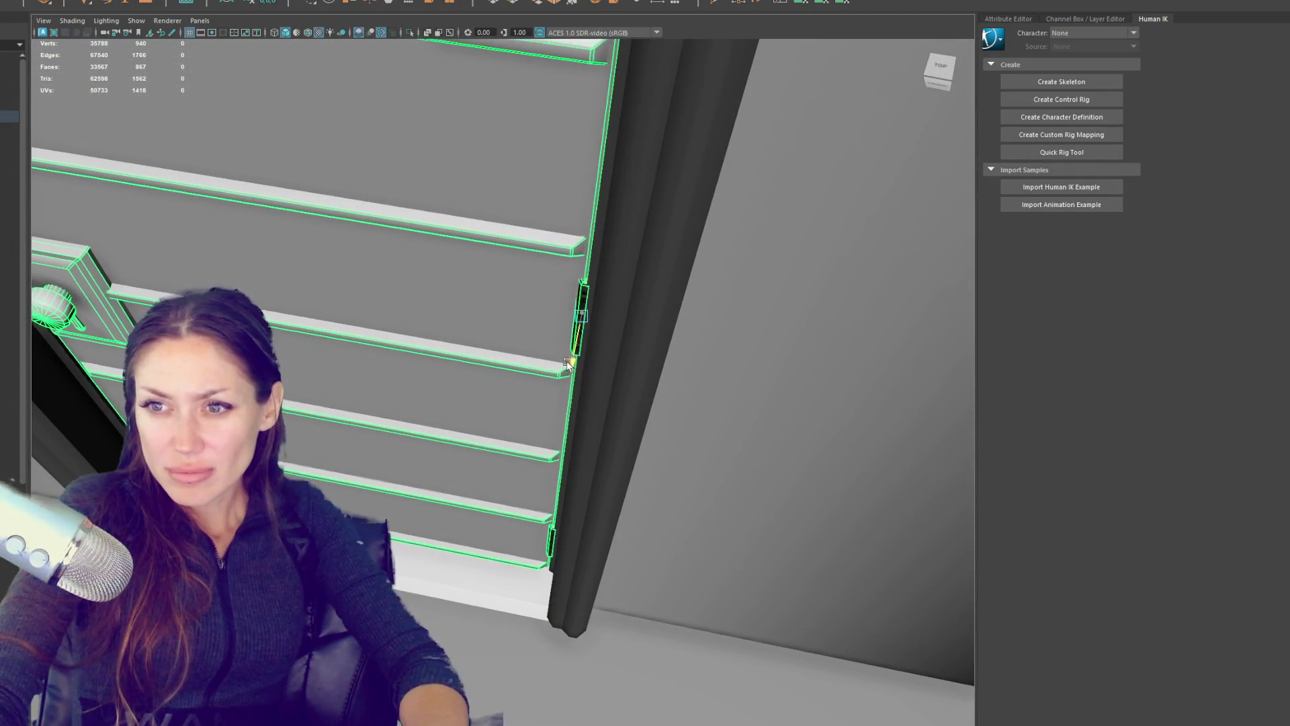
pyautogui.scroll(-3)
pyautogui.moveTo(560, 369); pyautogui.dragTo(323, 316)
pyautogui.scroll(3)
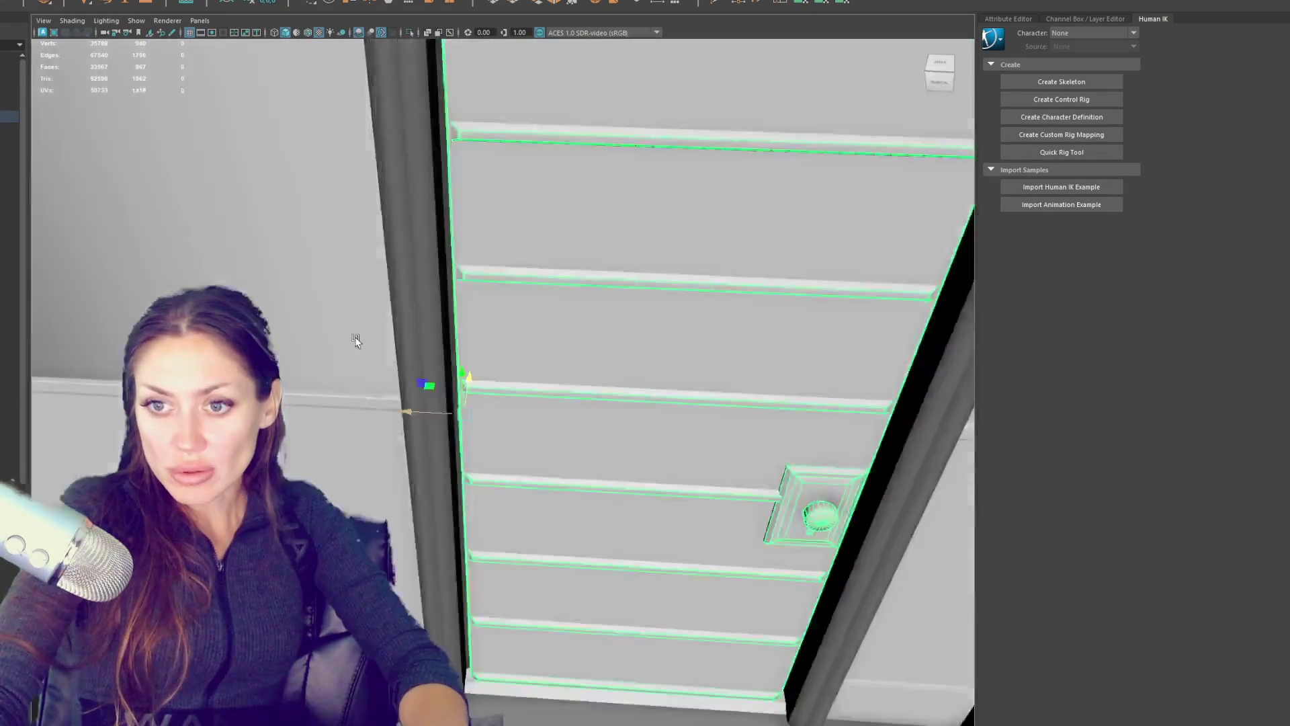
pyautogui.scroll(-3)
pyautogui.moveTo(394, 288); pyautogui.dragTo(481, 463)
# Step: Select and frame the baseboard, then select both door casings
pyautogui.click(404, 605)
pyautogui.press('f')
pyautogui.moveTo(524, 357); pyautogui.dragTo(511, 368)
pyautogui.scroll(-3)
pyautogui.click(654, 359)
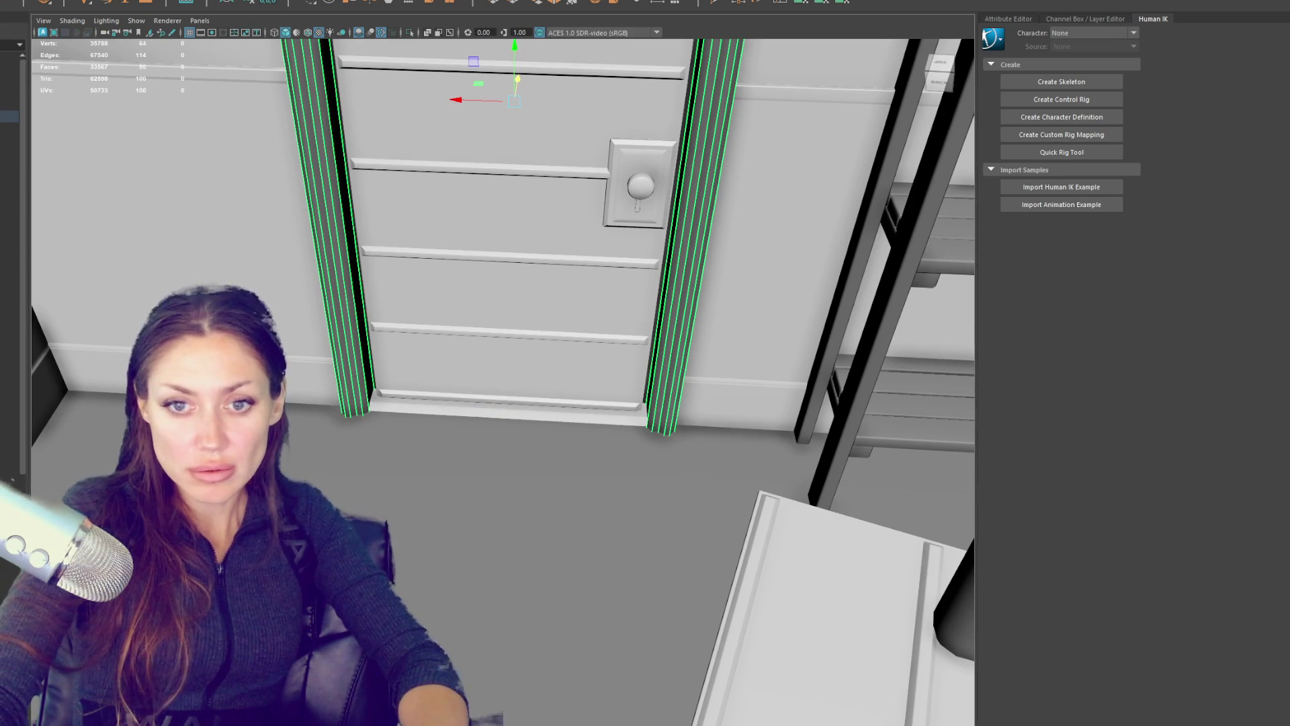
# Step: Reselect the door casings and split the frame mesh with Mesh > Separate
pyautogui.click(387, 406)
pyautogui.click(387, 407)
pyautogui.click(345, 391)
pyautogui.click(86, 0)
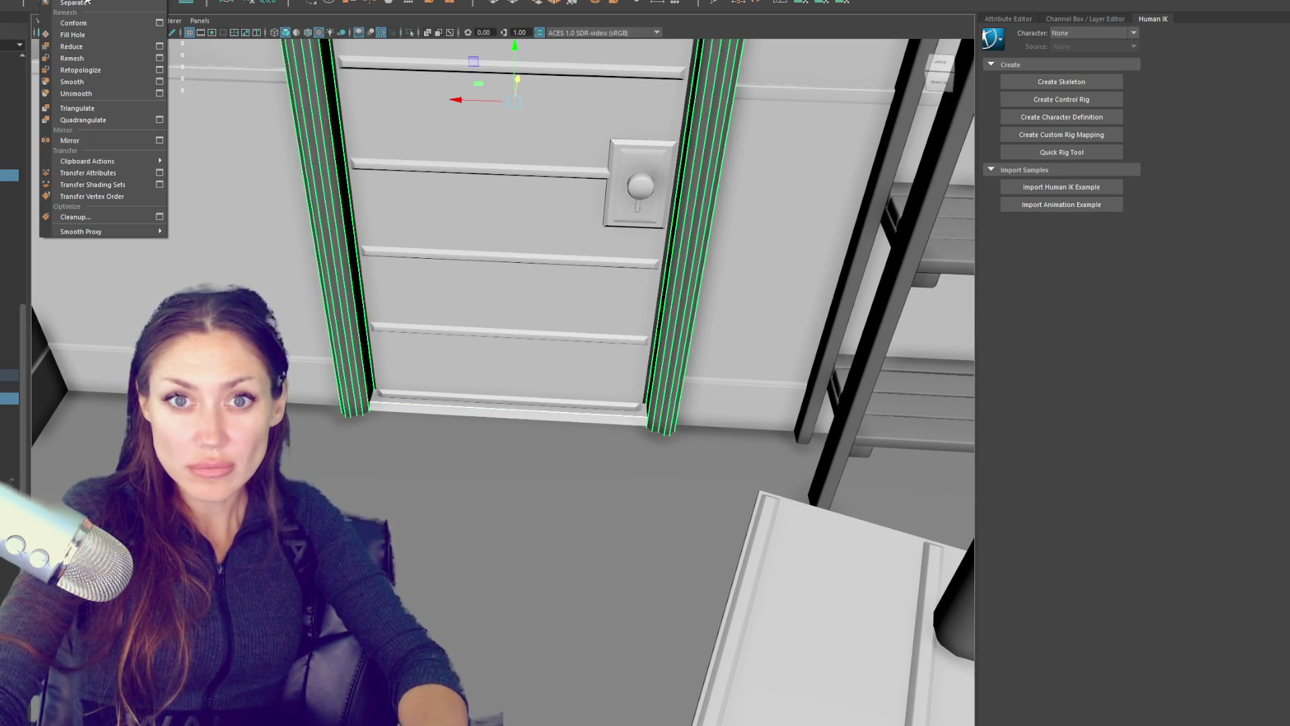
pyautogui.click(84, 2)
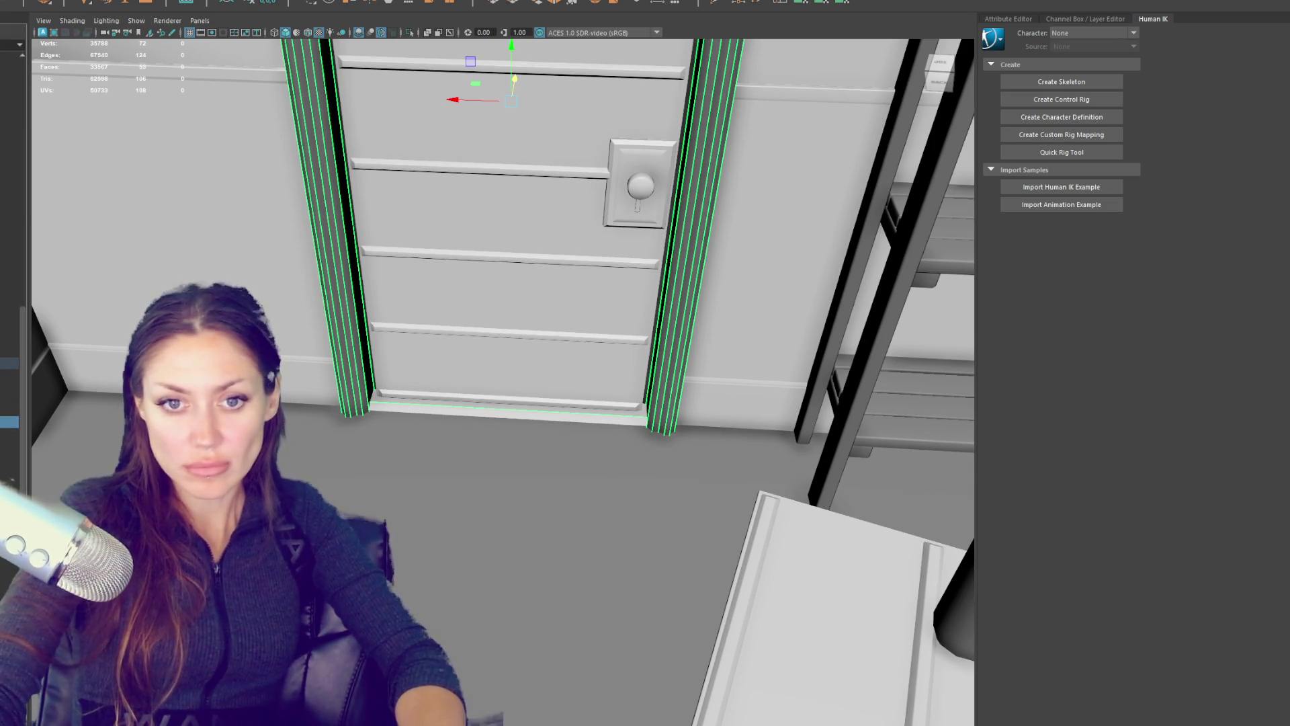
pyautogui.press('f')
# Step: Frame the separated bottom threshold, then select the jambs together with the threshold
pyautogui.click(535, 526)
pyautogui.press('f')
pyautogui.moveTo(534, 526); pyautogui.dragTo(394, 510)
pyautogui.scroll(3)
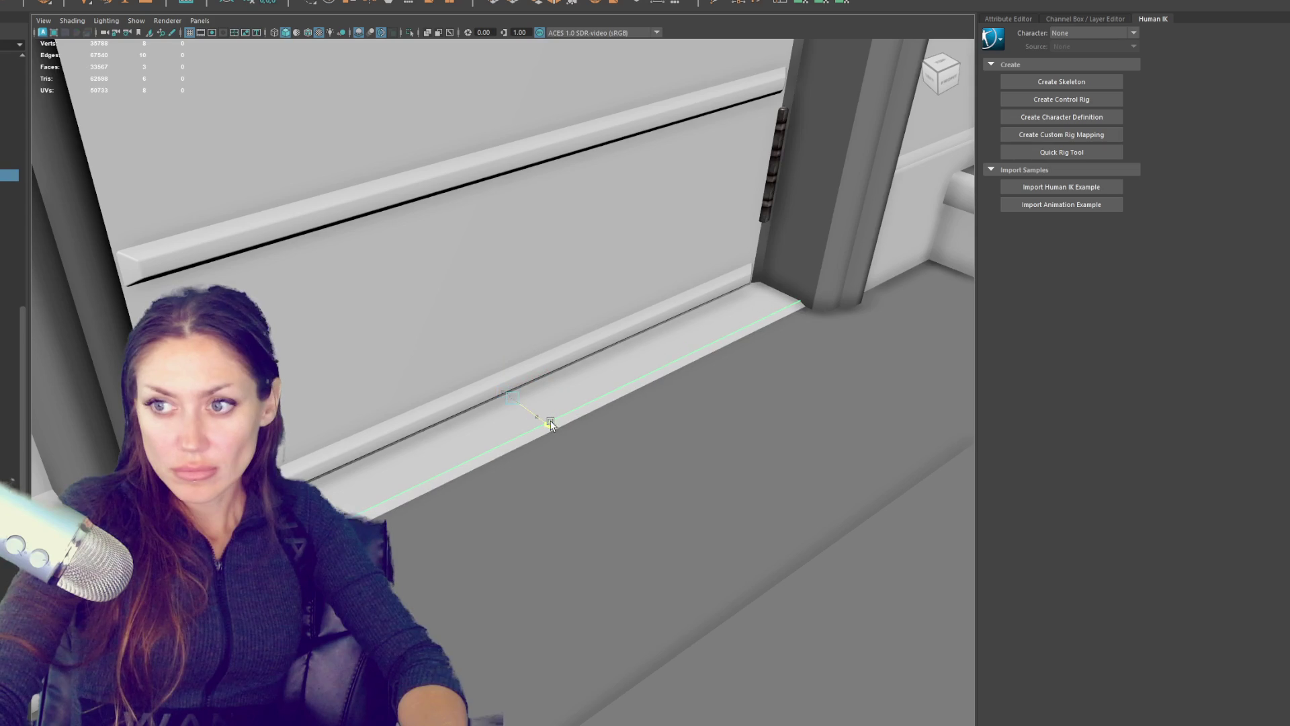
pyautogui.moveTo(552, 426); pyautogui.dragTo(441, 479)
pyautogui.scroll(-3)
pyautogui.click(727, 360)
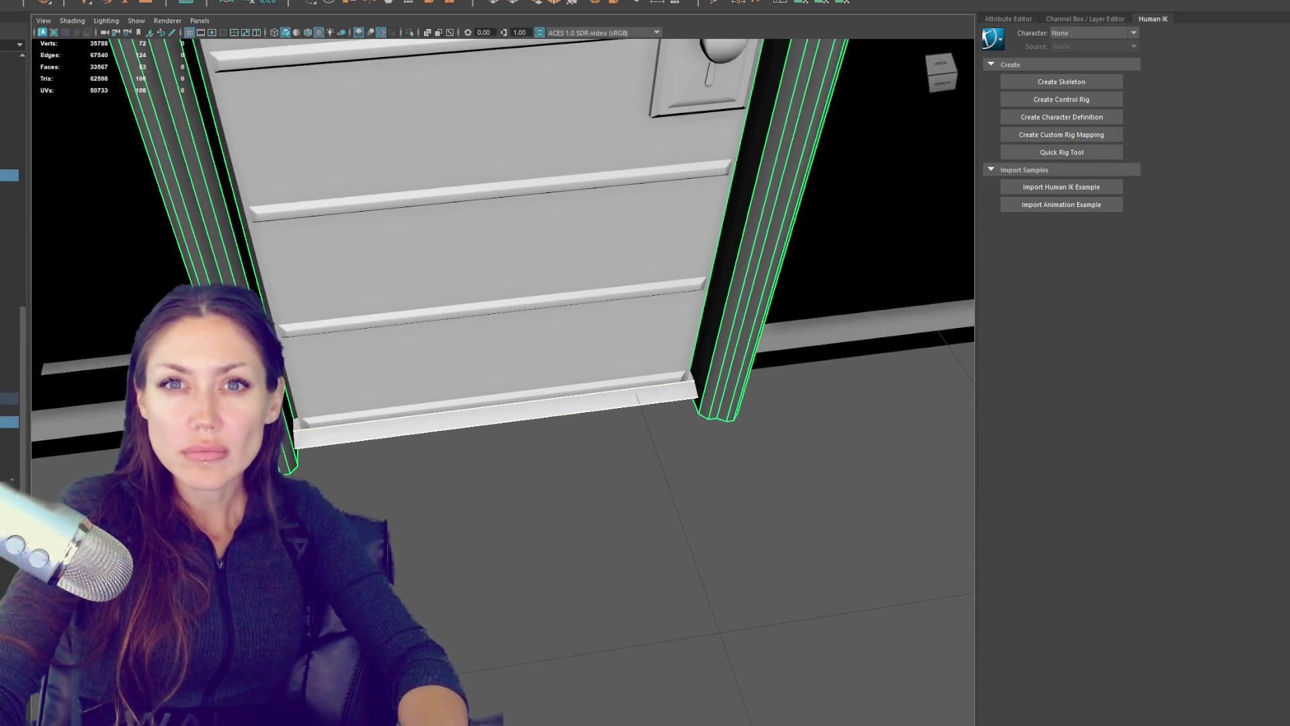
pyautogui.click(497, 413)
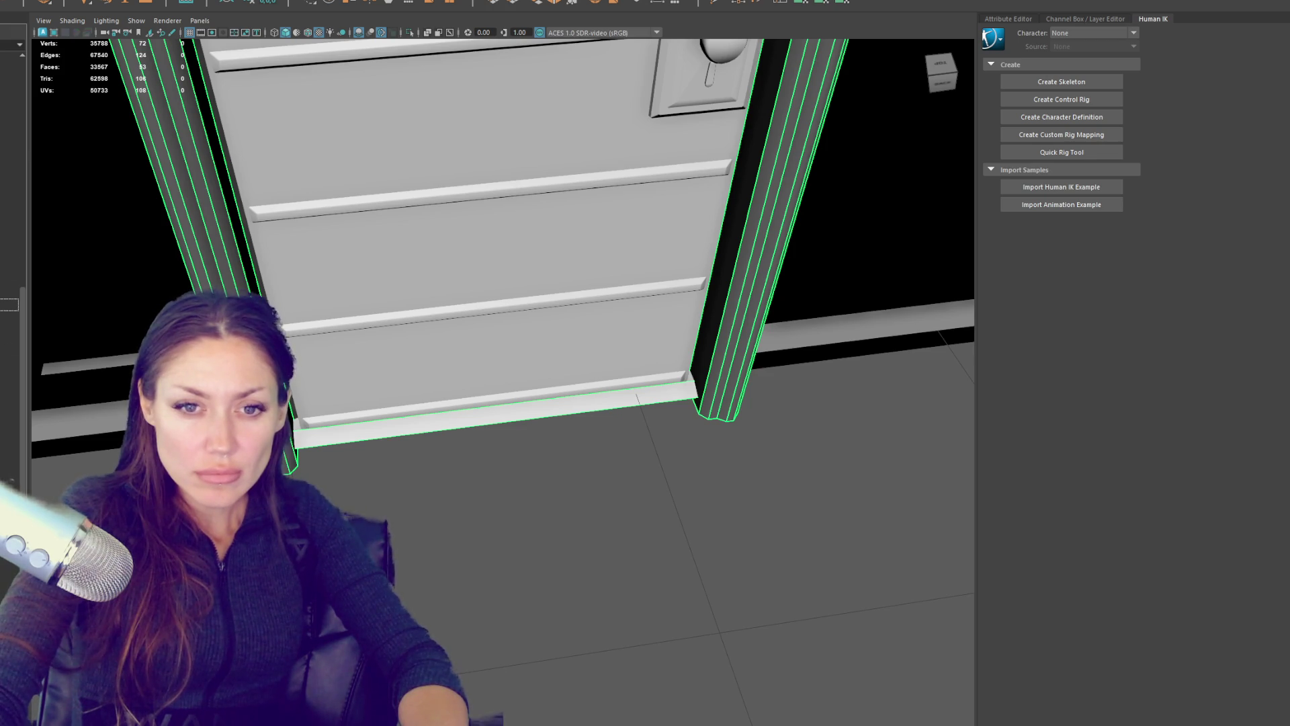
# Step: Check the frame pieces in the Outliner, framing the door frame, and select the door
pyautogui.click(10, 444)
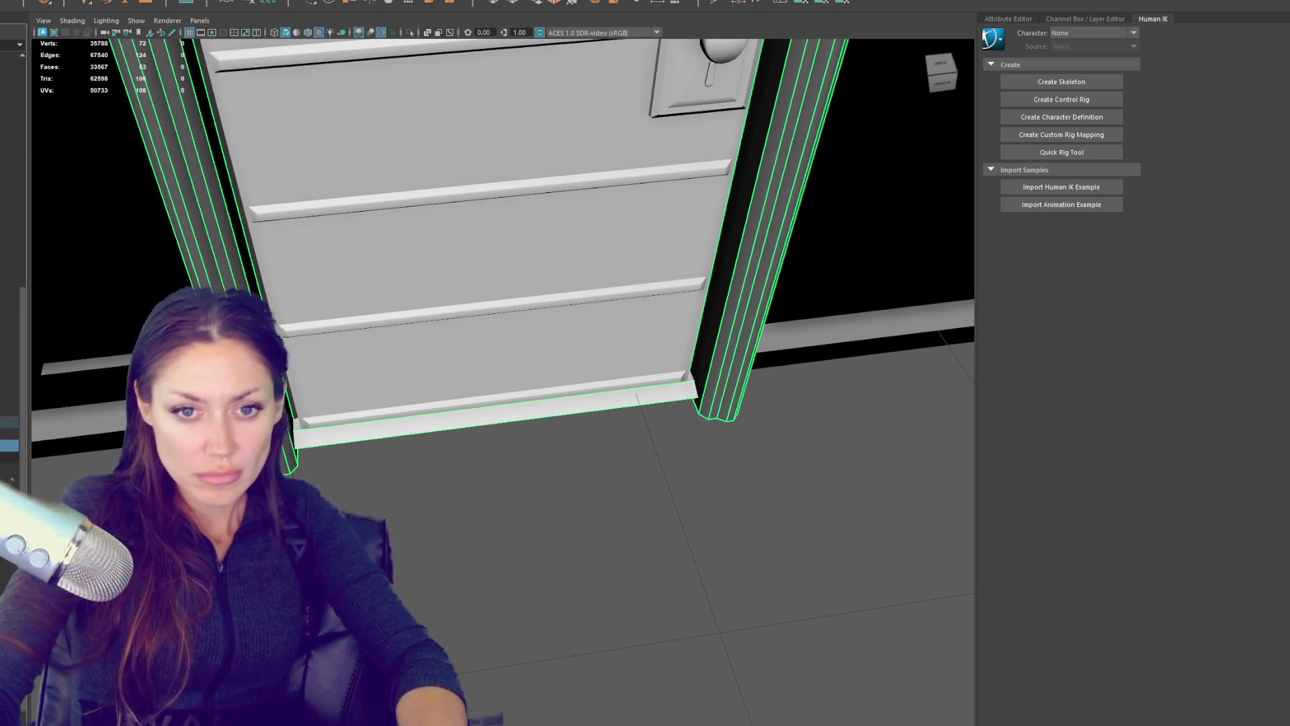
pyautogui.click(10, 468)
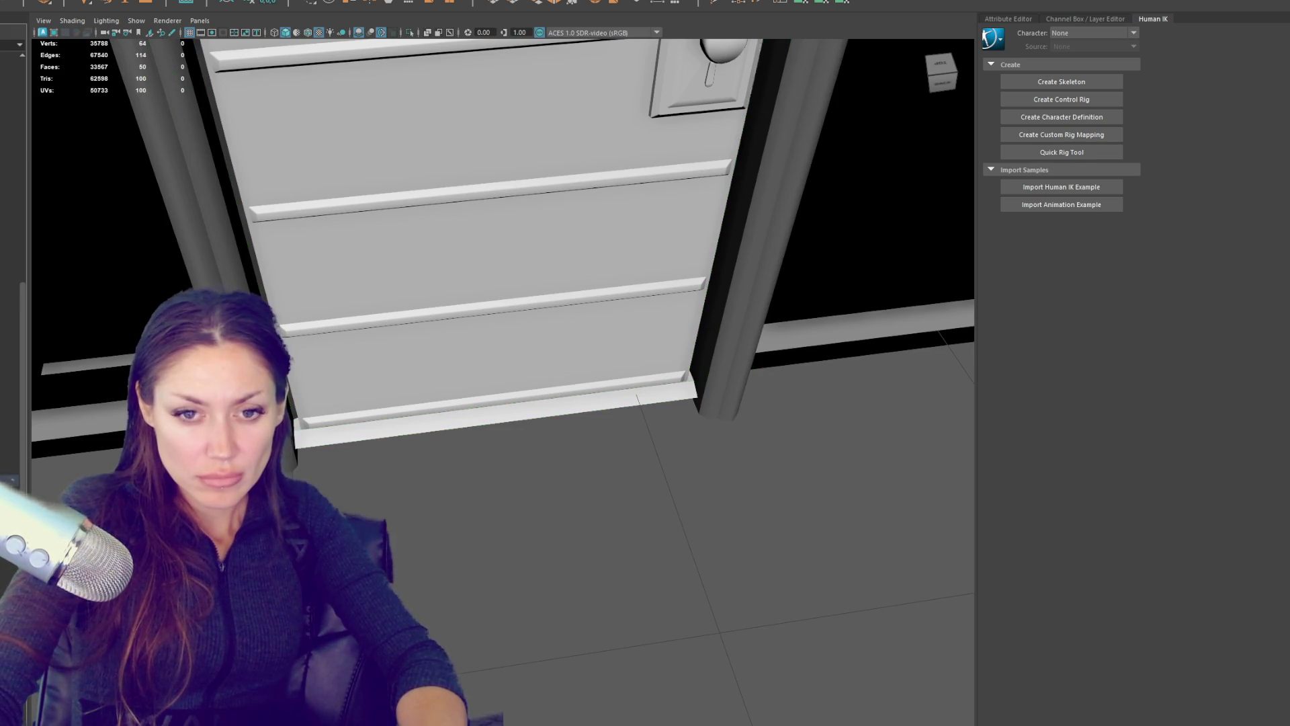
pyautogui.click(10, 445)
pyautogui.press('f')
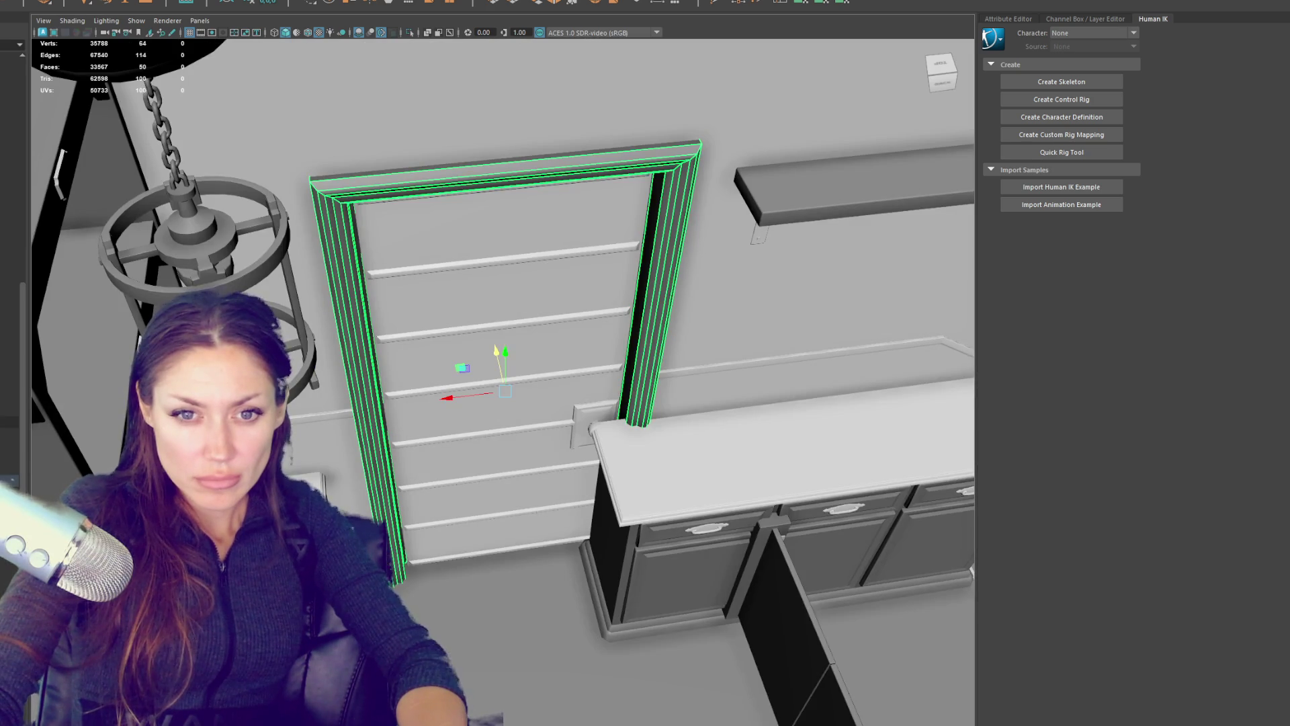
pyautogui.click(9, 451)
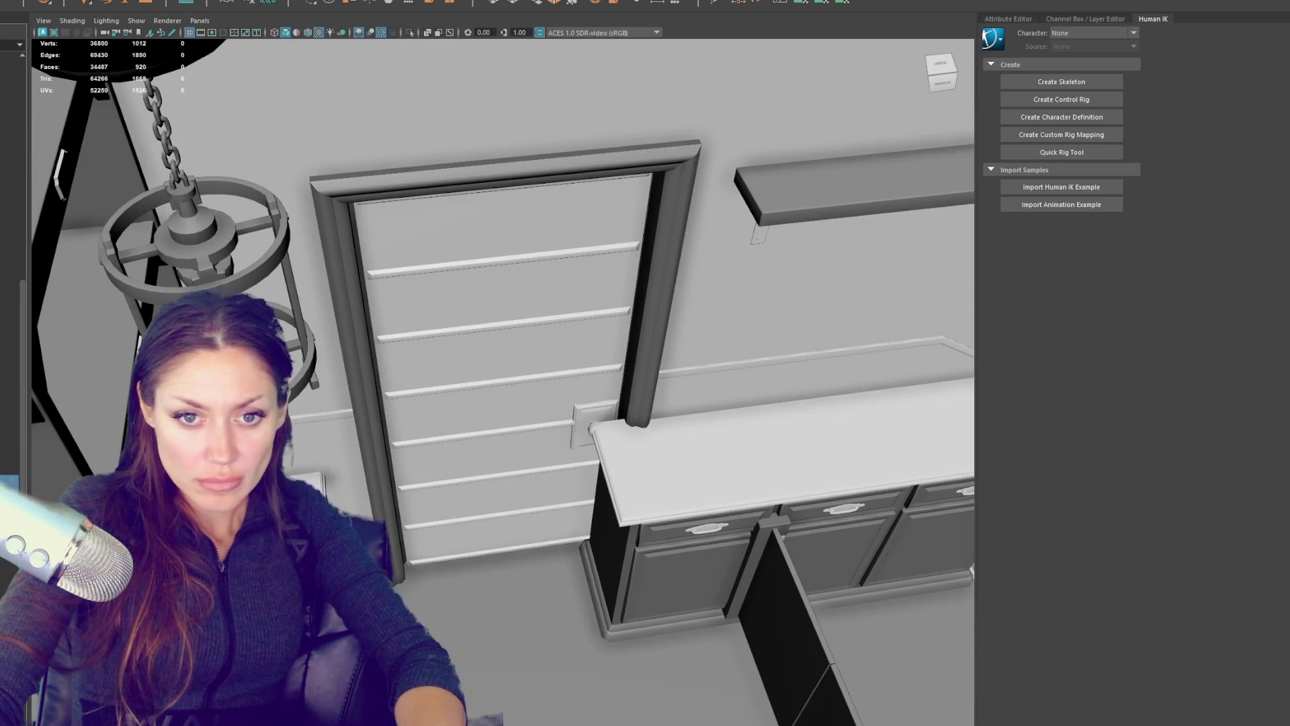
pyautogui.click(10, 479)
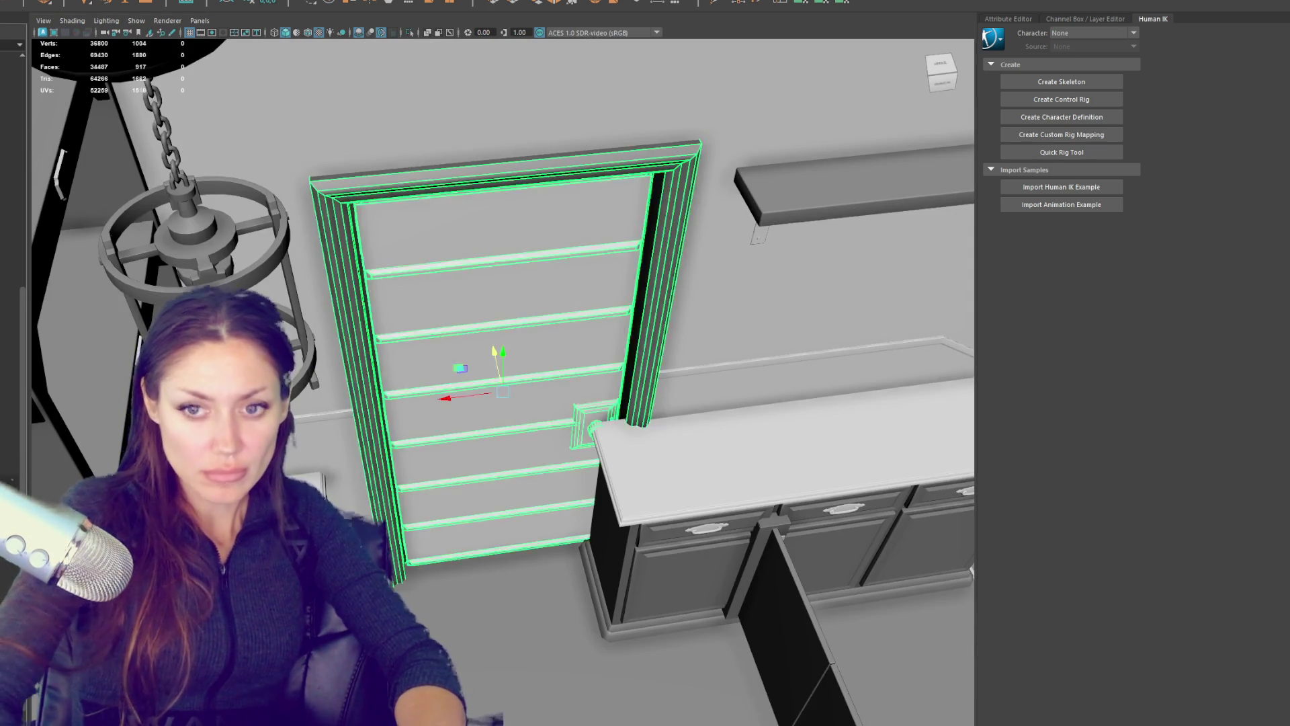
# Step: Move the door and its frame slightly lower and right beside the counter, then select everything
pyautogui.scroll(-3)
pyautogui.moveTo(880, 632); pyautogui.dragTo(507, 361)
pyautogui.press('f')
pyautogui.moveTo(461, 411); pyautogui.dragTo(458, 412)
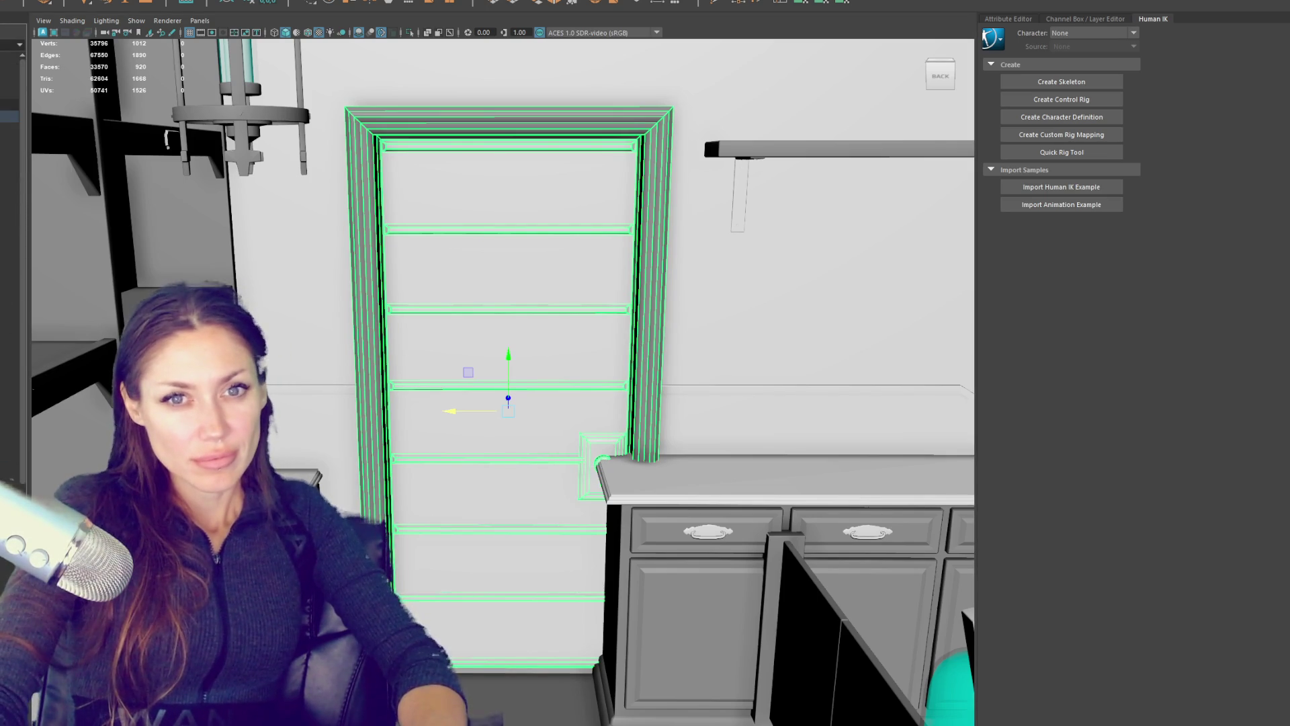
pyautogui.hotkey('ctrl', 'shift', 'a')
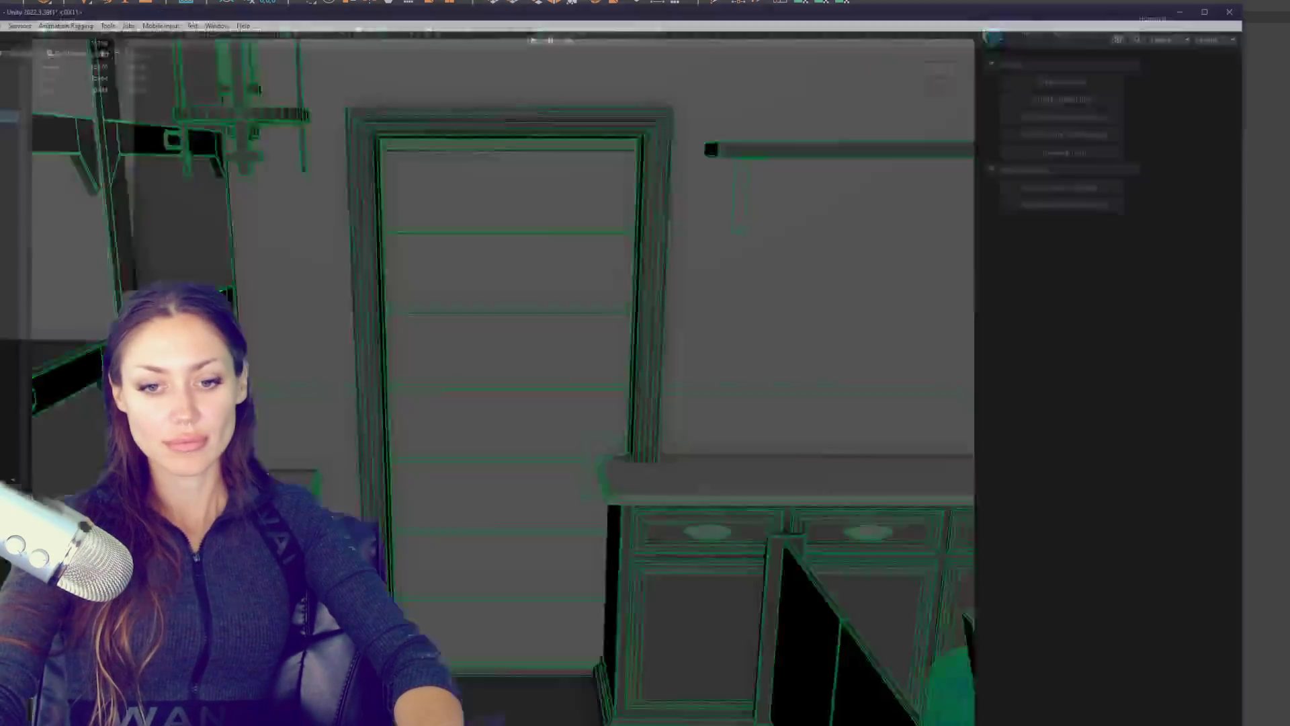
# Step: Turn toward the cabinets and select the door, then its parent object
pyautogui.moveTo(694, 251); pyautogui.dragTo(501, 257)
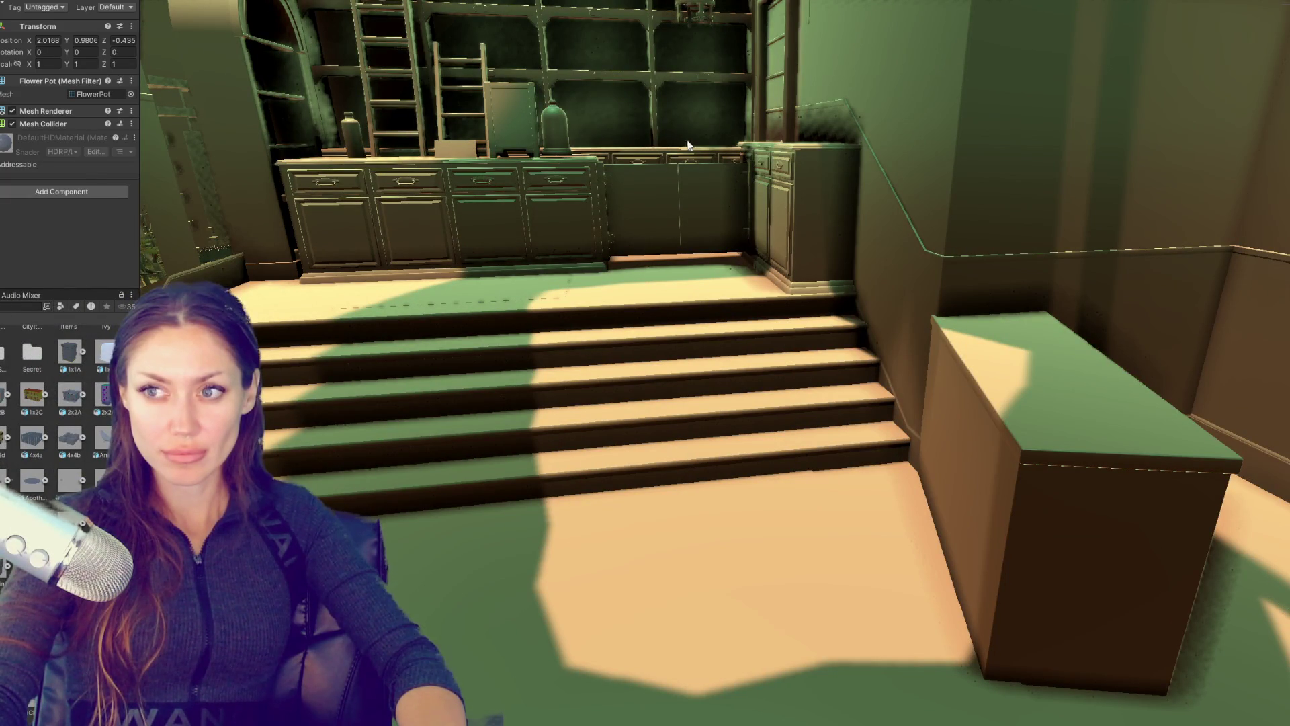
pyautogui.click(772, 86)
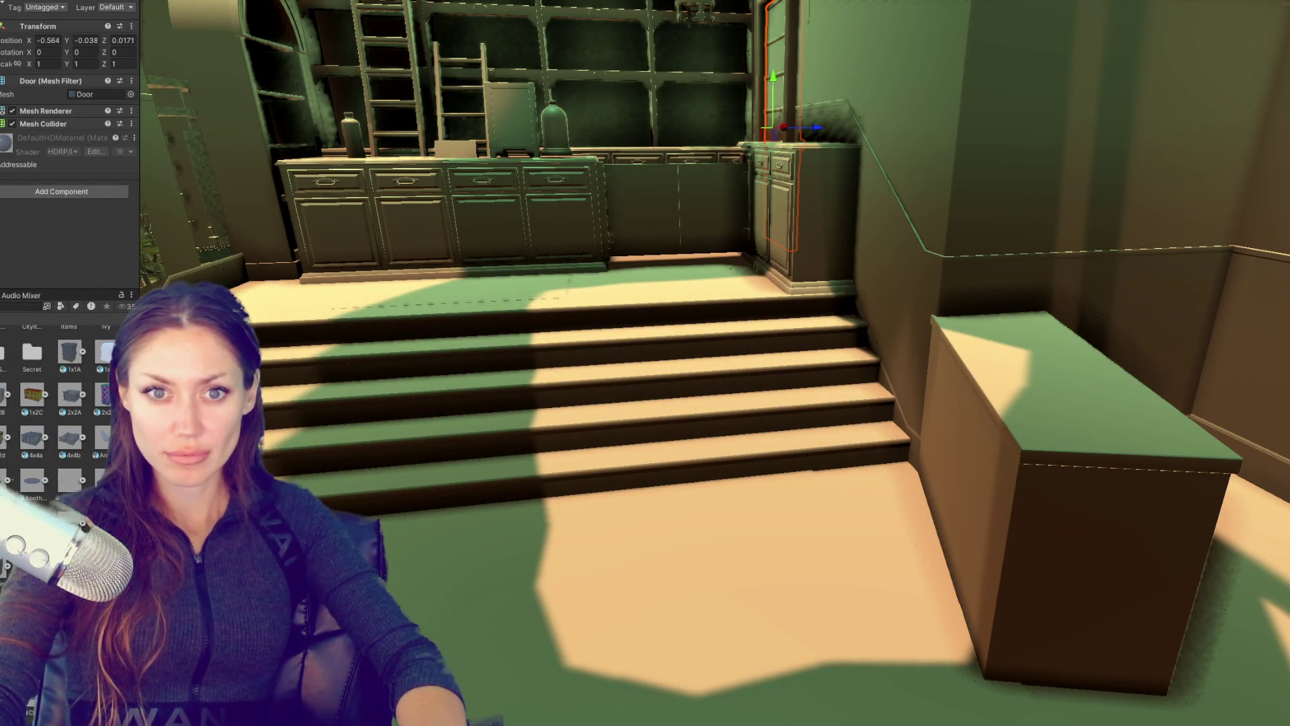
pyautogui.click(772, 86)
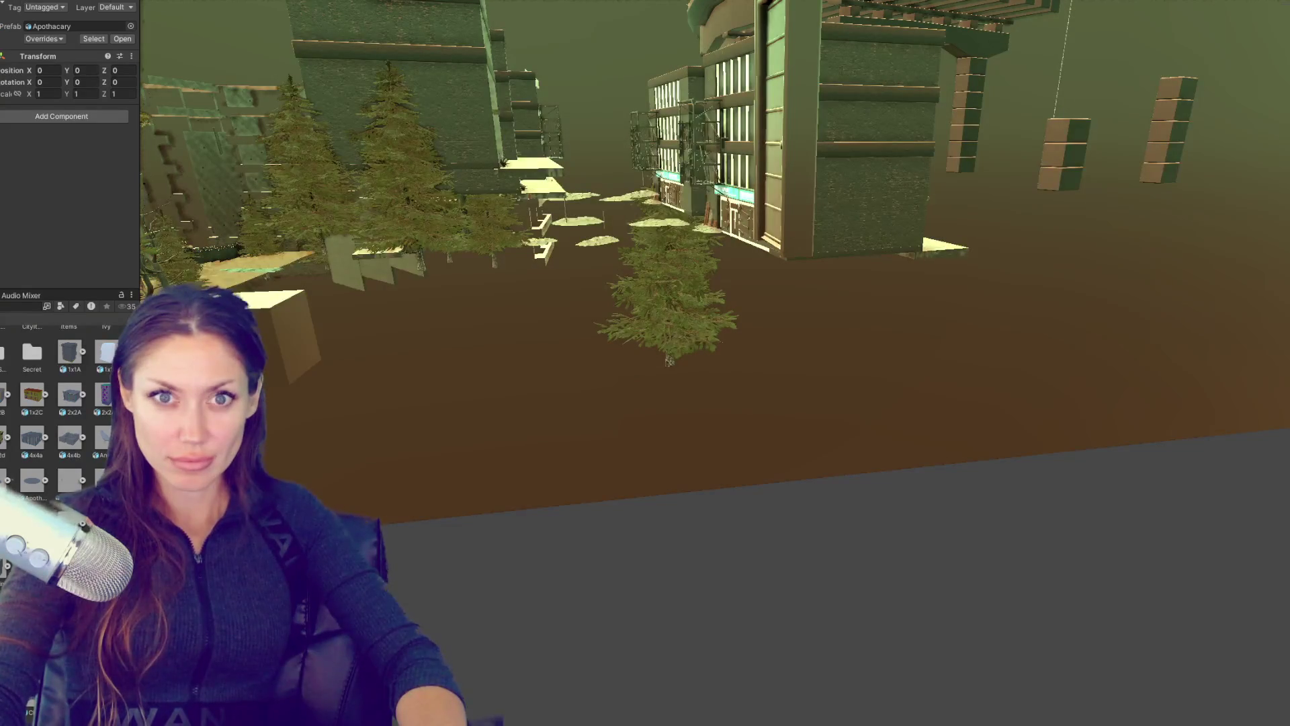
# Step: Frame the three door objects and drag them over the buildings onto the house roof
pyautogui.press('f')
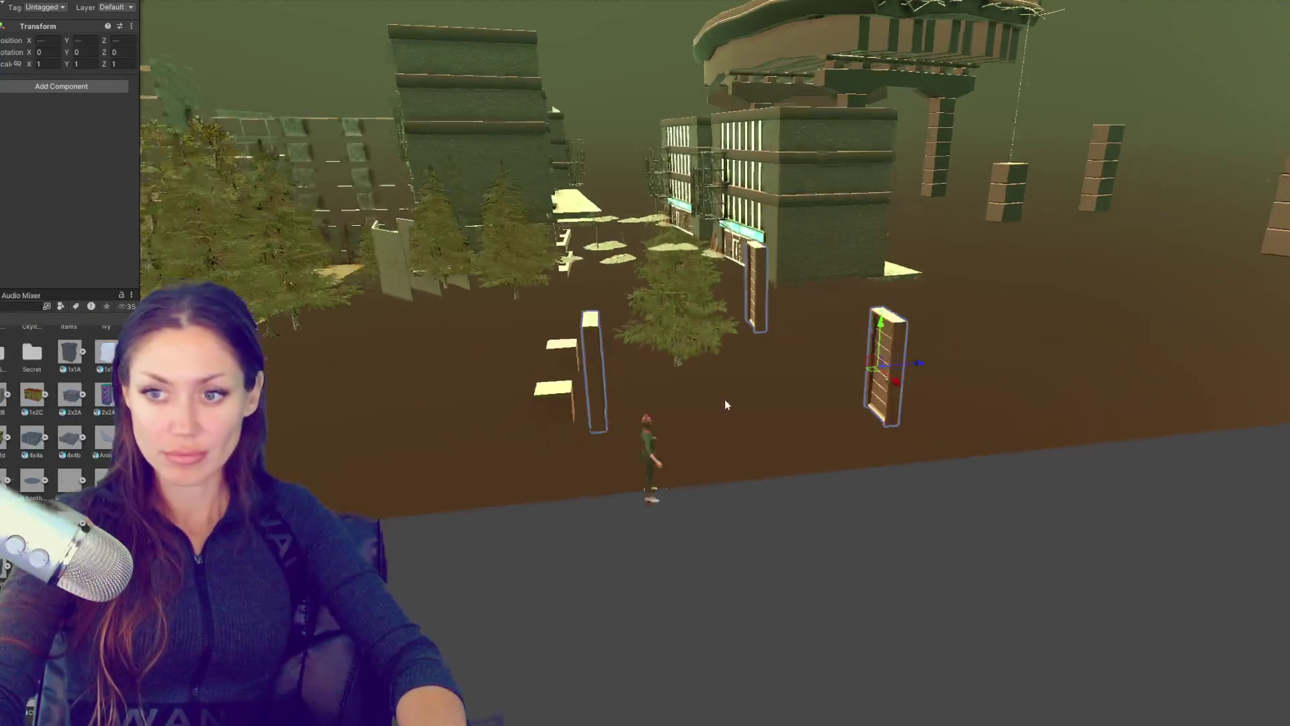
pyautogui.scroll(-3)
pyautogui.moveTo(766, 422); pyautogui.dragTo(736, 375)
pyautogui.scroll(3)
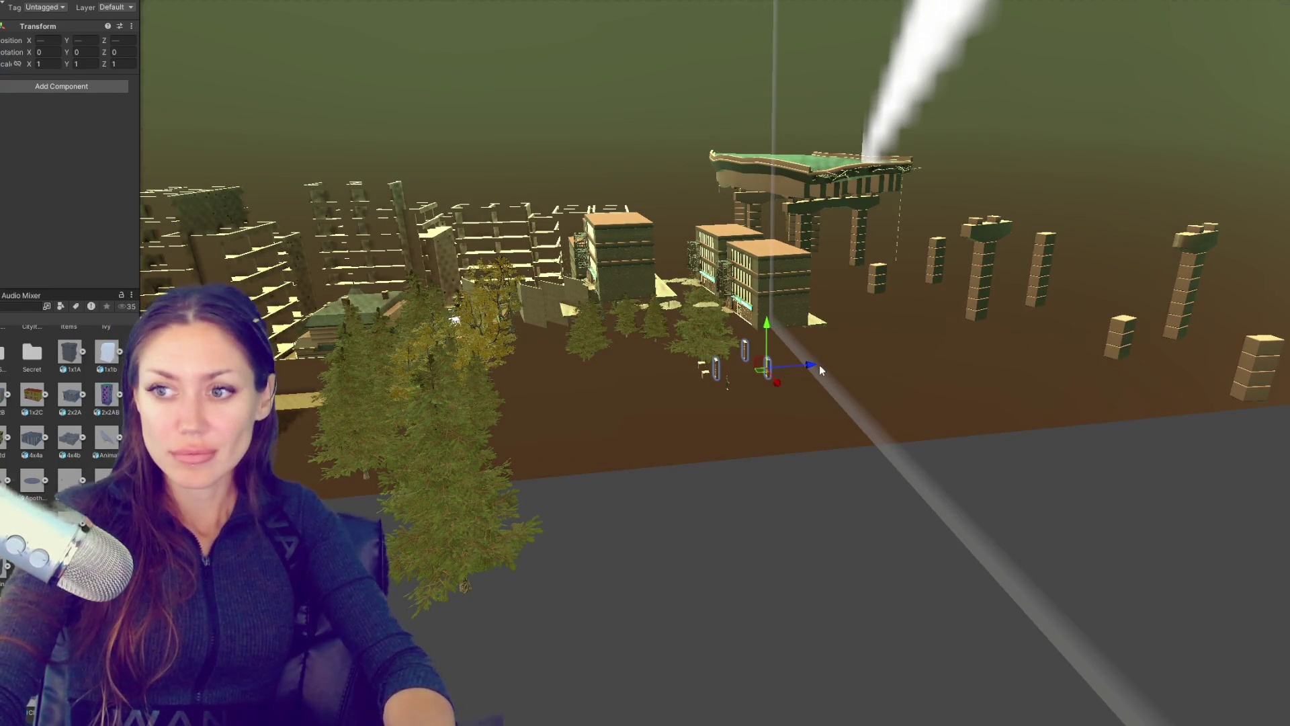
pyautogui.moveTo(811, 369); pyautogui.dragTo(639, 529)
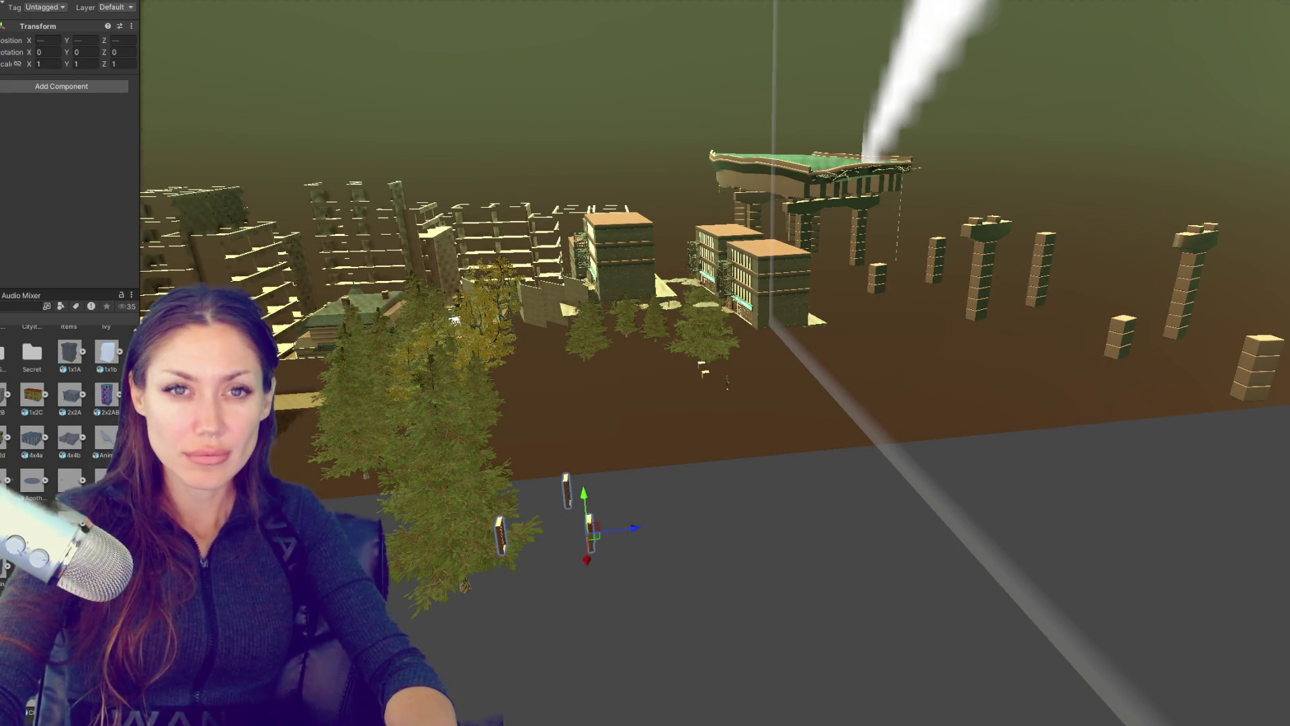
pyautogui.moveTo(403, 376); pyautogui.dragTo(957, 106)
pyautogui.scroll(-3)
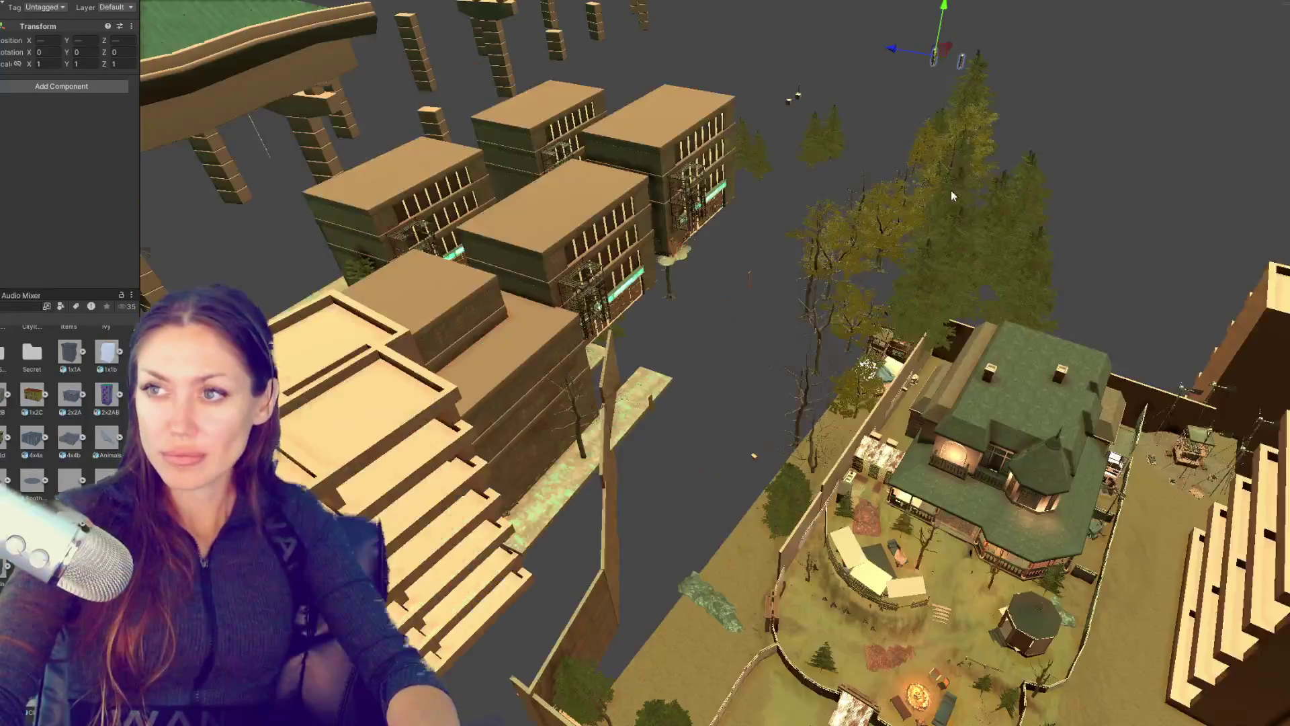
pyautogui.moveTo(1088, 299); pyautogui.dragTo(726, 471)
# Step: Rotate the doors 90° around Y and remove two of the spare doors
pyautogui.press('f')
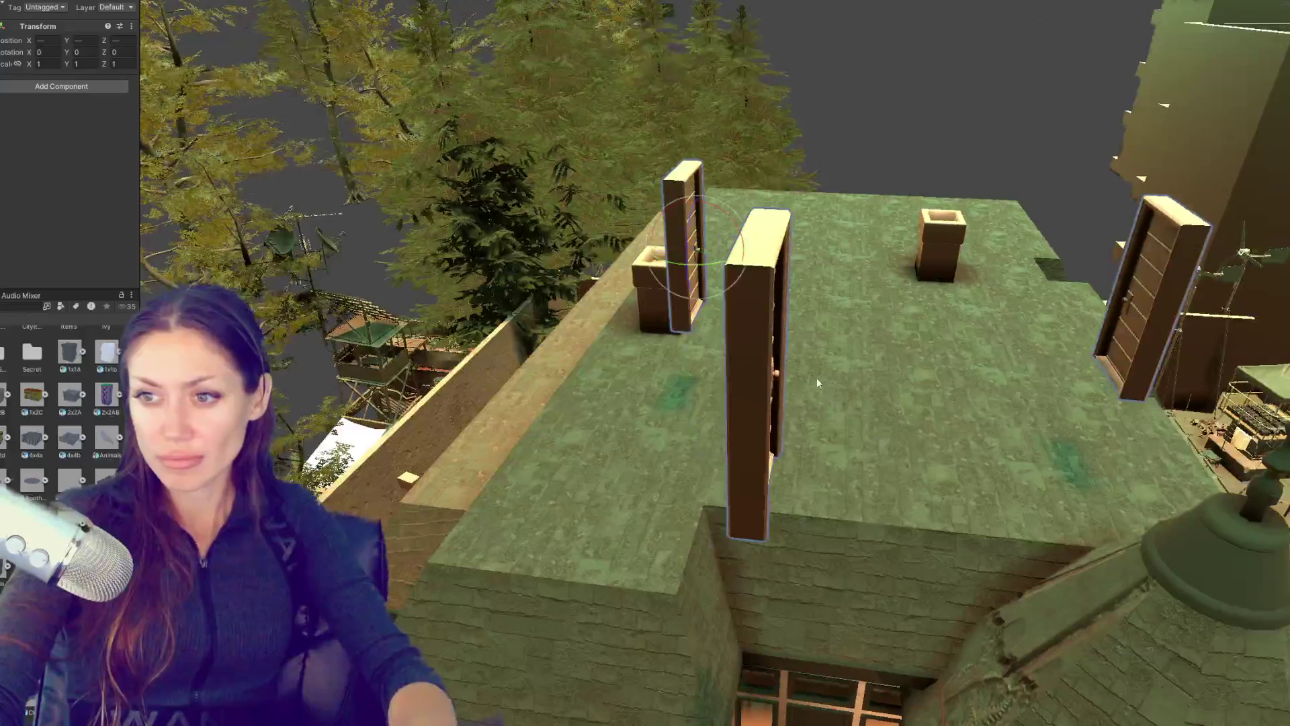
pyautogui.moveTo(725, 264); pyautogui.dragTo(608, 290)
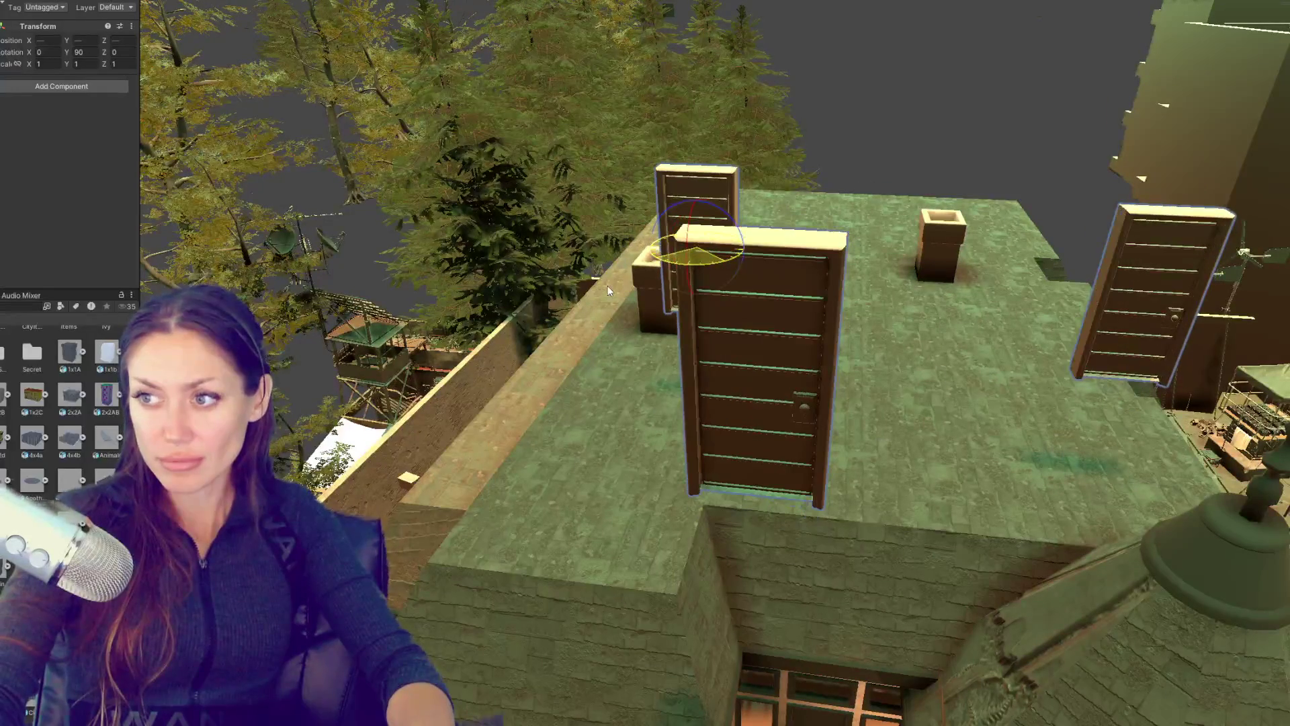
pyautogui.click(705, 306)
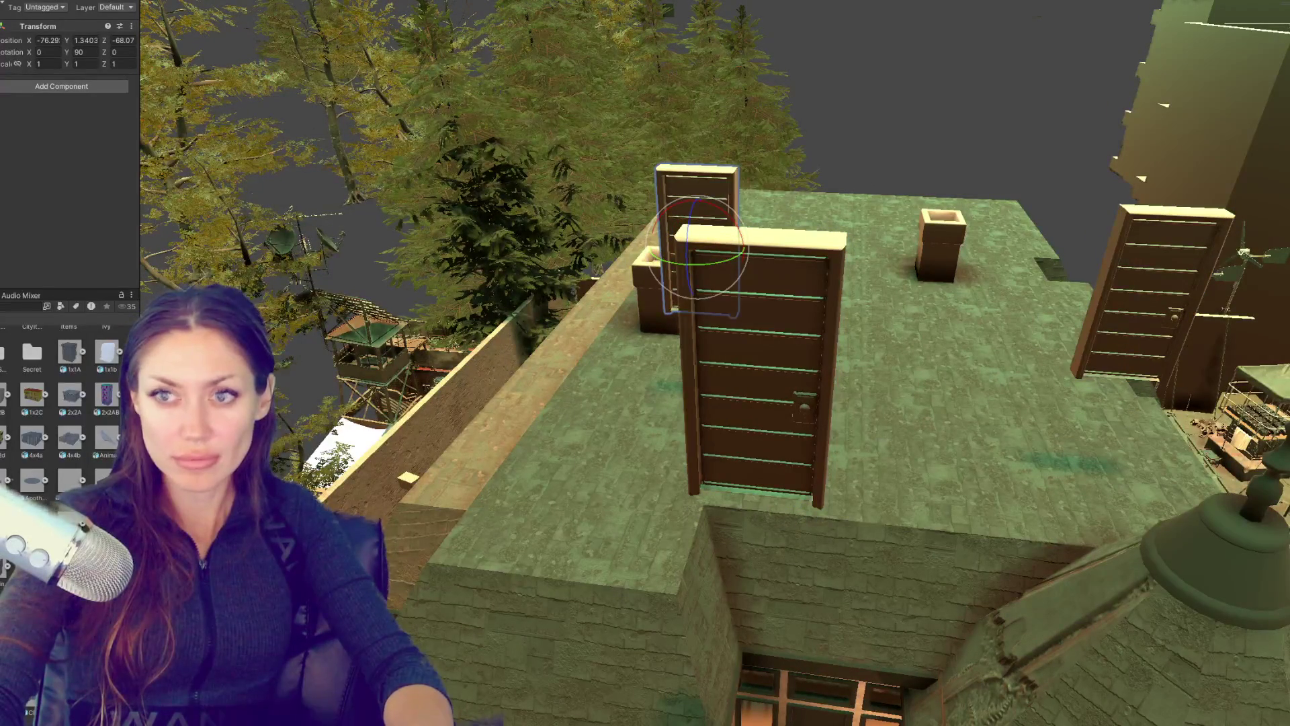
pyautogui.click(758, 377)
pyautogui.hotkey('ctrl', 'z')
pyautogui.hotkey('ctrl', 'z')
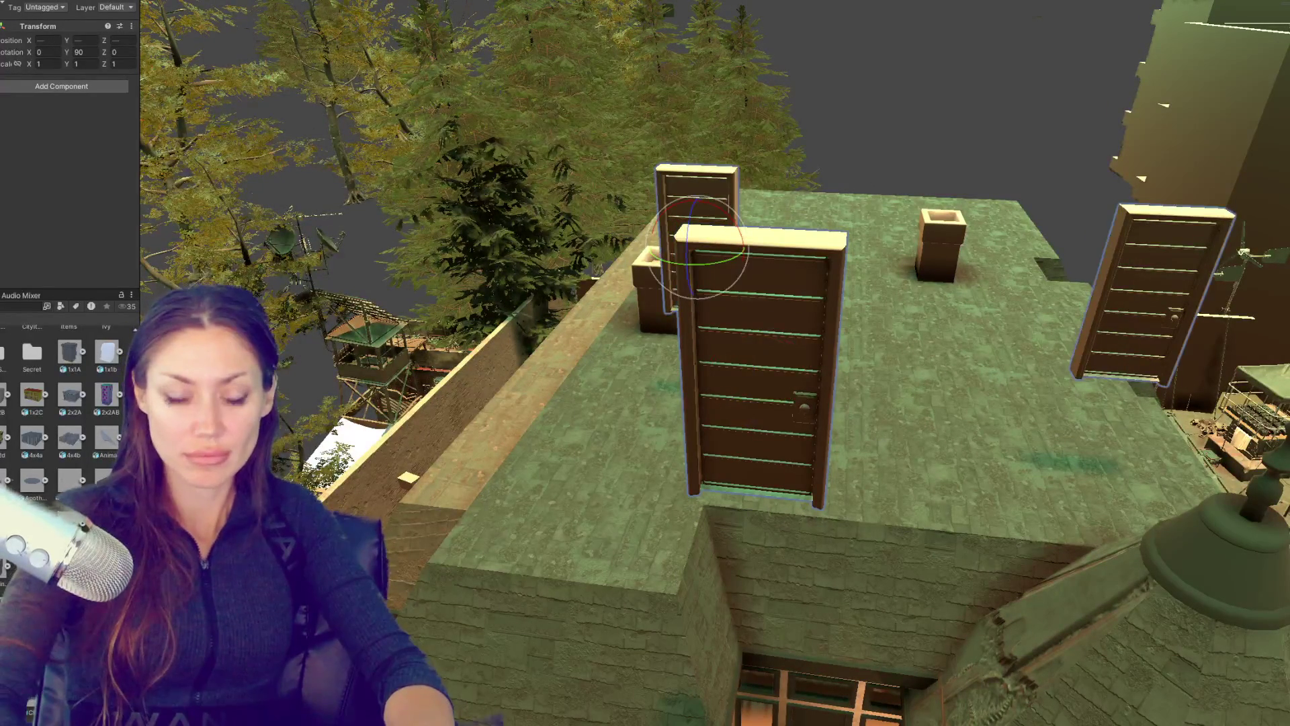
pyautogui.hotkey('ctrl', 'z')
pyautogui.hotkey('ctrl', 'z')
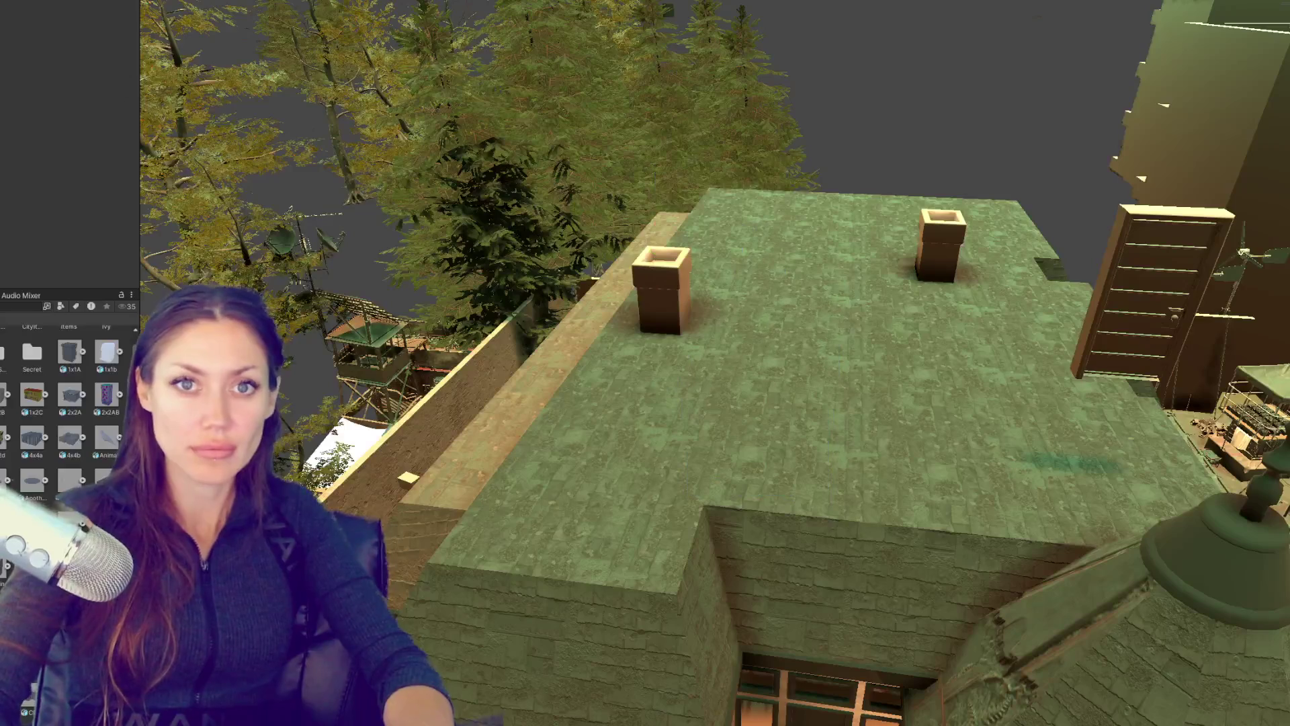
pyautogui.hotkey('ctrl', 'z')
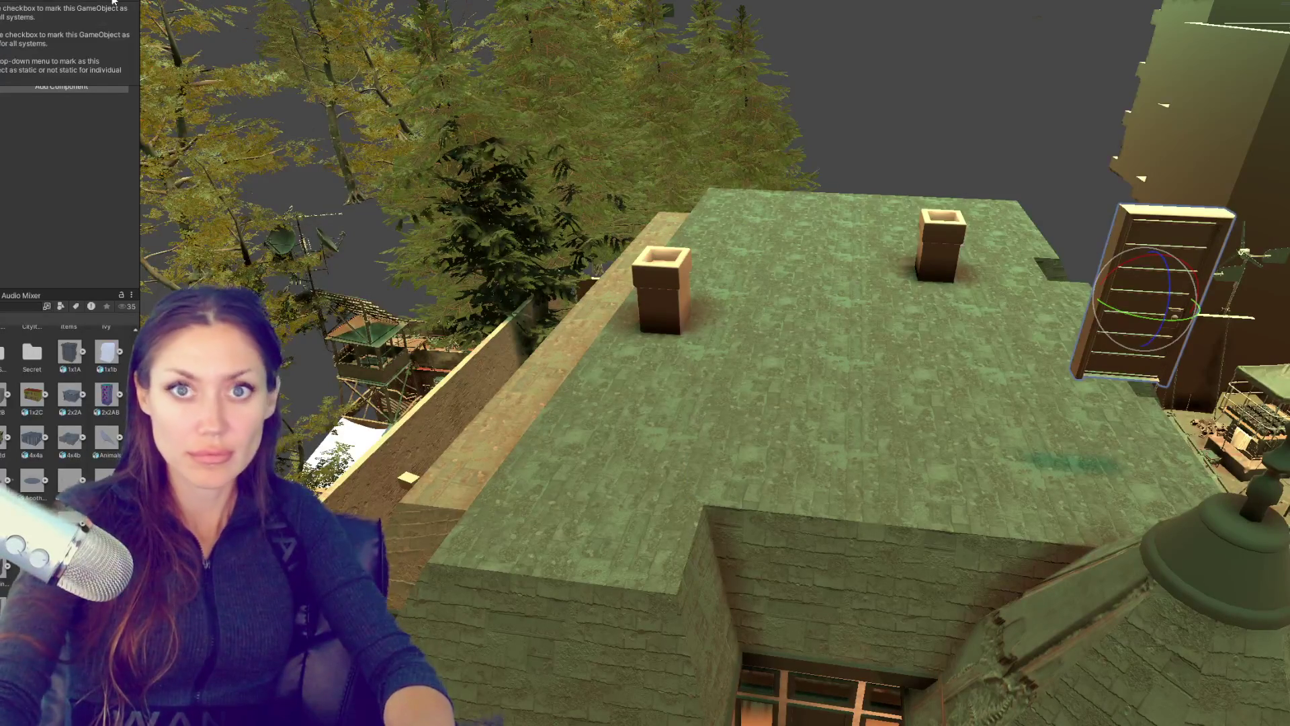
# Step: Lower the remaining door into the interior beside the curtain, at X −82.2, Z −70.76
pyautogui.moveTo(874, 302); pyautogui.dragTo(550, 215)
pyautogui.moveTo(773, 161); pyautogui.dragTo(704, 438)
pyautogui.press('f')
pyautogui.scroll(-3)
pyautogui.moveTo(751, 381); pyautogui.dragTo(656, 314)
pyautogui.moveTo(608, 47); pyautogui.dragTo(732, 515)
pyautogui.moveTo(662, 555); pyautogui.dragTo(1028, 422)
# Step: Select the door's parent, nudge it along Z into its frame, and undo the overshoot
pyautogui.press('f')
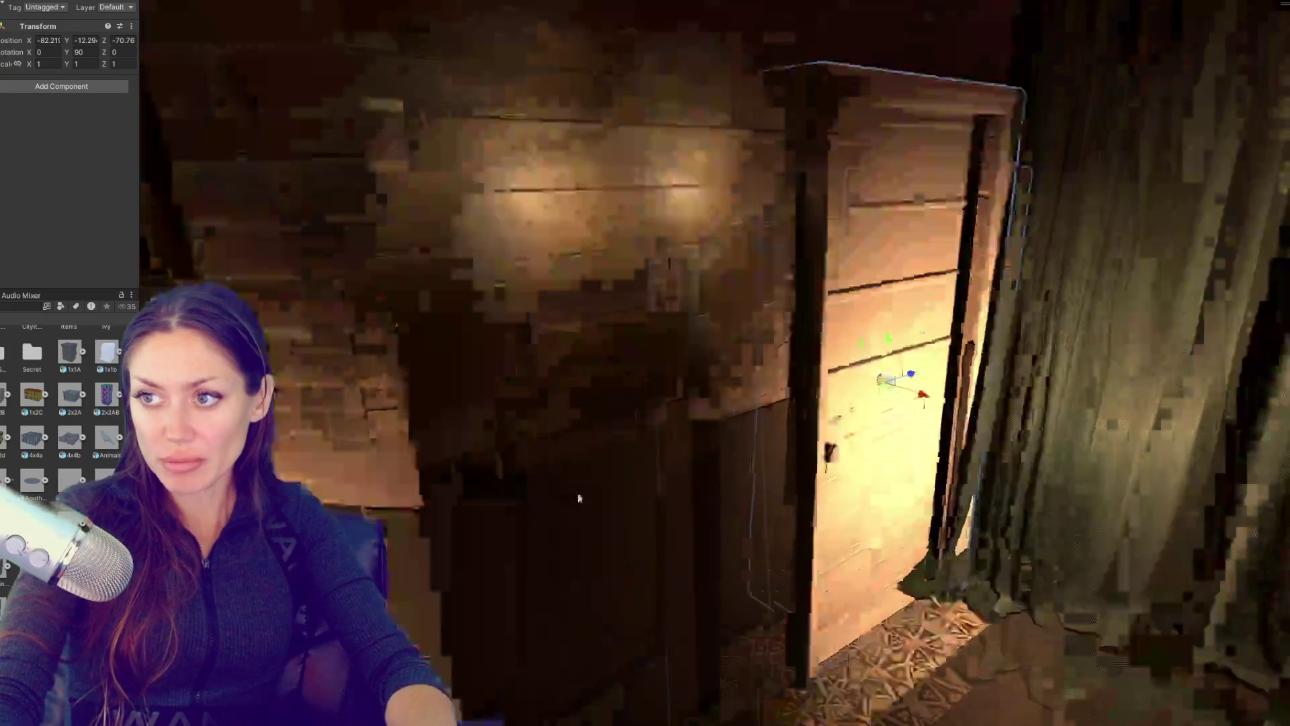
pyautogui.scroll(-3)
pyautogui.click(599, 397)
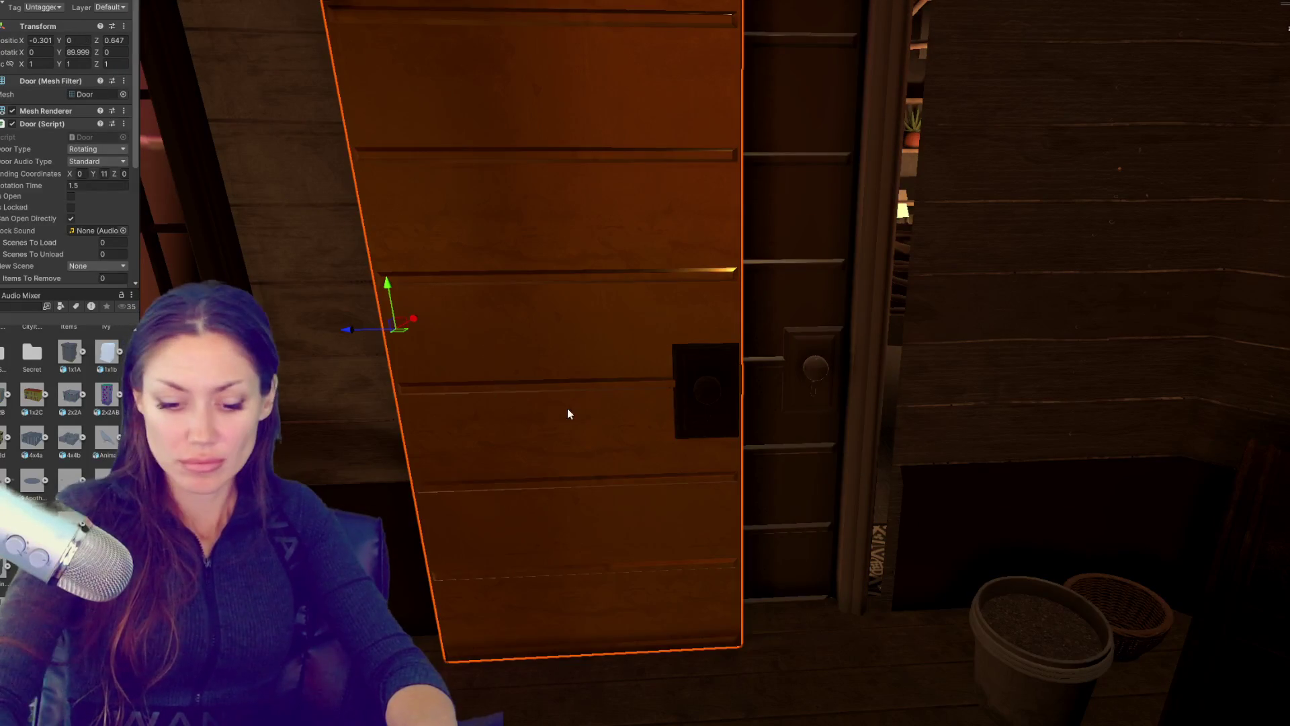
pyautogui.press('f')
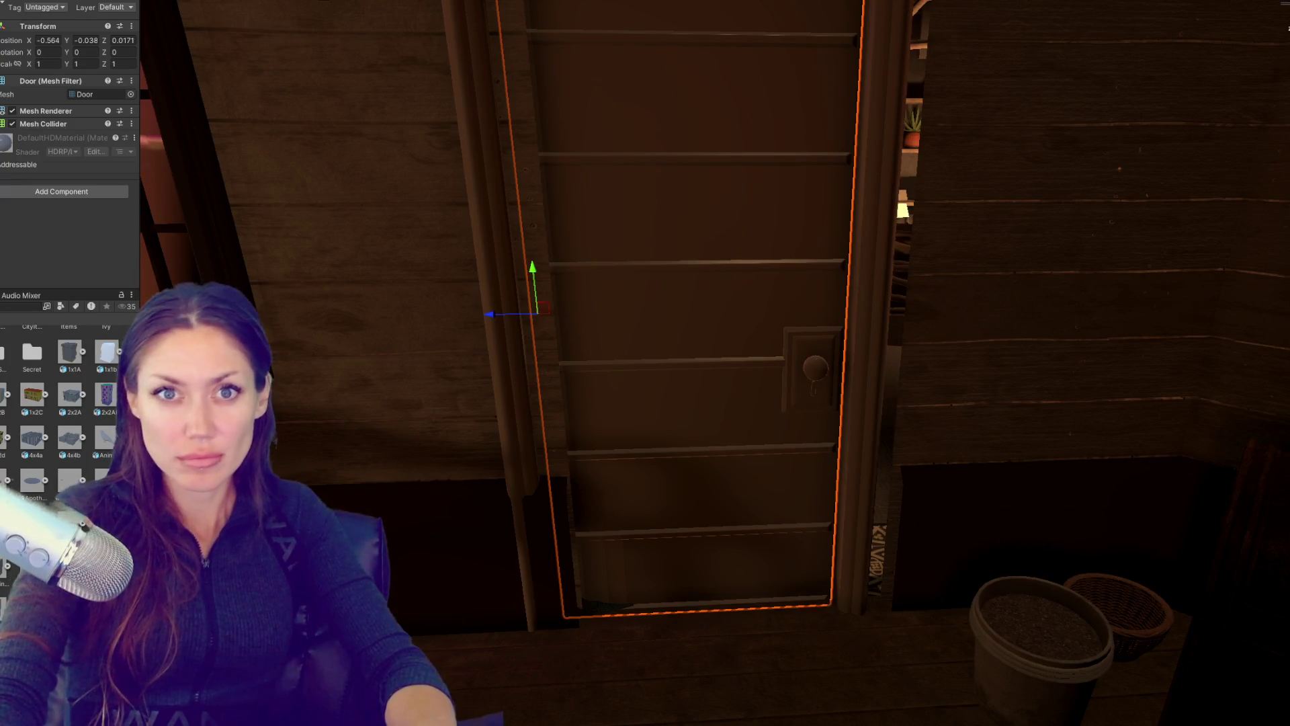
pyautogui.click(576, 276)
pyautogui.moveTo(649, 303); pyautogui.dragTo(798, 343)
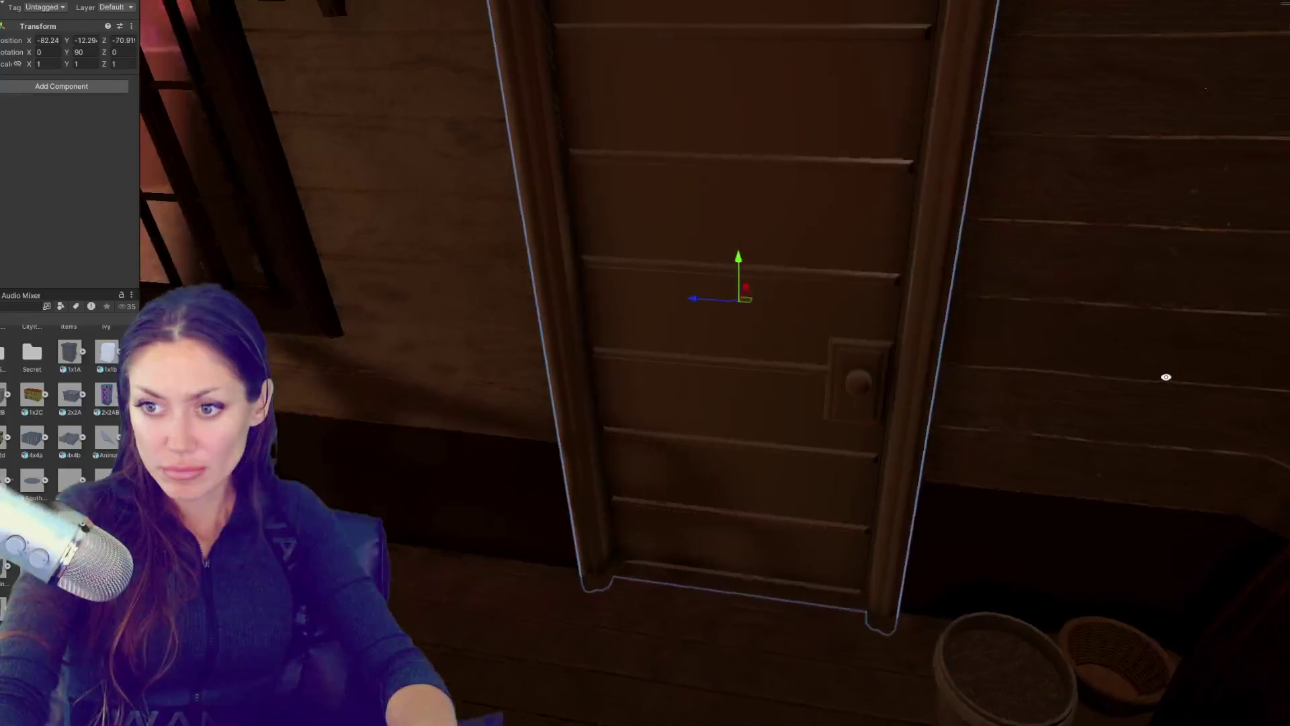
pyautogui.moveTo(798, 304); pyautogui.dragTo(849, 313)
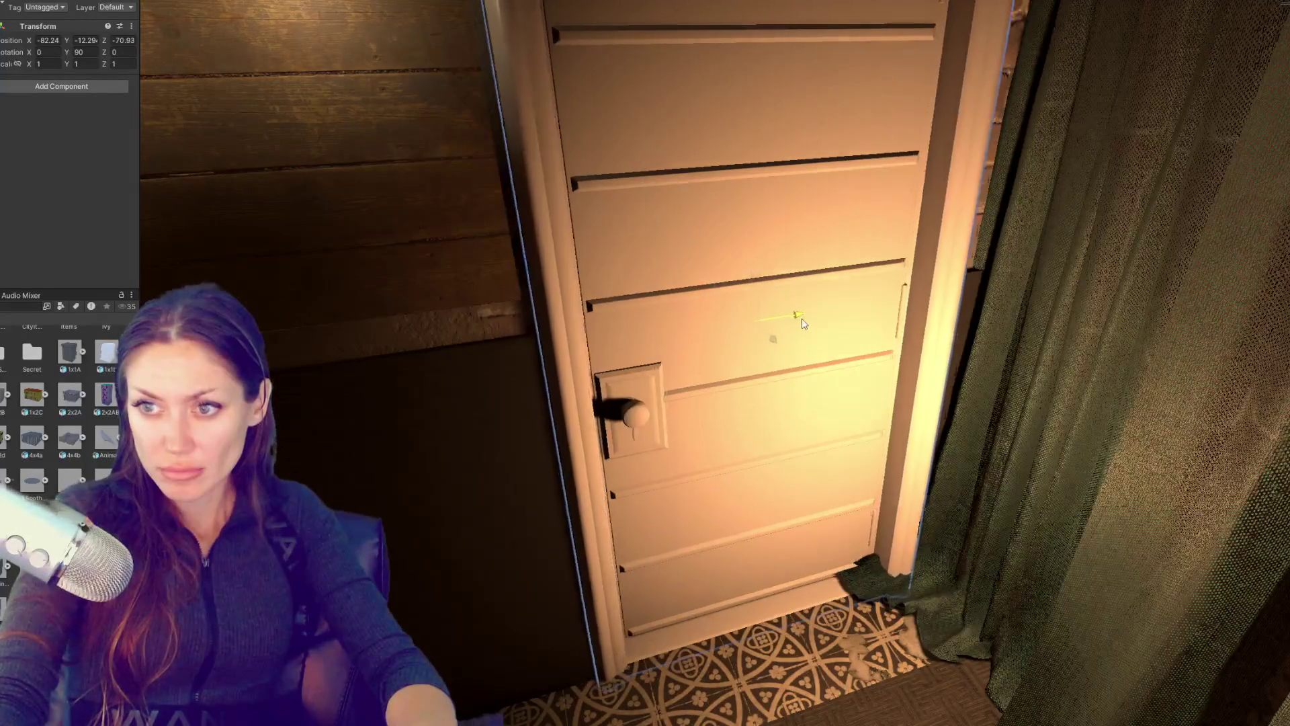
pyautogui.hotkey('ctrl', 'z')
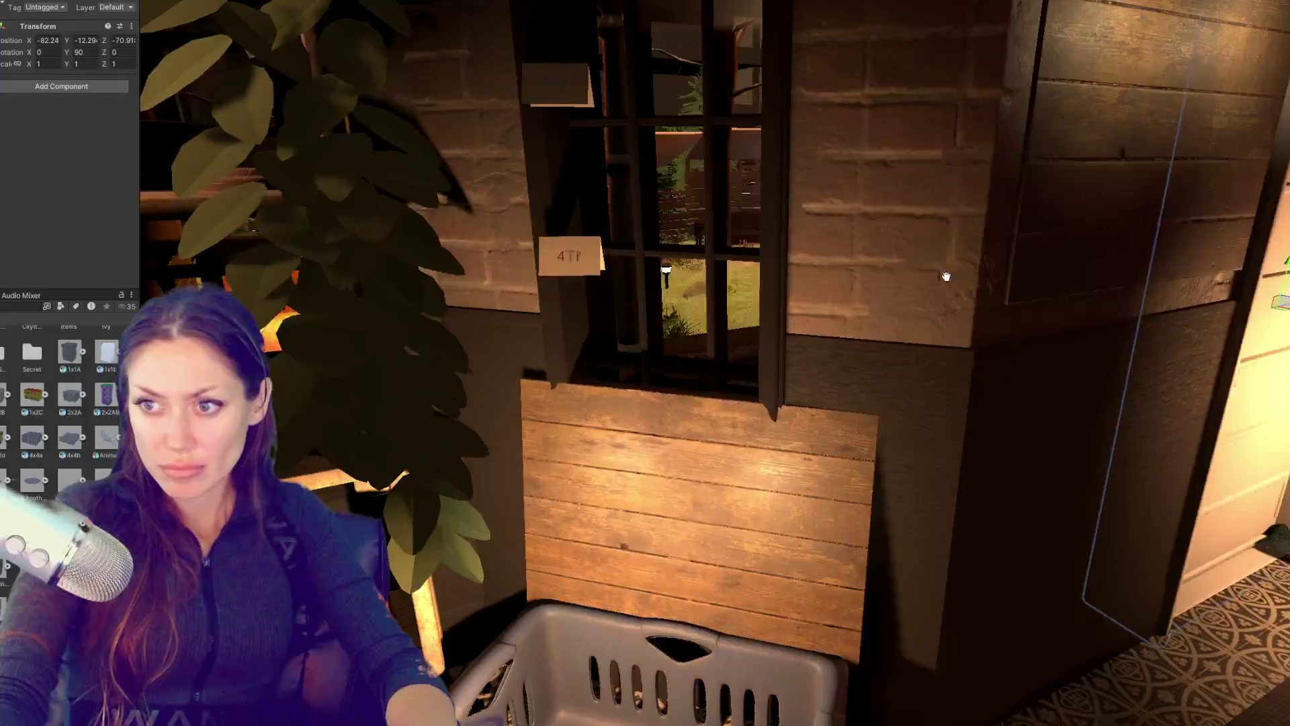
# Step: Find the 'gold' material in the Project window and apply it to the threshold trim
pyautogui.moveTo(481, 229); pyautogui.dragTo(660, 239)
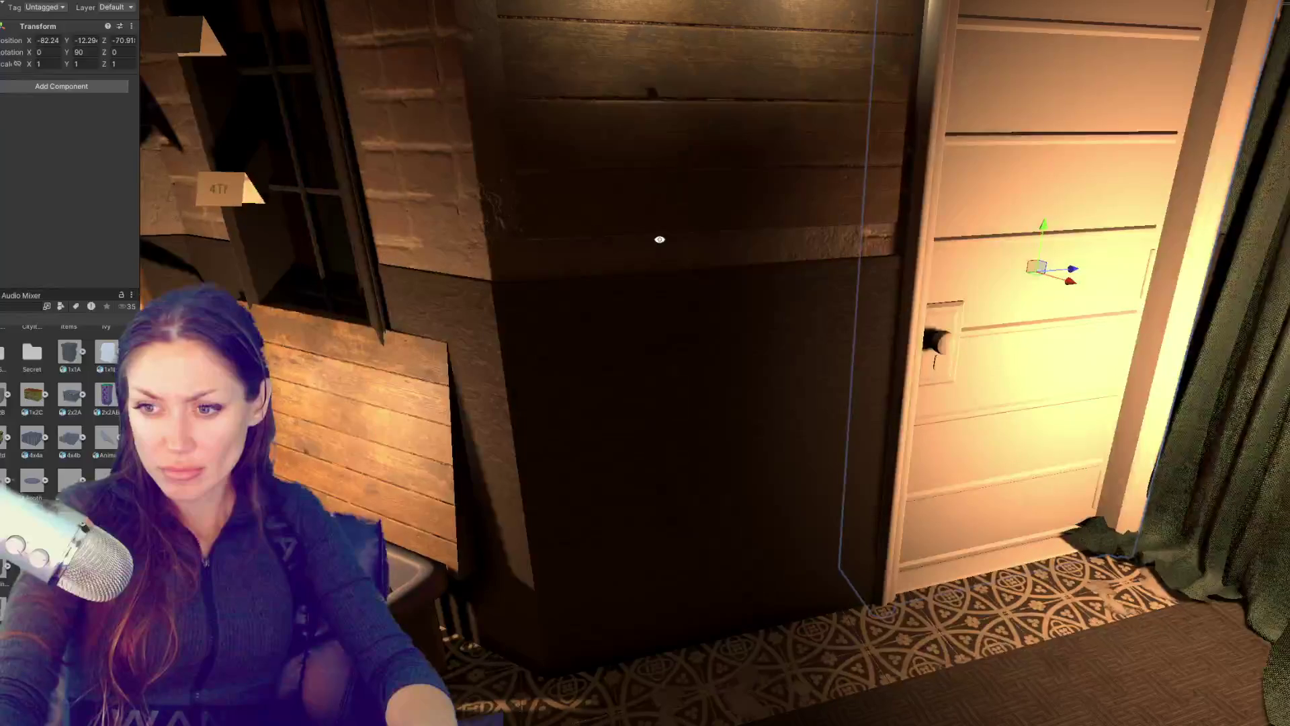
pyautogui.click(536, 459)
pyautogui.press('f')
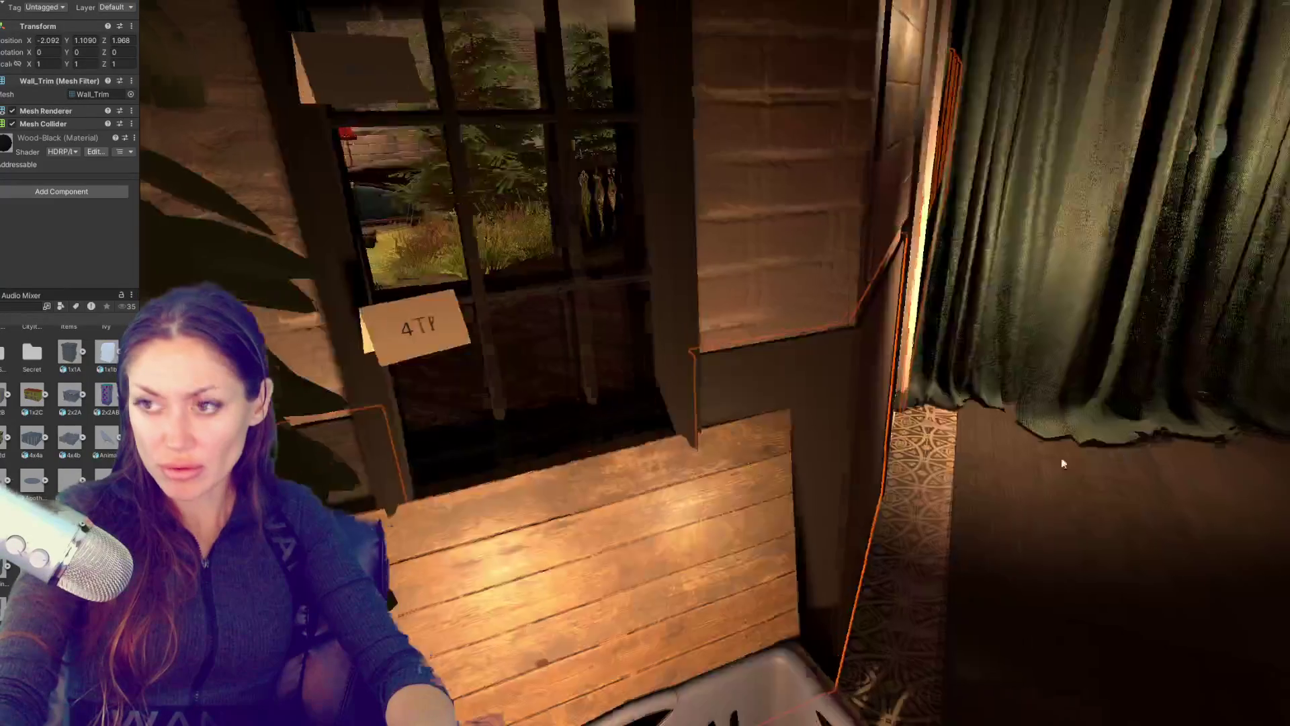
pyautogui.moveTo(806, 470); pyautogui.dragTo(749, 405)
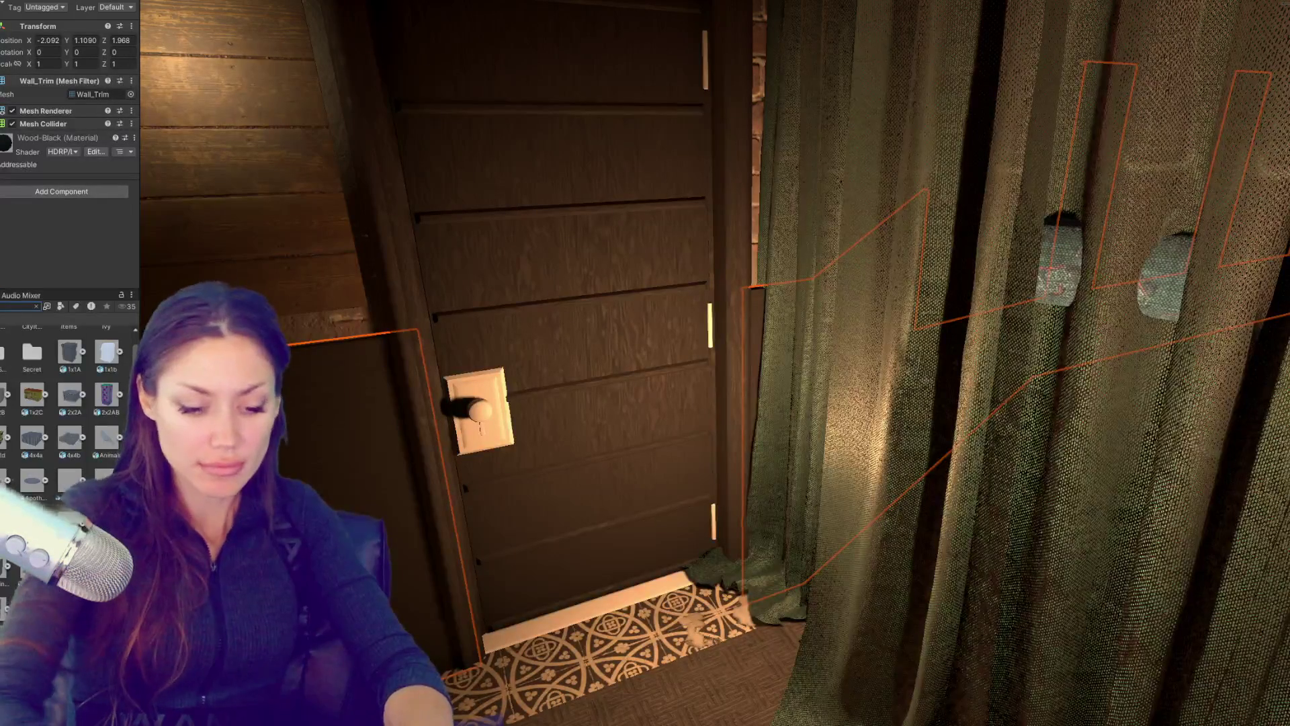
pyautogui.write('gold')
pyautogui.moveTo(61, 440); pyautogui.dragTo(514, 614)
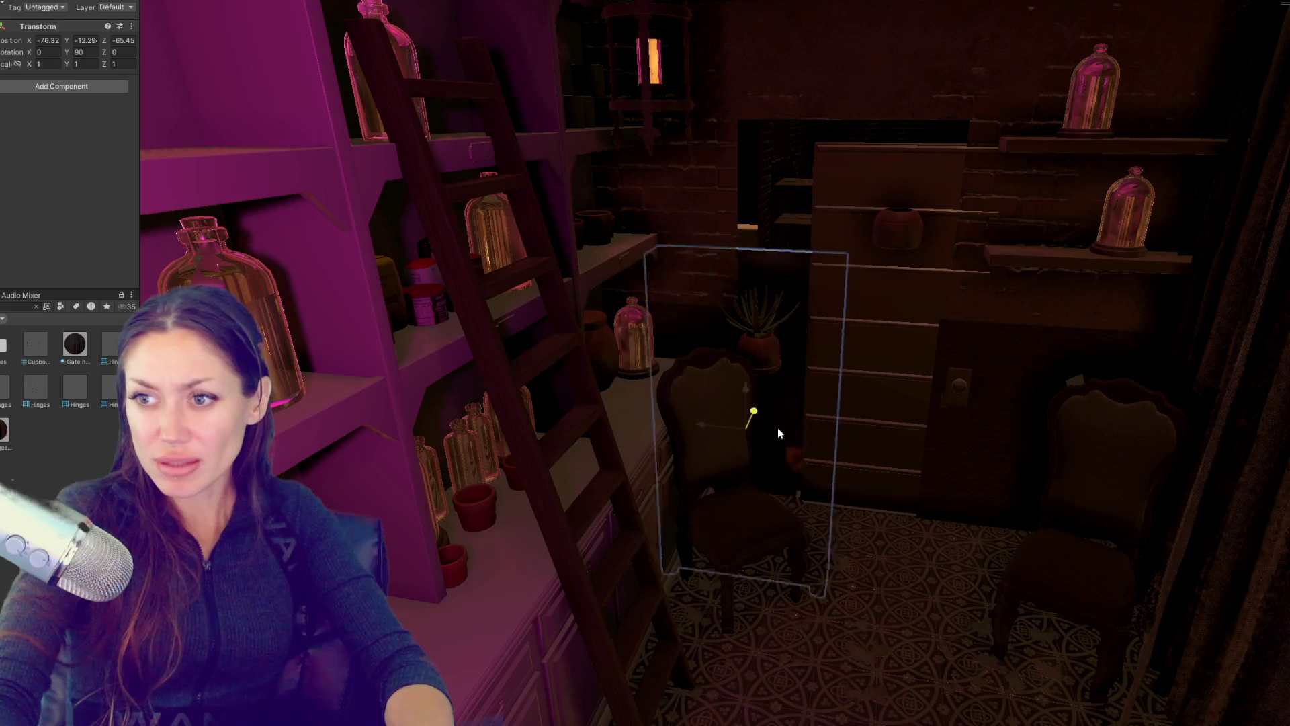
# Step: Select the door's parent and adjust its depth and height against the back wall
pyautogui.click(887, 352)
pyautogui.hotkey('ctrl', 'z')
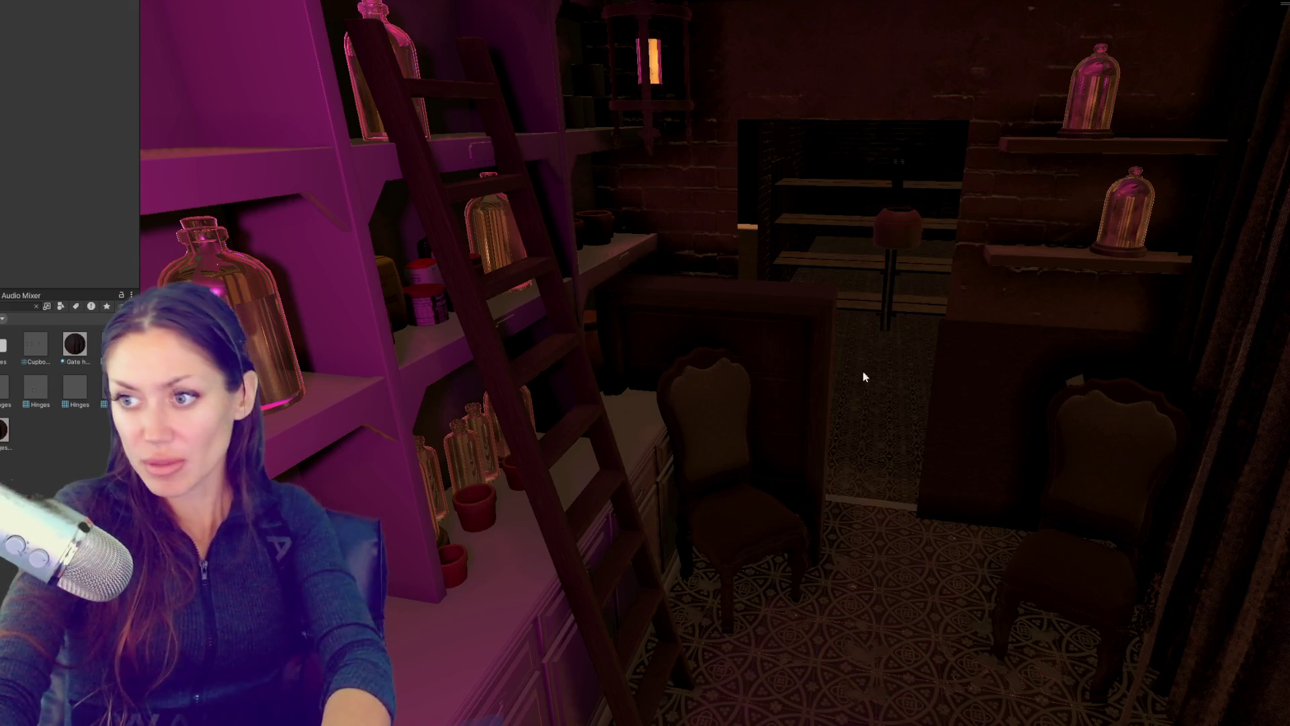
pyautogui.click(780, 316)
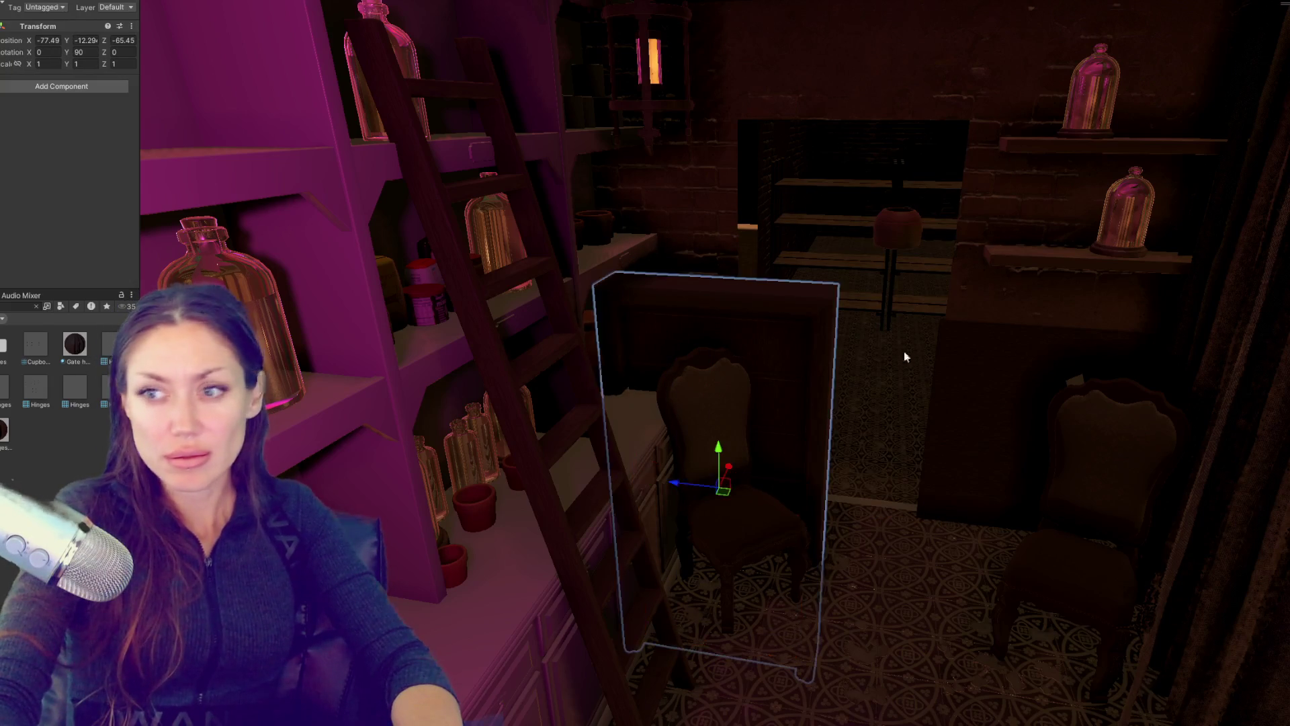
pyautogui.press('f')
pyautogui.moveTo(695, 451); pyautogui.dragTo(827, 479)
pyautogui.press('f')
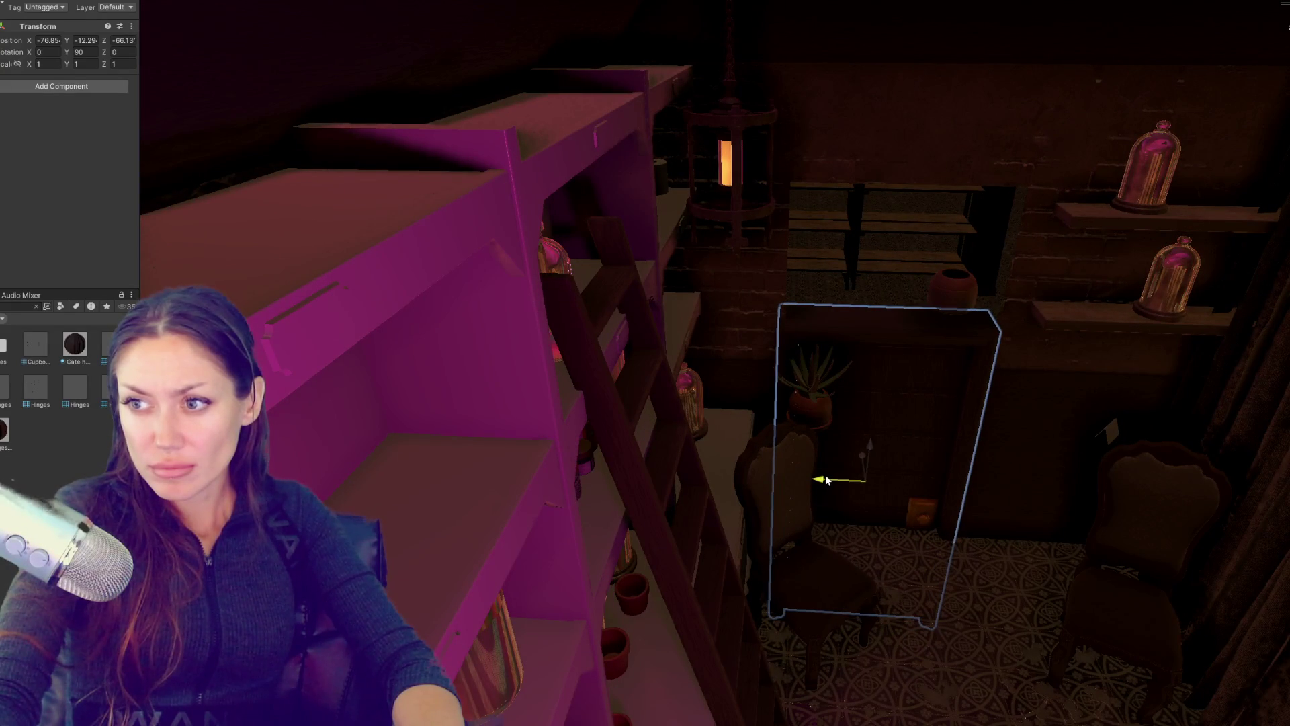
pyautogui.moveTo(880, 440); pyautogui.dragTo(884, 345)
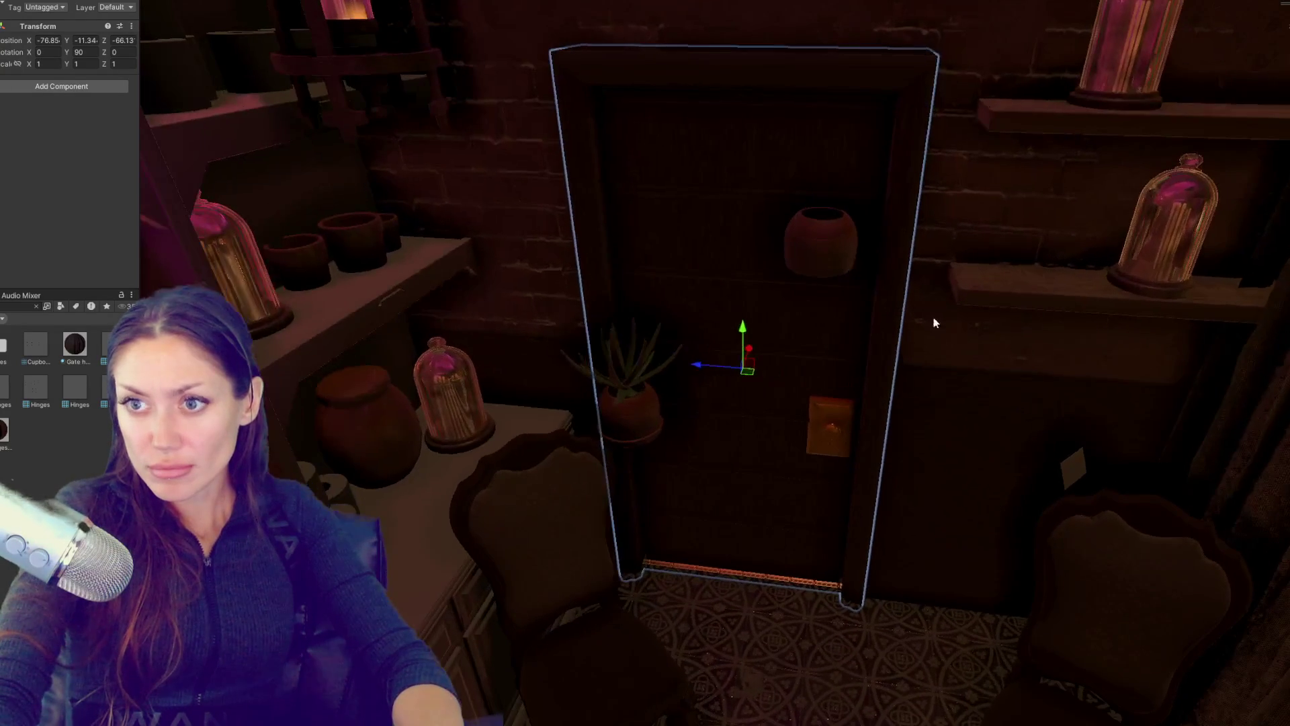
pyautogui.moveTo(702, 357); pyautogui.dragTo(675, 412)
# Step: Move the flower pot and AloeVera plant onto the counter beside the glass jar
pyautogui.click(805, 248)
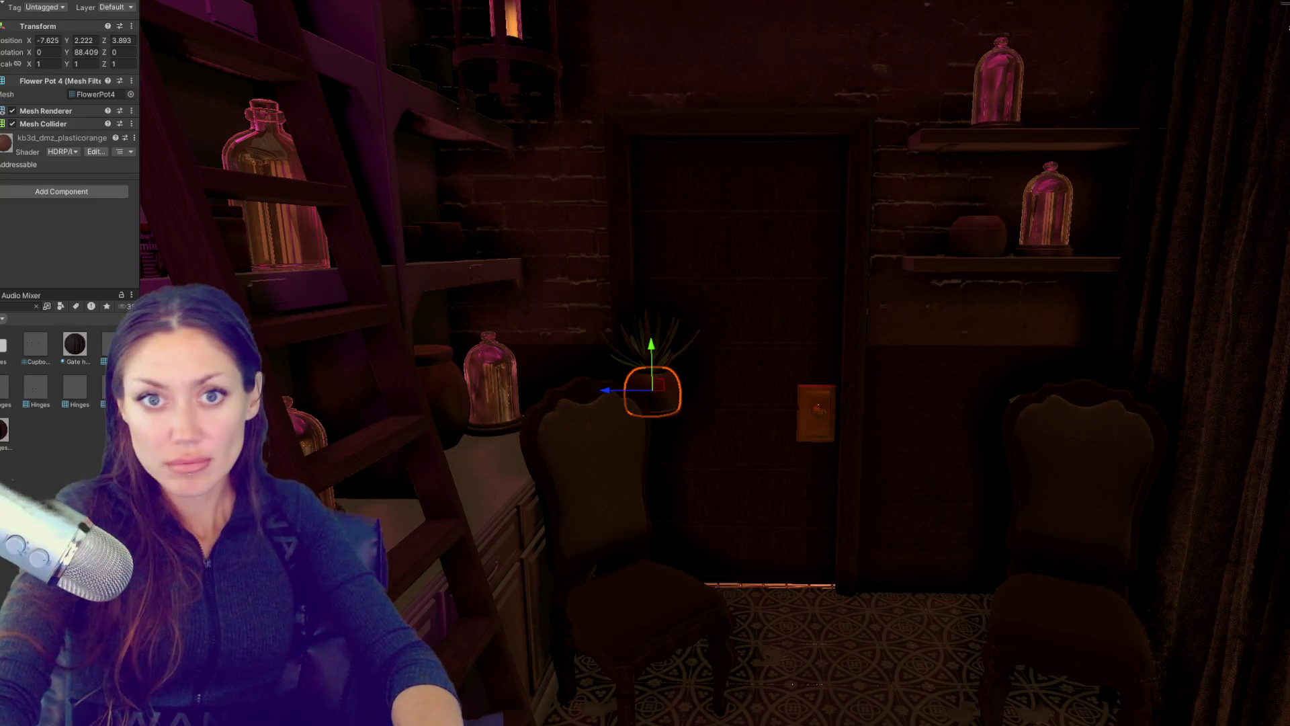
pyautogui.click(672, 417)
pyautogui.click(660, 366)
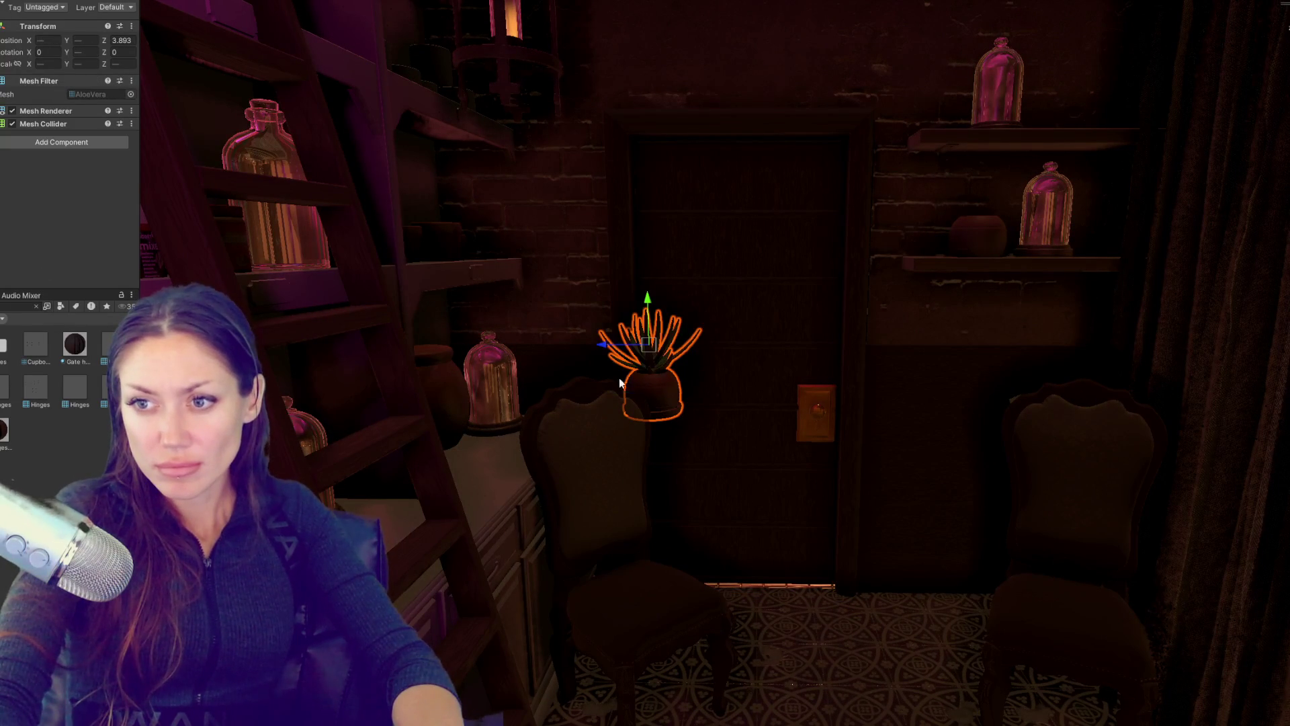
pyautogui.moveTo(608, 349); pyautogui.dragTo(903, 193)
# Step: Apply the door's Wood-Black material to the magenta cabinet fronts
pyautogui.click(903, 194)
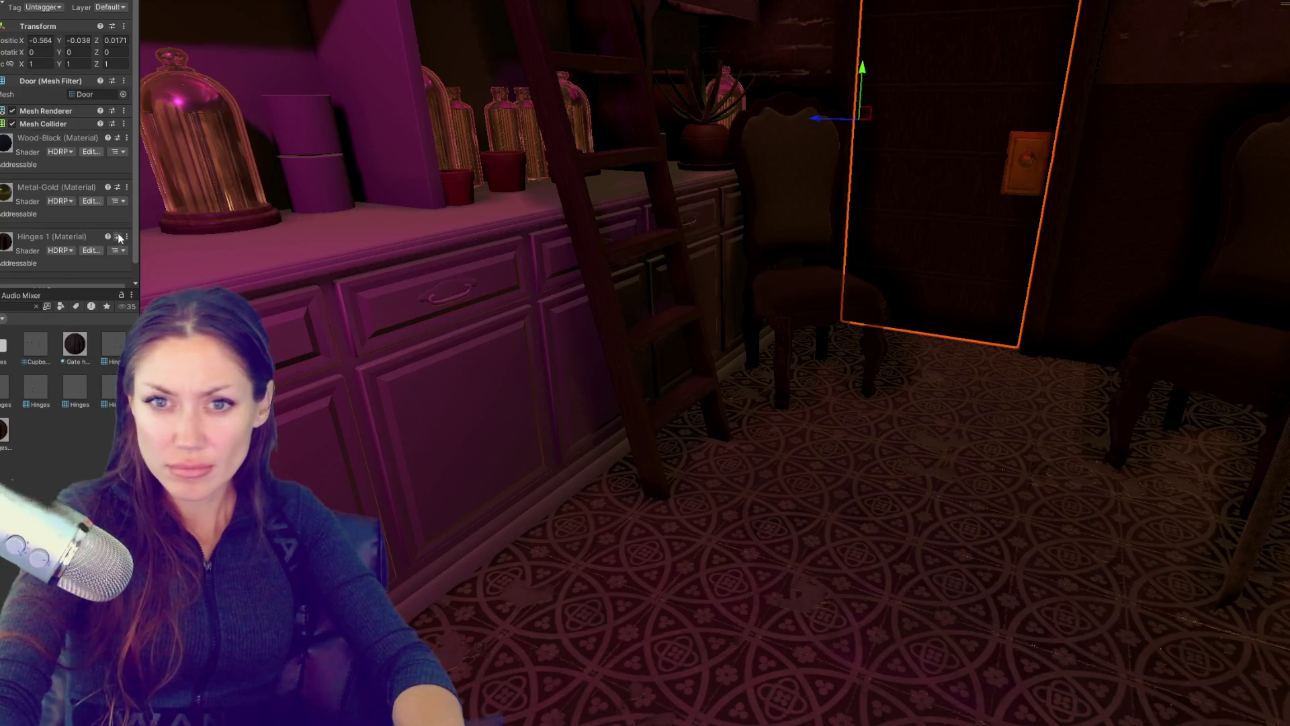
pyautogui.scroll(-3)
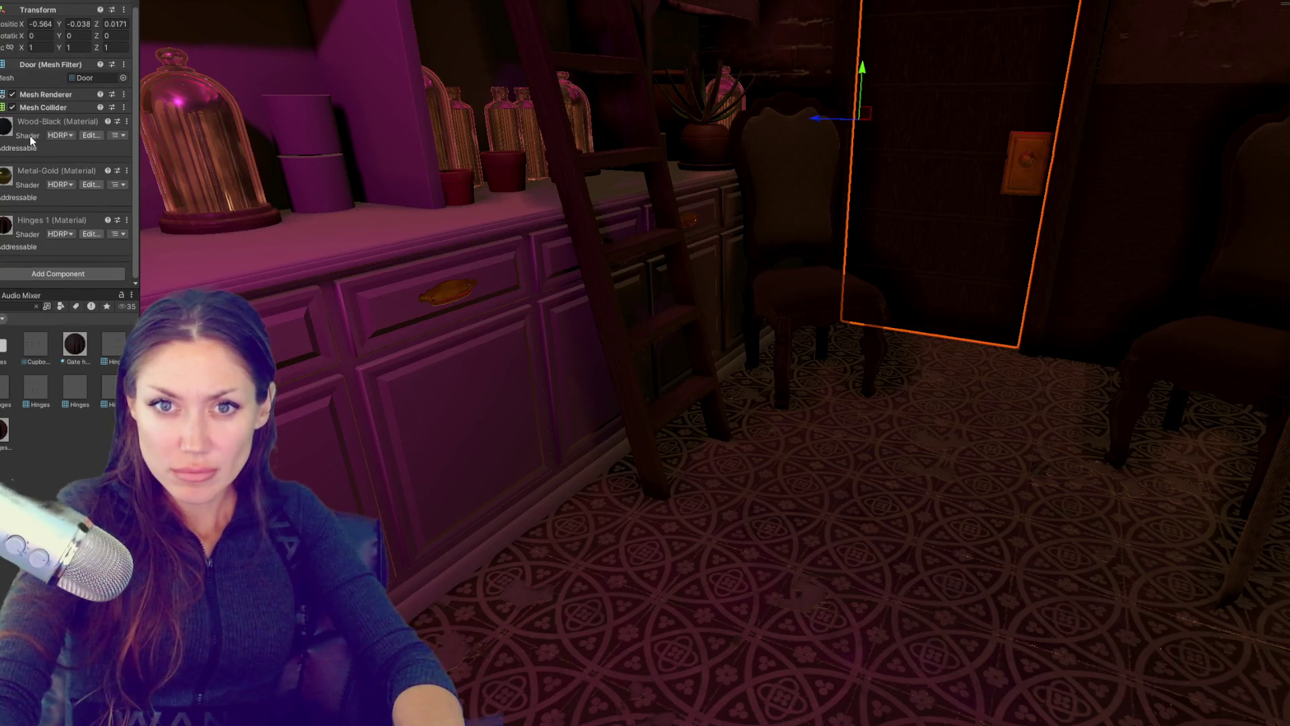
pyautogui.moveTo(30, 137); pyautogui.dragTo(297, 430)
pyautogui.scroll(-3)
# Step: Apply the red worn-wood material to the candle corner counter and the shelves
pyautogui.moveTo(439, 377); pyautogui.dragTo(625, 333)
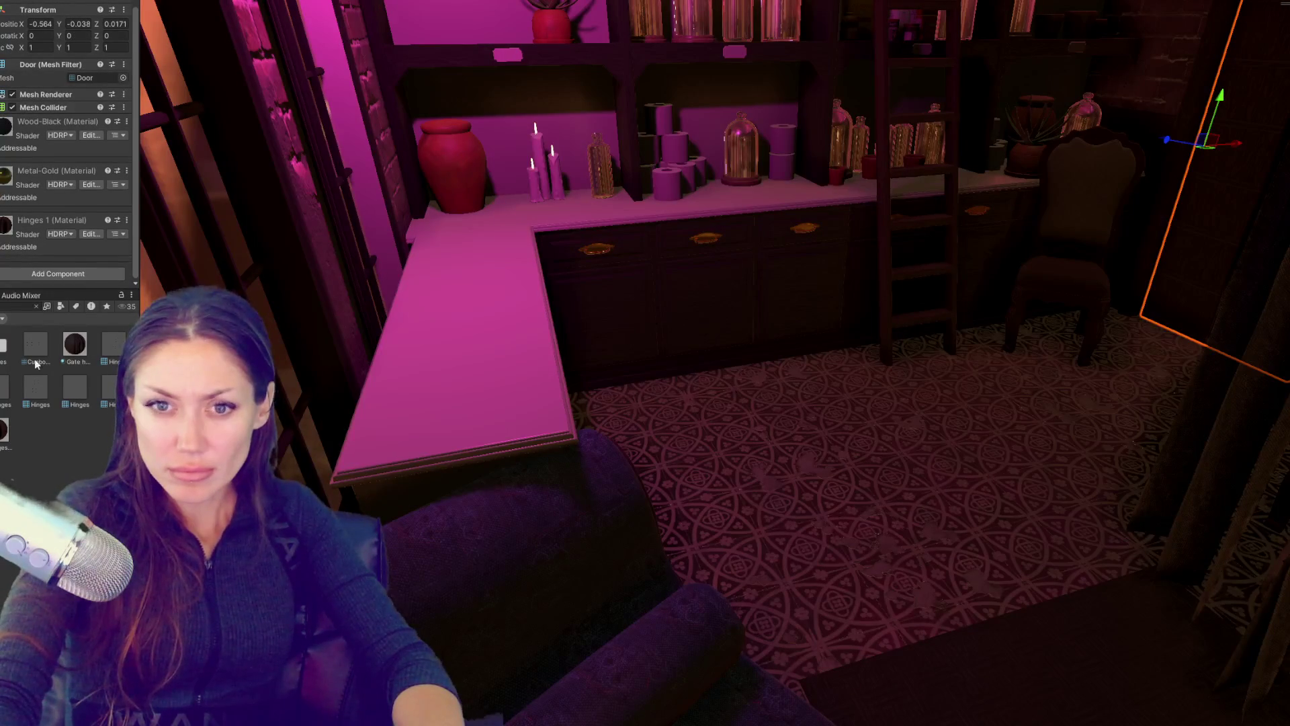
pyautogui.click(36, 306)
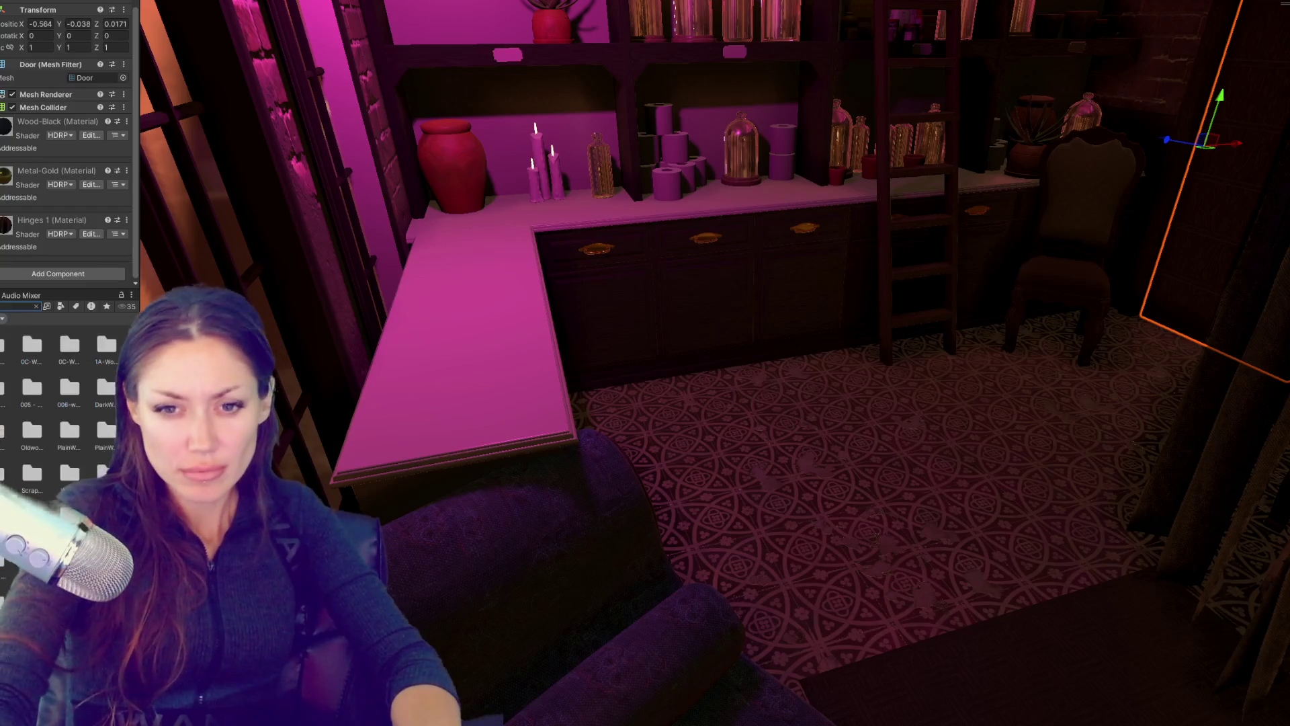
pyautogui.scroll(-3)
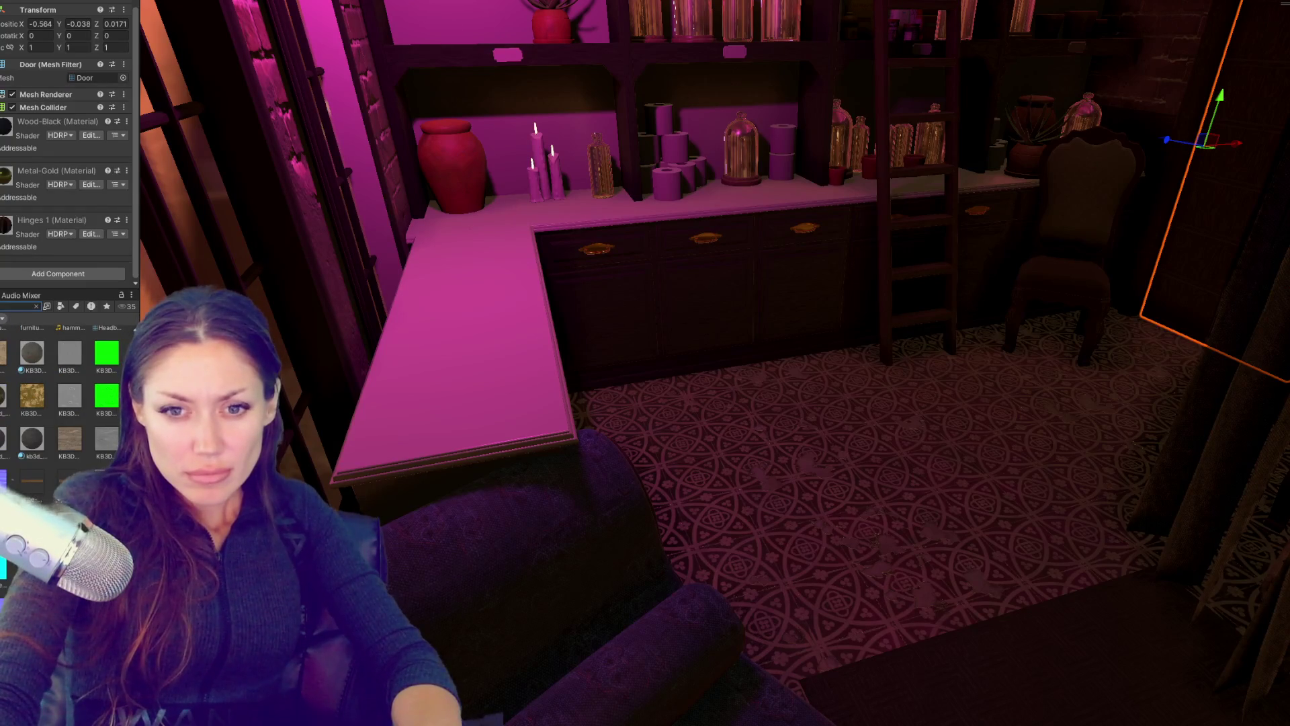
pyautogui.moveTo(5, 401); pyautogui.dragTo(523, 210)
pyautogui.scroll(-3)
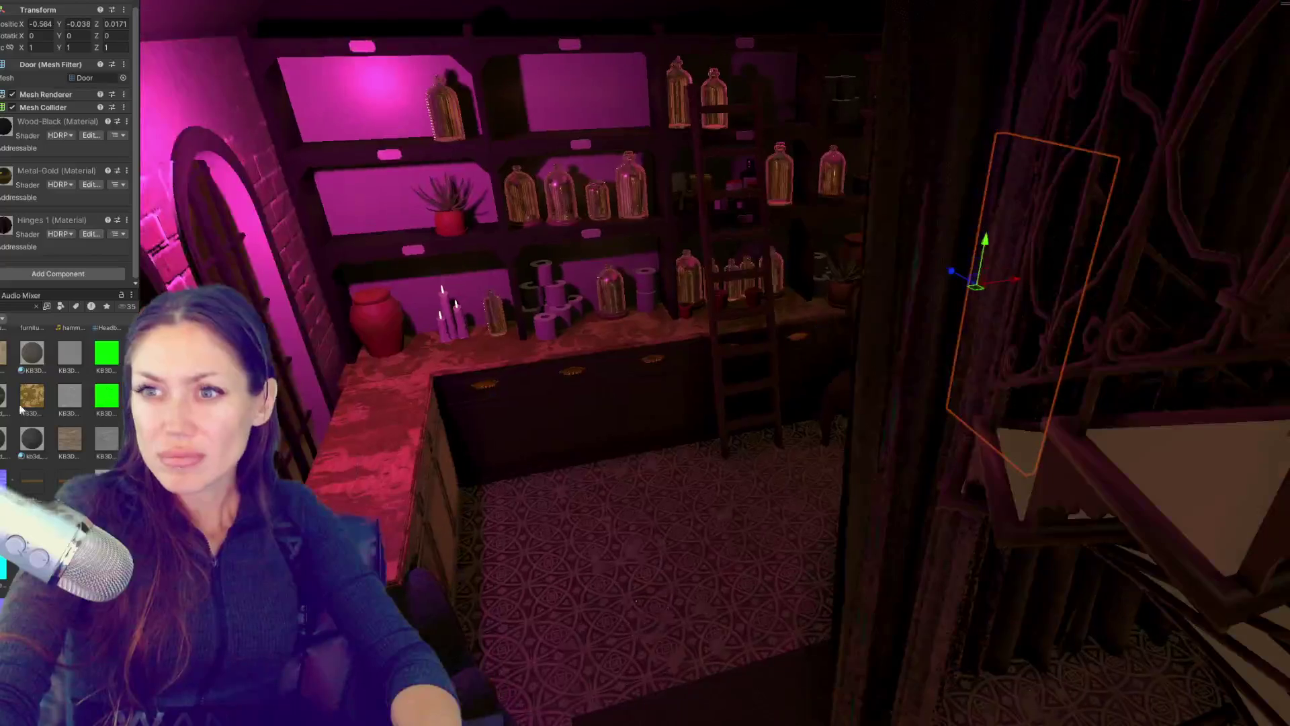
pyautogui.moveTo(2, 403); pyautogui.dragTo(311, 142)
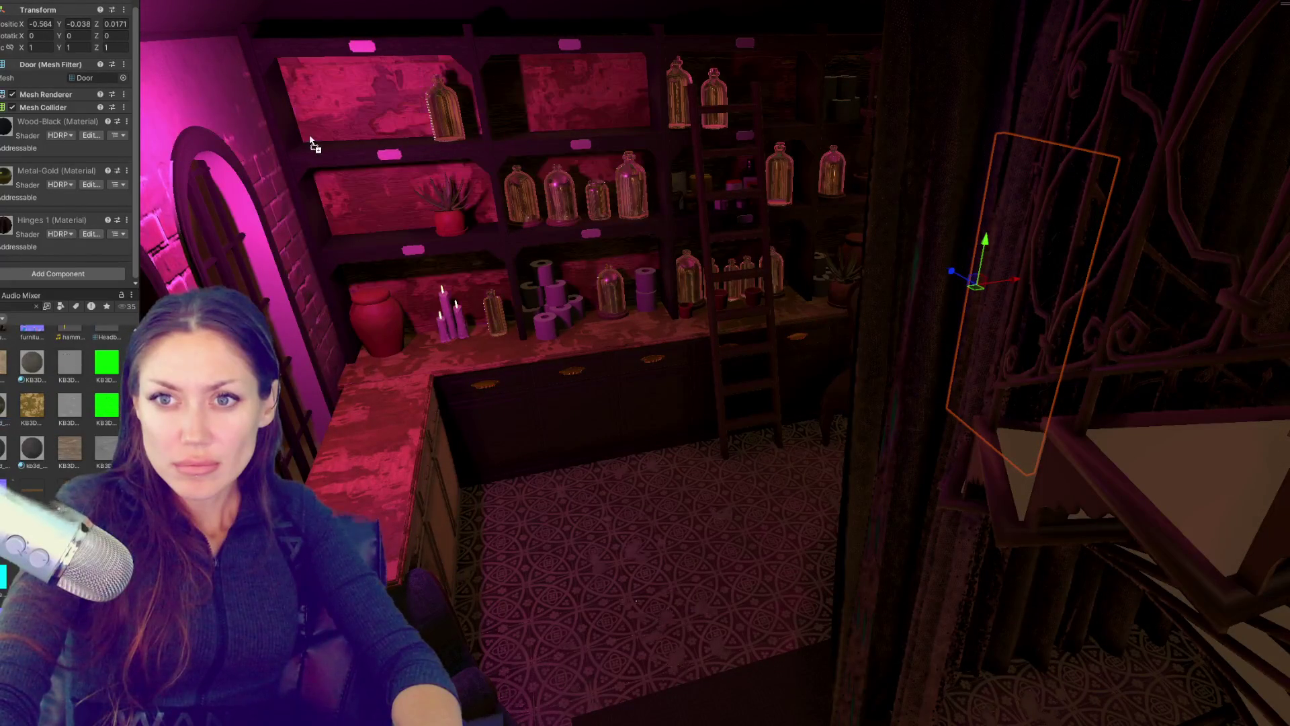
# Step: Try pink speckled stone on the counter tops and red worn-wood on the shelf backs
pyautogui.scroll(-3)
pyautogui.scroll(3)
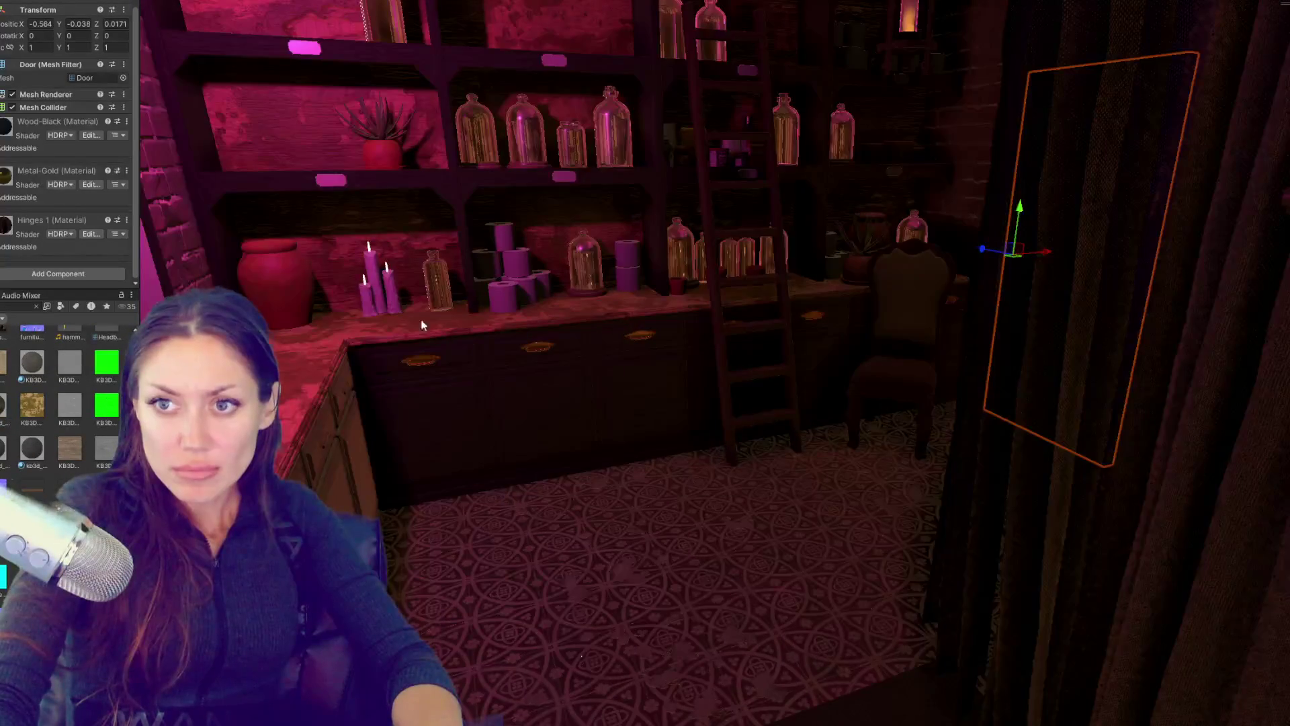
pyautogui.moveTo(376, 470); pyautogui.dragTo(468, 440)
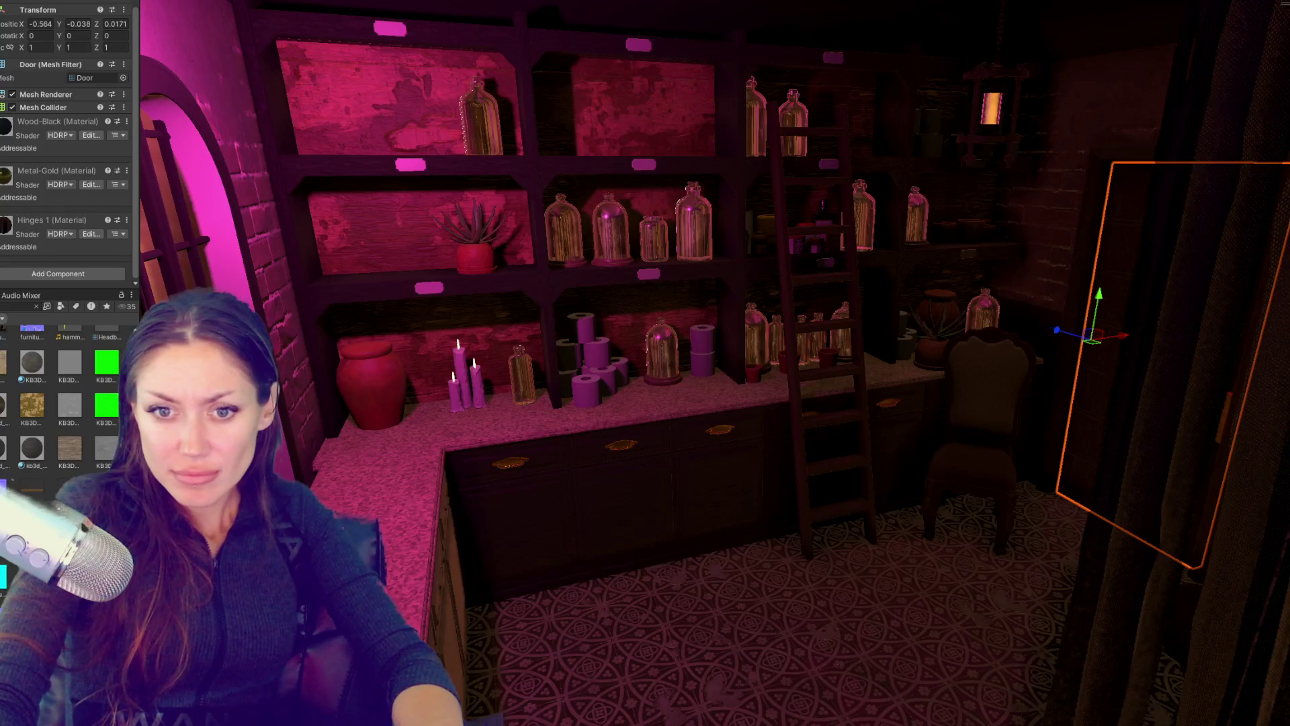
pyautogui.moveTo(417, 222); pyautogui.dragTo(411, 220)
pyautogui.moveTo(396, 352); pyautogui.dragTo(396, 352)
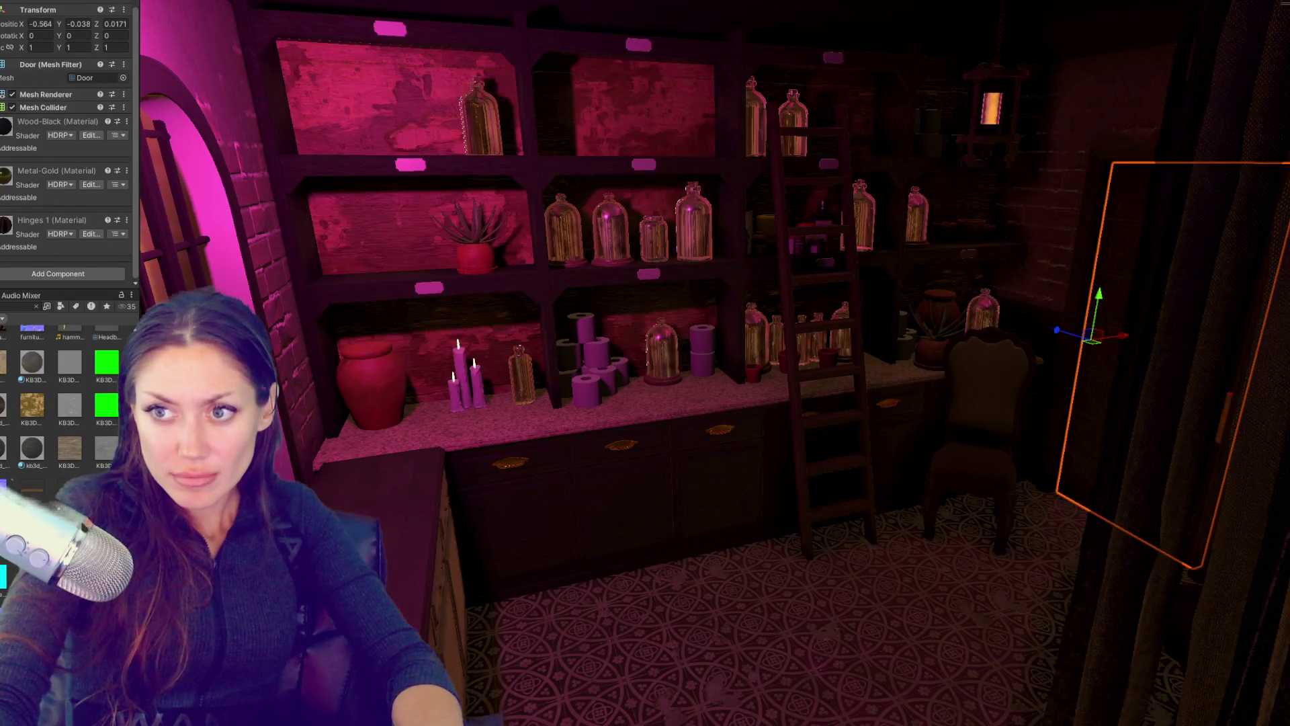
pyautogui.moveTo(376, 538); pyautogui.dragTo(377, 537)
pyautogui.scroll(-3)
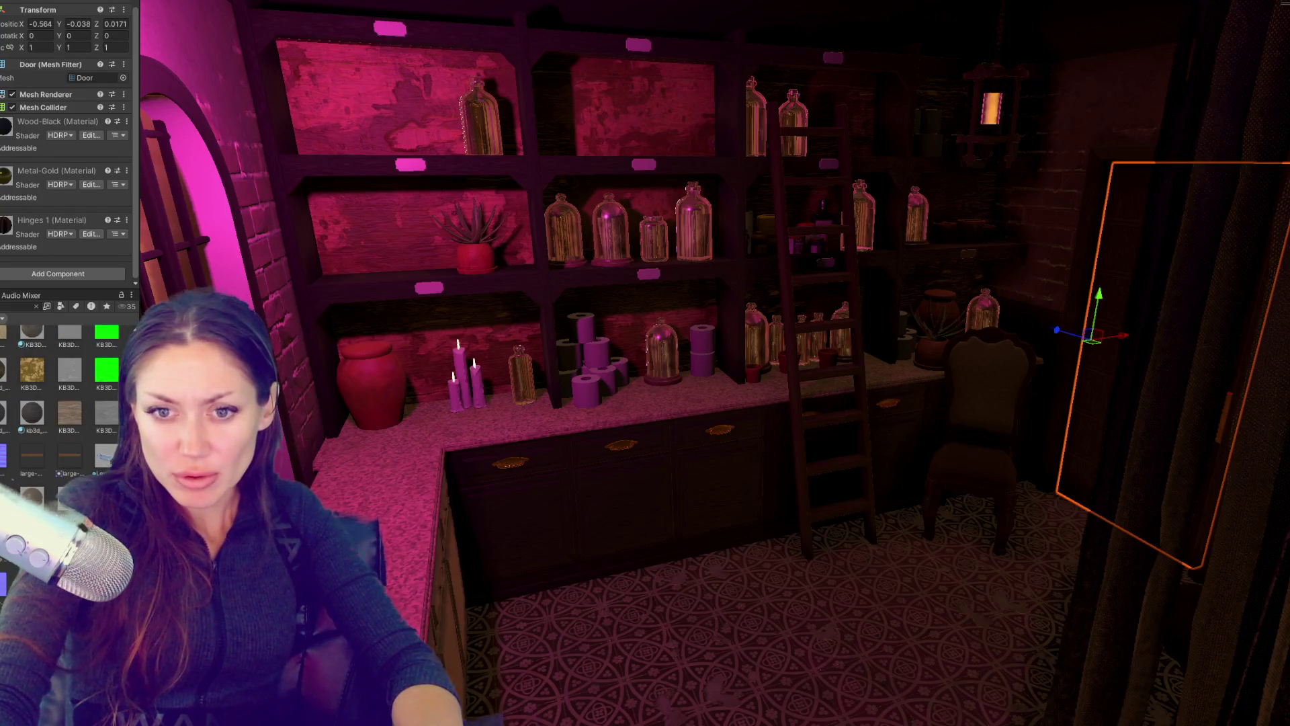
# Step: Try pink granite and pink materials on the shelf back panels and left countertop
pyautogui.moveTo(69, 369); pyautogui.dragTo(395, 228)
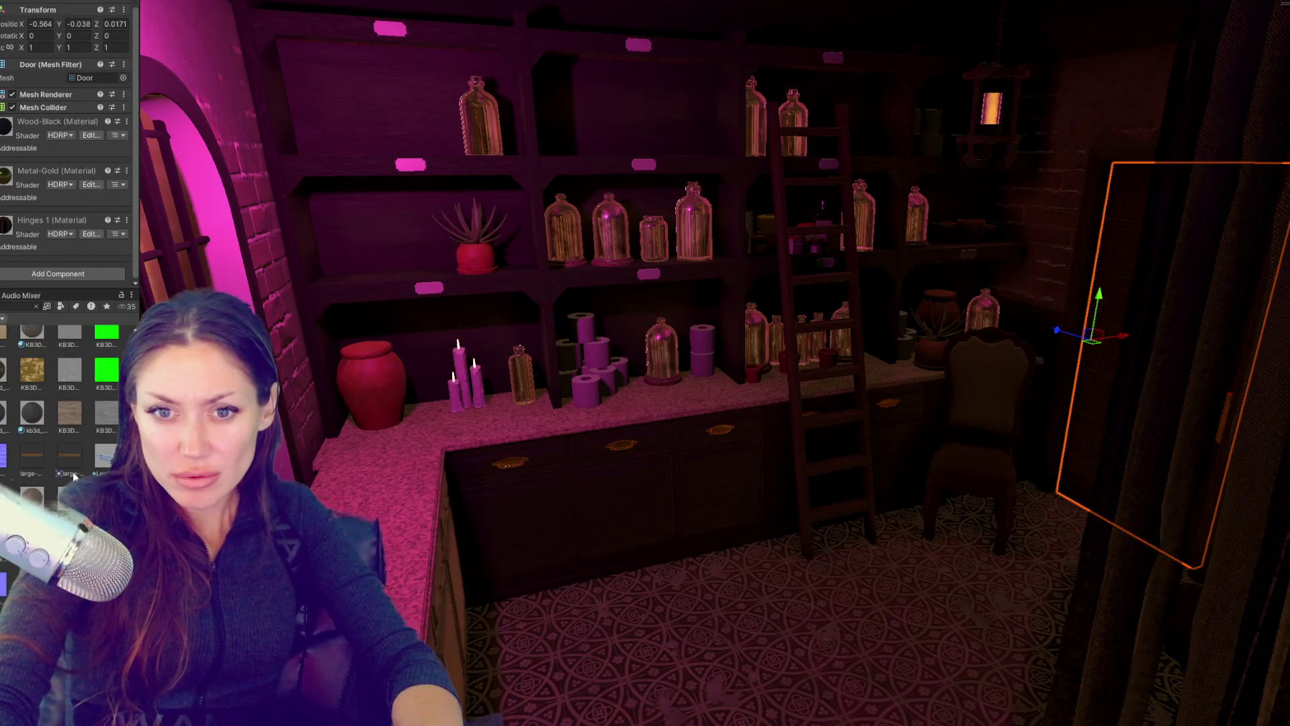
pyautogui.moveTo(388, 340); pyautogui.dragTo(471, 430)
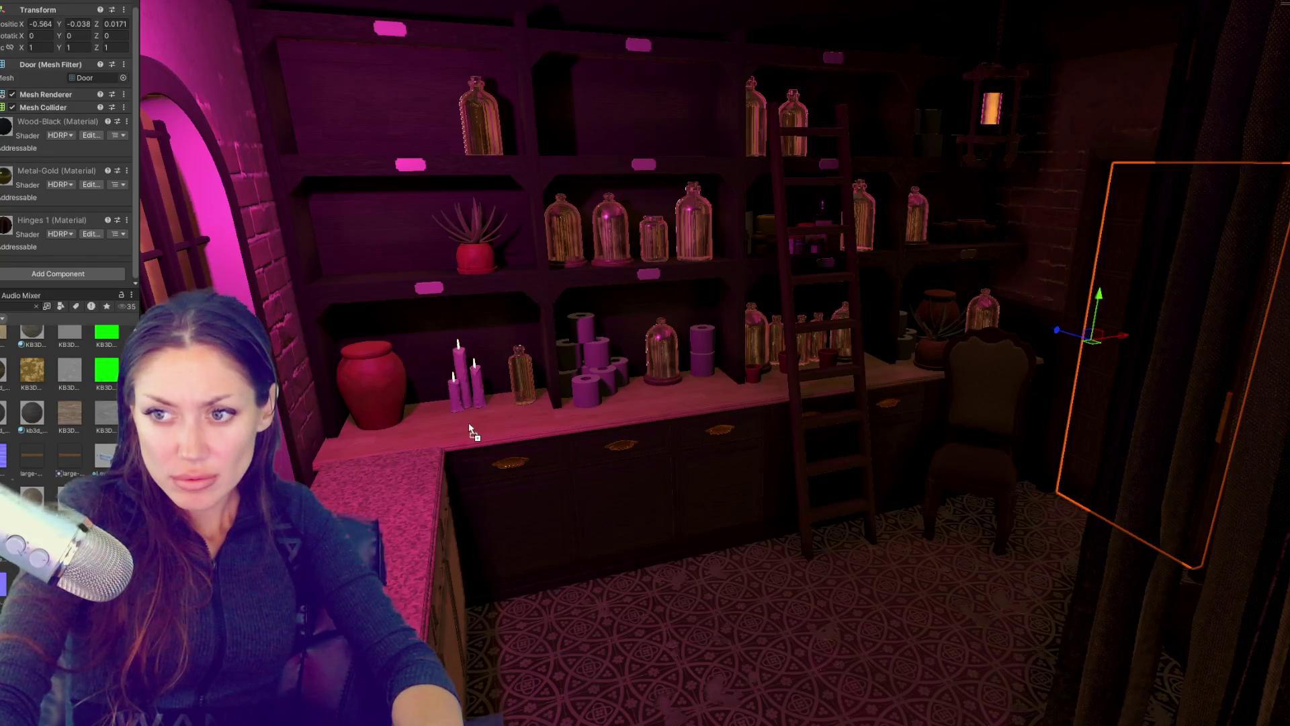
pyautogui.moveTo(38, 504); pyautogui.dragTo(389, 569)
# Step: Try lighter materials on the left countertop front and the back countertop
pyautogui.moveTo(570, 469); pyautogui.dragTo(360, 401)
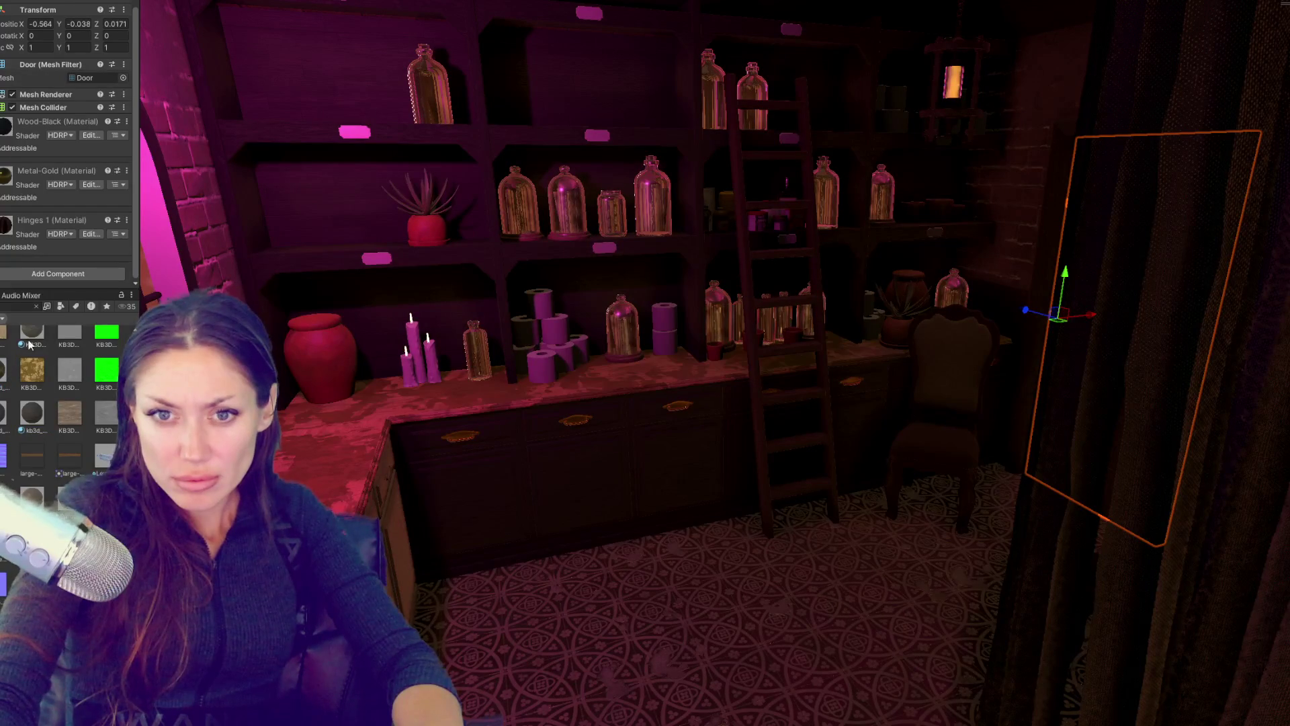
pyautogui.moveTo(28, 346); pyautogui.dragTo(336, 509)
pyautogui.moveTo(39, 356); pyautogui.dragTo(619, 264)
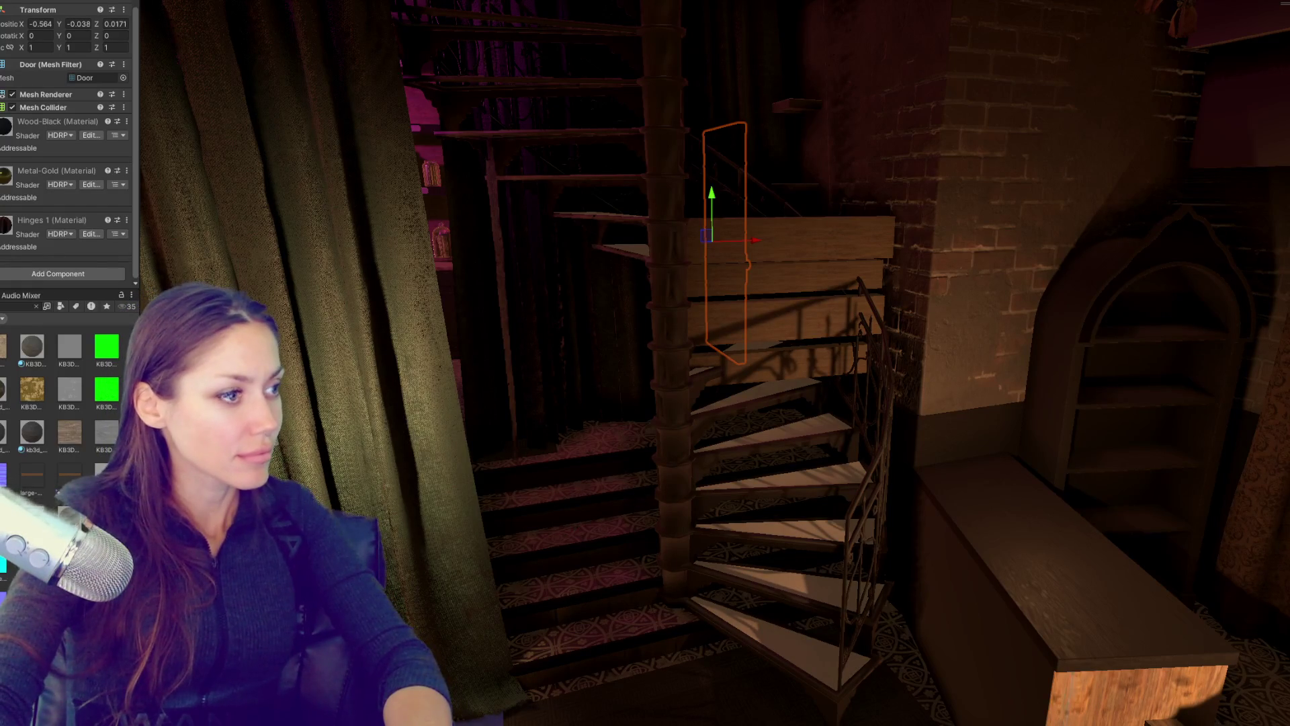
# Step: Orbit, pan and zoom from the shelves over to the spiral staircase and wooden bar
pyautogui.moveTo(551, 390); pyautogui.dragTo(712, 334)
pyautogui.scroll(-3)
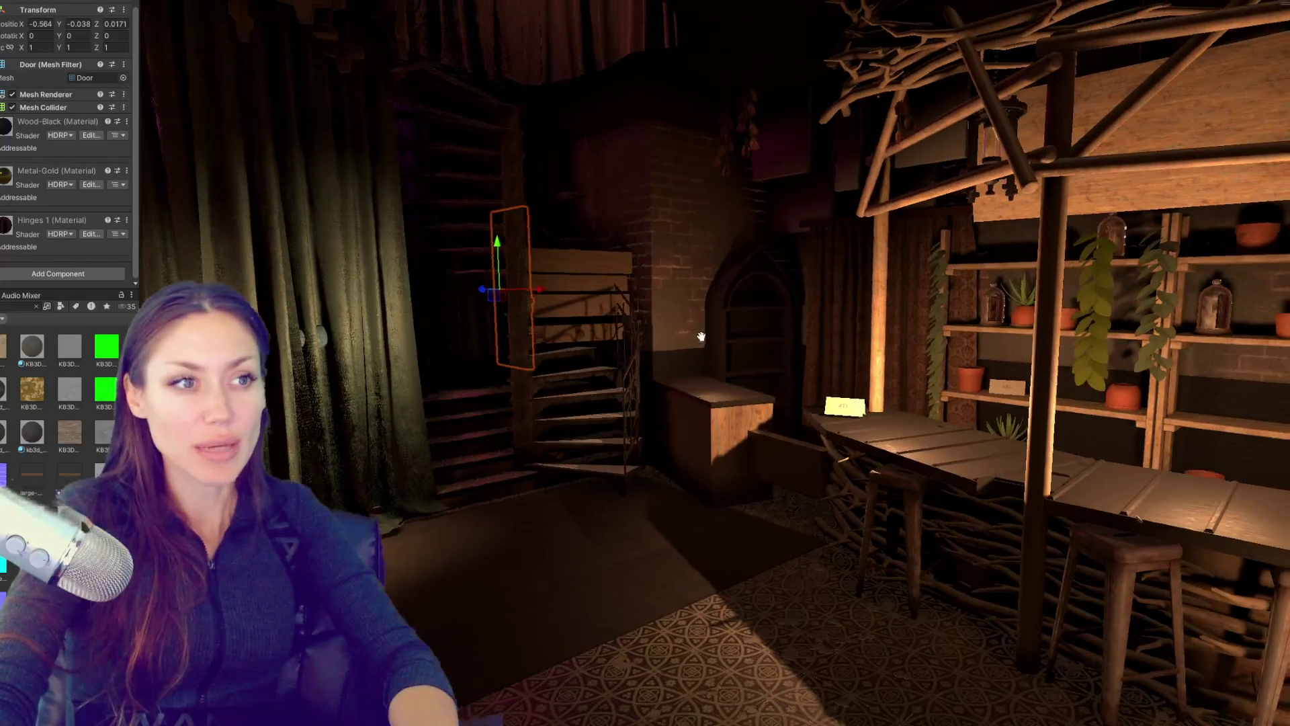
pyautogui.moveTo(90, 281); pyautogui.dragTo(1, 281)
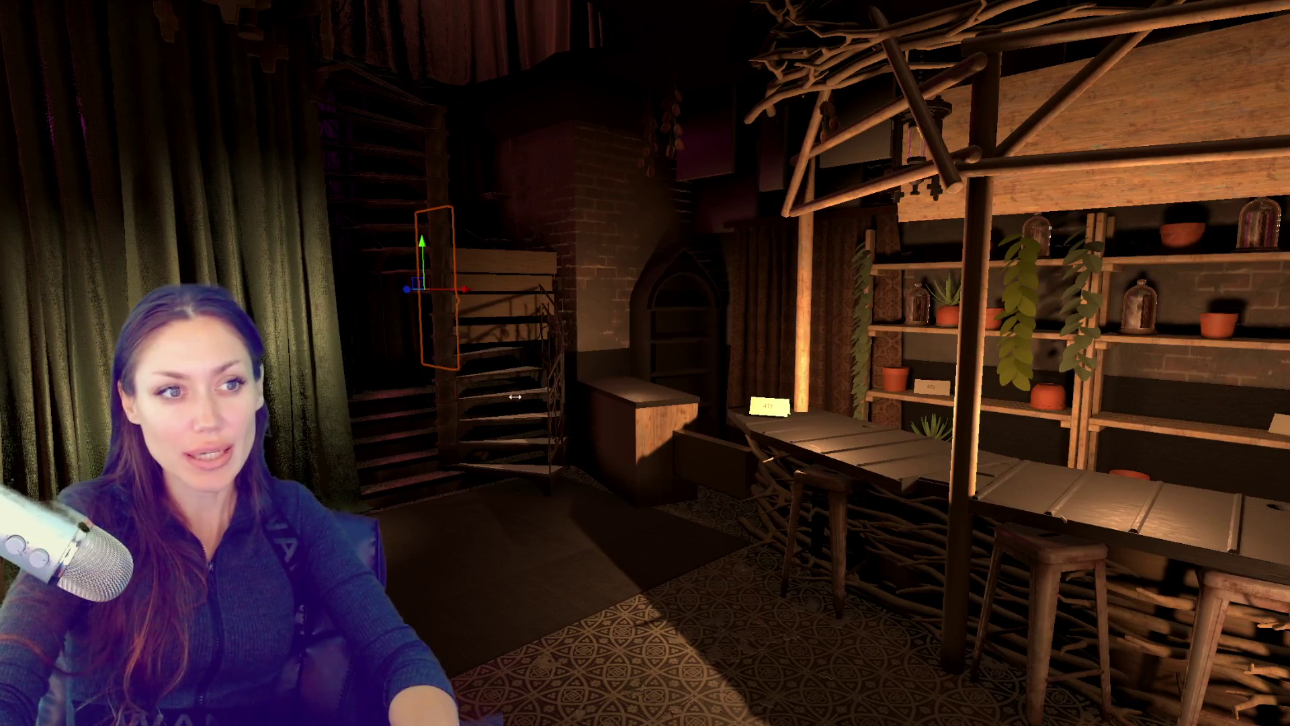
pyautogui.scroll(3)
pyautogui.scroll(-3)
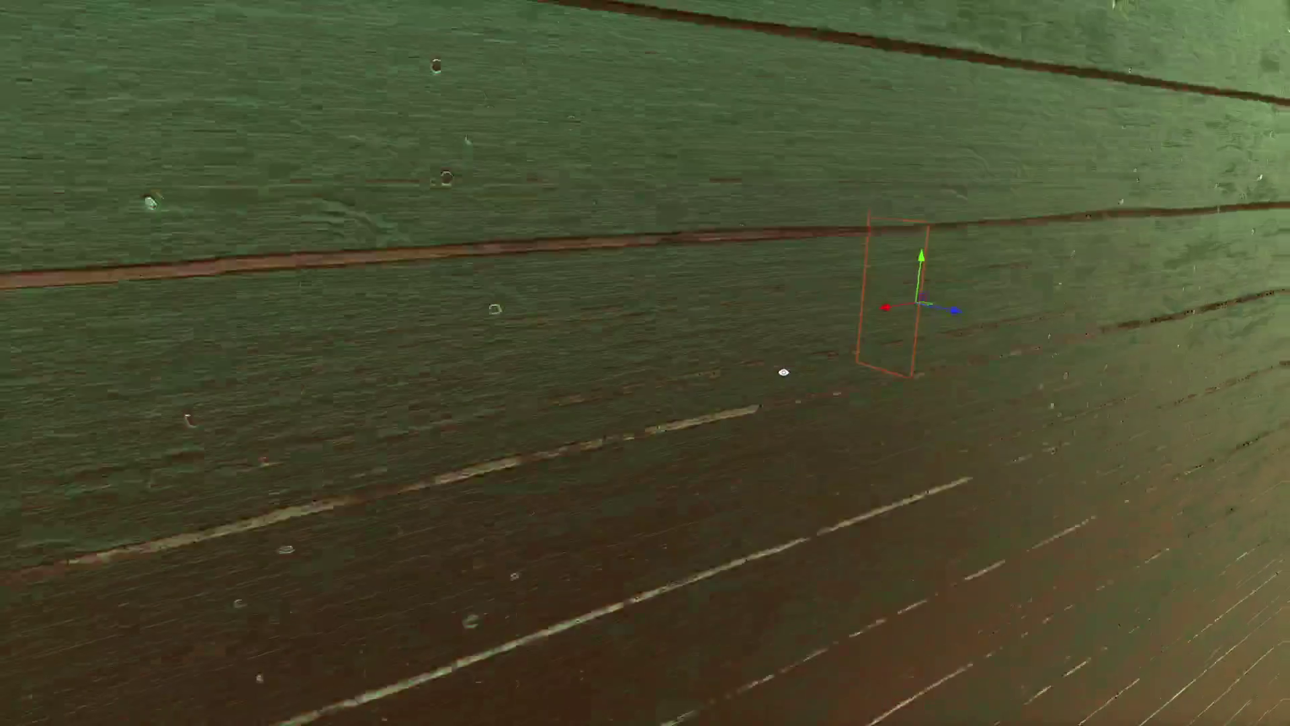
# Step: Swing the view from the close wall to the spiral stairs, chest and 4TF plant table
pyautogui.moveTo(548, 297); pyautogui.dragTo(696, 355)
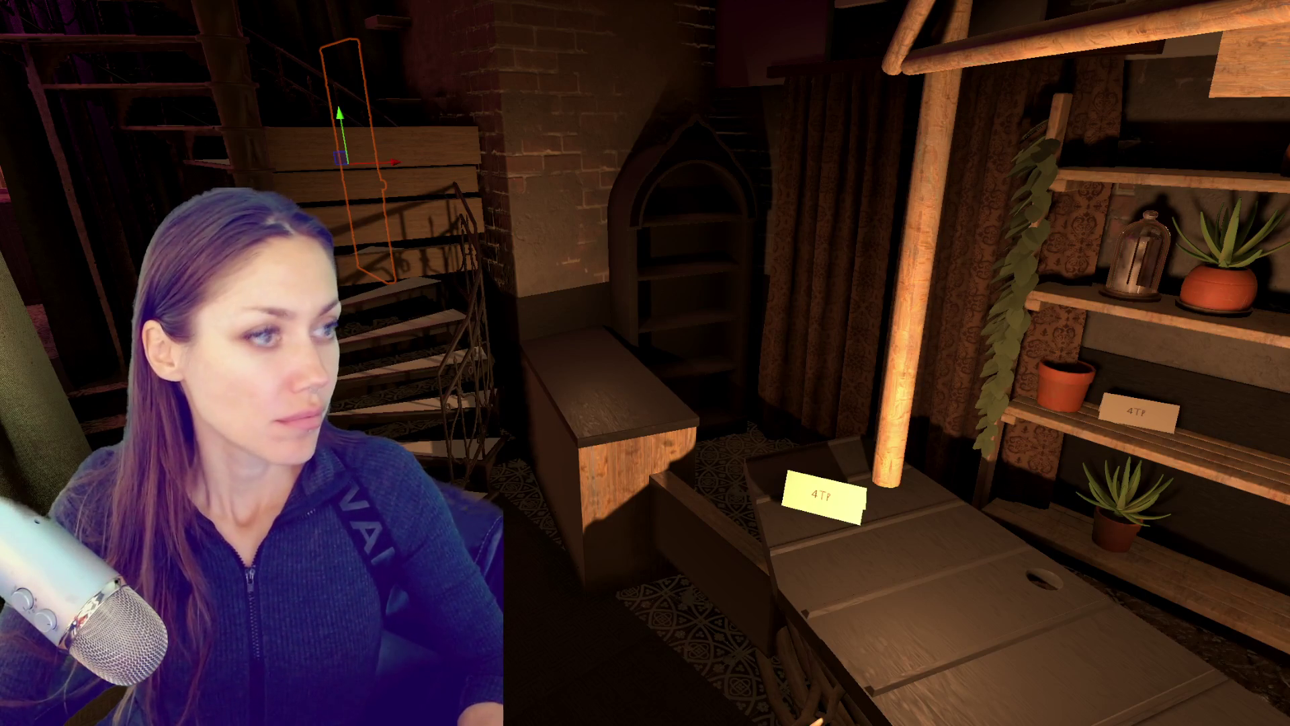
# Step: Pull back past the stairs and window, orbiting out to the garden sofas and chaise
pyautogui.moveTo(533, 247); pyautogui.dragTo(645, 234)
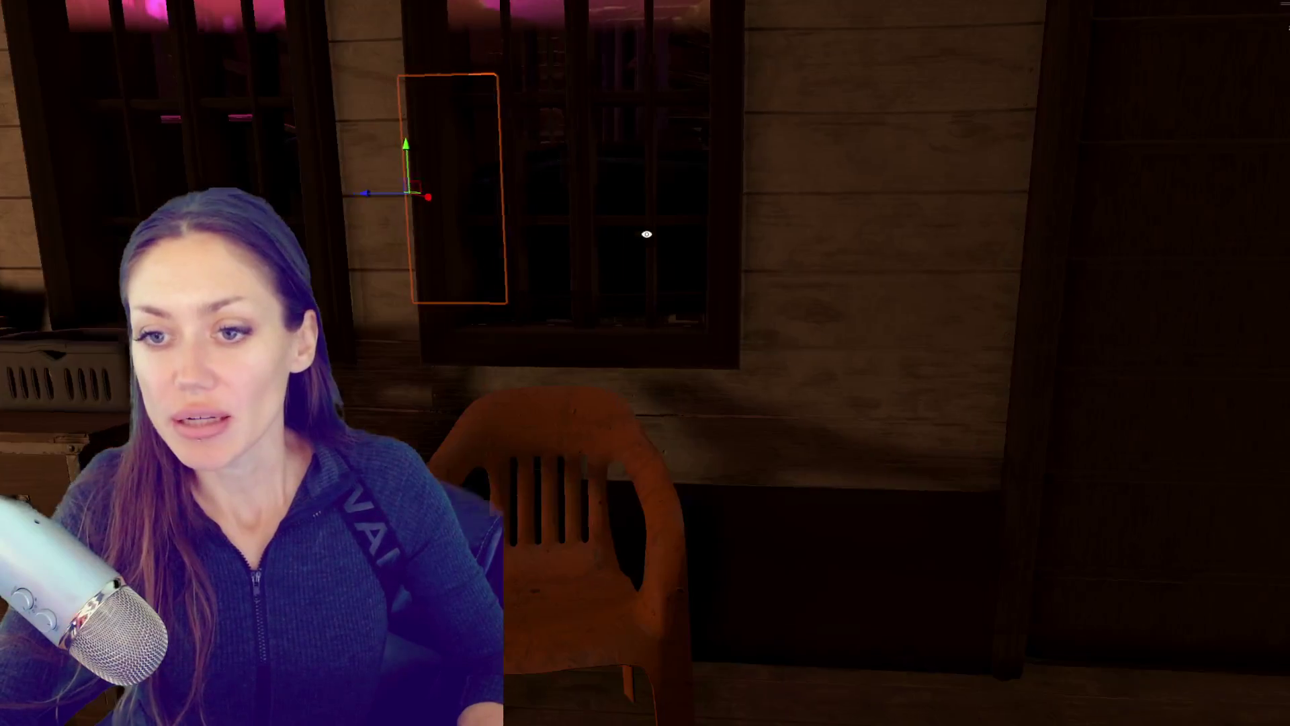
pyautogui.scroll(-3)
pyautogui.scroll(-3)
pyautogui.moveTo(874, 272); pyautogui.dragTo(468, 291)
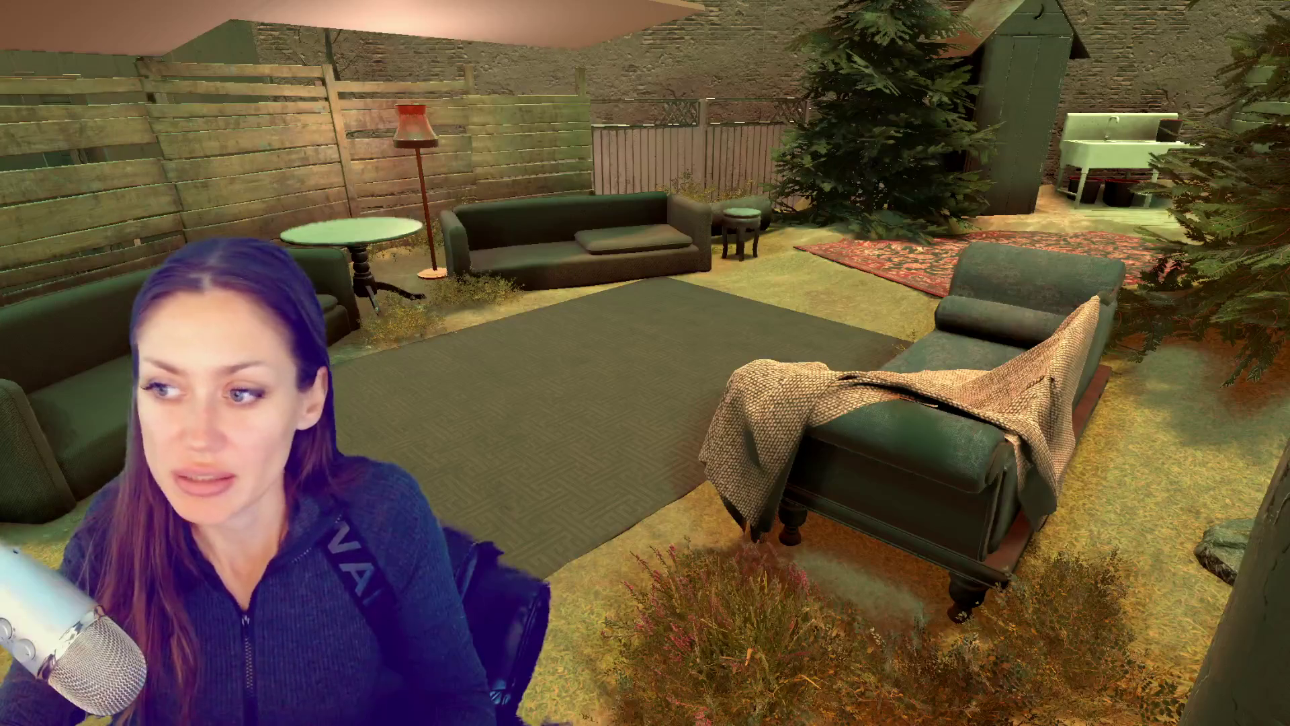
# Step: Select the blanket-draped Sofa and frame it from a low front view
pyautogui.click(876, 445)
pyautogui.press('f')
pyautogui.moveTo(804, 458); pyautogui.dragTo(777, 447)
pyautogui.press('f')
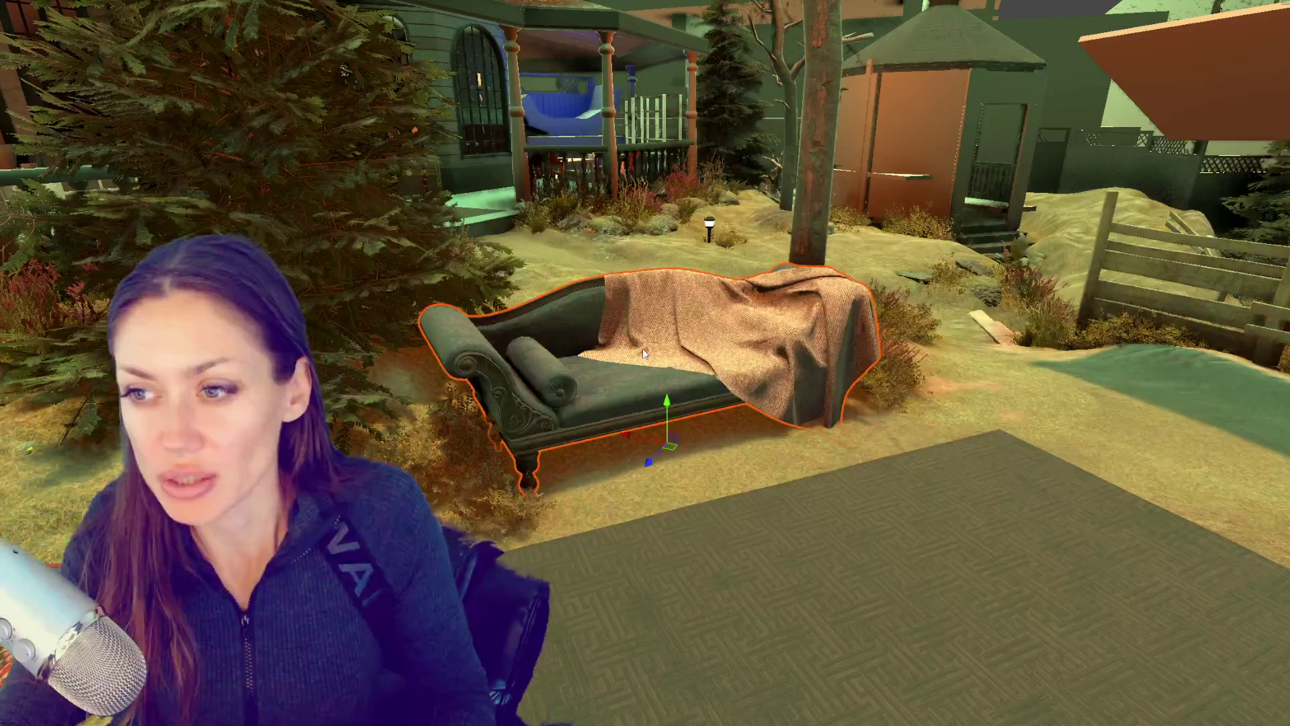
pyautogui.moveTo(642, 351); pyautogui.dragTo(822, 390)
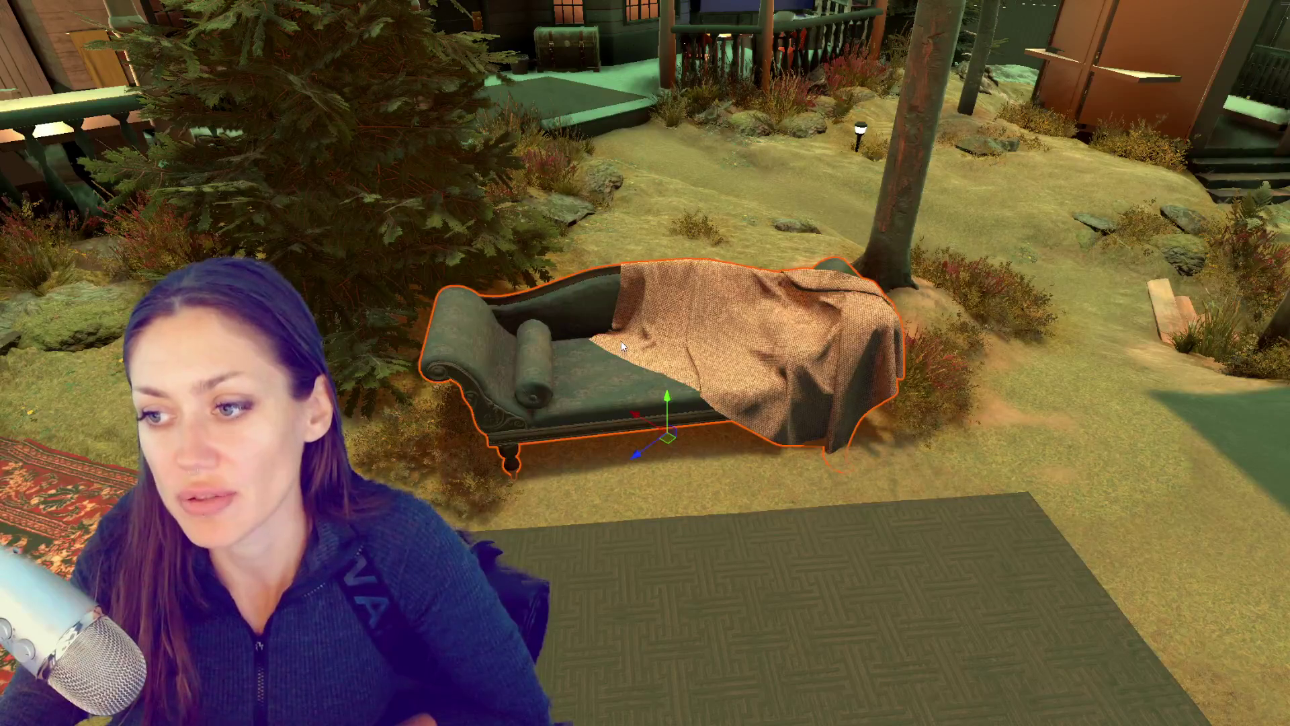
# Step: Raise the Sofa slightly along Y, then clear the Project search toward Characters
pyautogui.moveTo(668, 402); pyautogui.dragTo(673, 389)
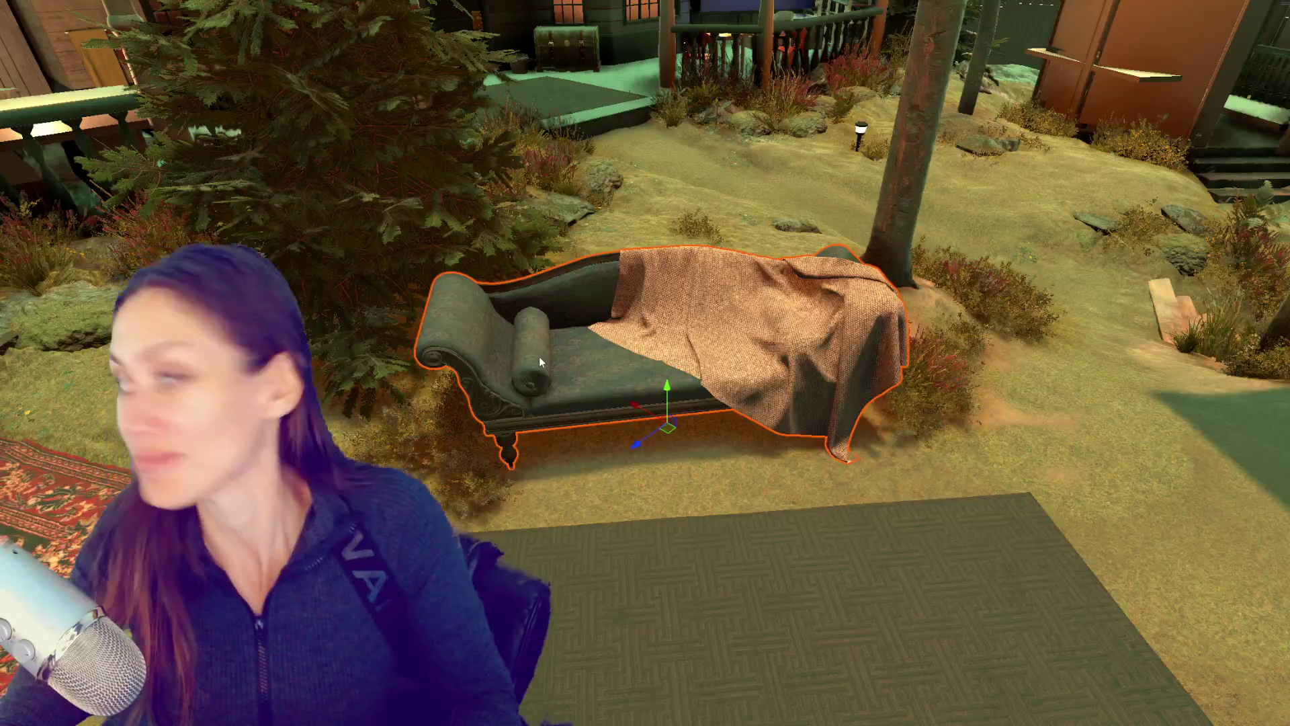
pyautogui.moveTo(573, 354); pyautogui.dragTo(422, 325)
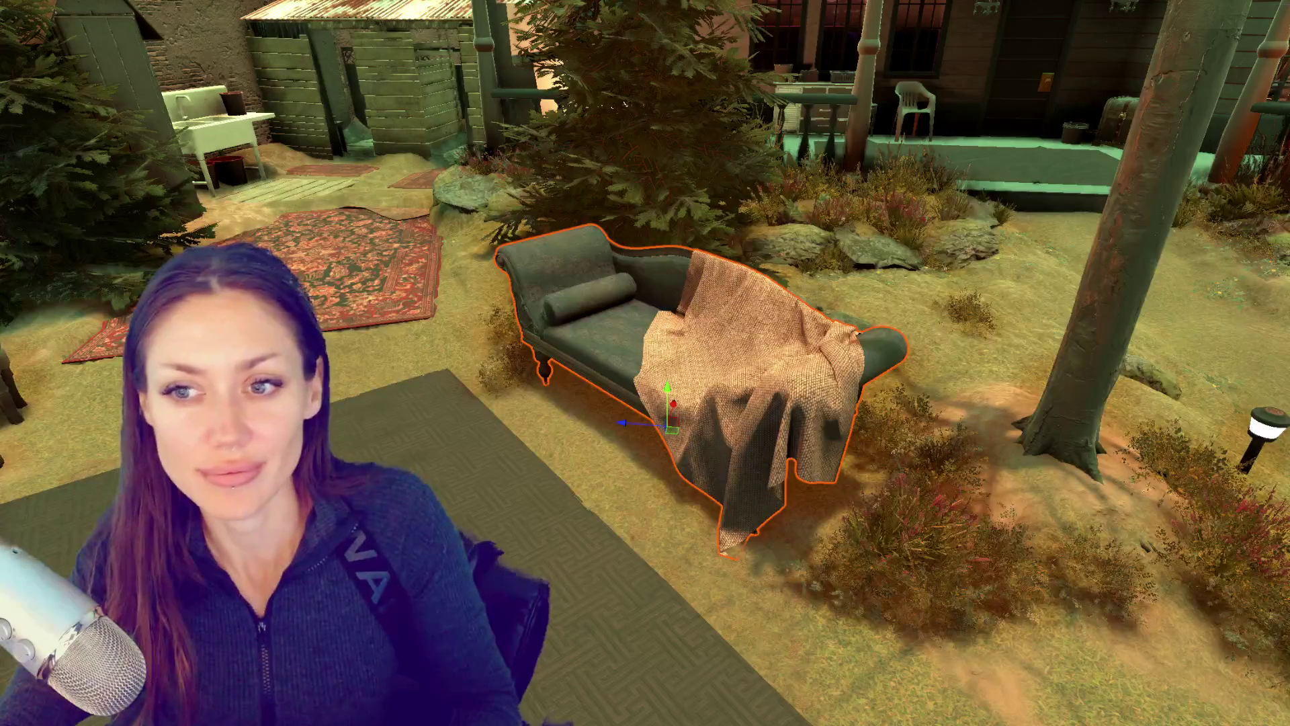
pyautogui.moveTo(631, 342); pyautogui.dragTo(725, 338)
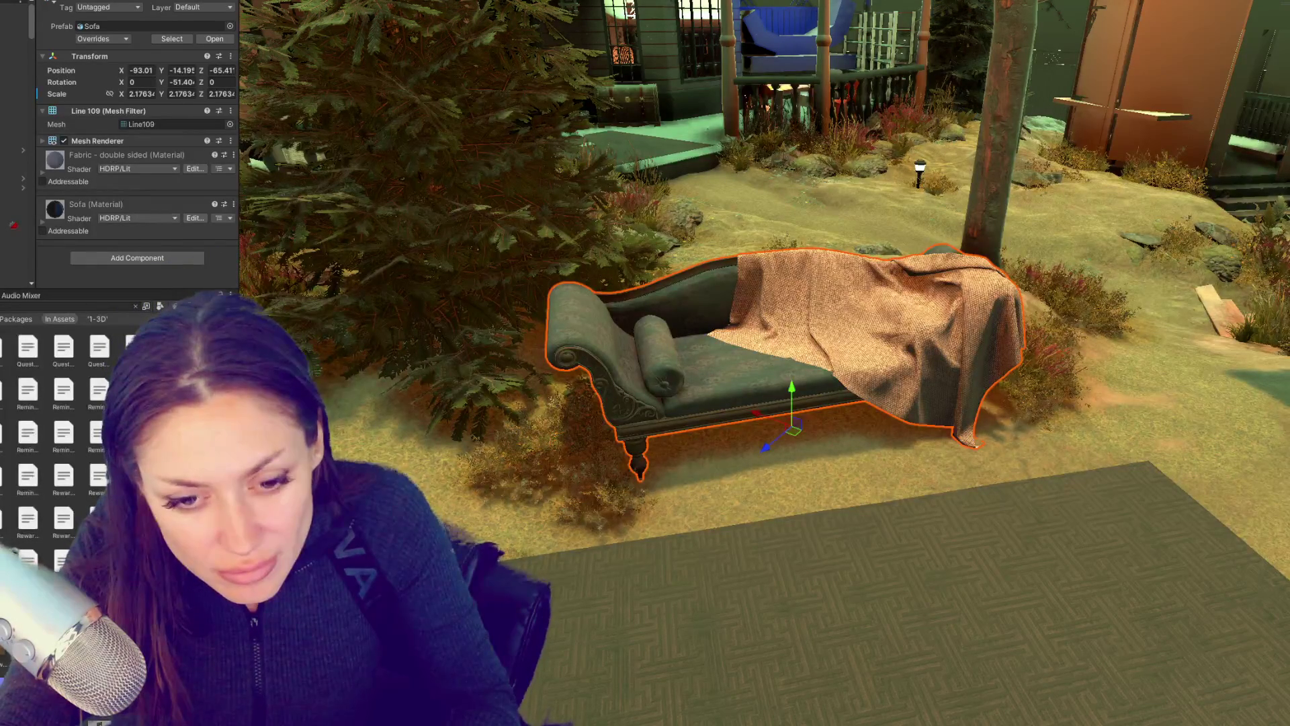
pyautogui.press('Escape')
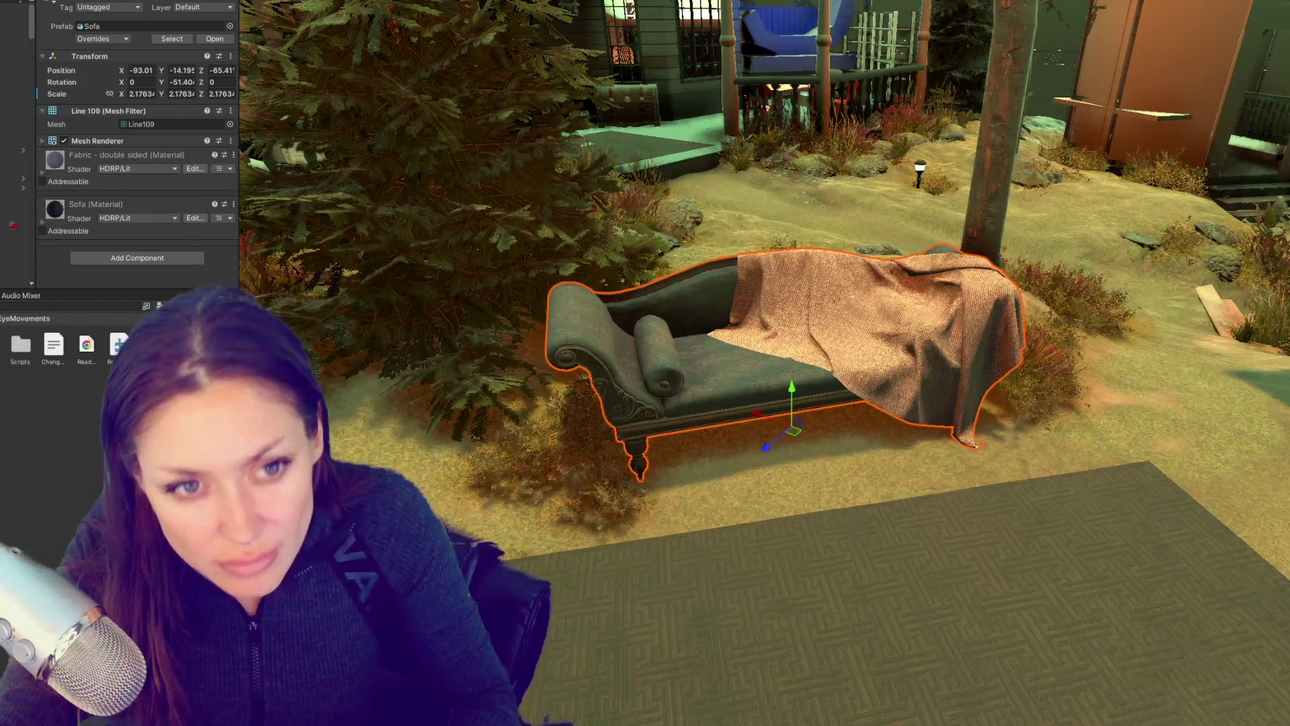
pyautogui.press('Up')
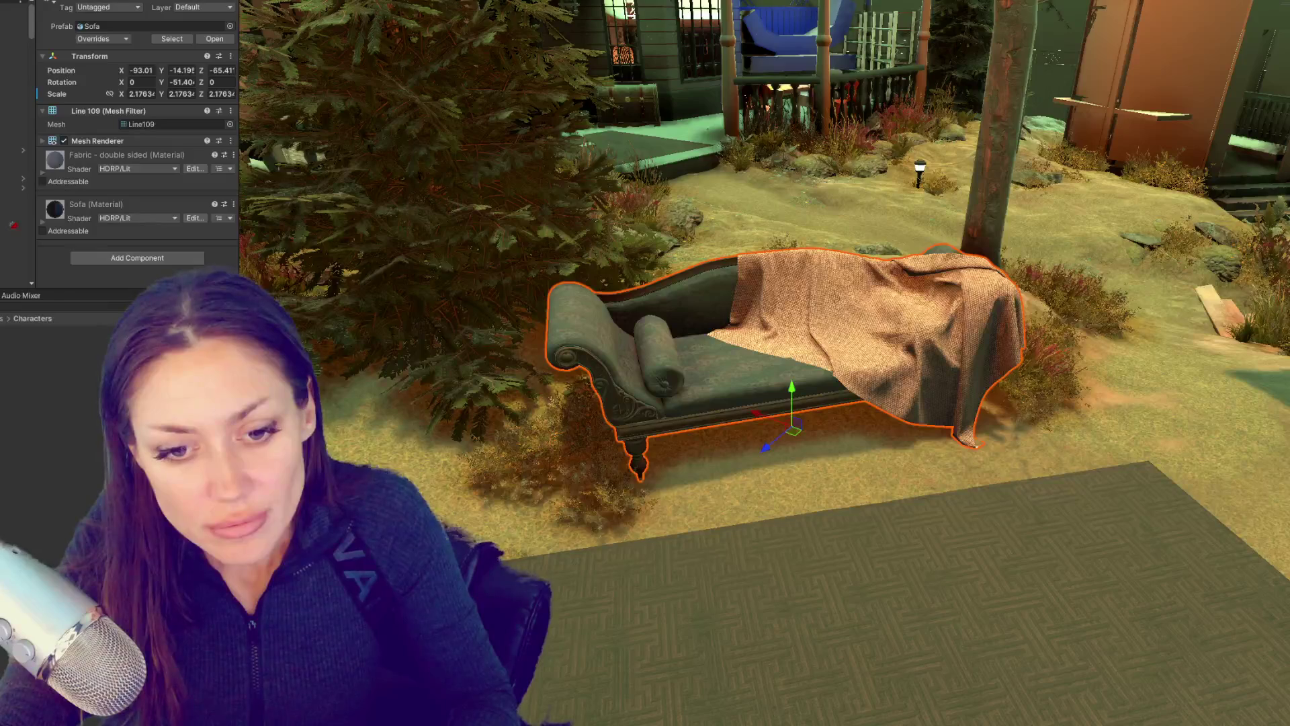
# Step: Duplicate the Template prefab, rename it Guitar, and place it at the sofa
pyautogui.click(67, 349)
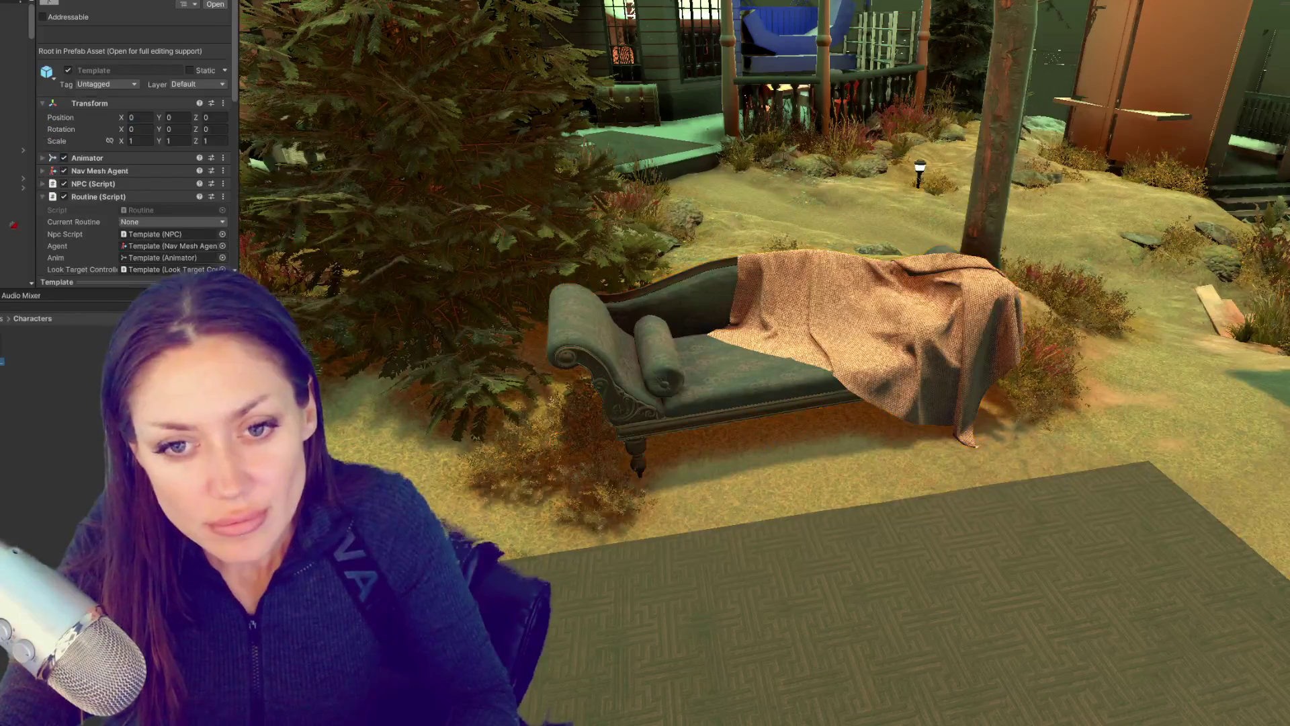
pyautogui.hotkey('ctrl', 'd')
pyautogui.click(25, 361)
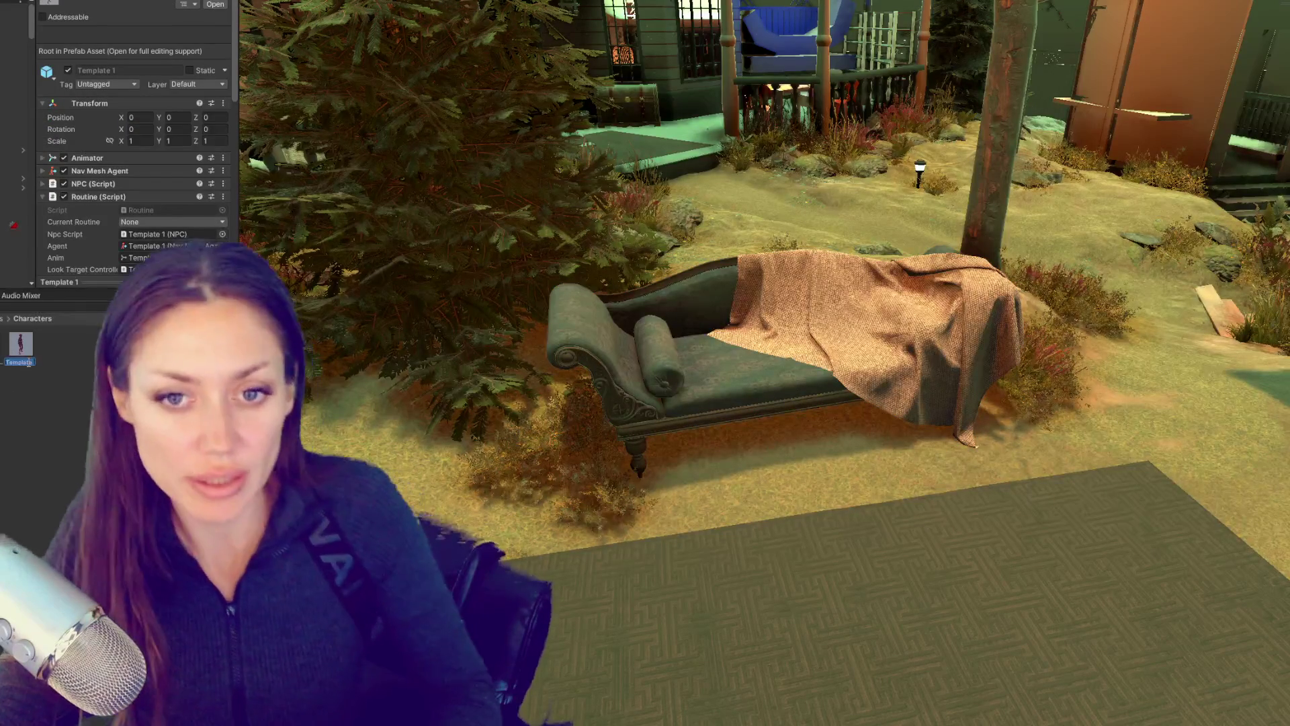
pyautogui.write('Guitar')
pyautogui.press('Return')
pyautogui.moveTo(20, 344); pyautogui.dragTo(819, 455)
# Step: Orbit around the Guitar NPC and give the first routine step the Sitting trigger
pyautogui.press('w')
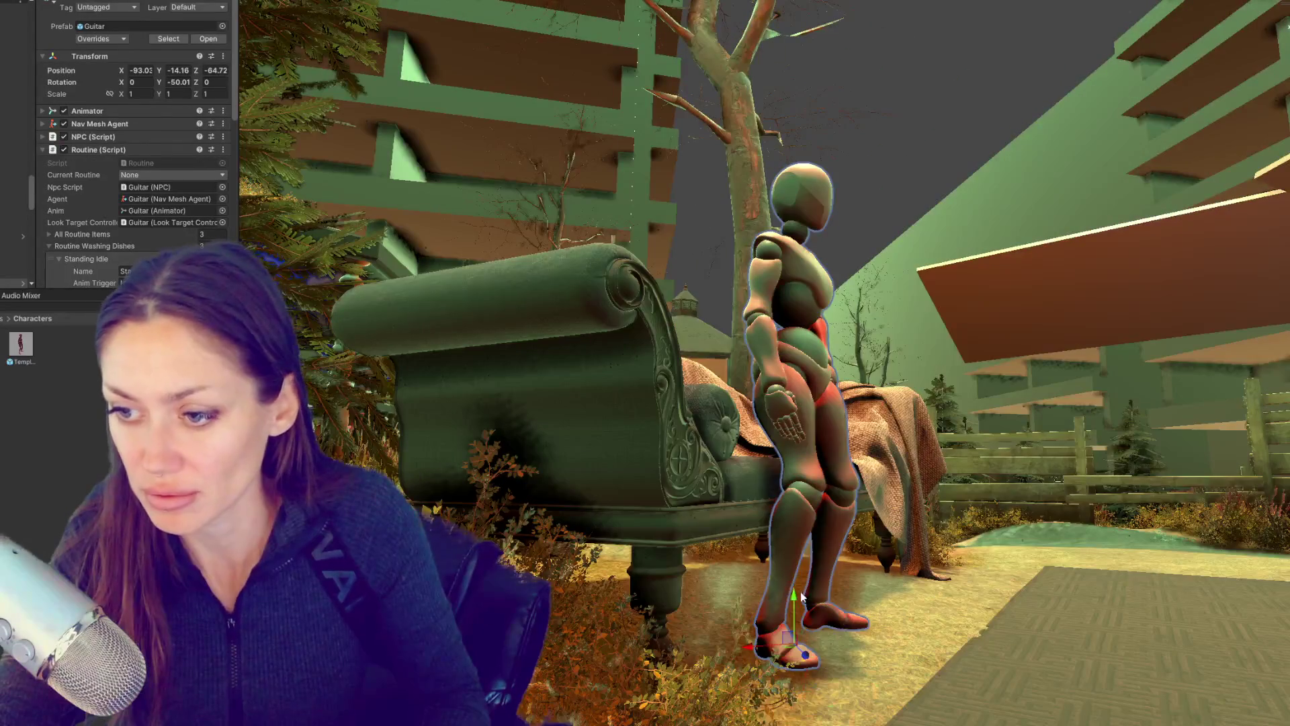
pyautogui.moveTo(880, 570); pyautogui.dragTo(945, 651)
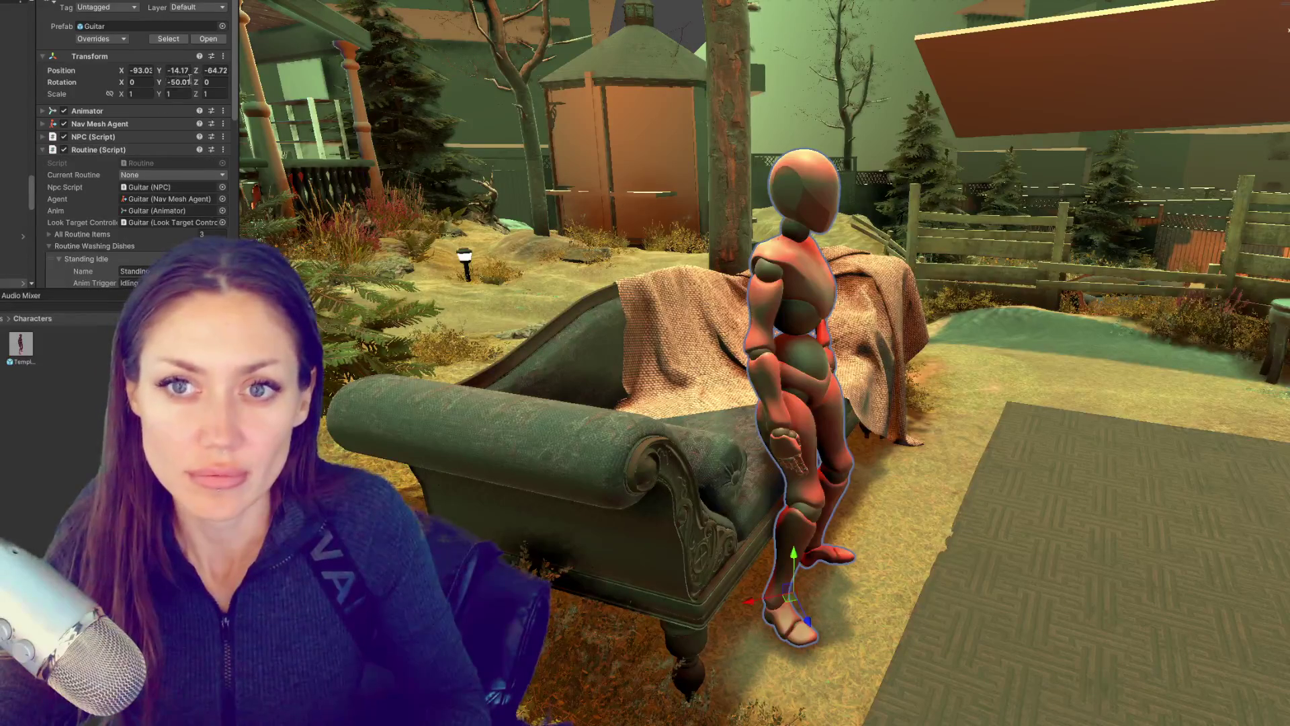
pyautogui.moveTo(750, 309); pyautogui.dragTo(540, 353)
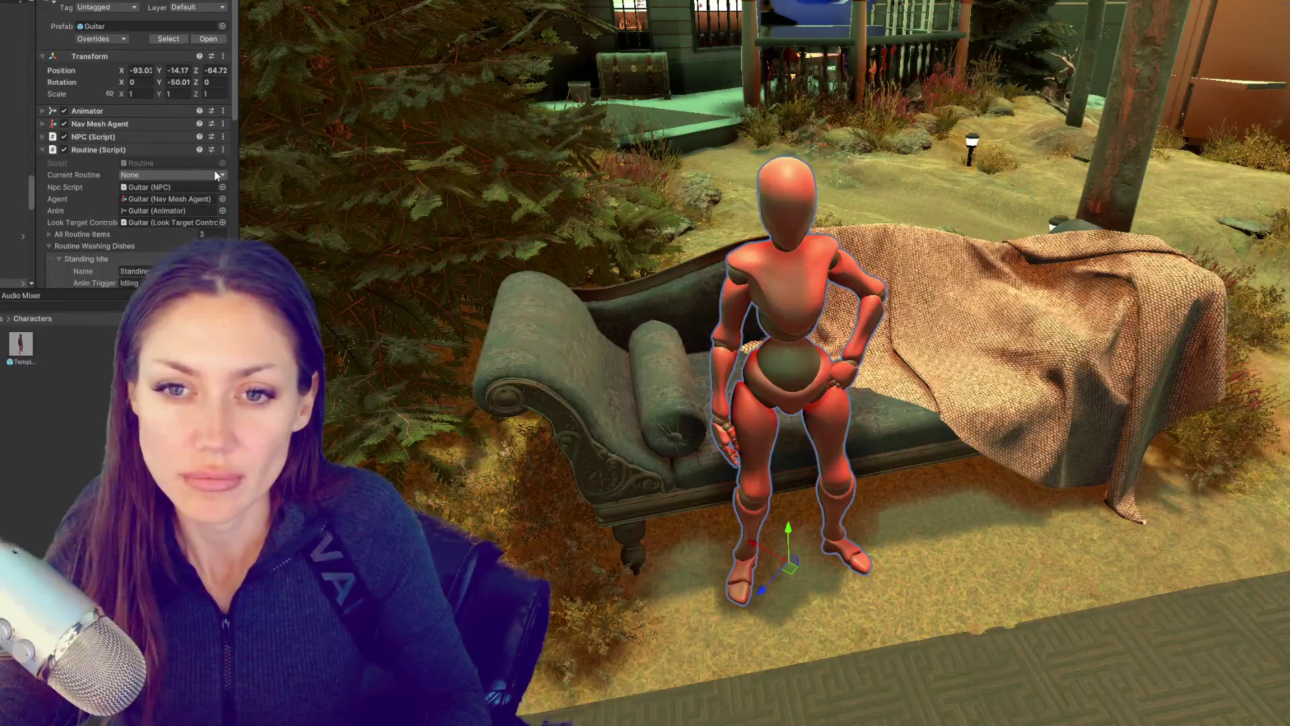
pyautogui.scroll(-3)
pyautogui.click(165, 207)
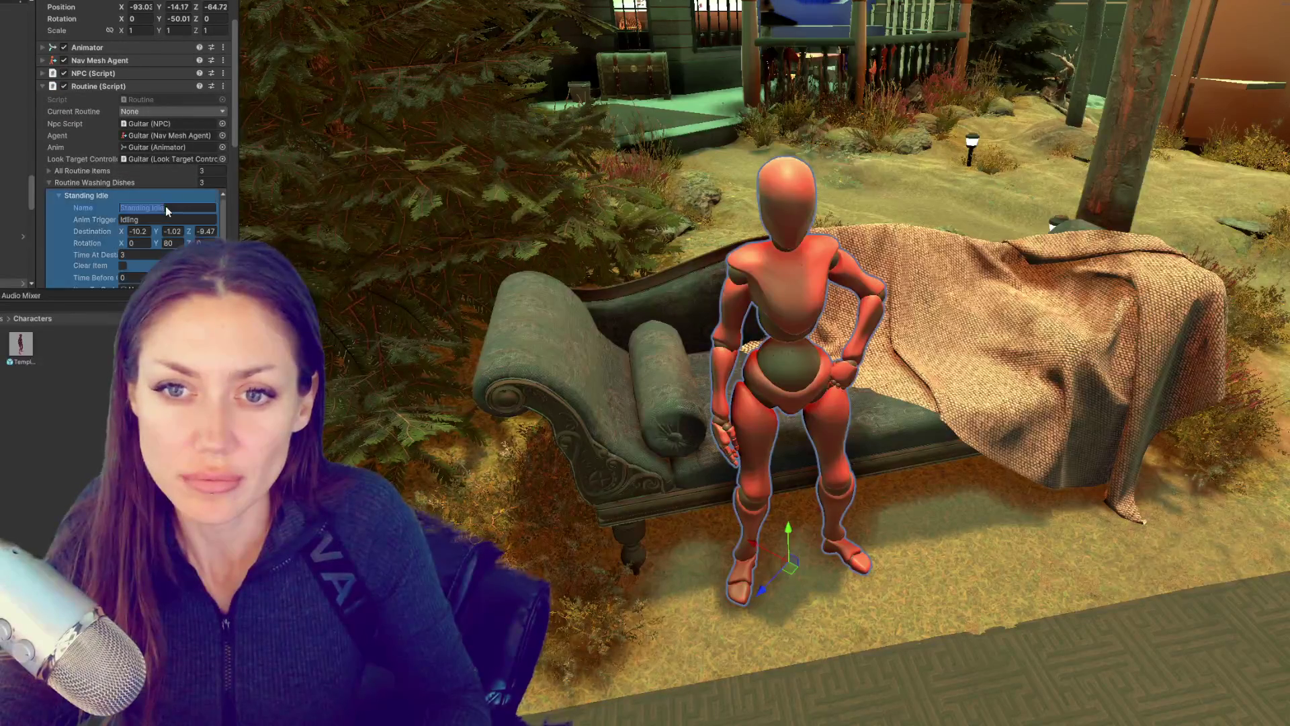
pyautogui.write('Guitar')
pyautogui.click(156, 219)
pyautogui.write('S')
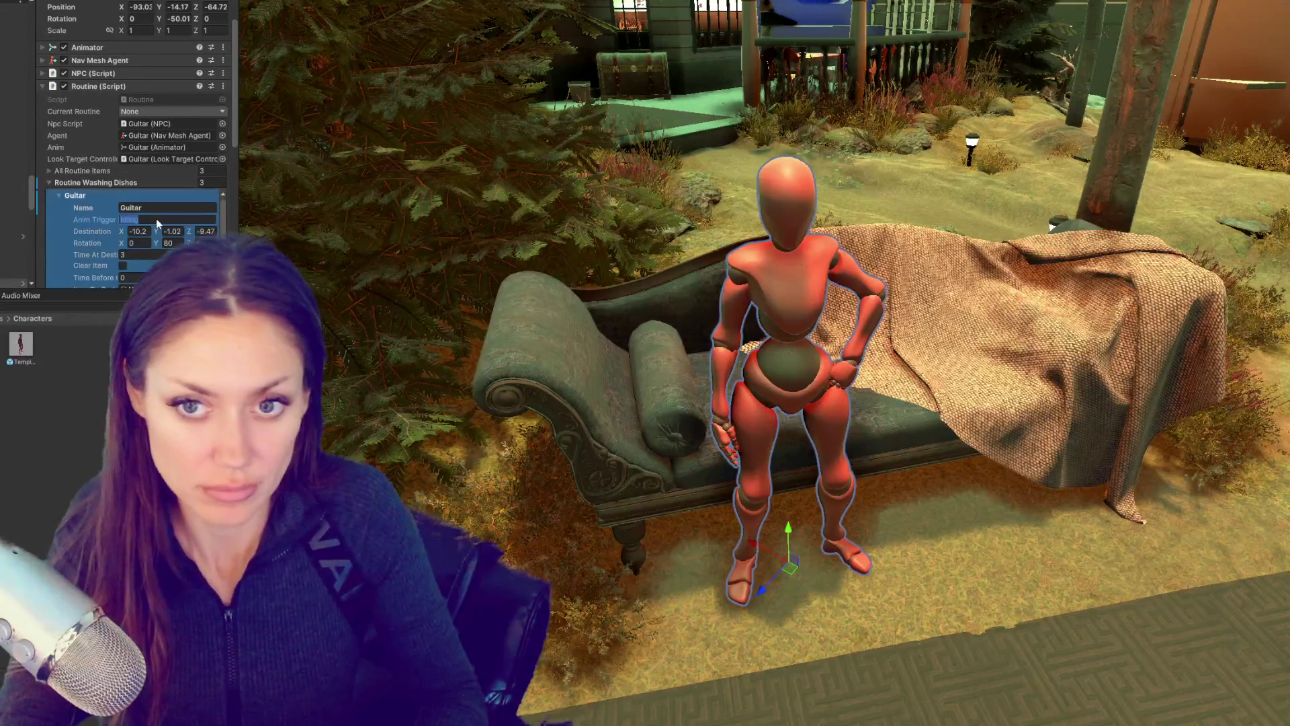
pyautogui.write('itting')
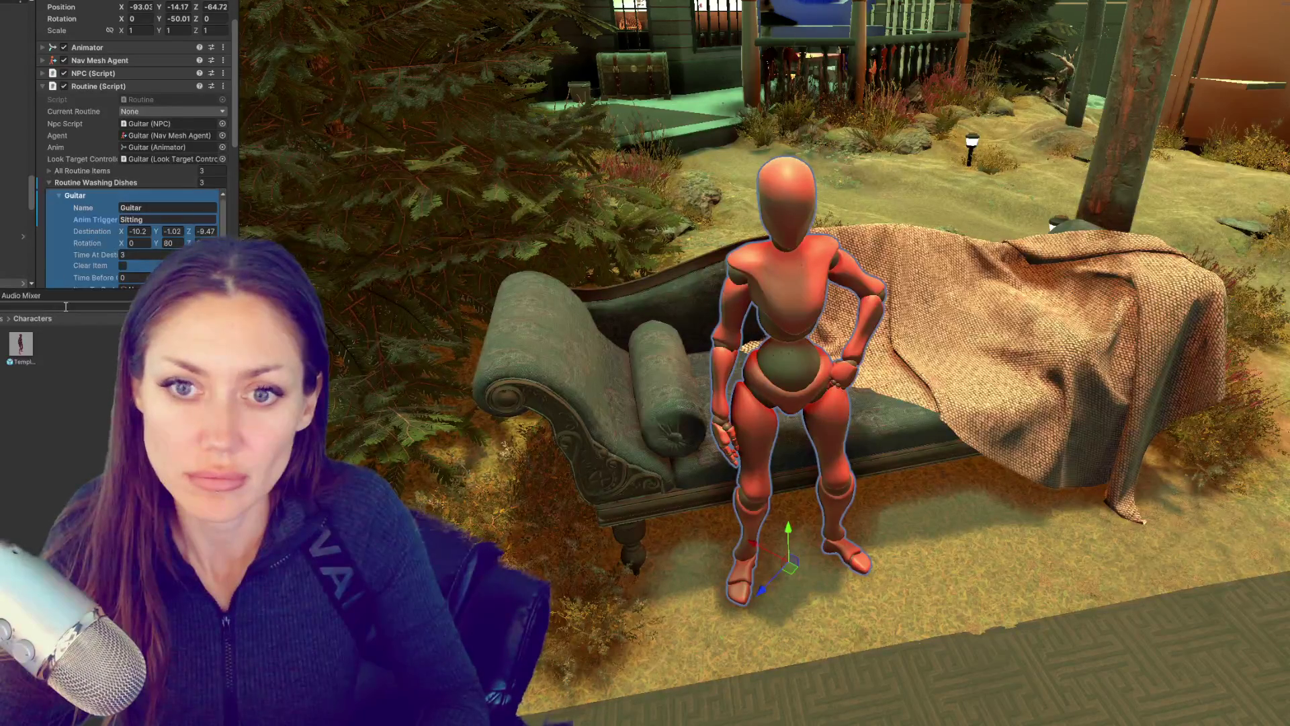
# Step: Set the first step's destination X to -14.17 and rotation Y to -50.01
pyautogui.click(141, 8)
pyautogui.hotkey('ctrl', 'v')
pyautogui.hotkey('shift', 'Tab')
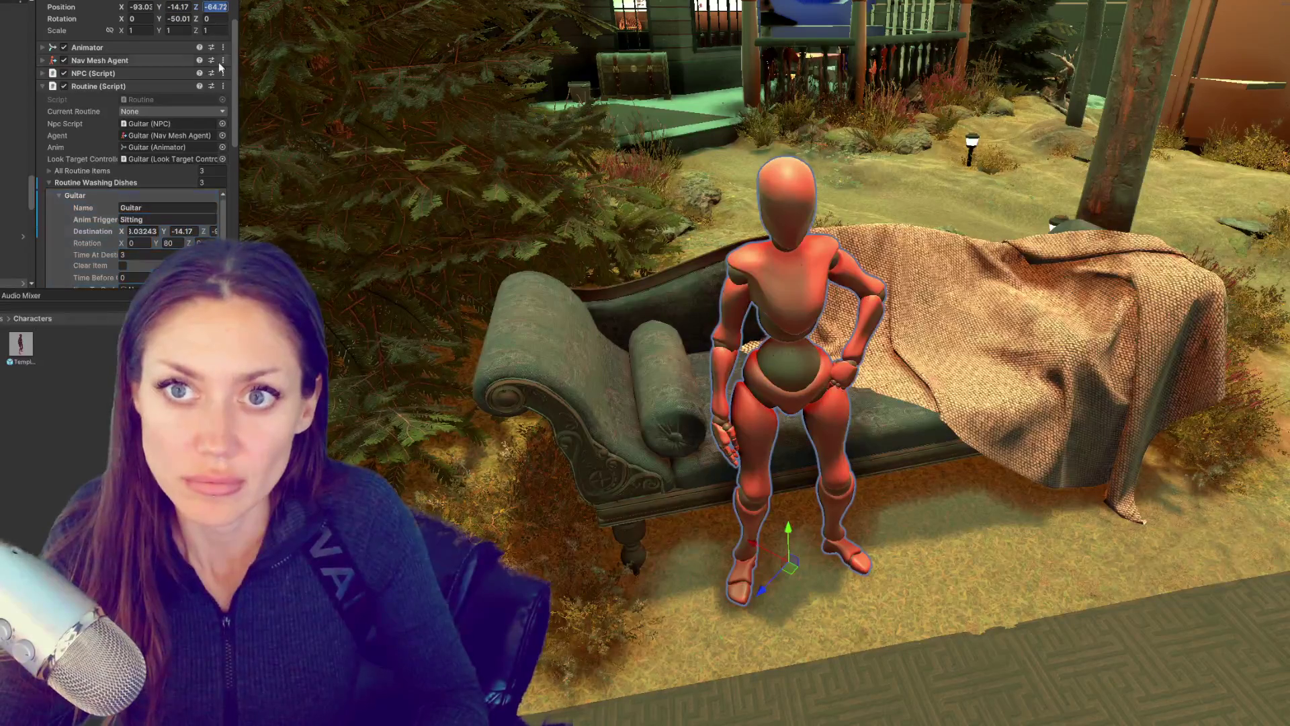
pyautogui.write('-14.17')
pyautogui.doubleClick(176, 243)
pyautogui.write('0.017')
pyautogui.write('-50.01')
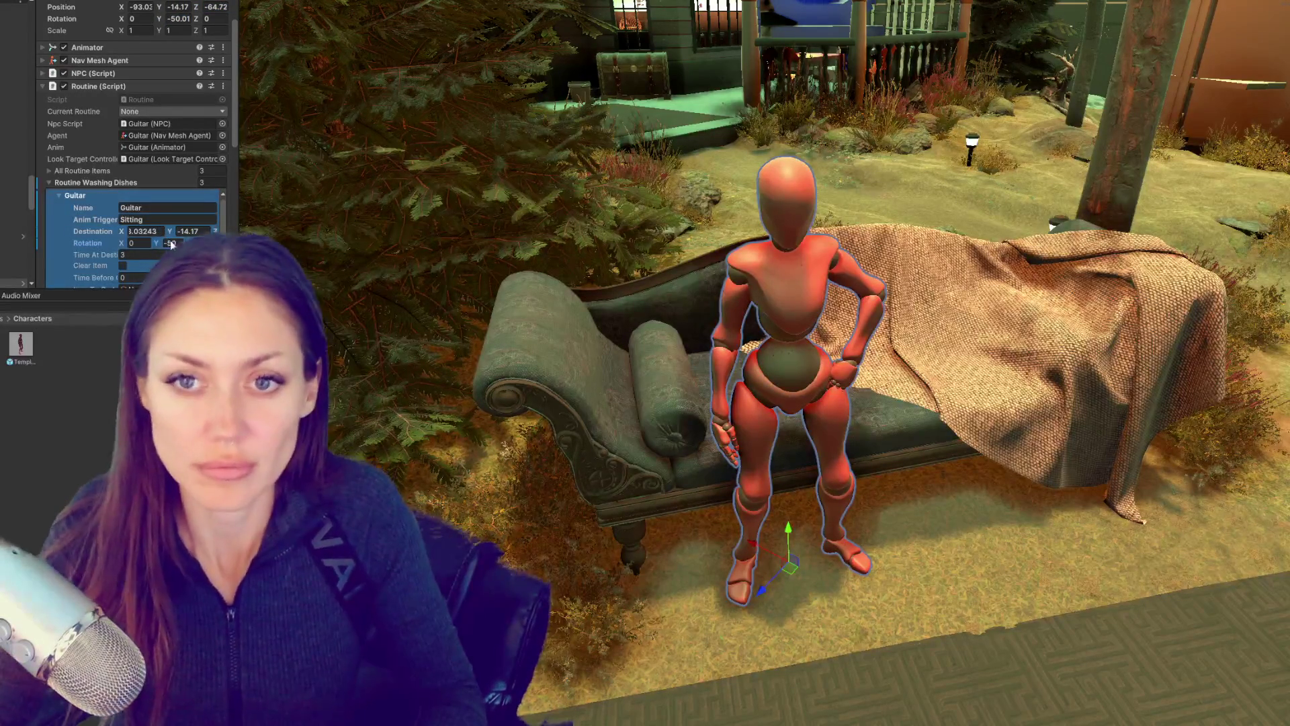
# Step: Rename the first routine step to Sitting
pyautogui.click(107, 194)
pyautogui.click(121, 211)
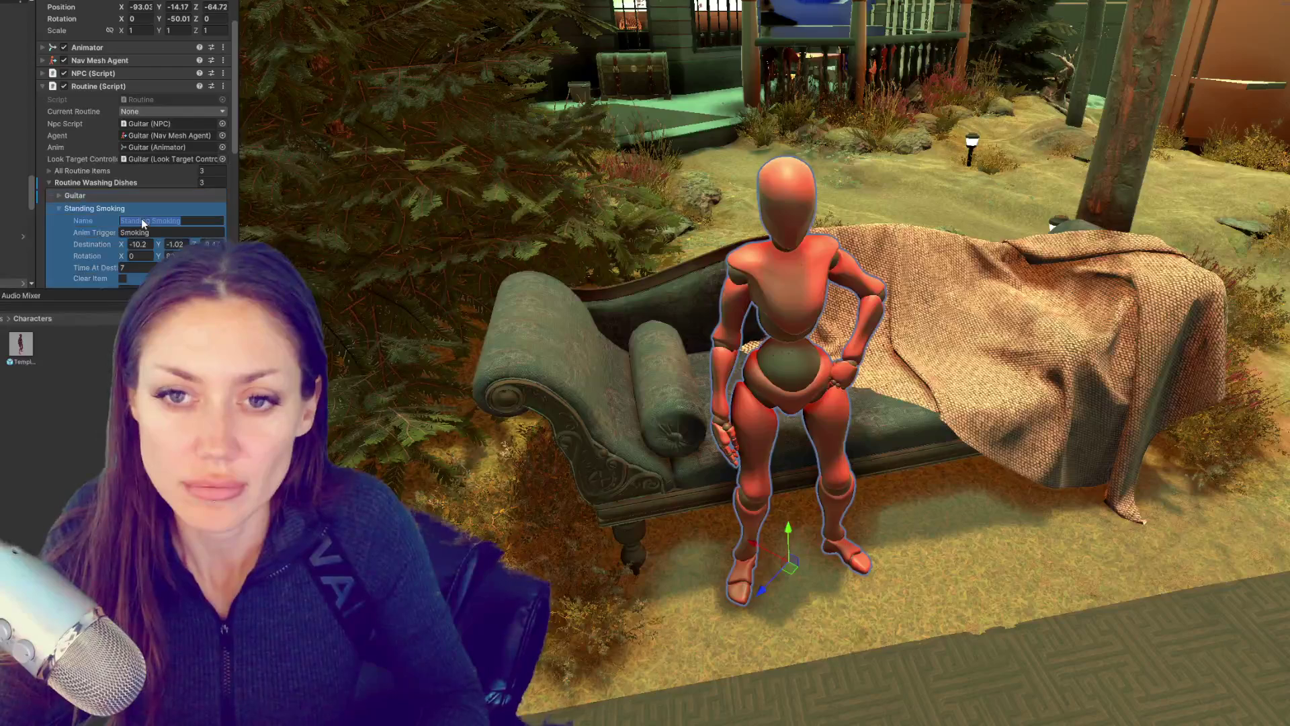
pyautogui.click(128, 196)
pyautogui.click(126, 195)
pyautogui.click(160, 208)
pyautogui.write('Sitting')
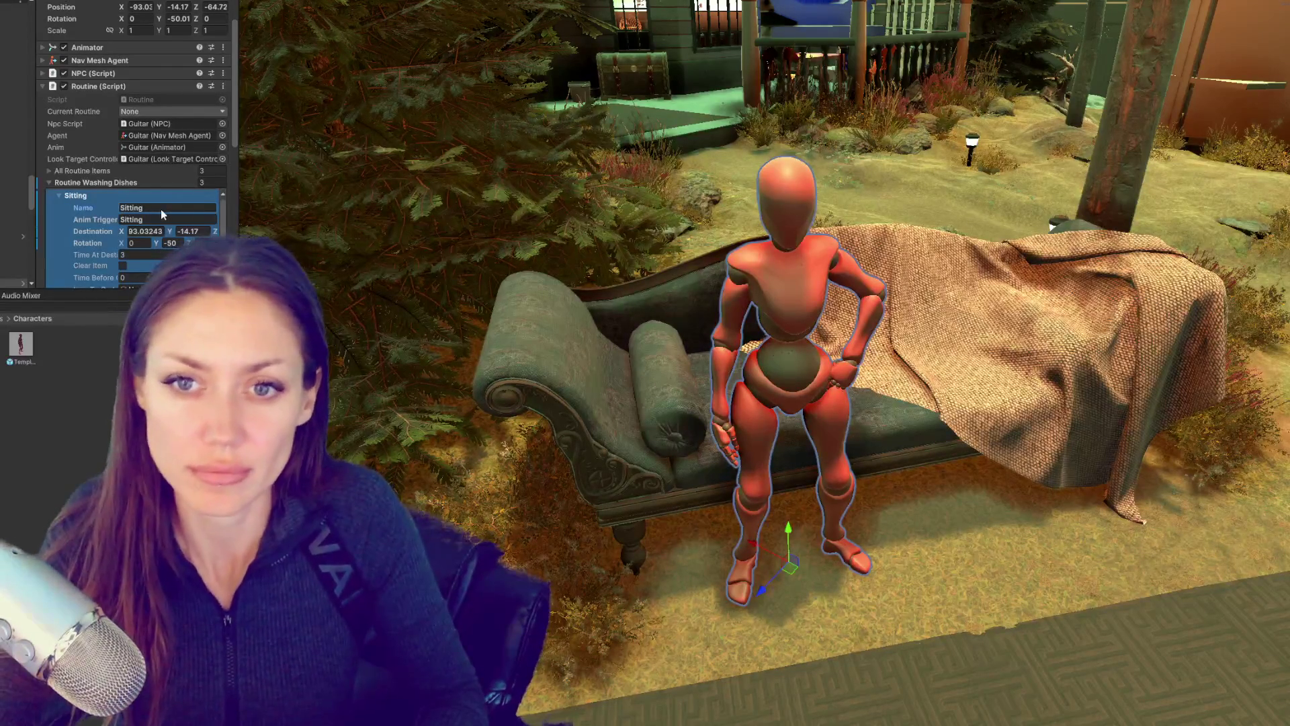
pyautogui.click(164, 196)
# Step: Add a Get up step with GettingUp trigger, then delete the extra Get up and Dancing steps
pyautogui.click(153, 226)
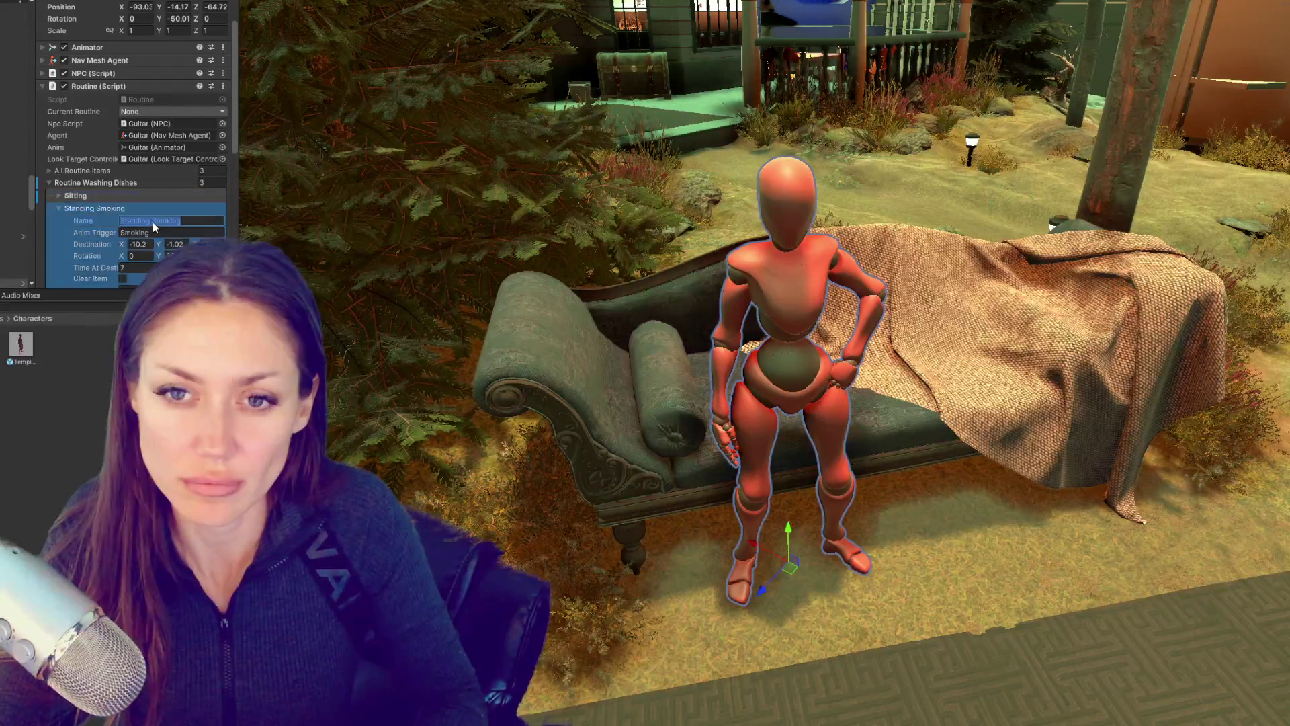
pyautogui.write('G')
pyautogui.write('et up')
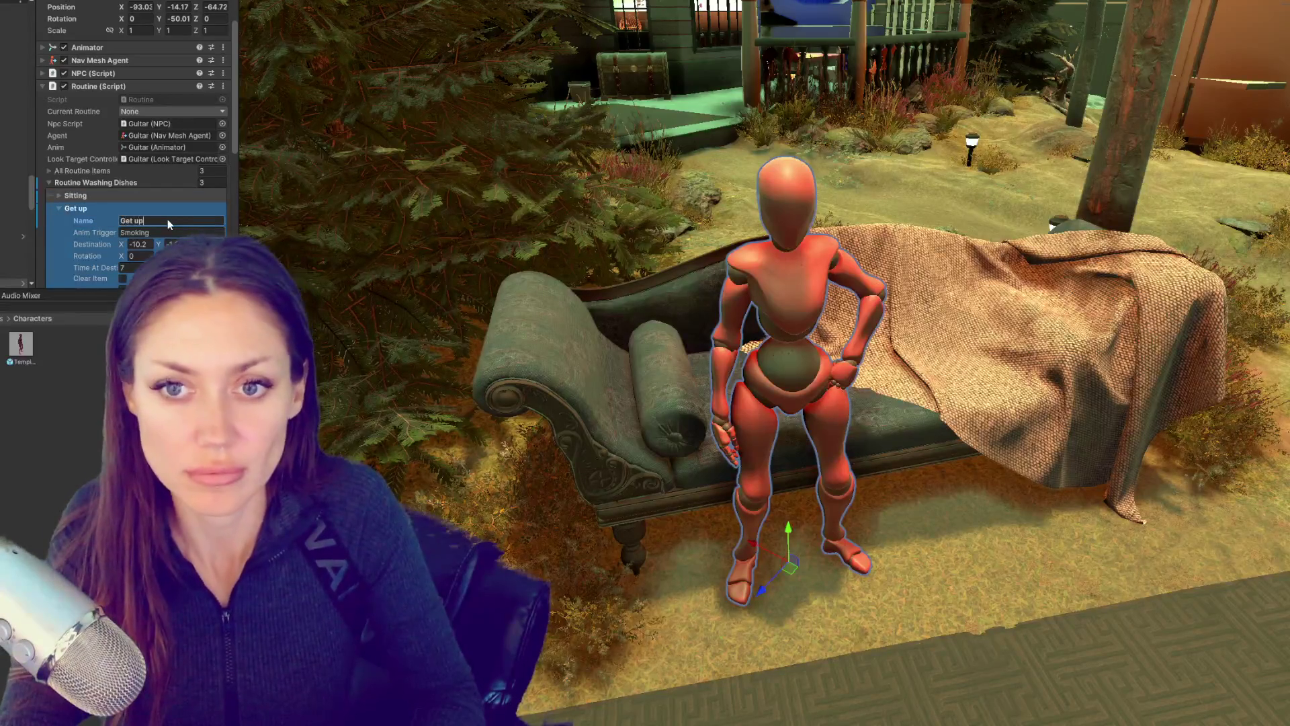
pyautogui.click(154, 231)
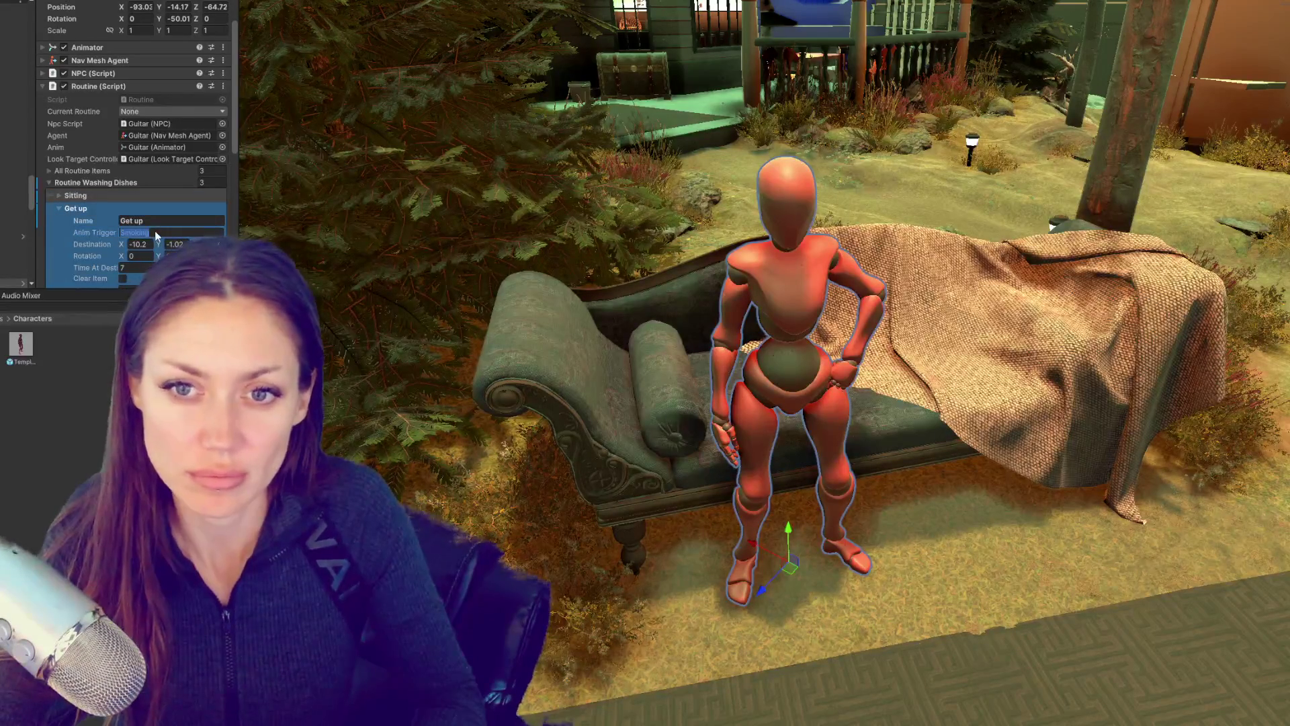
pyautogui.write('GettingU')
pyautogui.write('p')
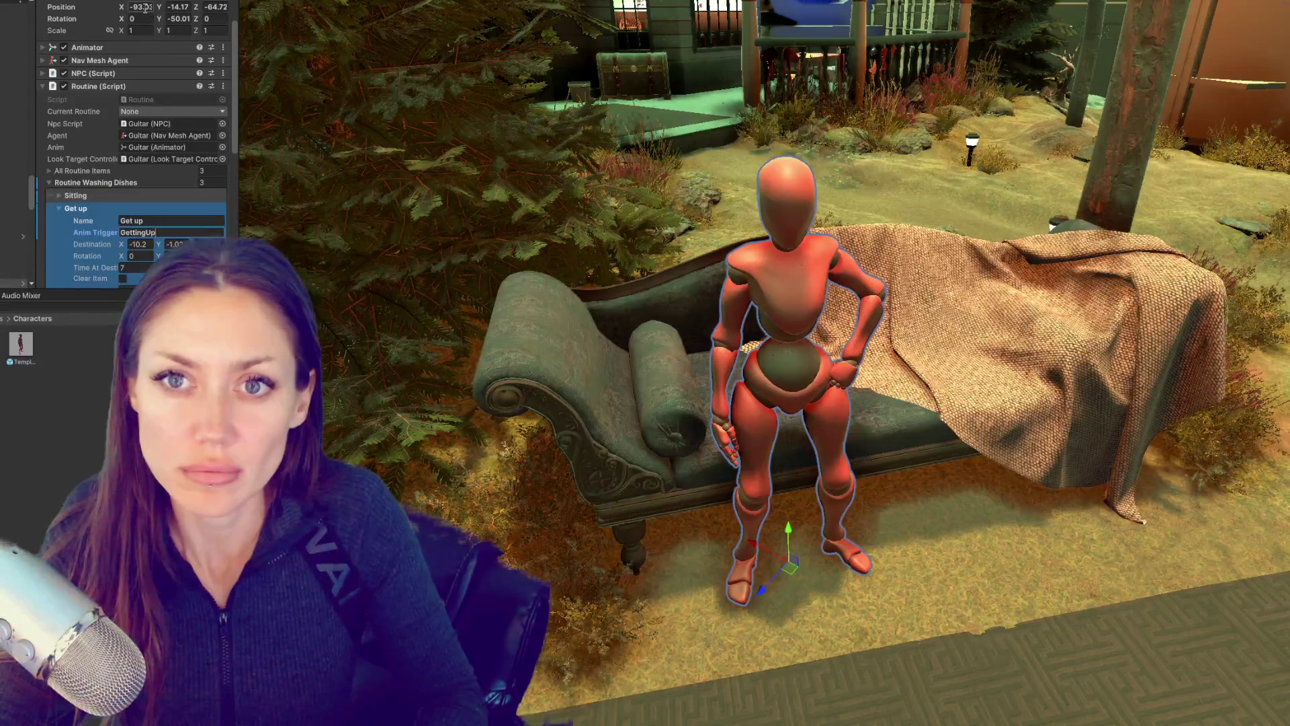
pyautogui.scroll(-3)
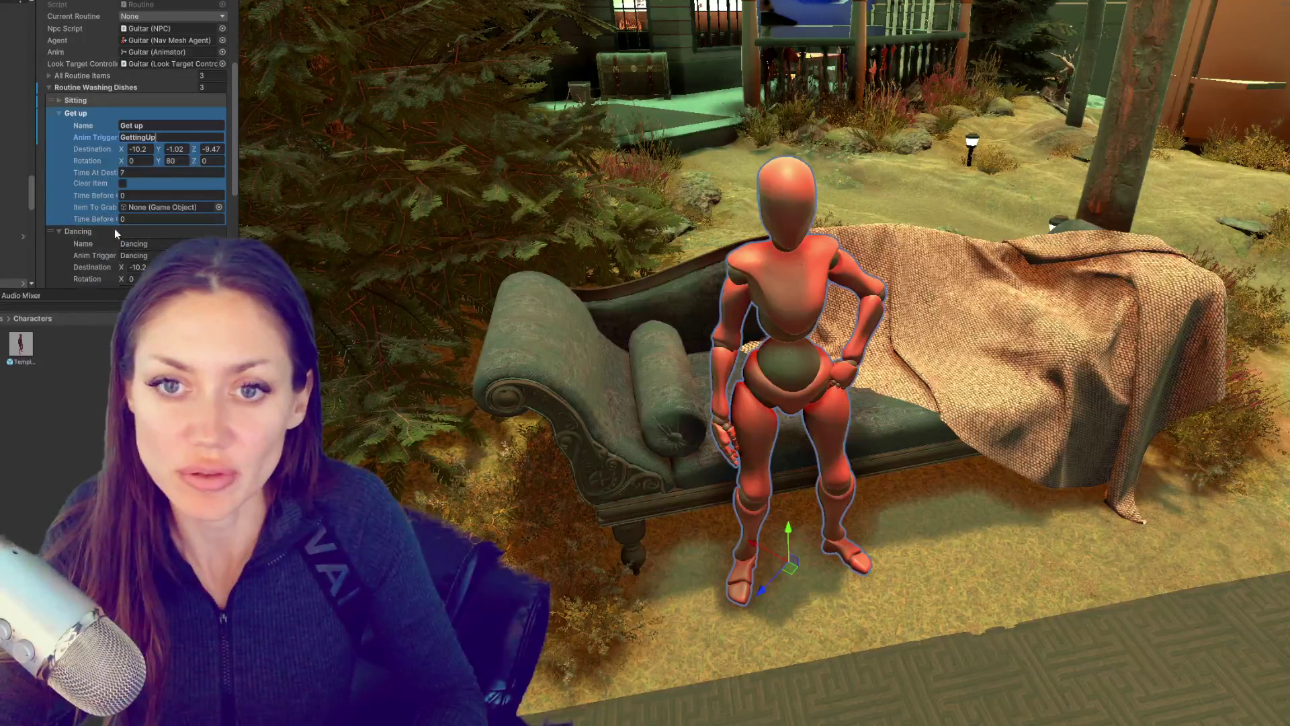
pyautogui.press('Delete')
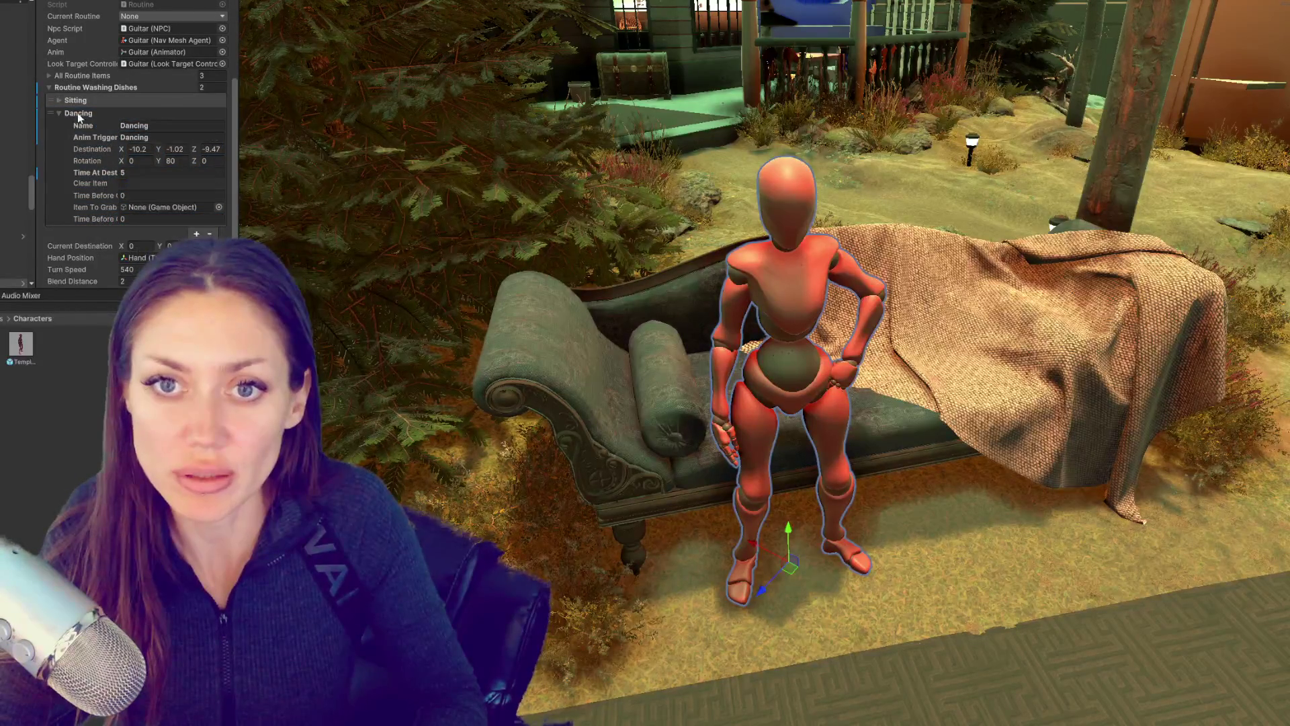
pyautogui.click(75, 114)
pyautogui.click(210, 166)
# Step: Name the second routine step Getting Up with the GettingUp trigger
pyautogui.click(197, 153)
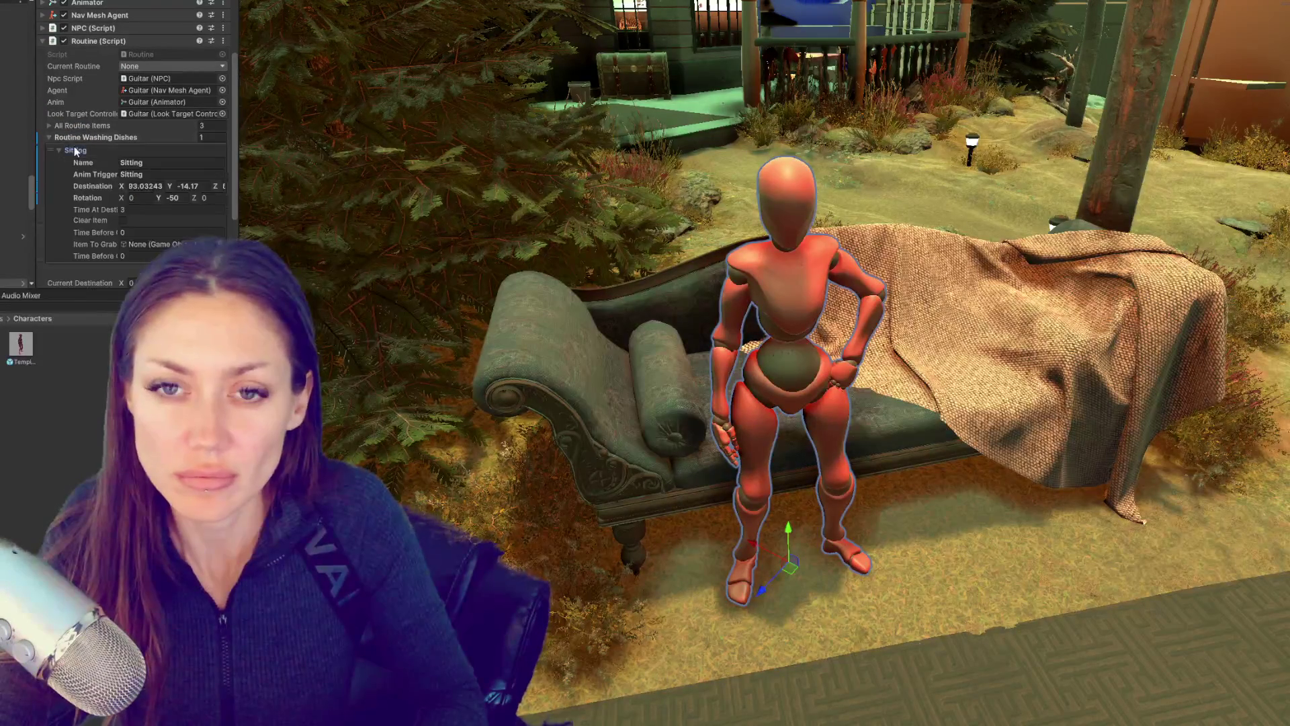
pyautogui.scroll(-3)
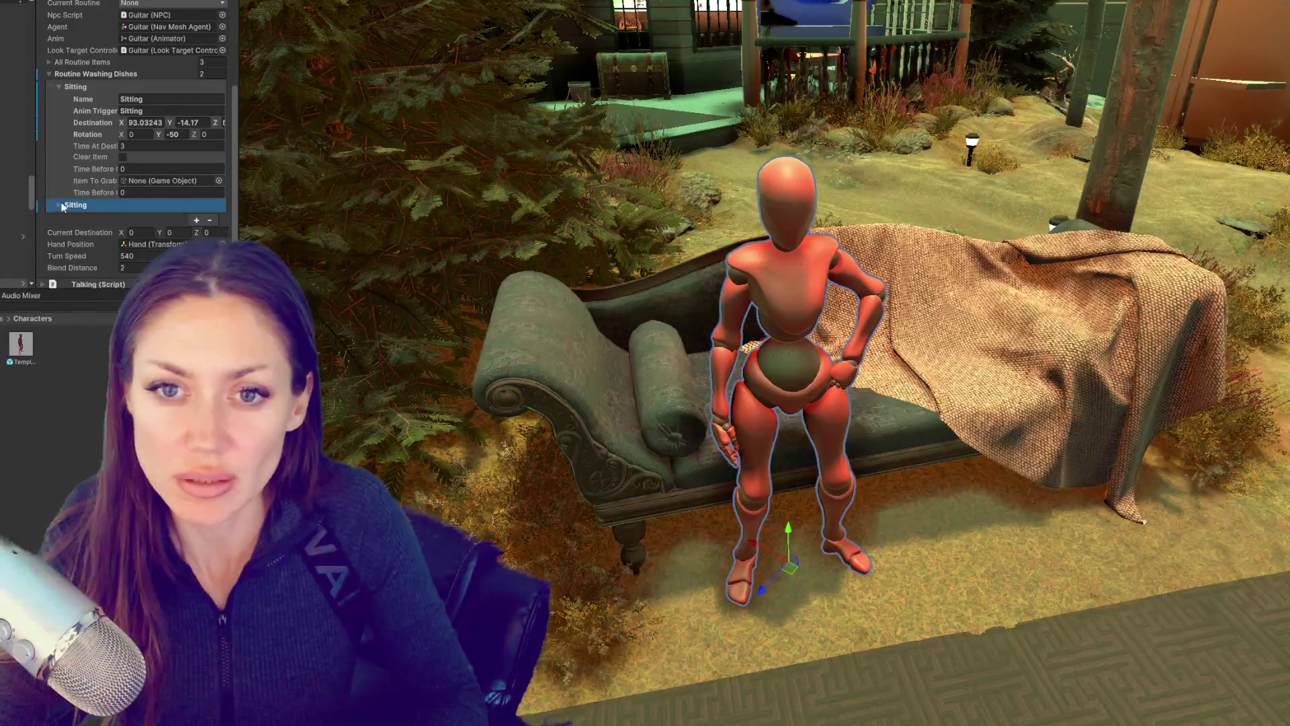
pyautogui.click(60, 205)
pyautogui.click(163, 217)
pyautogui.write('Getting Up')
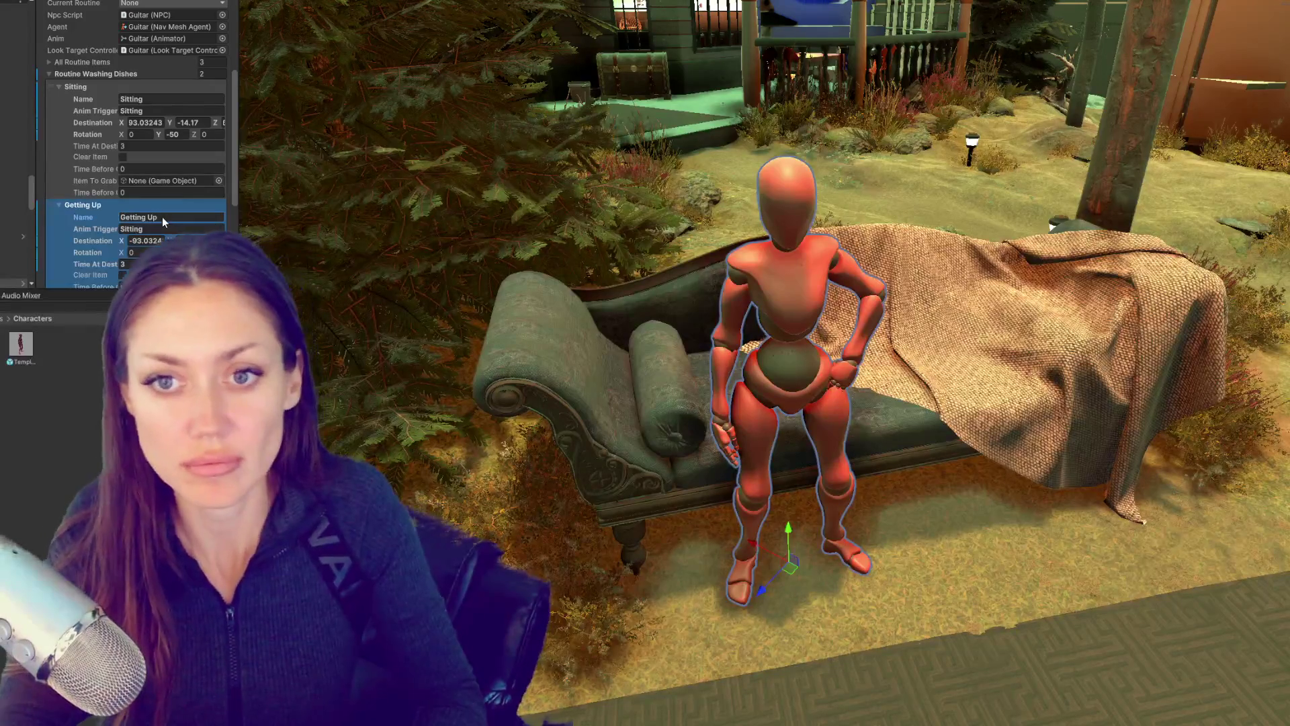
pyautogui.click(144, 228)
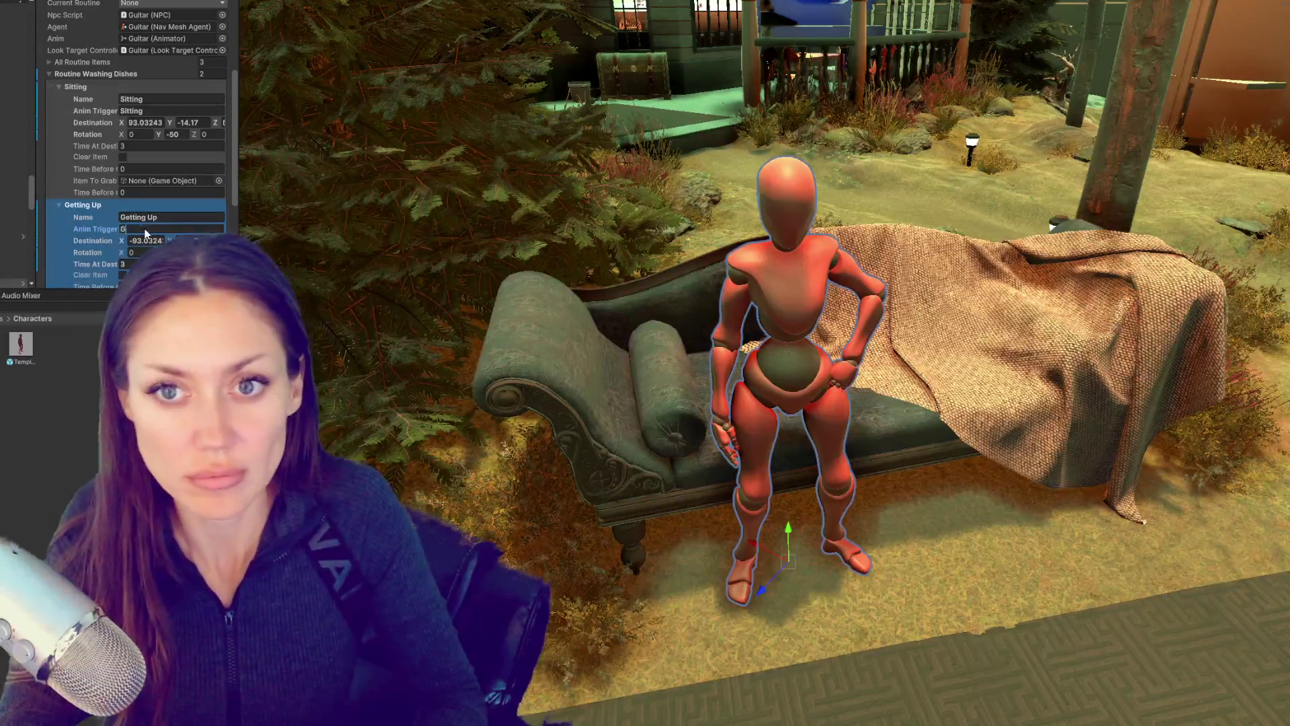
pyautogui.write('GettingUp')
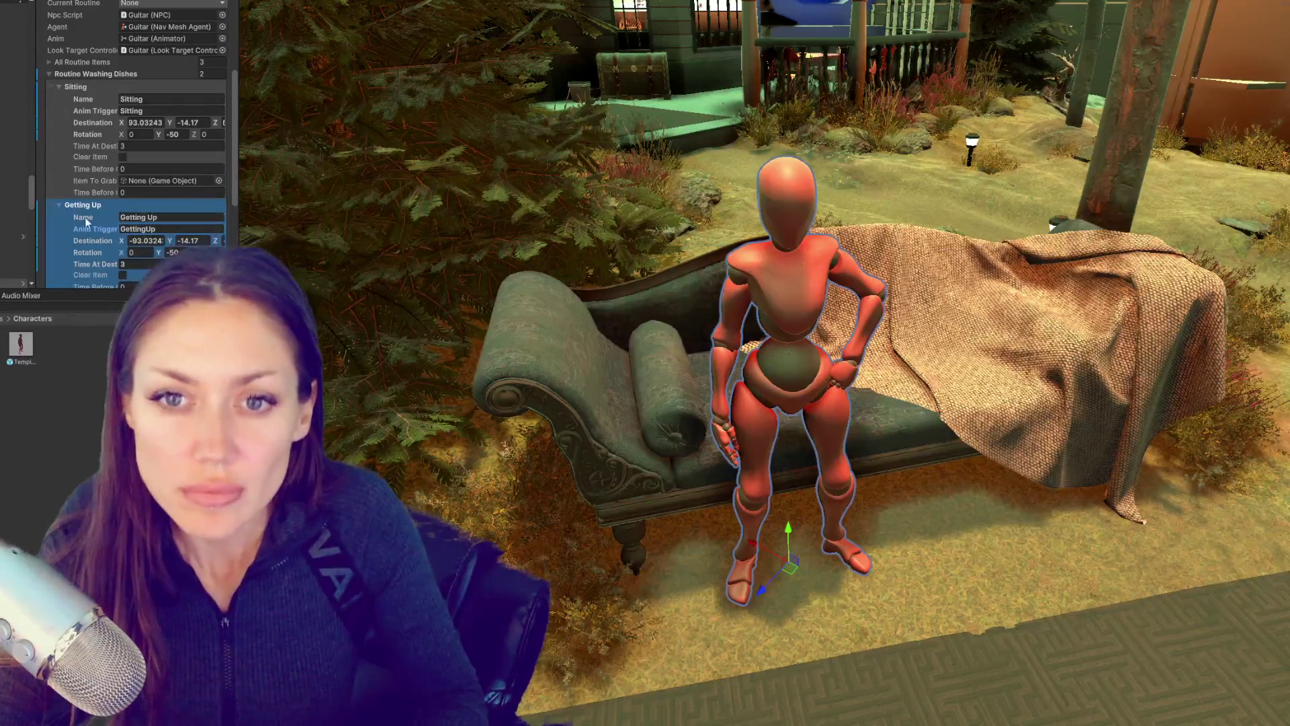
pyautogui.click(67, 86)
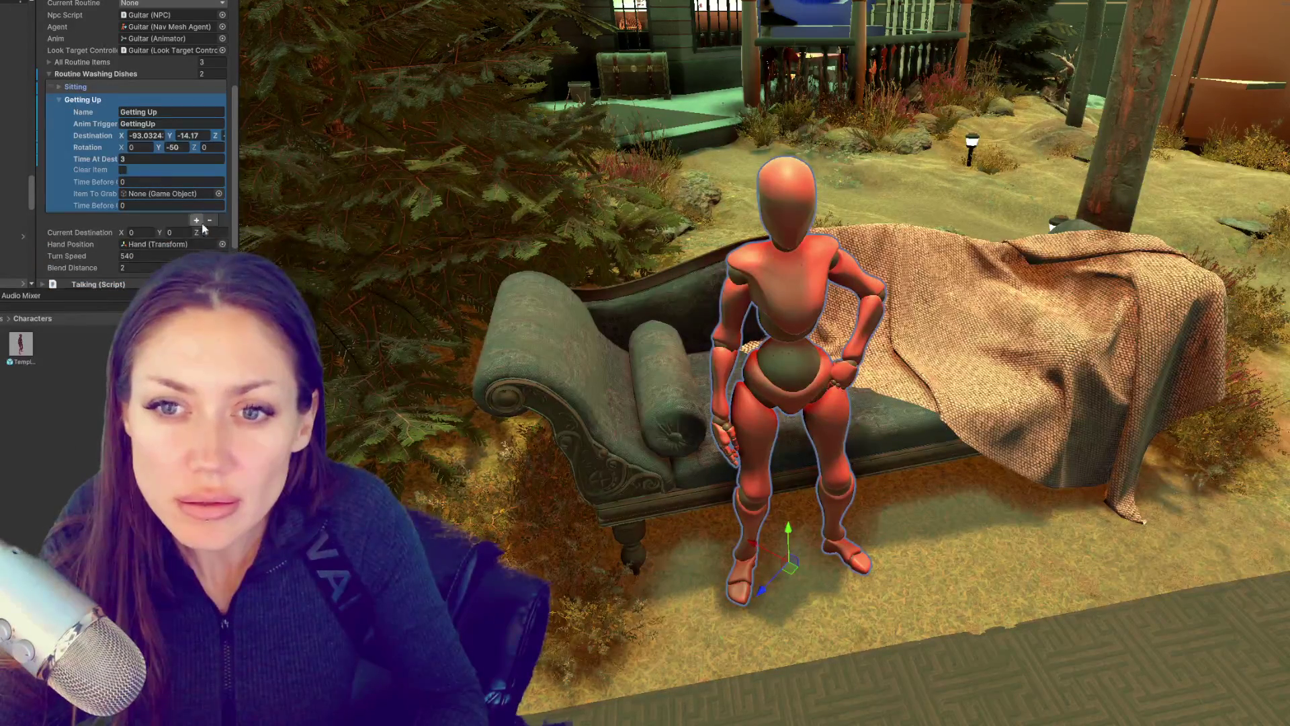
# Step: Add a third step, Pick up Guitar, with the PickingUpGuitar trigger
pyautogui.click(197, 220)
pyautogui.click(59, 217)
pyautogui.click(156, 230)
pyautogui.write('Pick')
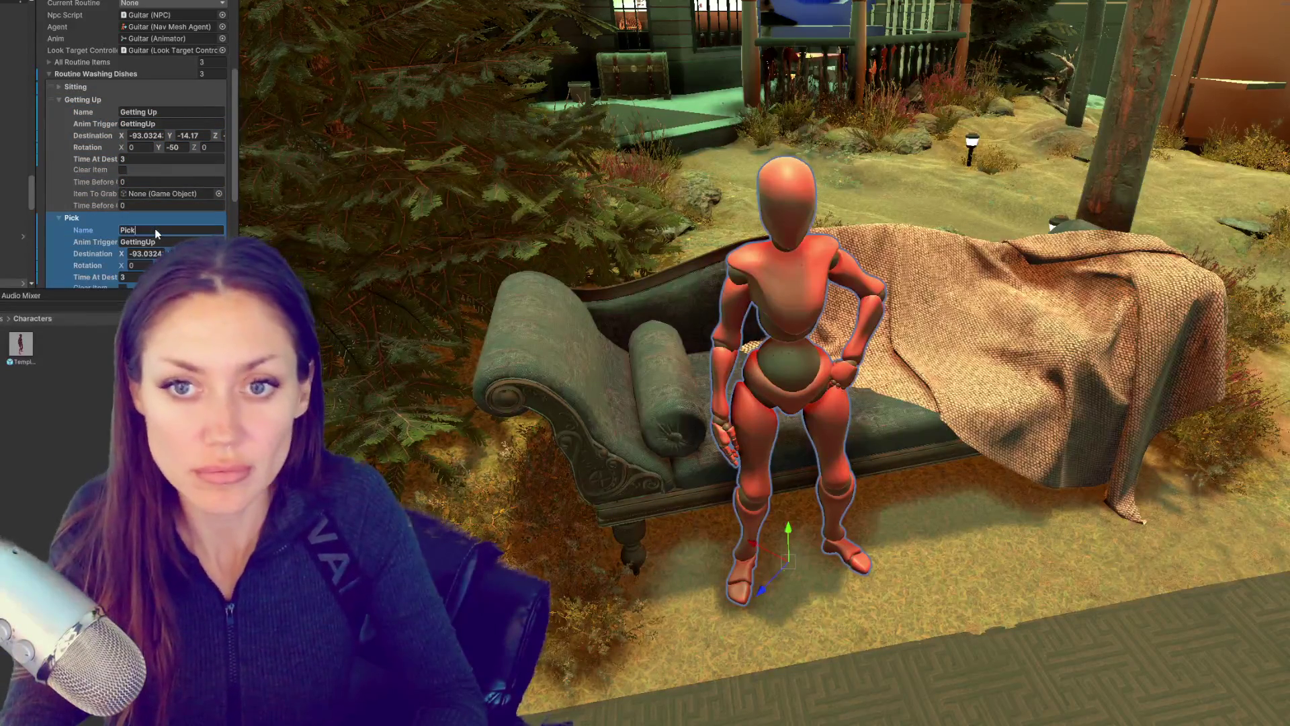
pyautogui.write(' up Guitar')
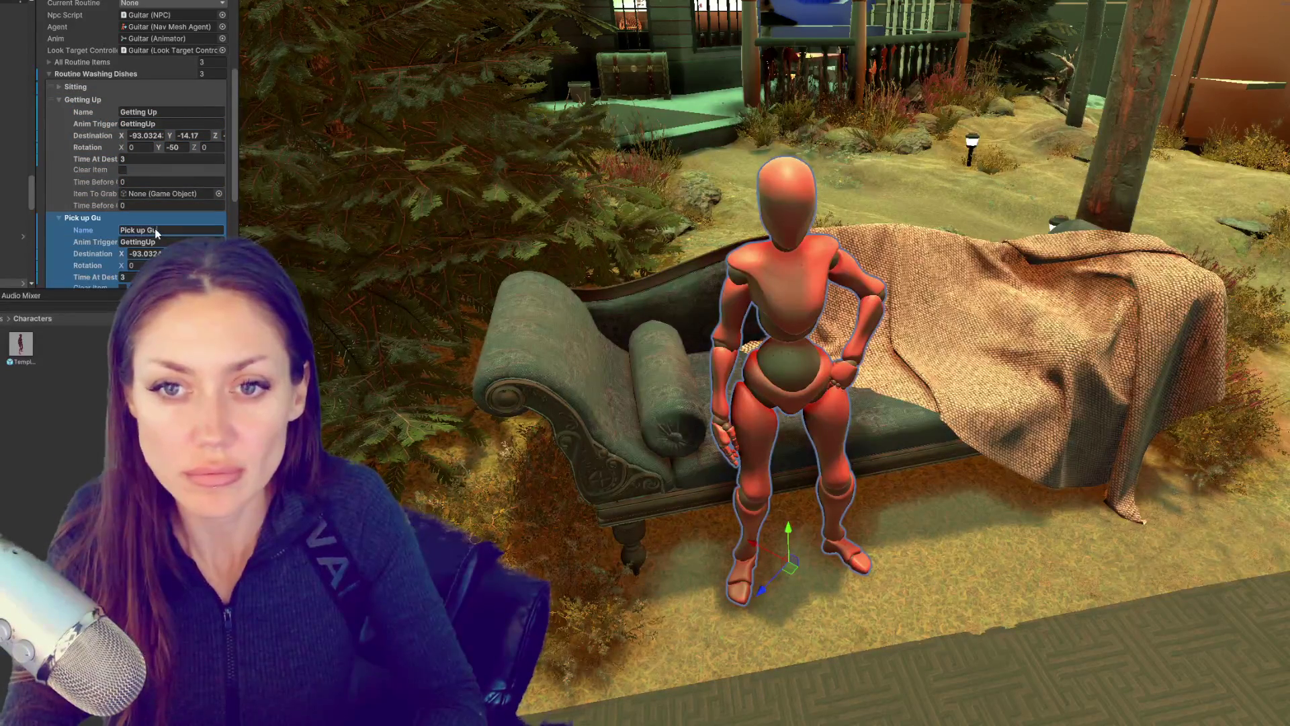
pyautogui.click(135, 239)
pyautogui.write('PickingUpGuitar')
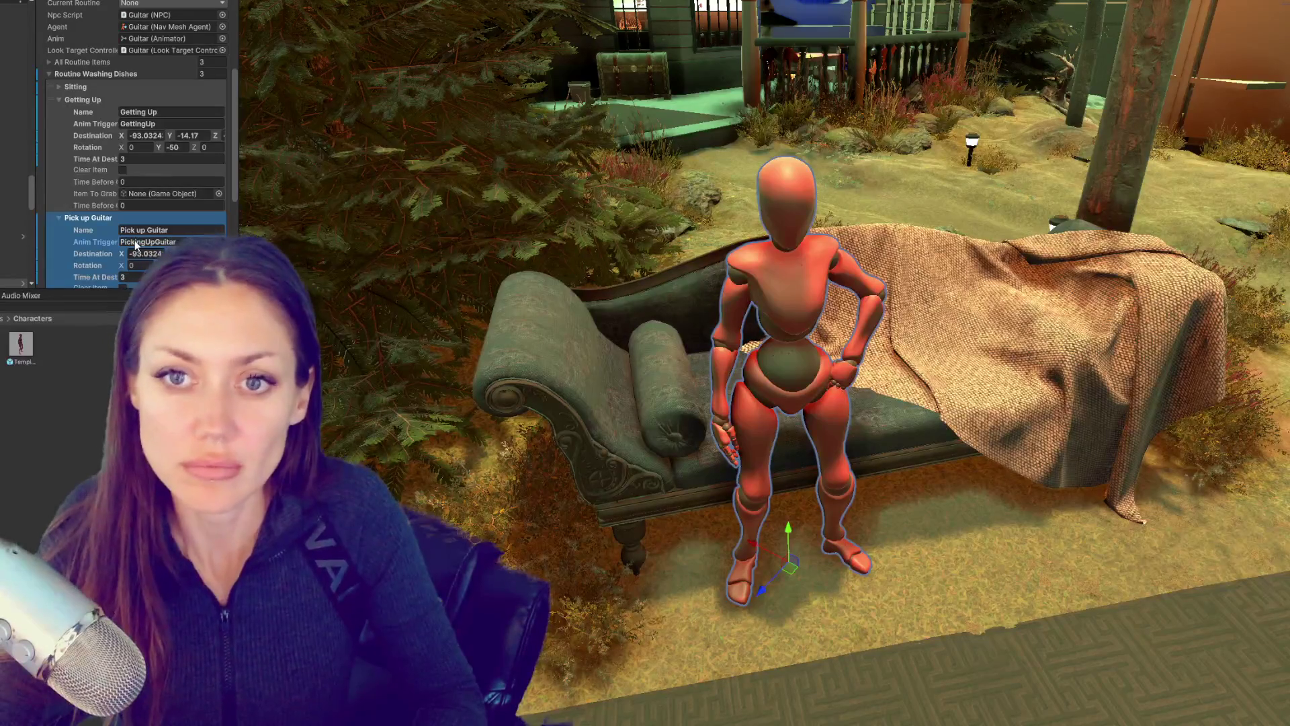
pyautogui.moveTo(763, 555); pyautogui.dragTo(556, 442)
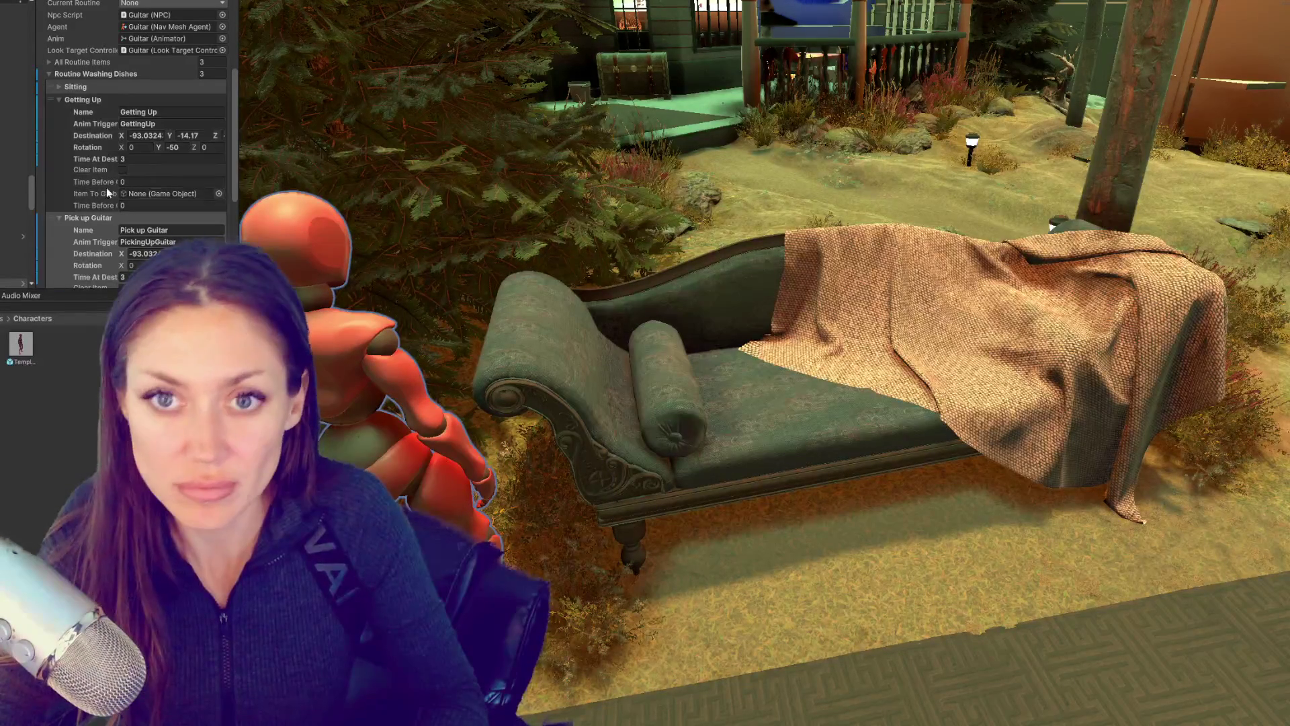
# Step: Expand the Pick up Guitar step and change its rotation Y from -50 to 139
pyautogui.scroll(3)
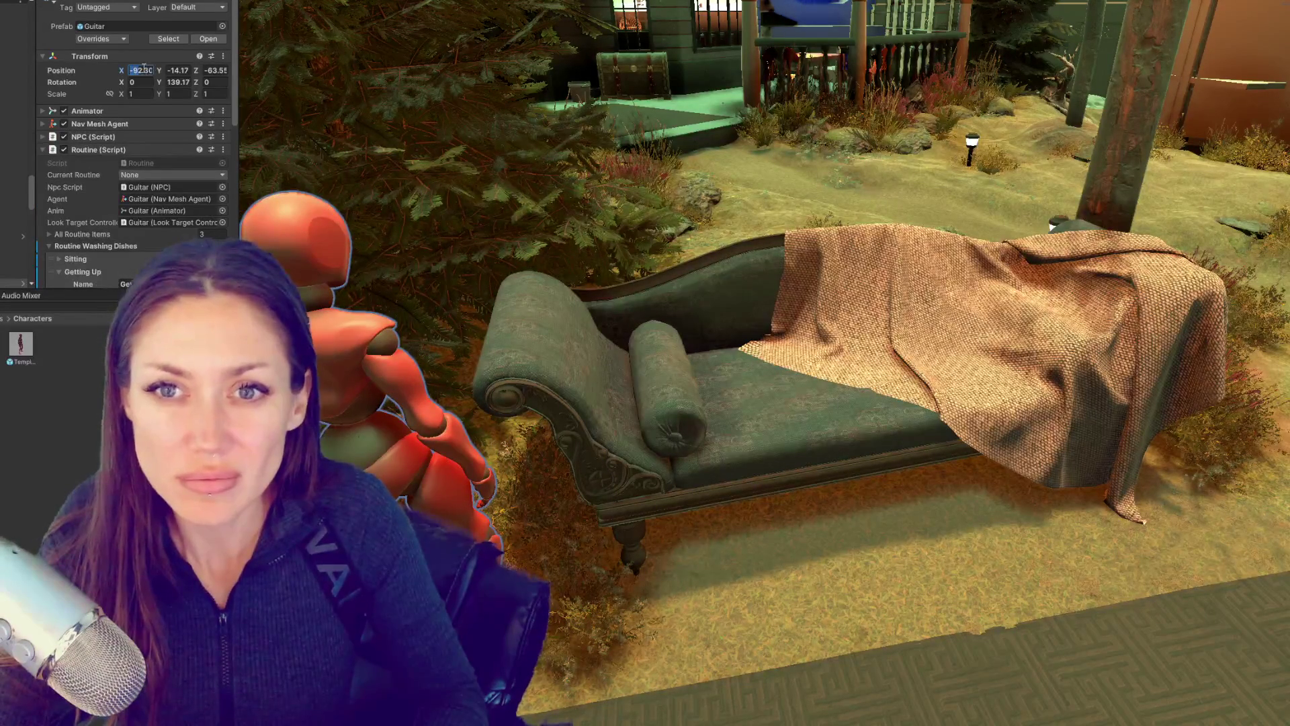
pyautogui.scroll(-3)
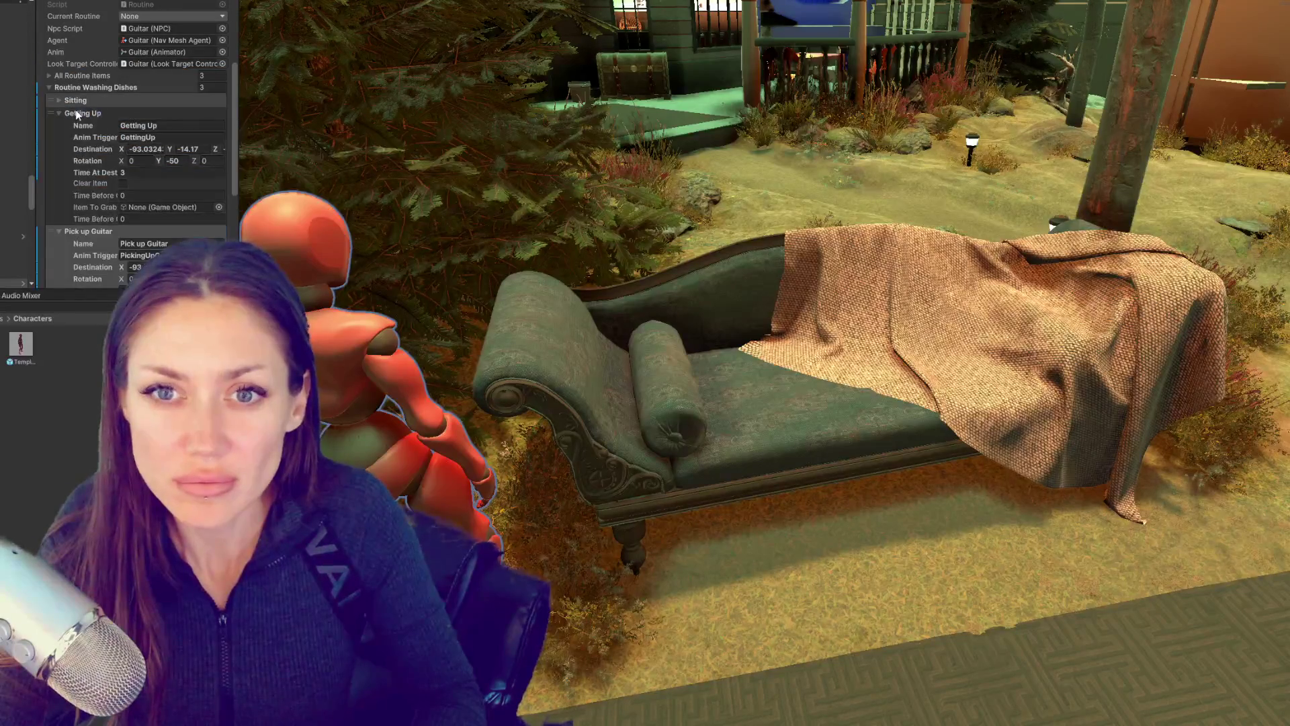
pyautogui.click(103, 140)
pyautogui.scroll(3)
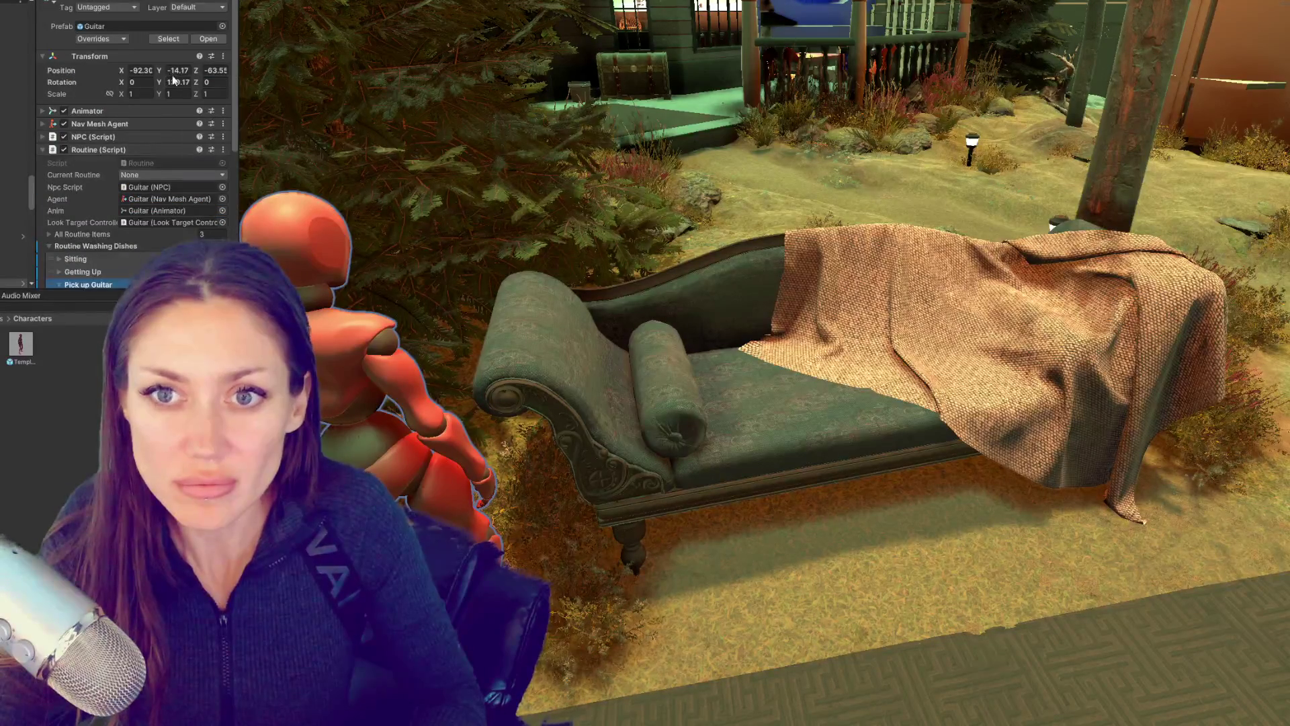
pyautogui.scroll(-3)
pyautogui.scroll(3)
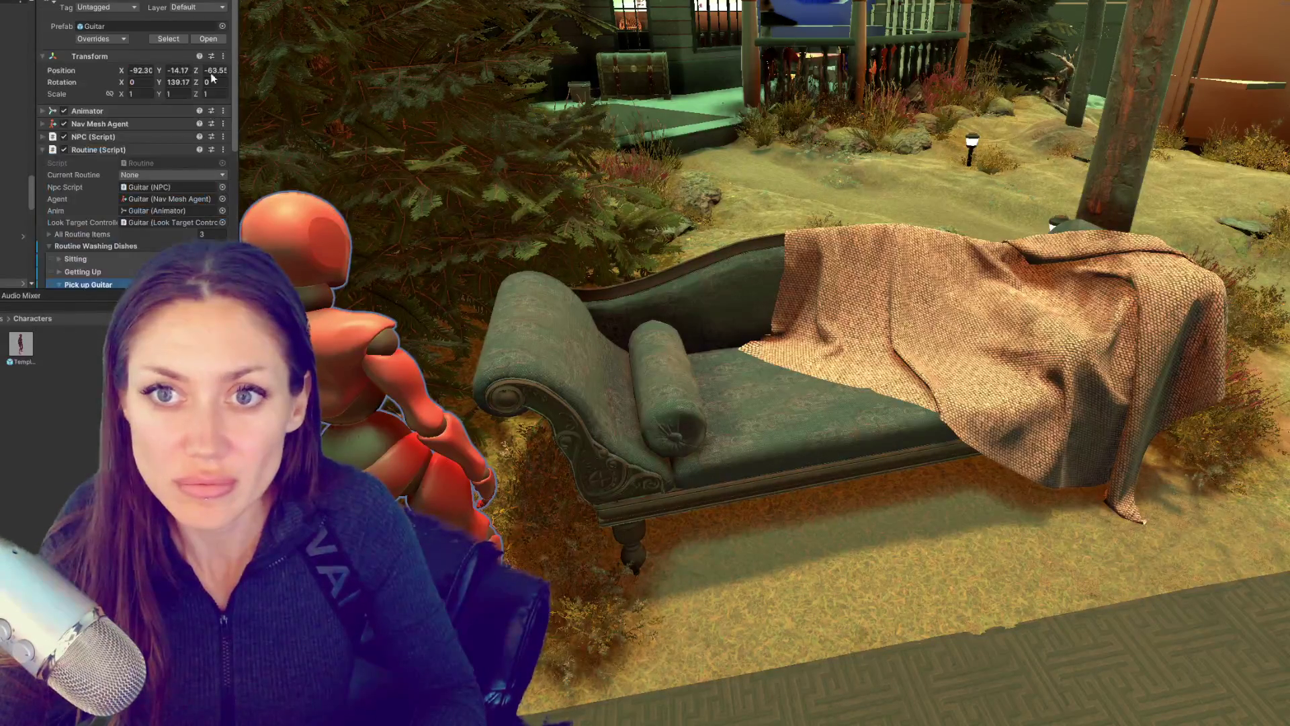
pyautogui.scroll(-3)
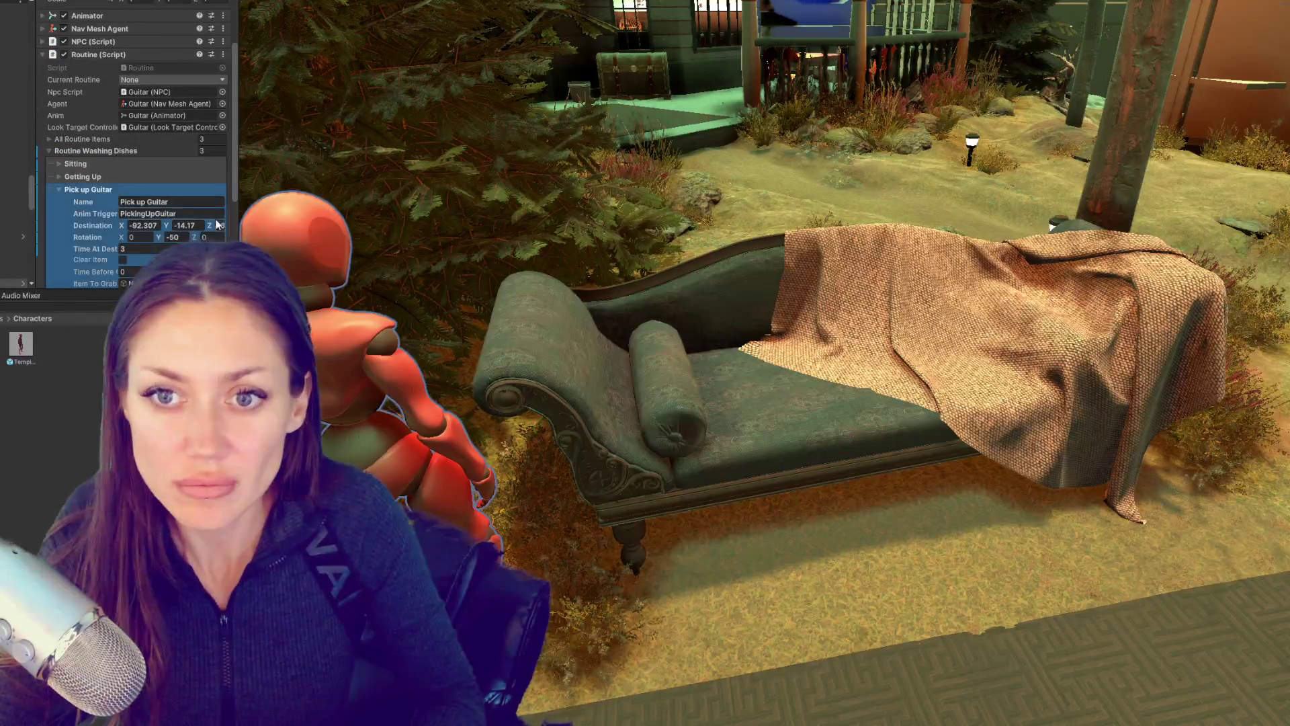
pyautogui.scroll(3)
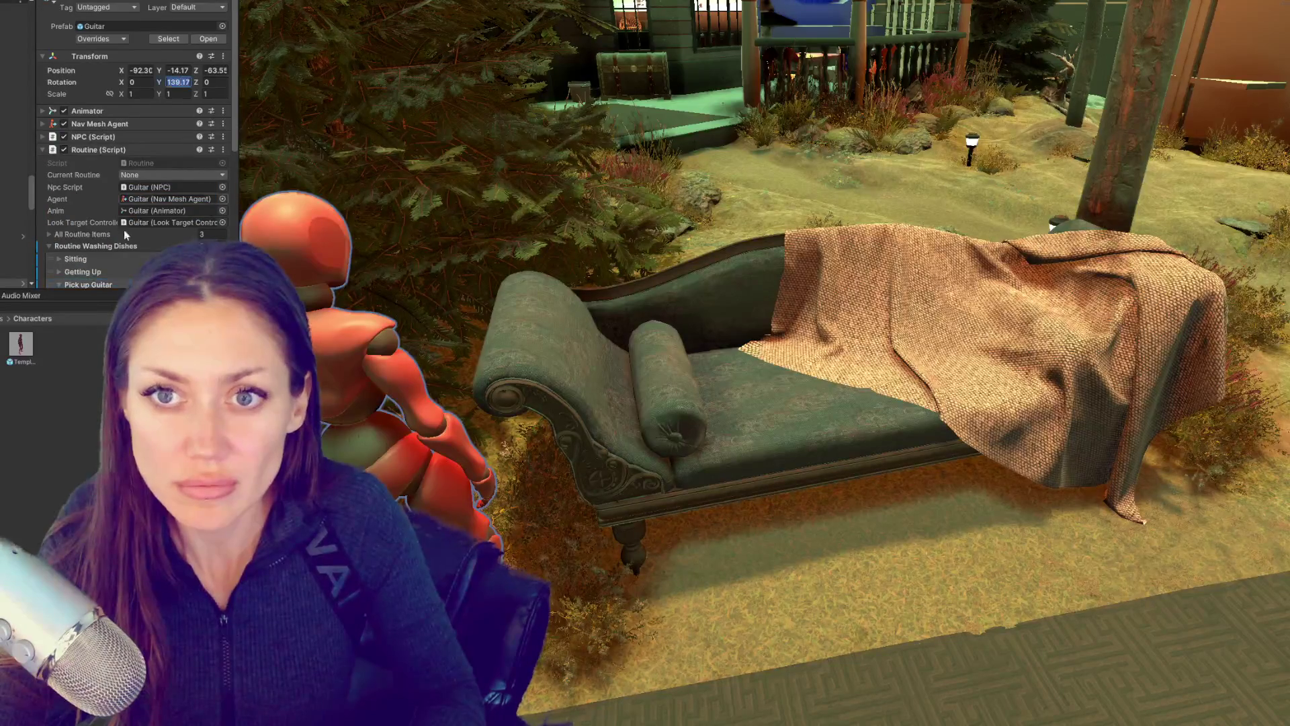
pyautogui.scroll(-3)
pyautogui.click(180, 142)
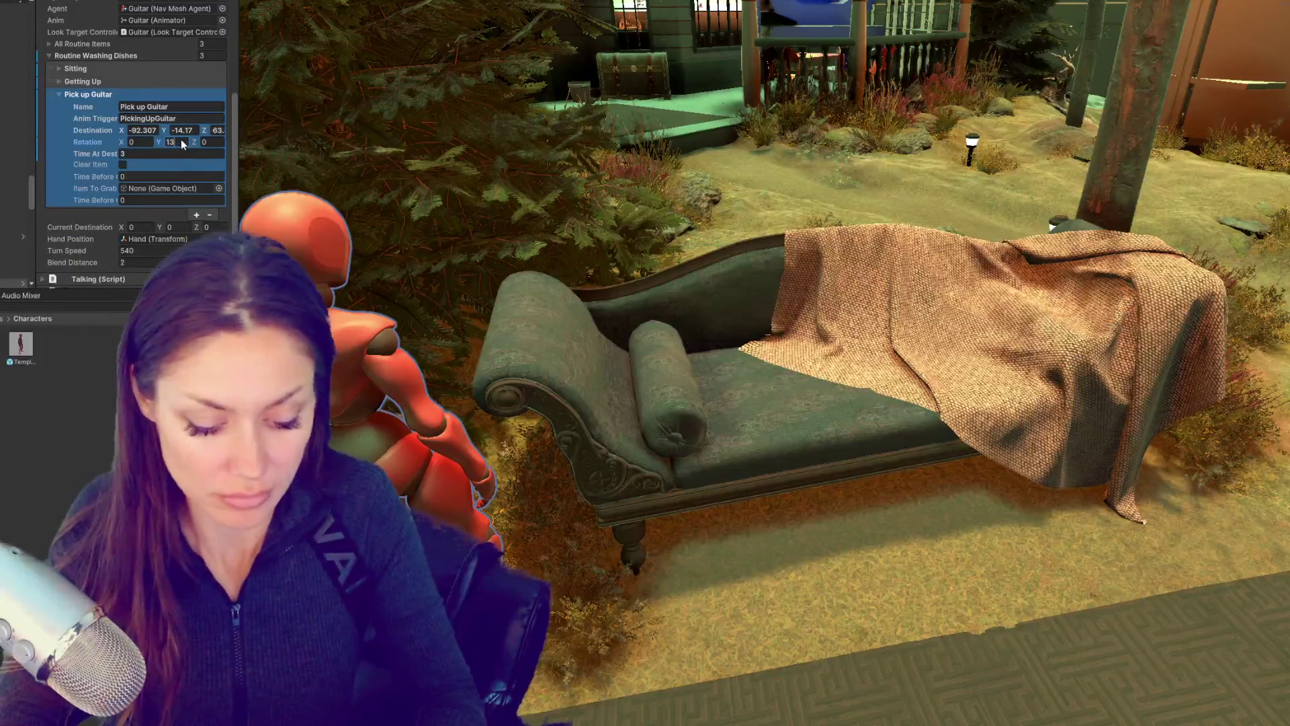
pyautogui.write('139')
pyautogui.press('Return')
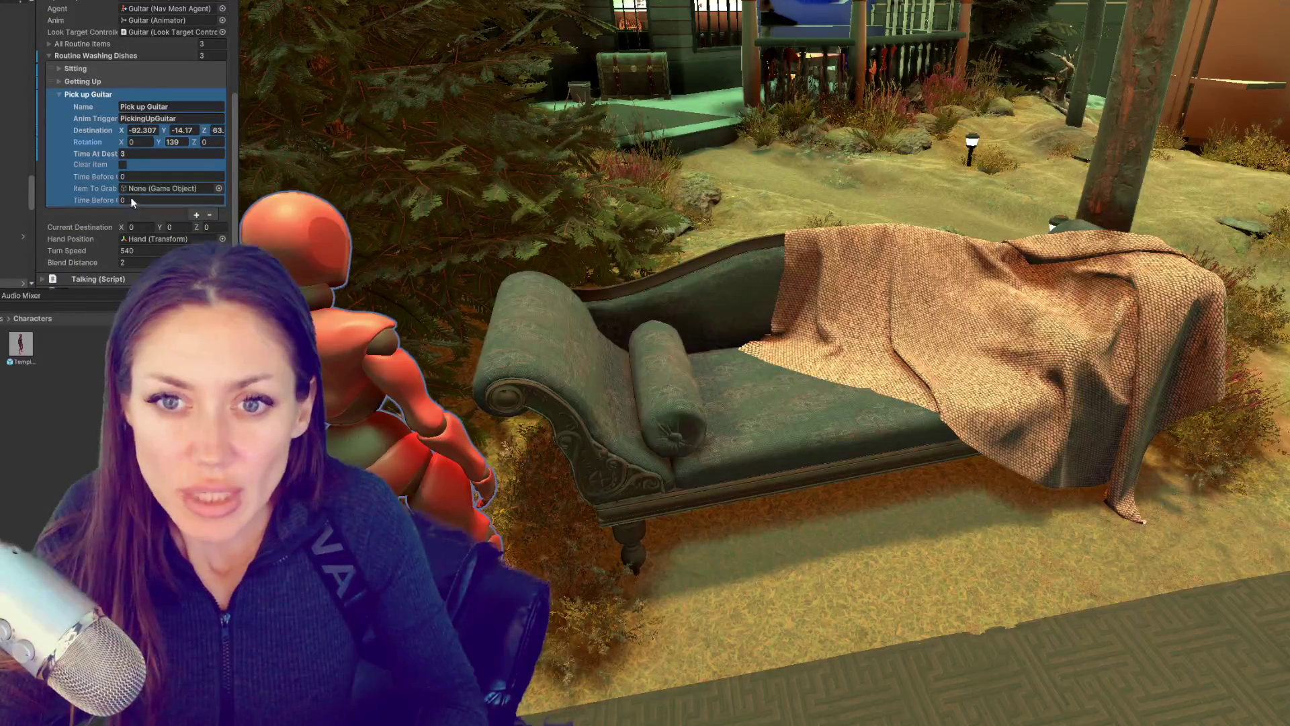
pyautogui.click(80, 94)
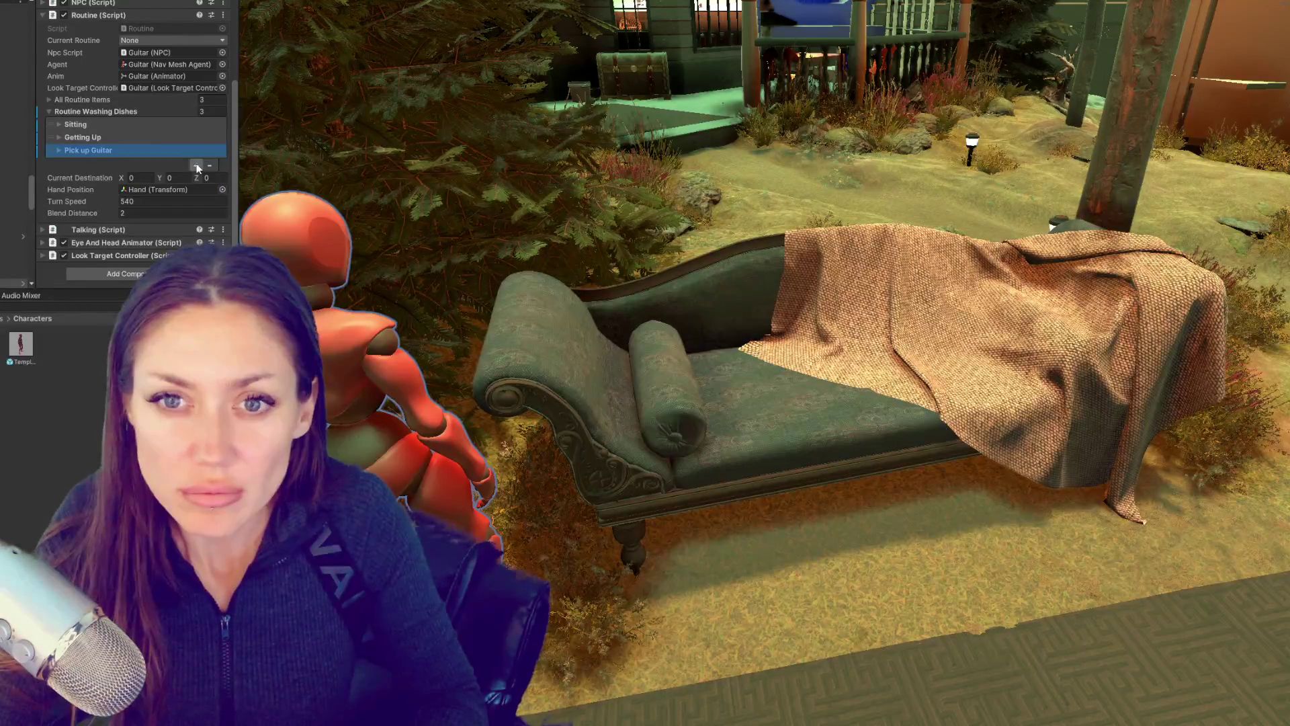
# Step: Duplicate Pick up Guitar as a fourth routine step named 'Sitting Down'
pyautogui.click(195, 165)
pyautogui.click(100, 163)
pyautogui.click(182, 176)
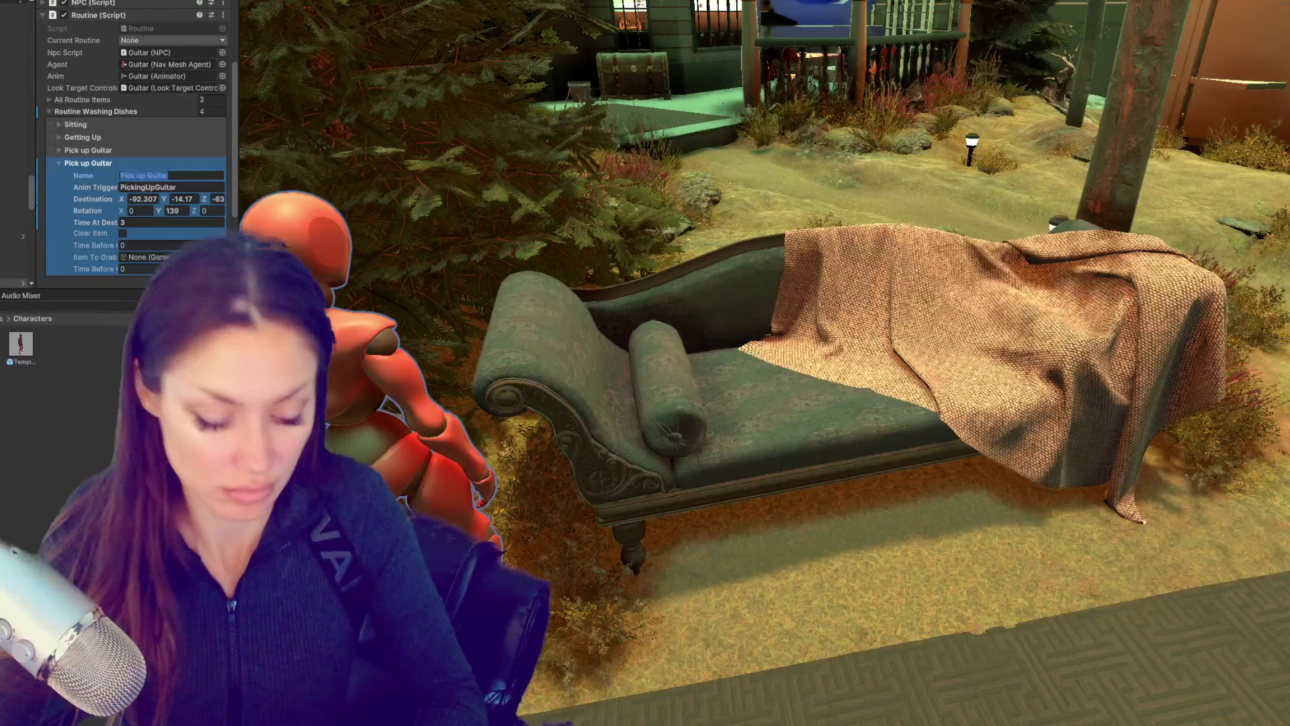
pyautogui.write('Sitting ')
pyautogui.write('Down')
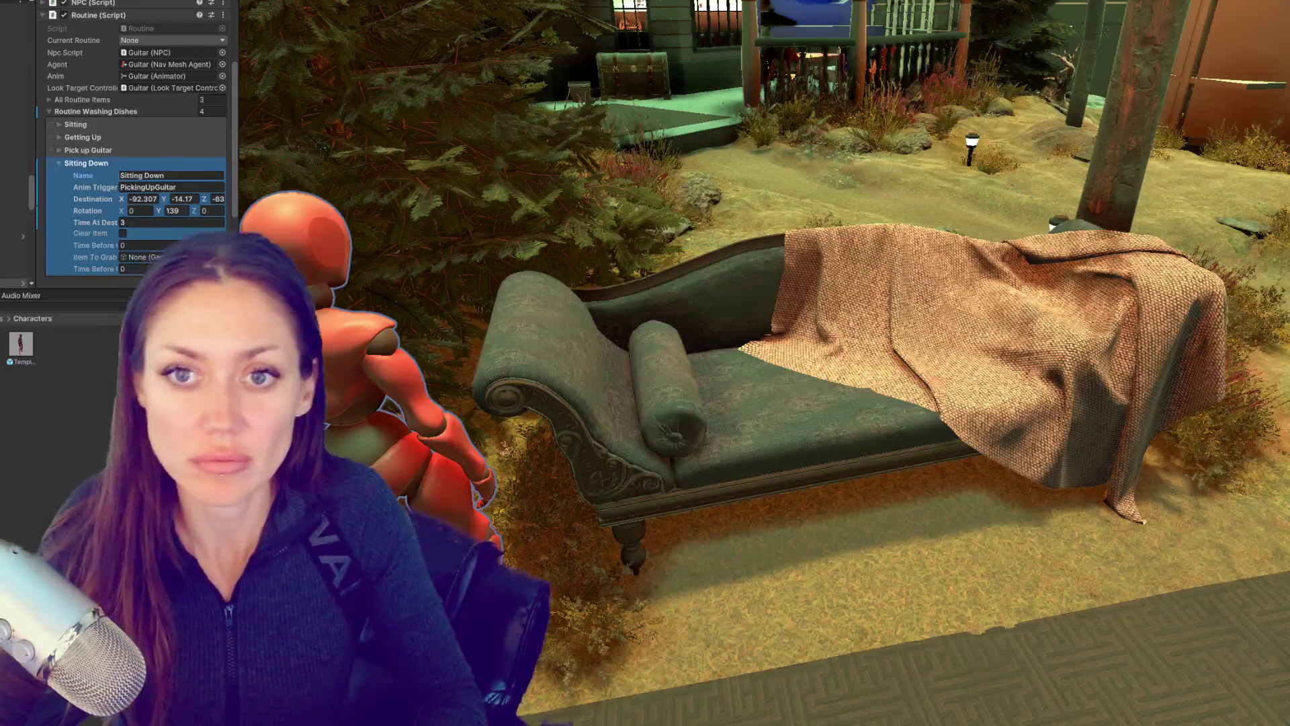
# Step: Rename the first step to 'Sitting Idle' and enter the Sitting Down step's animation trigger
pyautogui.click(62, 124)
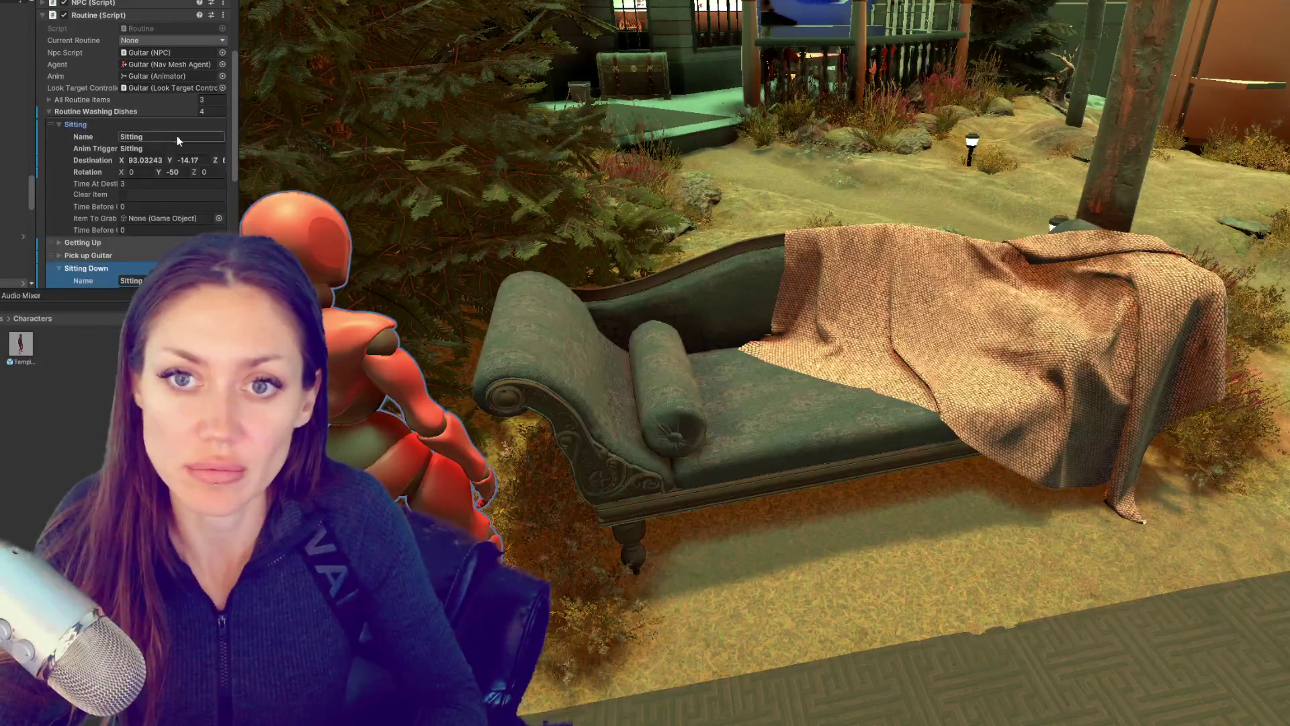
pyautogui.click(194, 136)
pyautogui.write('Idle')
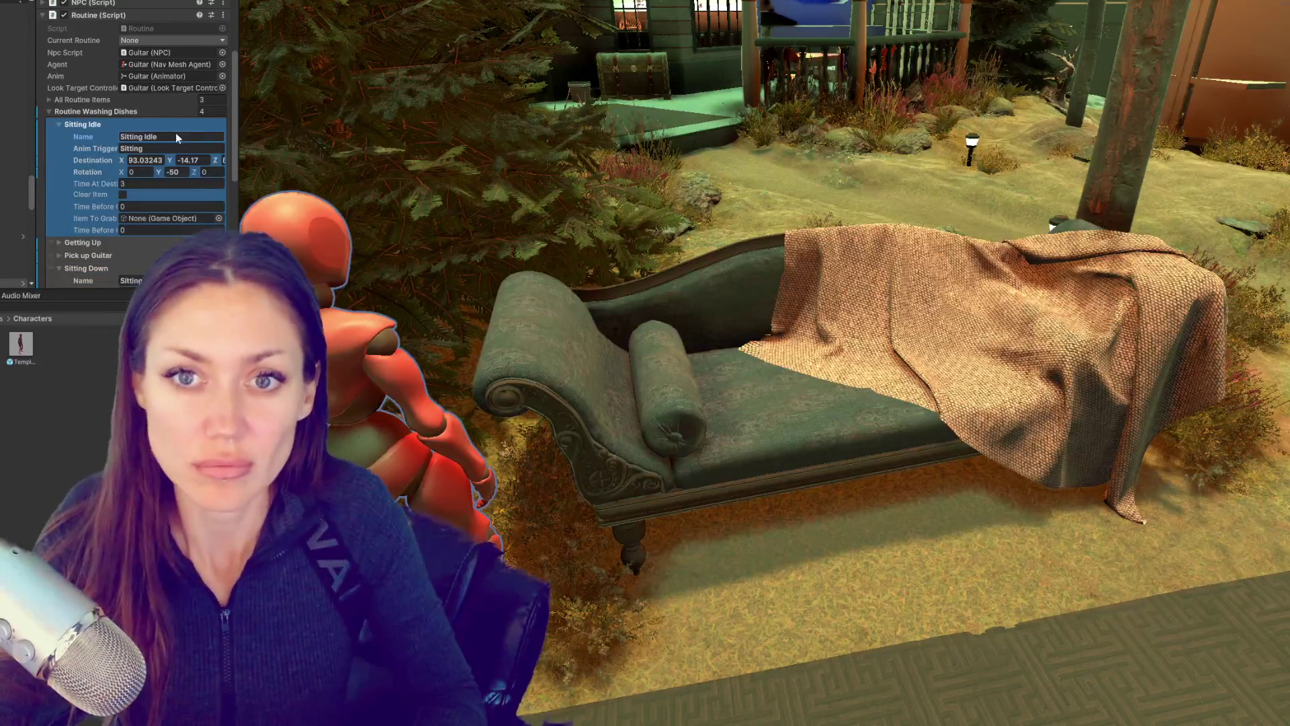
pyautogui.click(99, 123)
pyautogui.click(203, 187)
pyautogui.write('SittingDown')
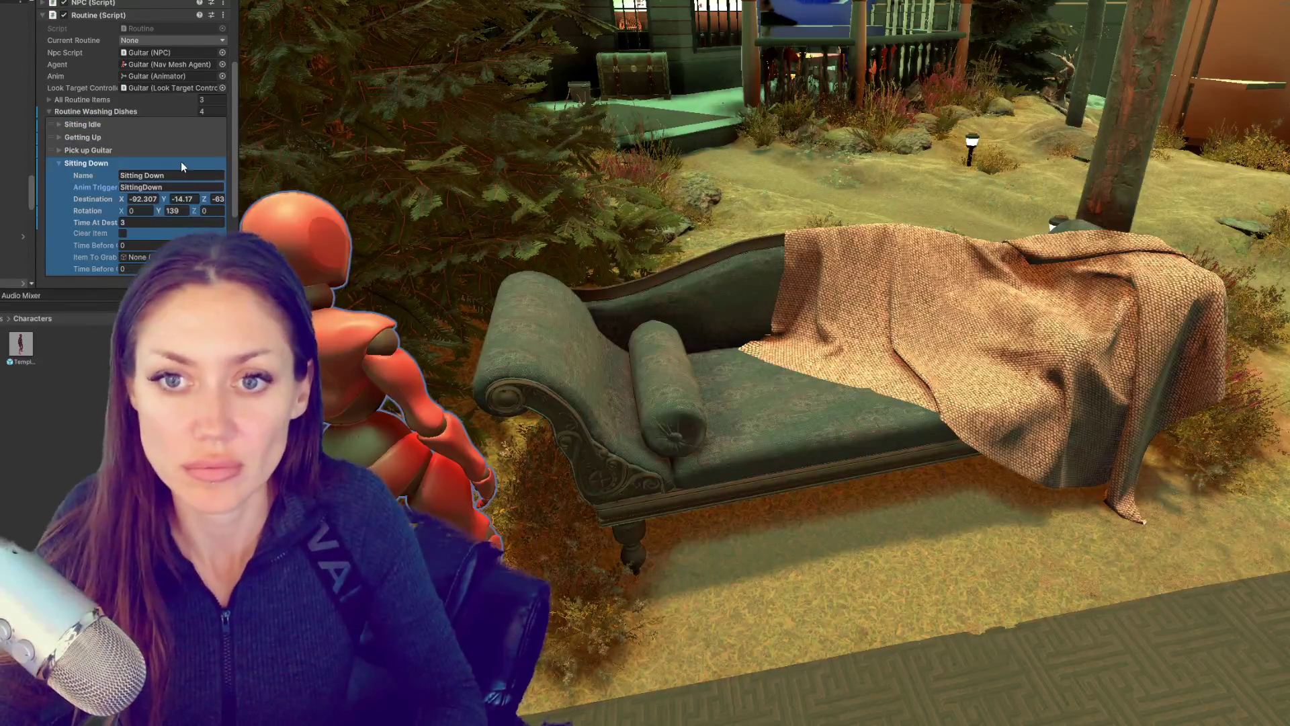
# Step: Compare the settings of the Pick up Guitar, Getting Up and Sitting Down steps
pyautogui.click(128, 151)
pyautogui.click(104, 149)
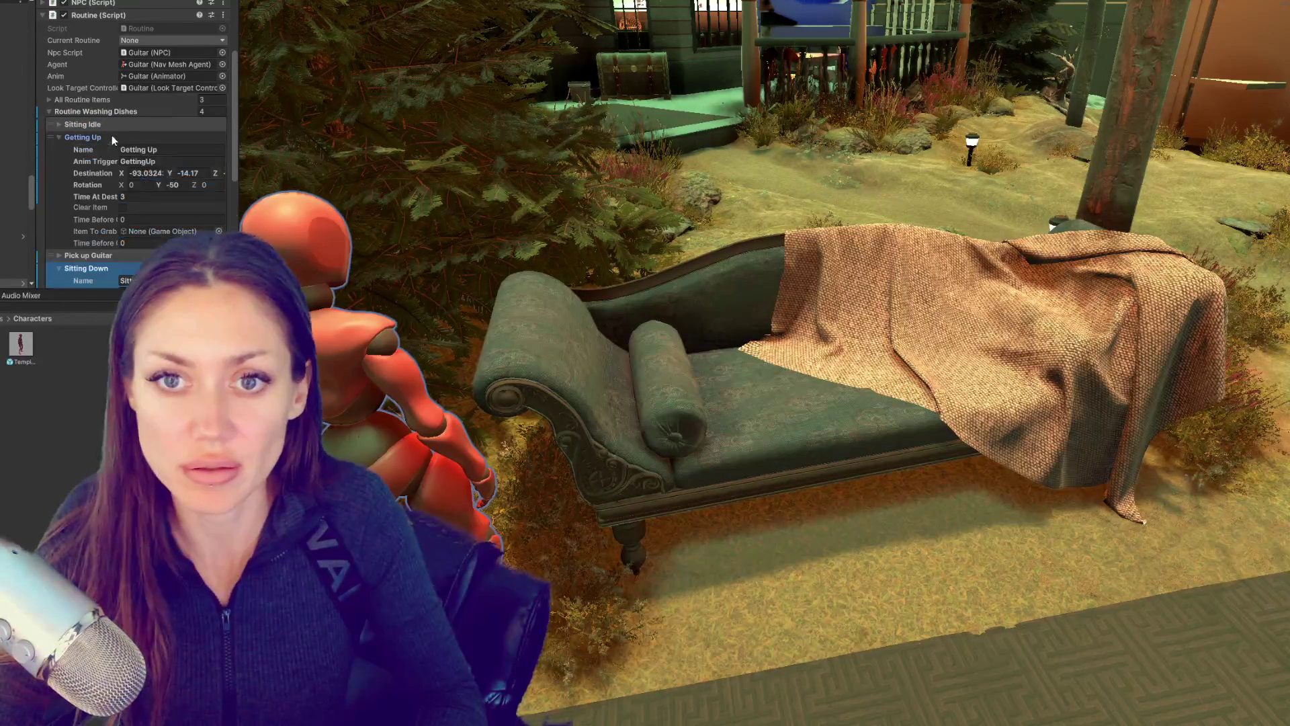
pyautogui.click(64, 138)
pyautogui.click(59, 137)
pyautogui.click(88, 163)
pyautogui.click(94, 149)
pyautogui.click(94, 149)
pyautogui.click(87, 137)
pyautogui.click(68, 135)
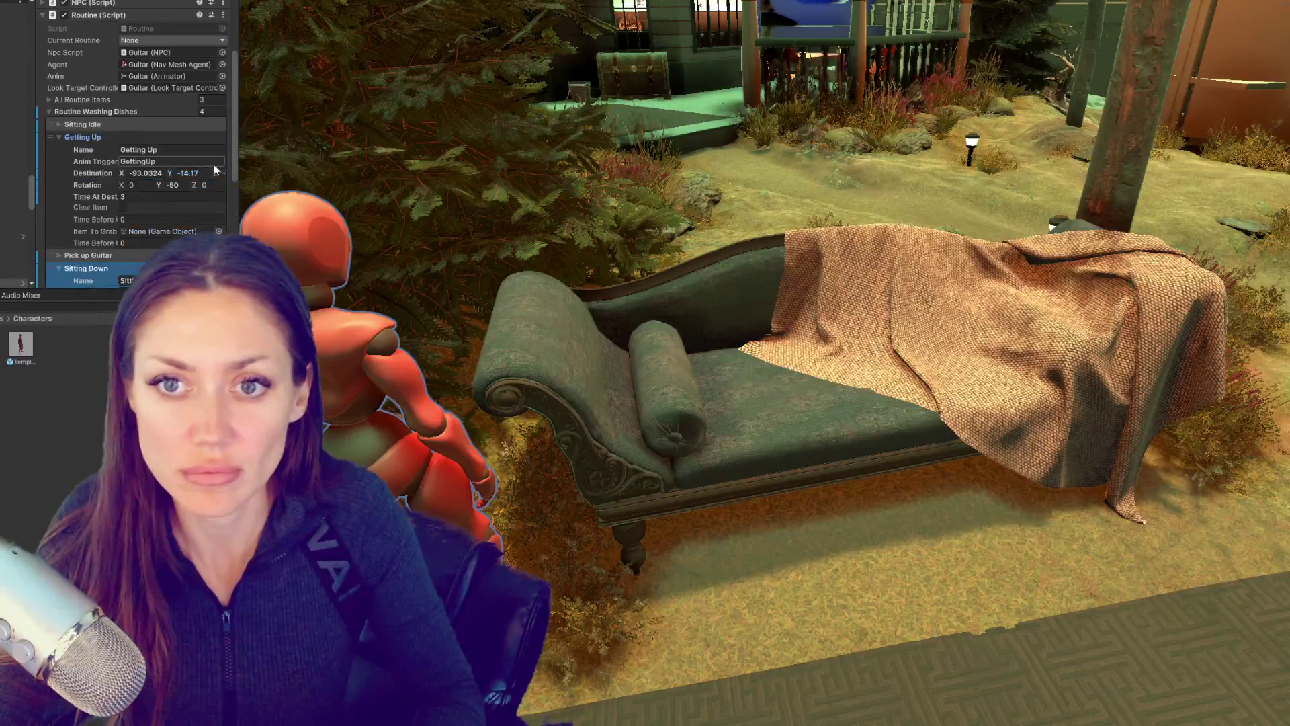
pyautogui.click(227, 173)
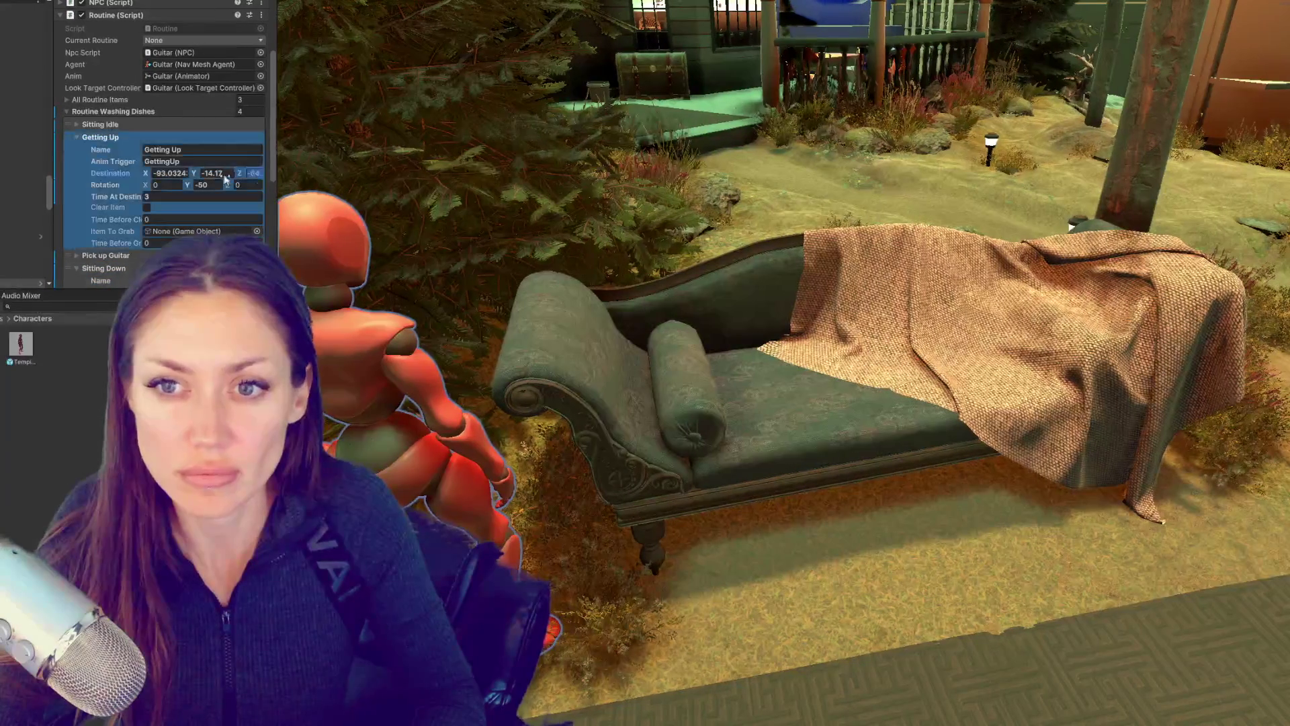
pyautogui.click(108, 137)
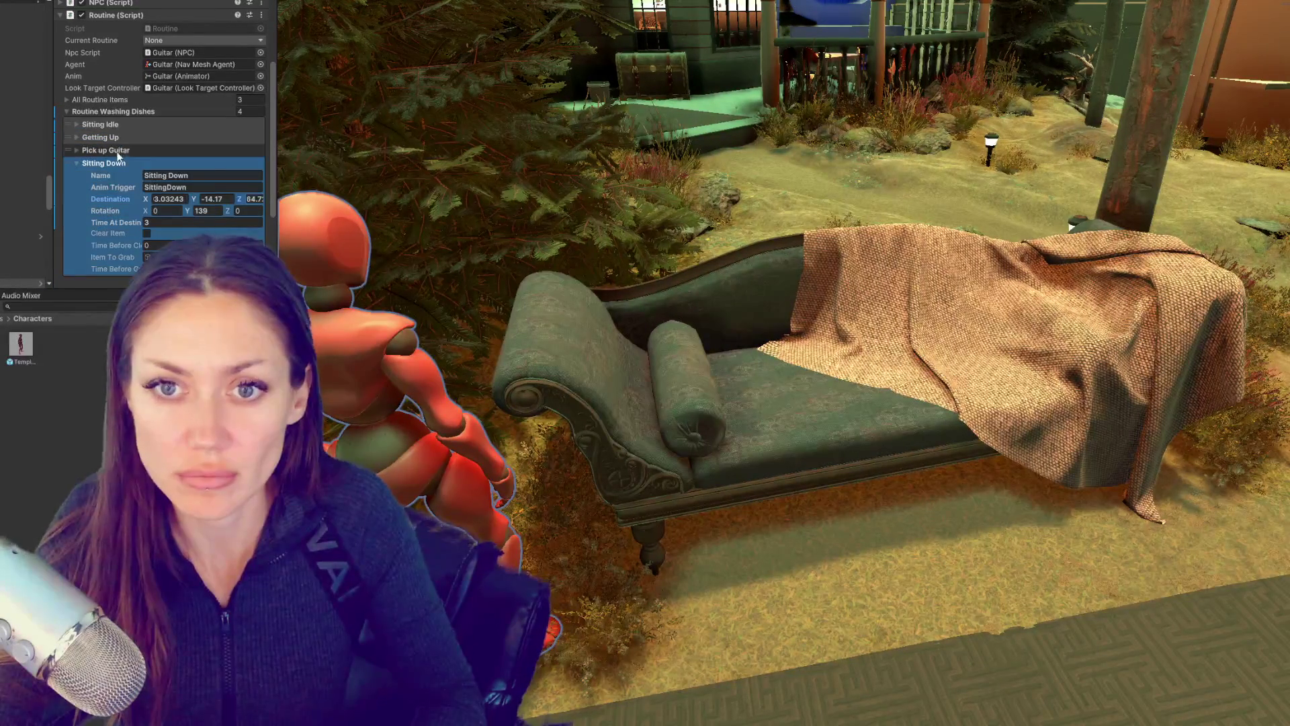
# Step: Set the Sitting Down step's Y rotation to -50
pyautogui.click(111, 138)
pyautogui.click(110, 138)
pyautogui.click(111, 138)
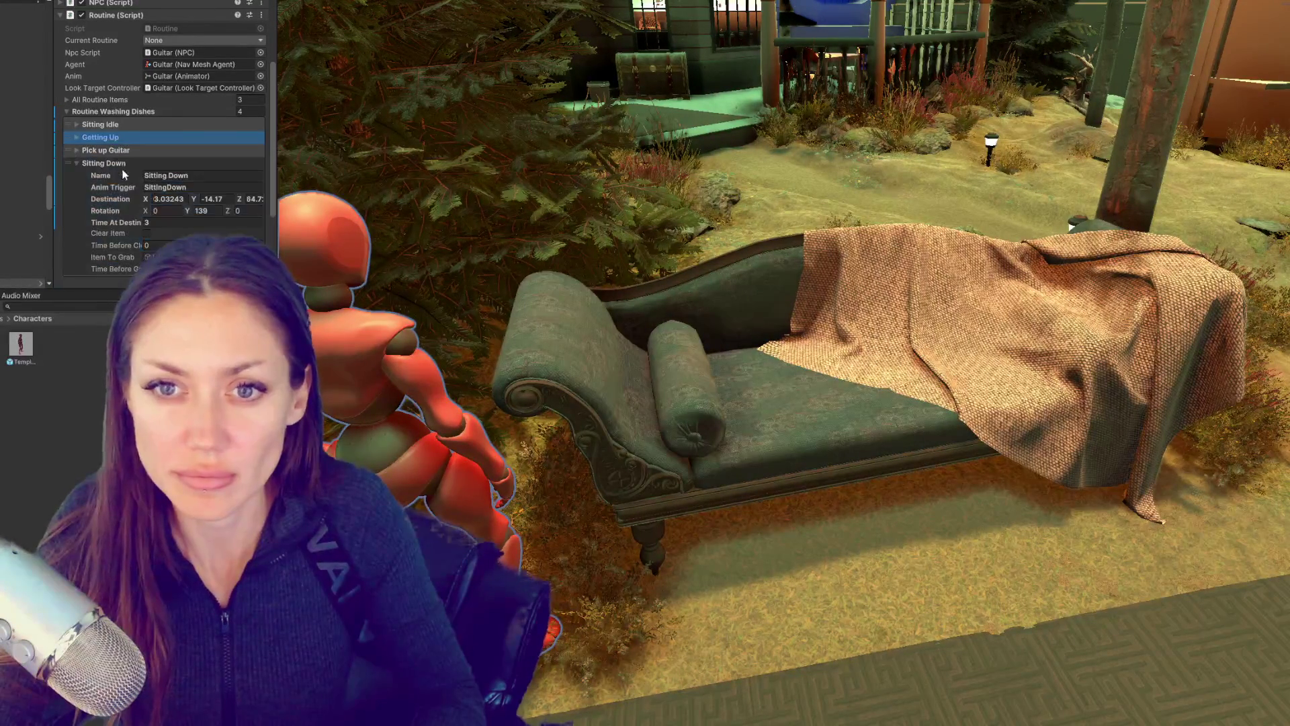
pyautogui.click(211, 212)
pyautogui.write('-50')
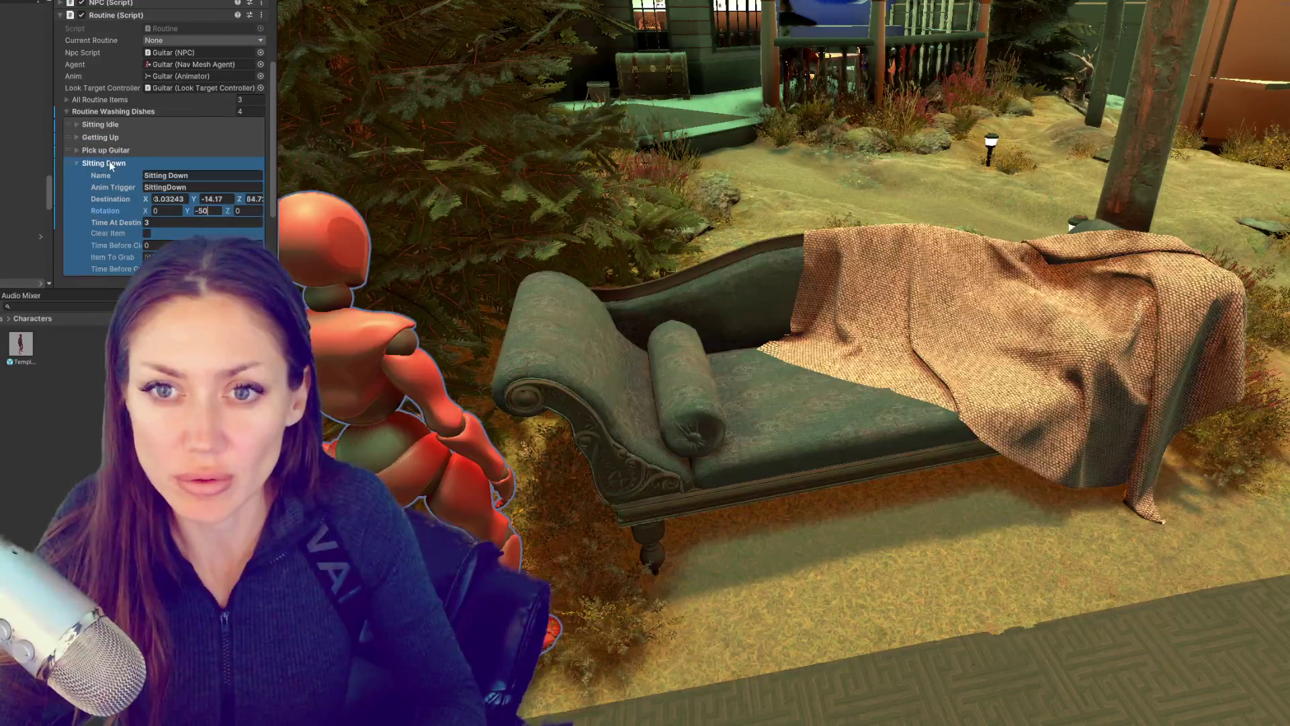
pyautogui.click(109, 163)
# Step: Duplicate Sitting Down as a fifth step named 'Playing Guitar' with trigger 'PlayingGuitar'
pyautogui.hotkey('ctrl', 'd')
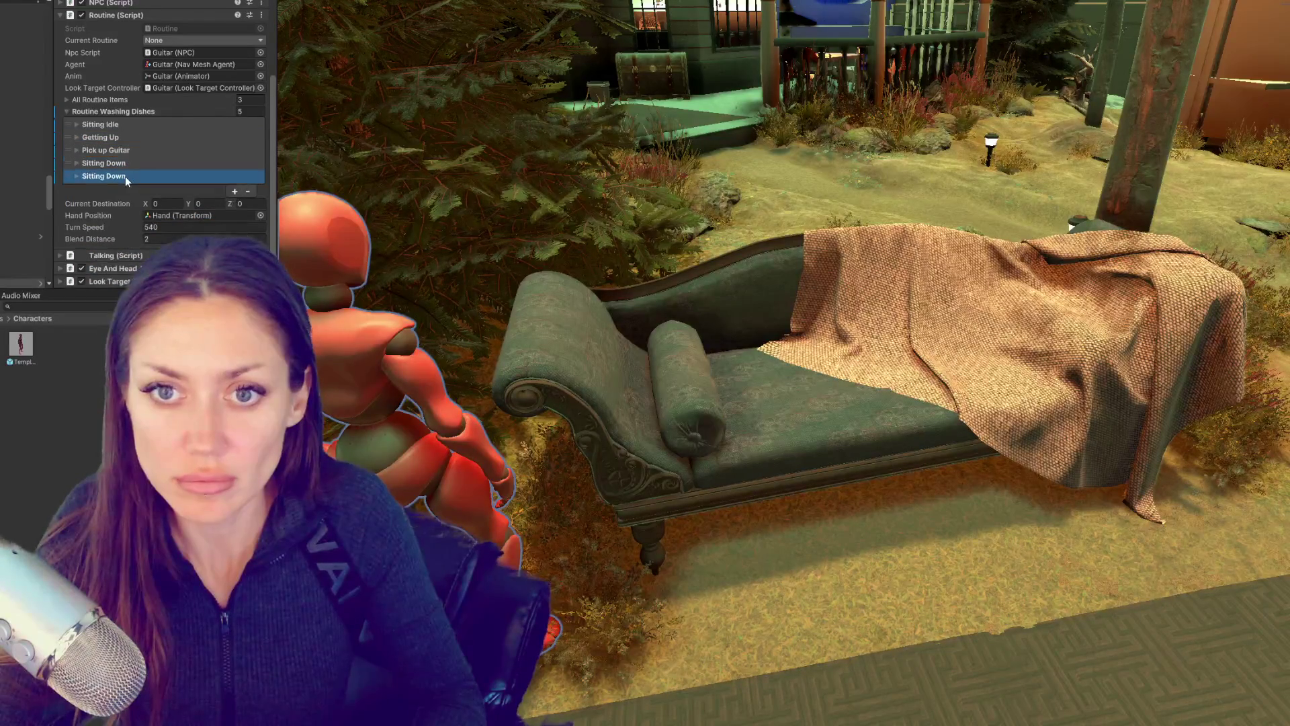
pyautogui.click(125, 176)
pyautogui.click(244, 188)
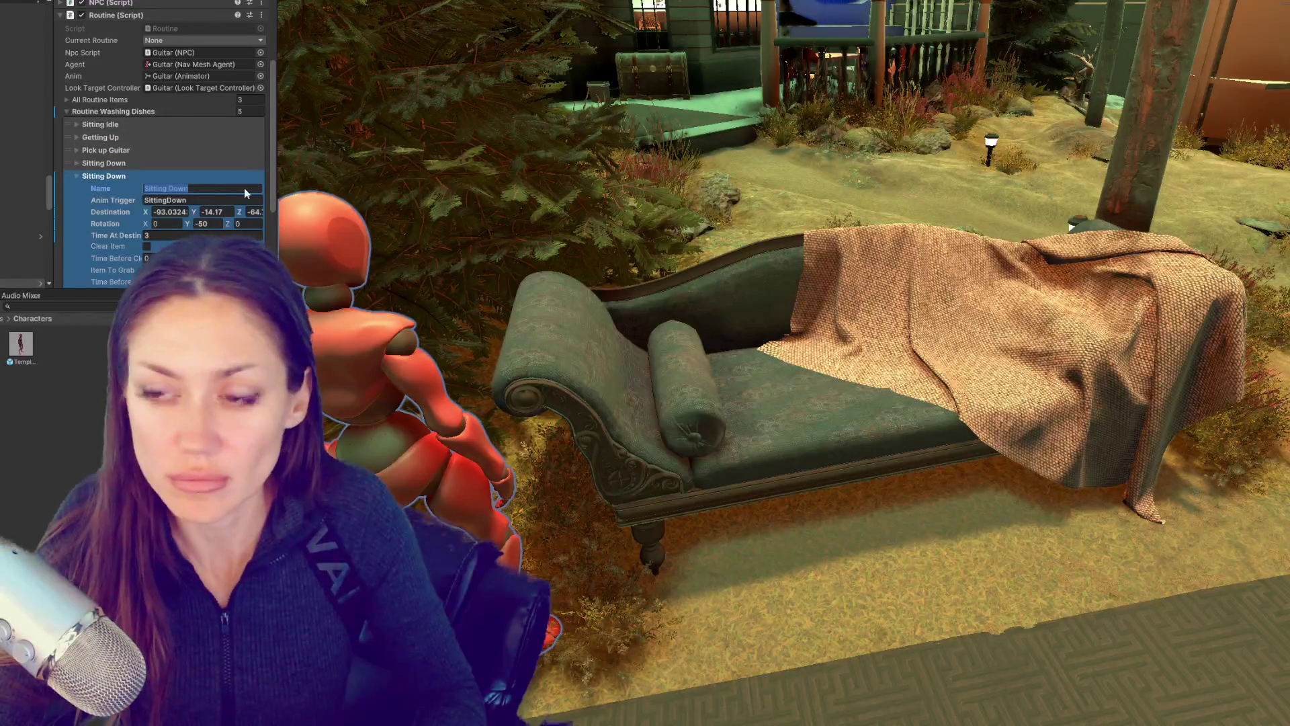
pyautogui.write('Playio')
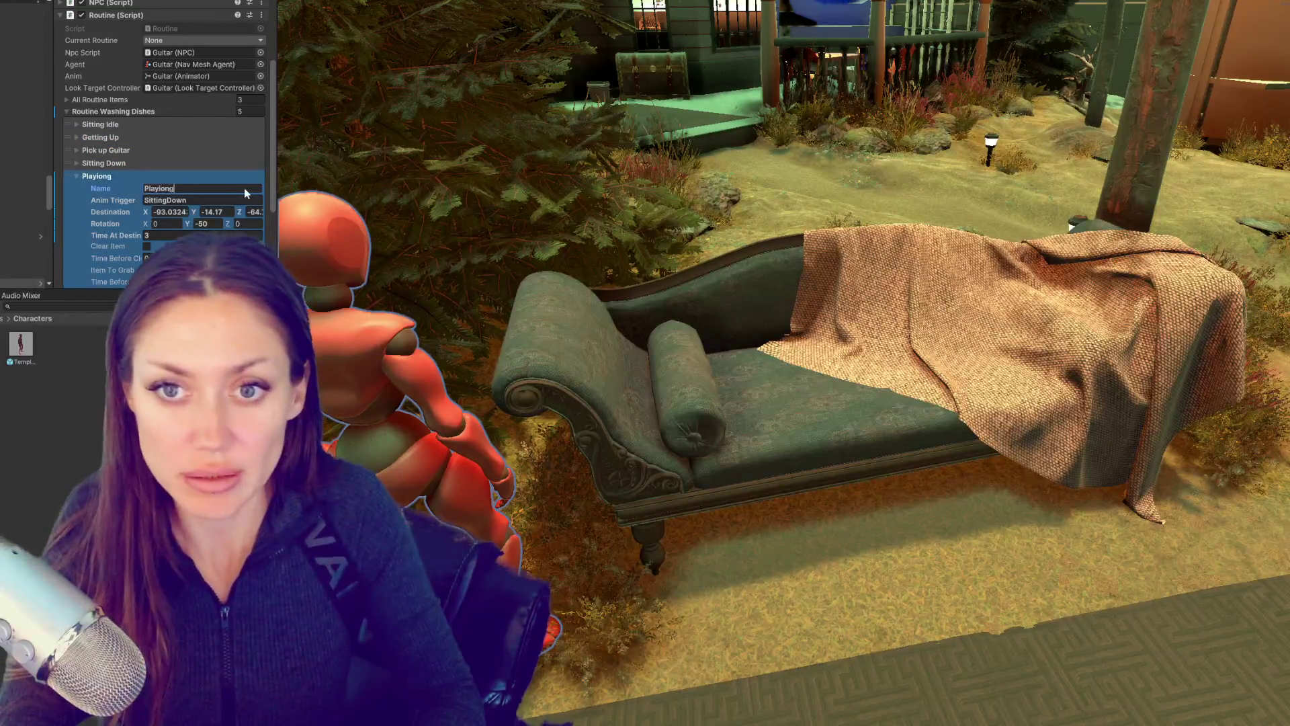
pyautogui.press('BackSpace')
pyautogui.write('ng Guitar')
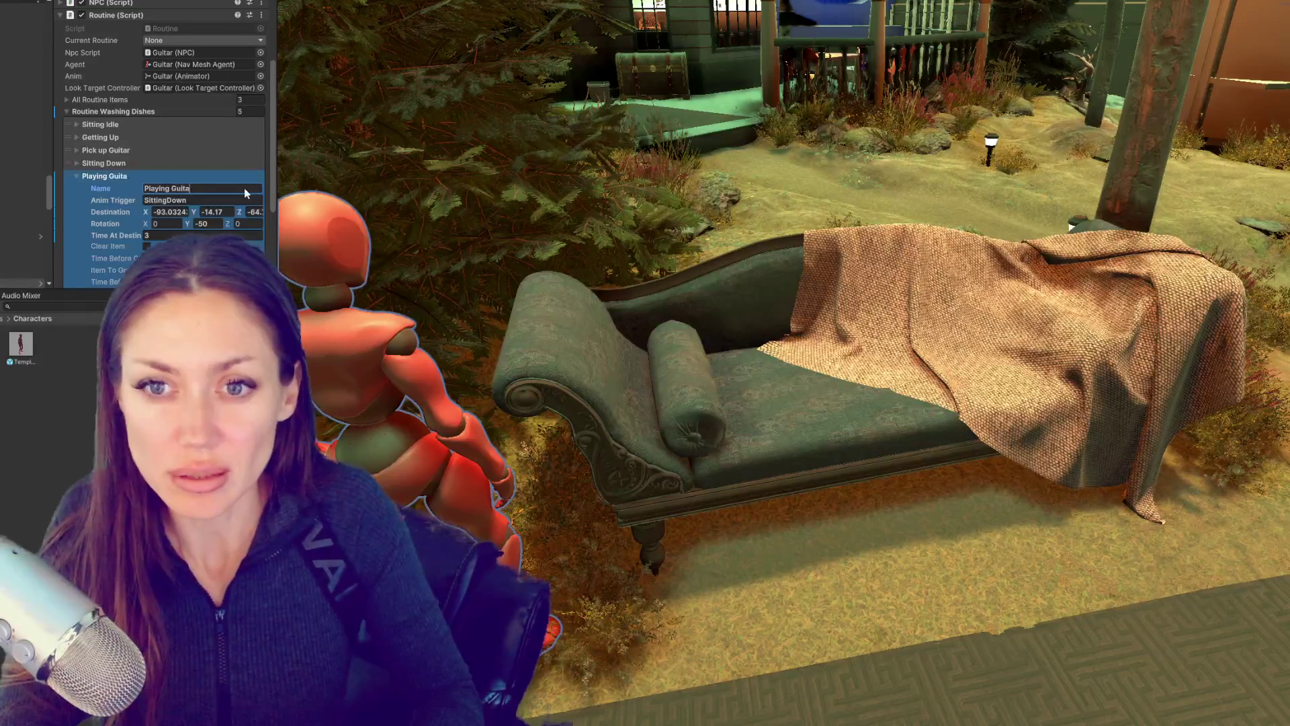
pyautogui.click(216, 201)
pyautogui.write('Play')
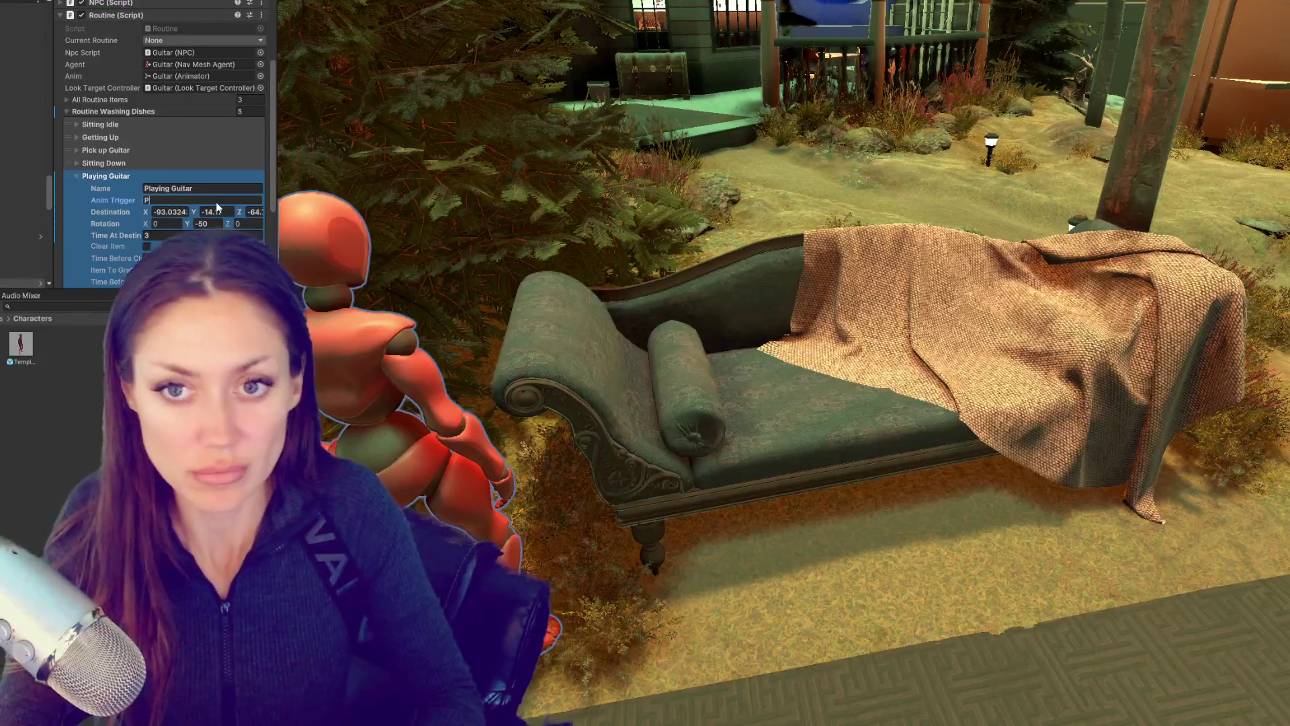
pyautogui.write('ingGuitar')
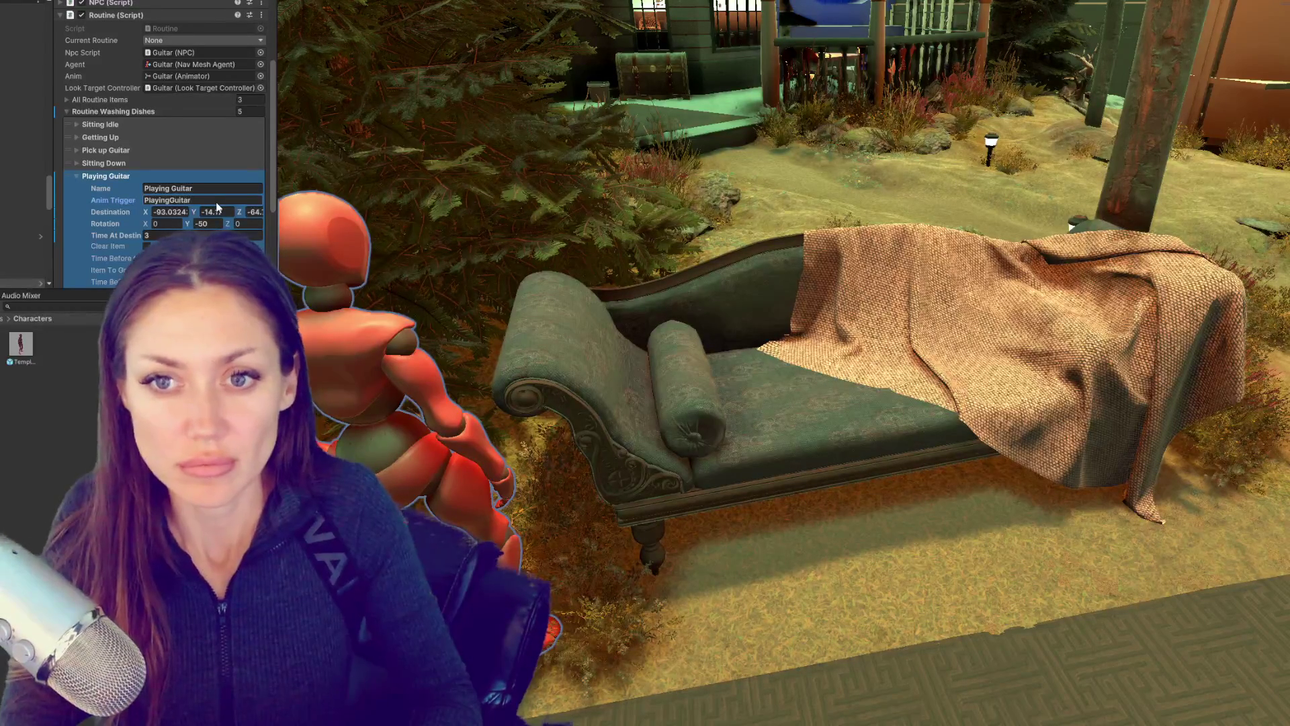
pyautogui.click(128, 176)
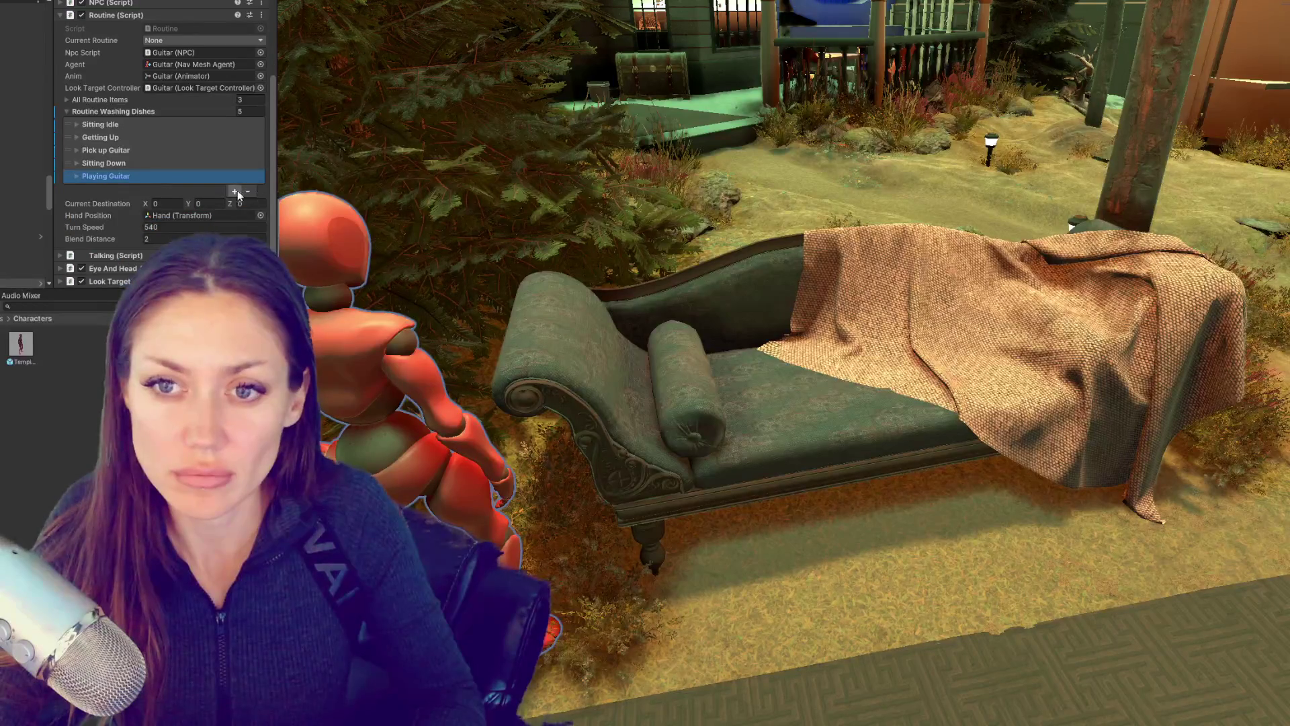
# Step: Duplicate Playing Guitar as a sixth step named 'Getting Up' with trigger 'GettingUp'
pyautogui.click(235, 191)
pyautogui.click(130, 191)
pyautogui.click(254, 200)
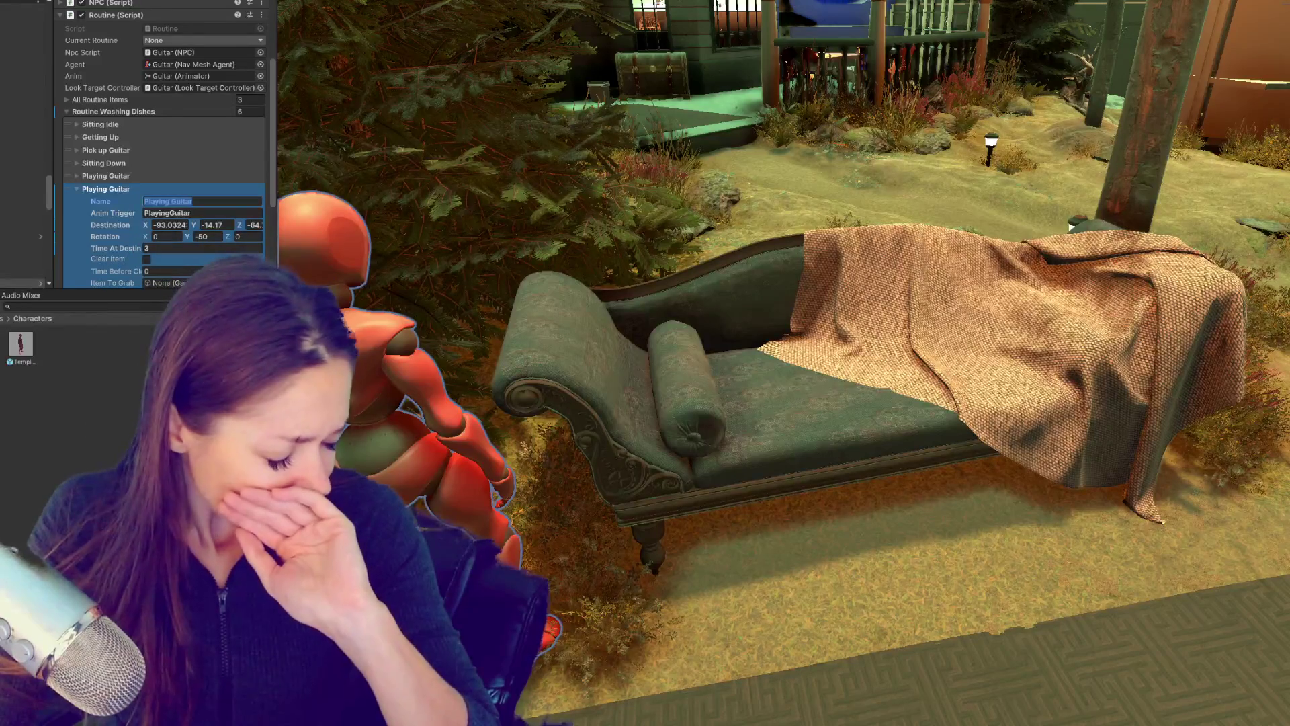
pyautogui.write('G')
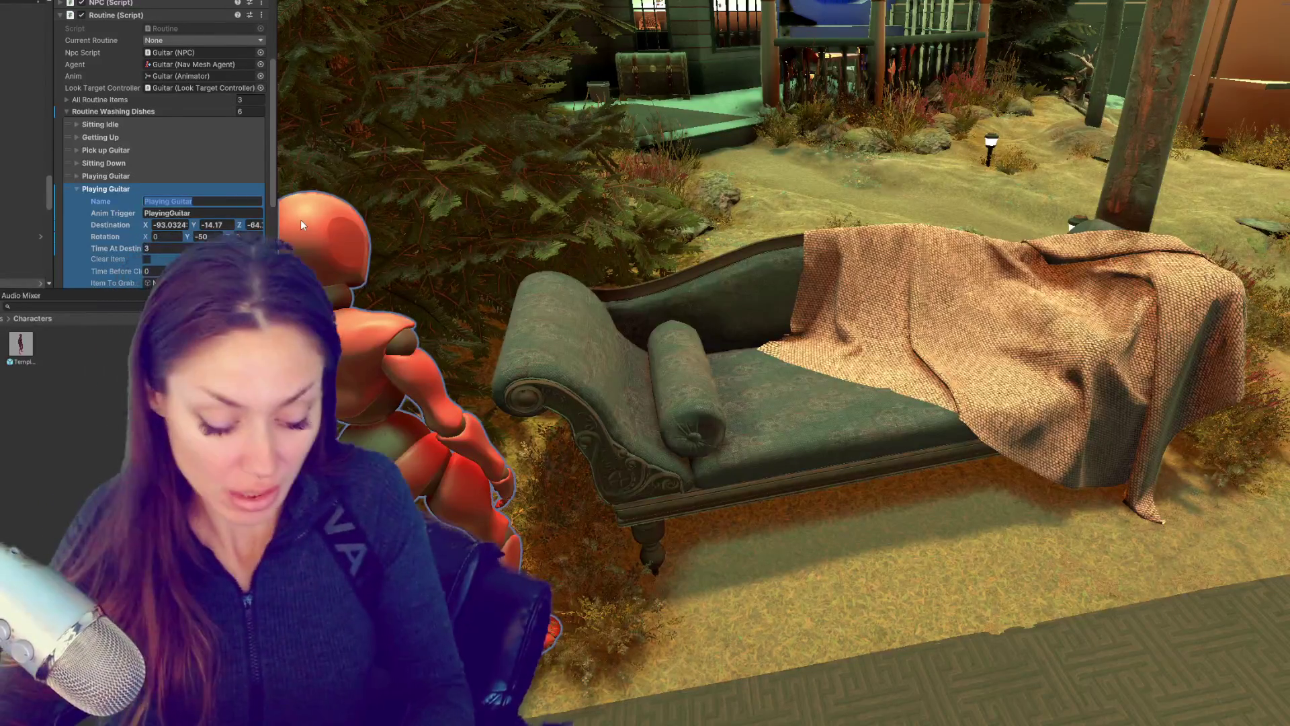
pyautogui.write('etting Up')
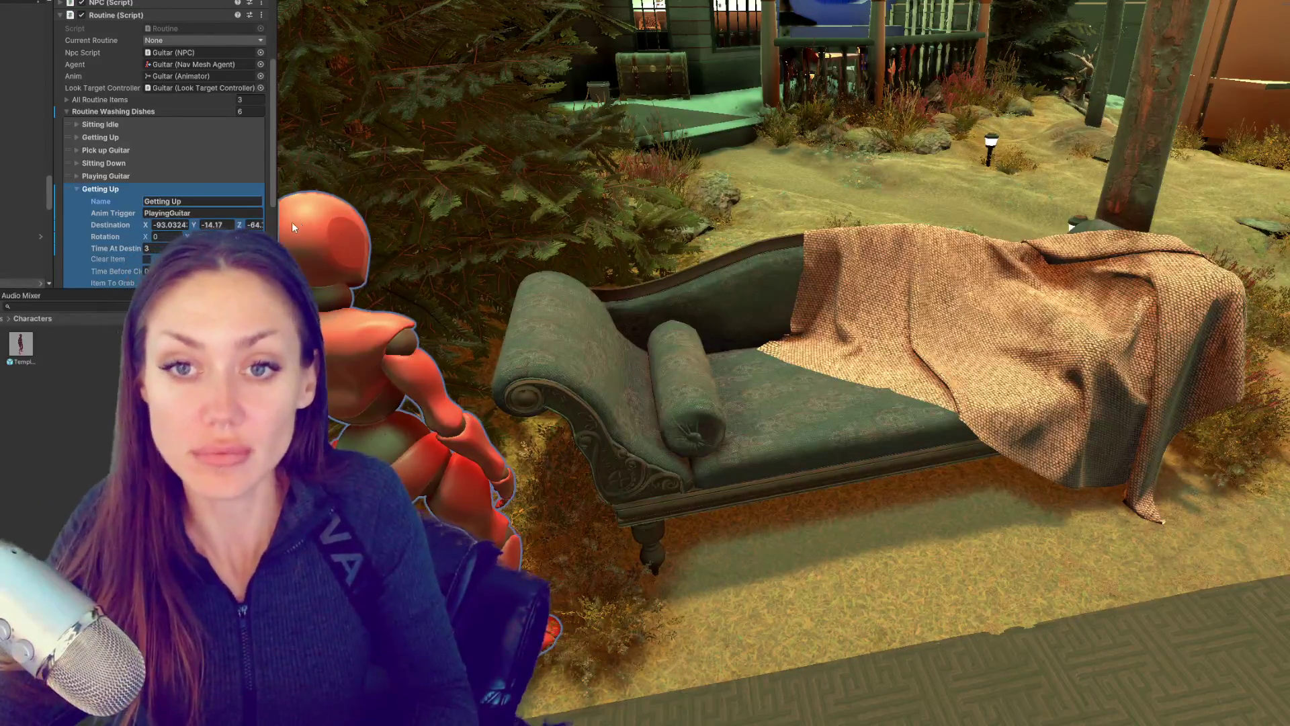
pyautogui.doubleClick(201, 213)
pyautogui.write('GettingUp')
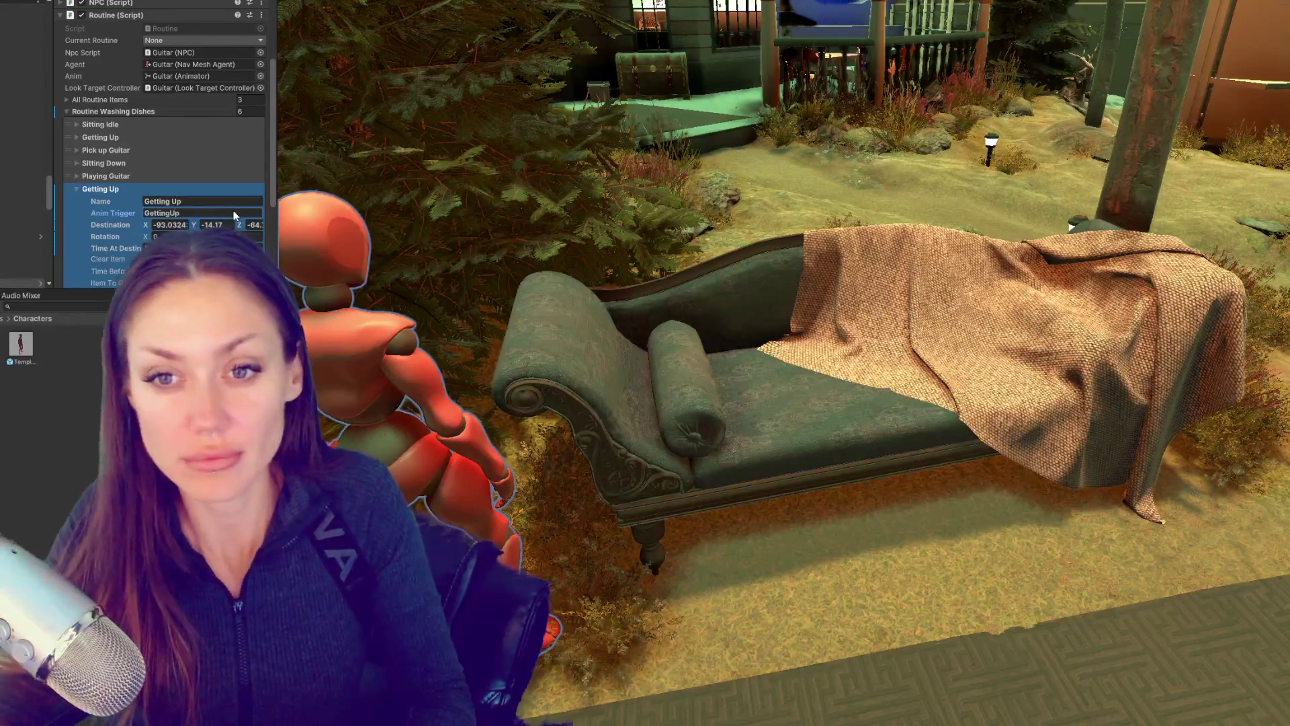
pyautogui.scroll(-3)
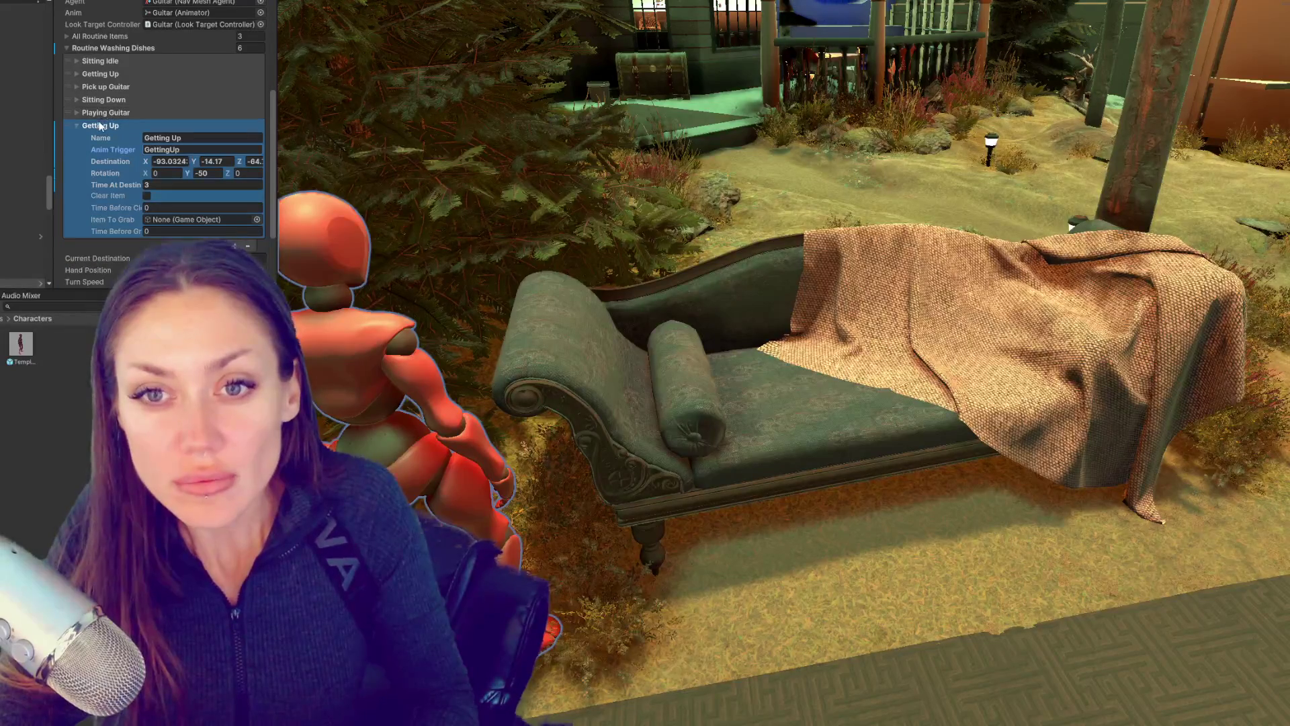
pyautogui.click(100, 128)
# Step: Add a seventh step copied from Getting Up and select its name for editing
pyautogui.click(235, 166)
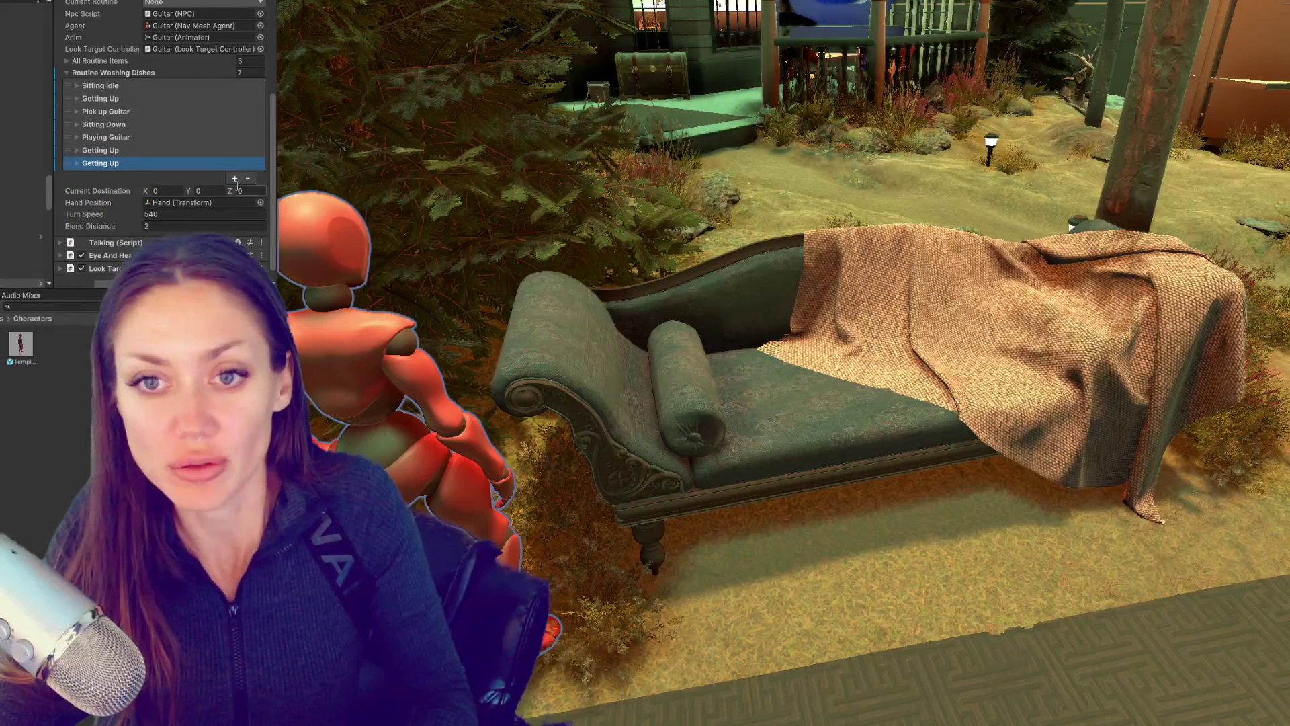
pyautogui.click(118, 164)
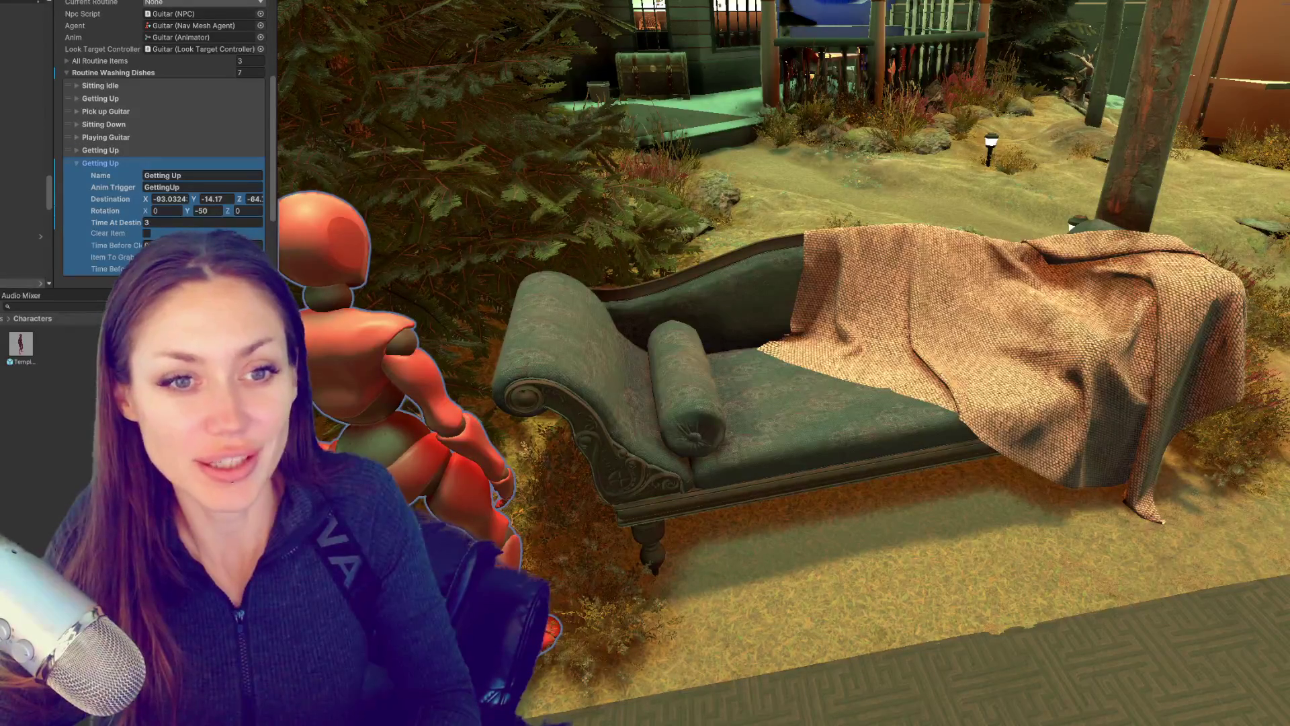
pyautogui.click(1071, 226)
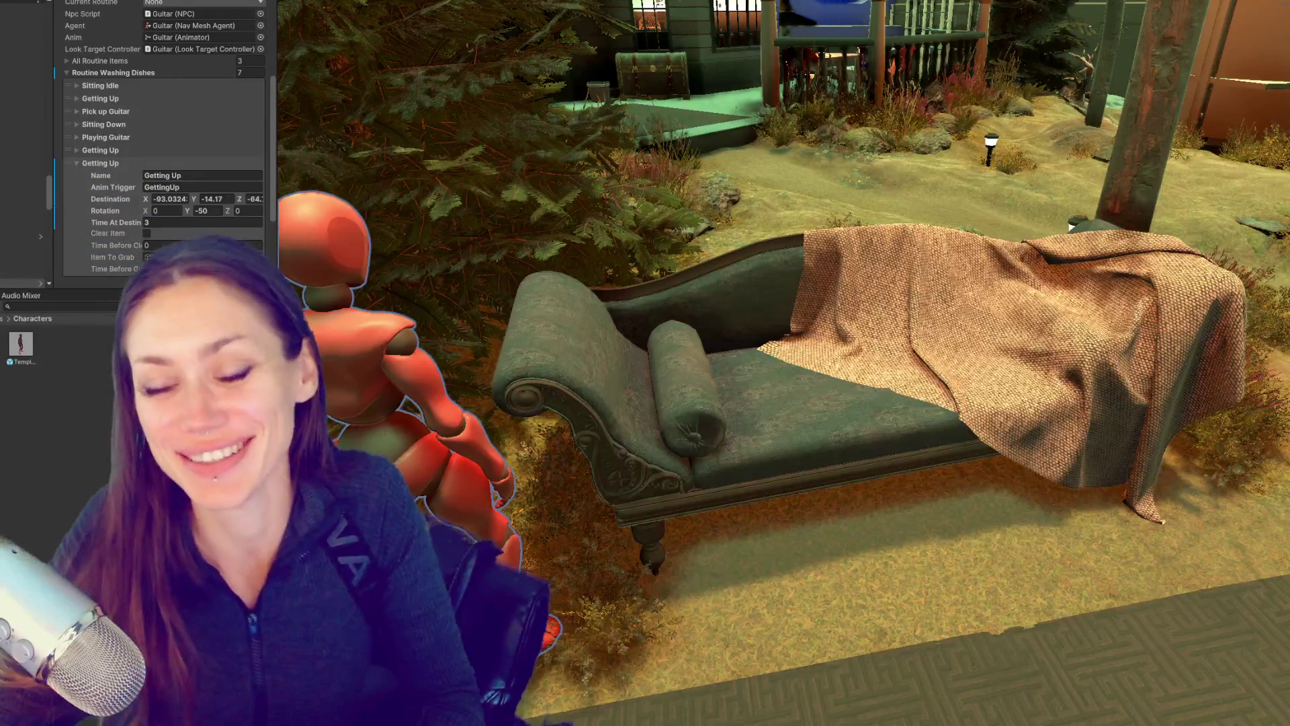
pyautogui.click(223, 175)
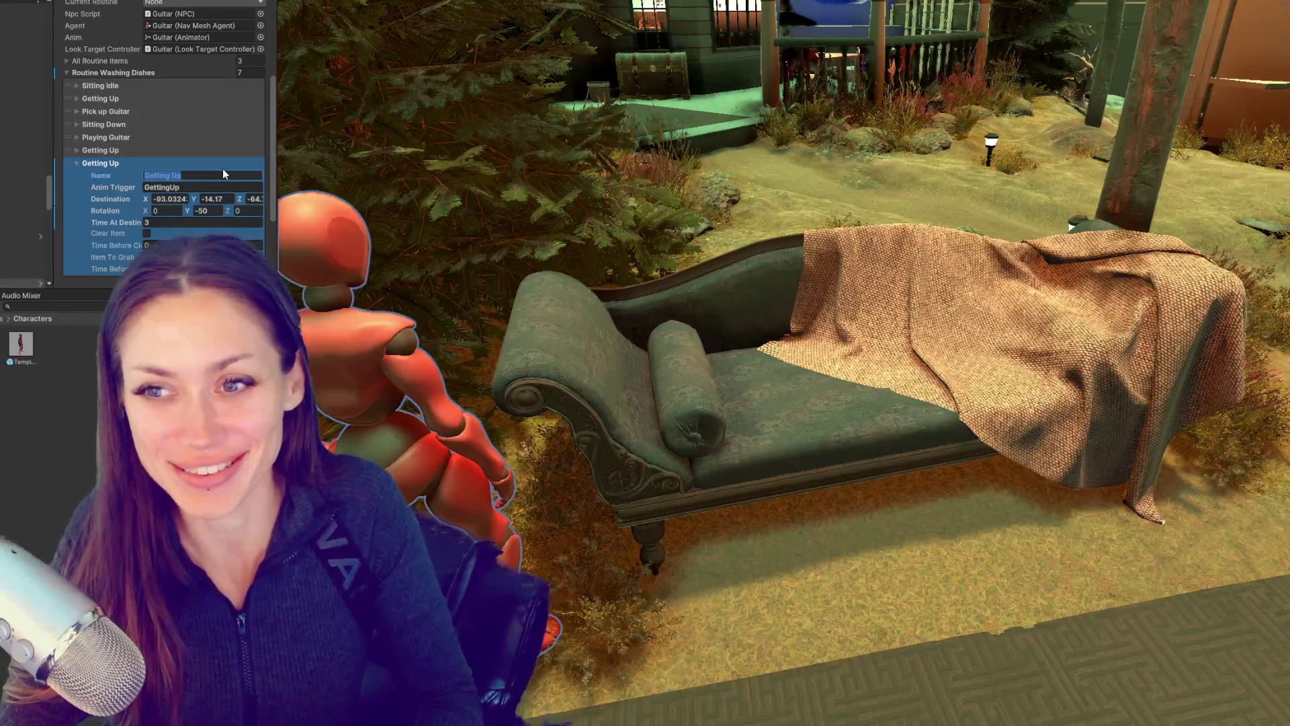
pyautogui.press('Escape')
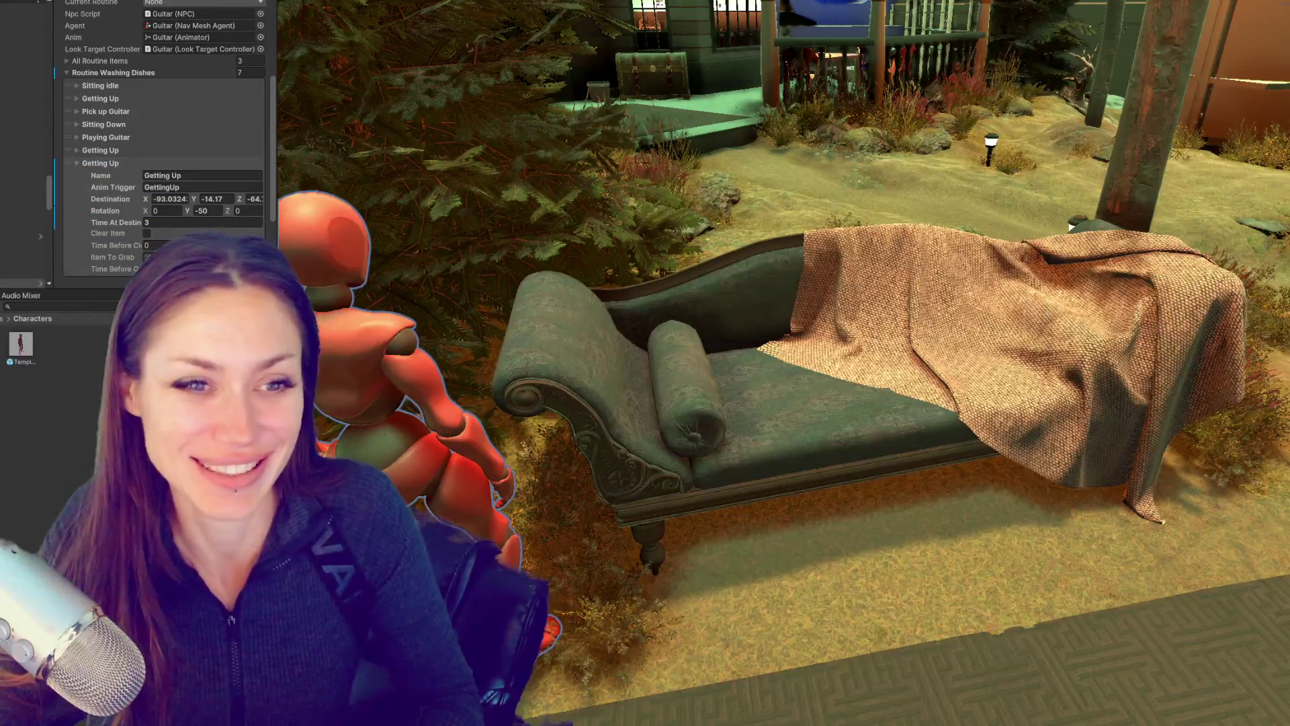
pyautogui.click(216, 177)
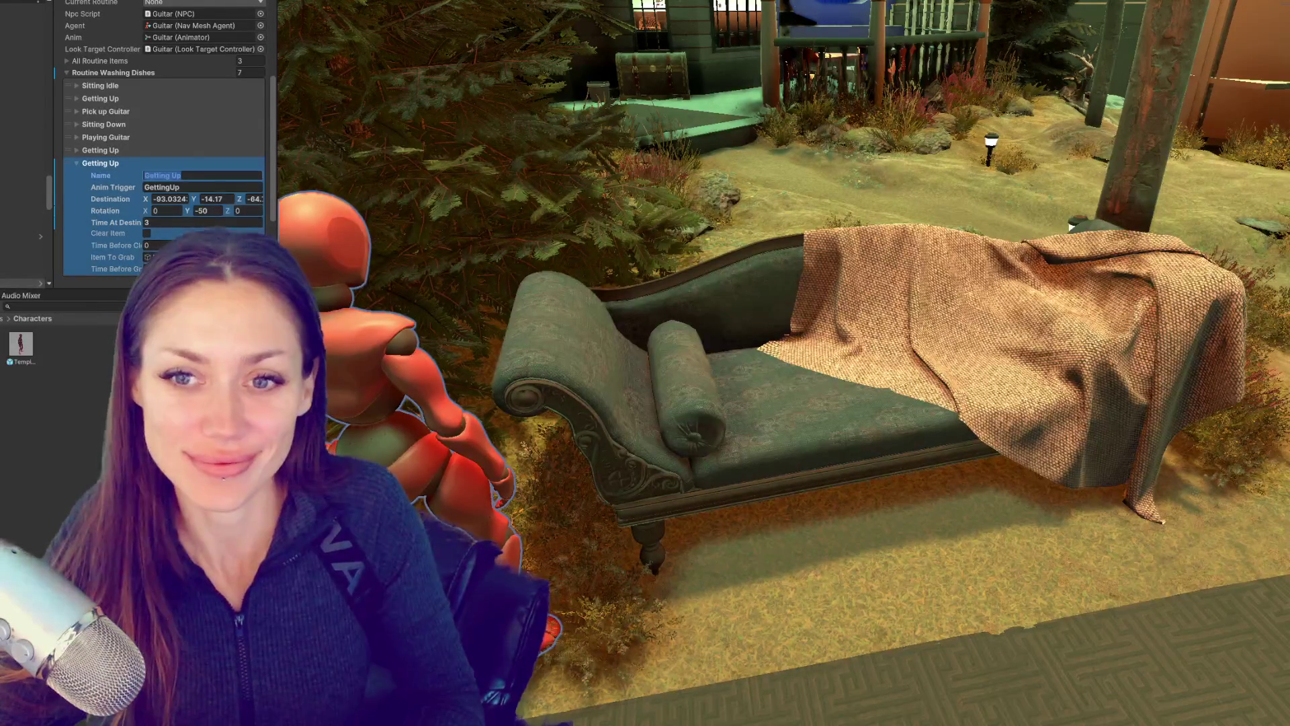
pyautogui.scroll(-3)
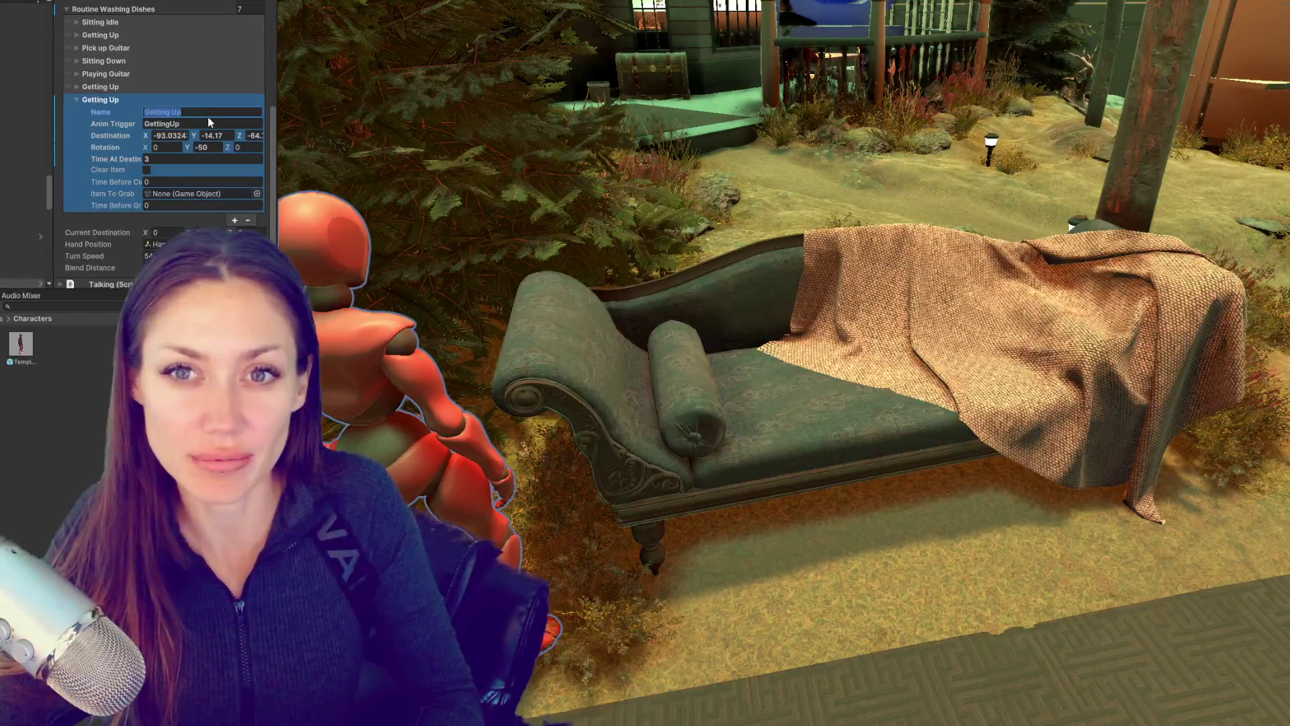
# Step: Name the seventh step 'Put Back Guitar' with animation trigger 'PutBackGuitar'
pyautogui.write('Put Guitar ')
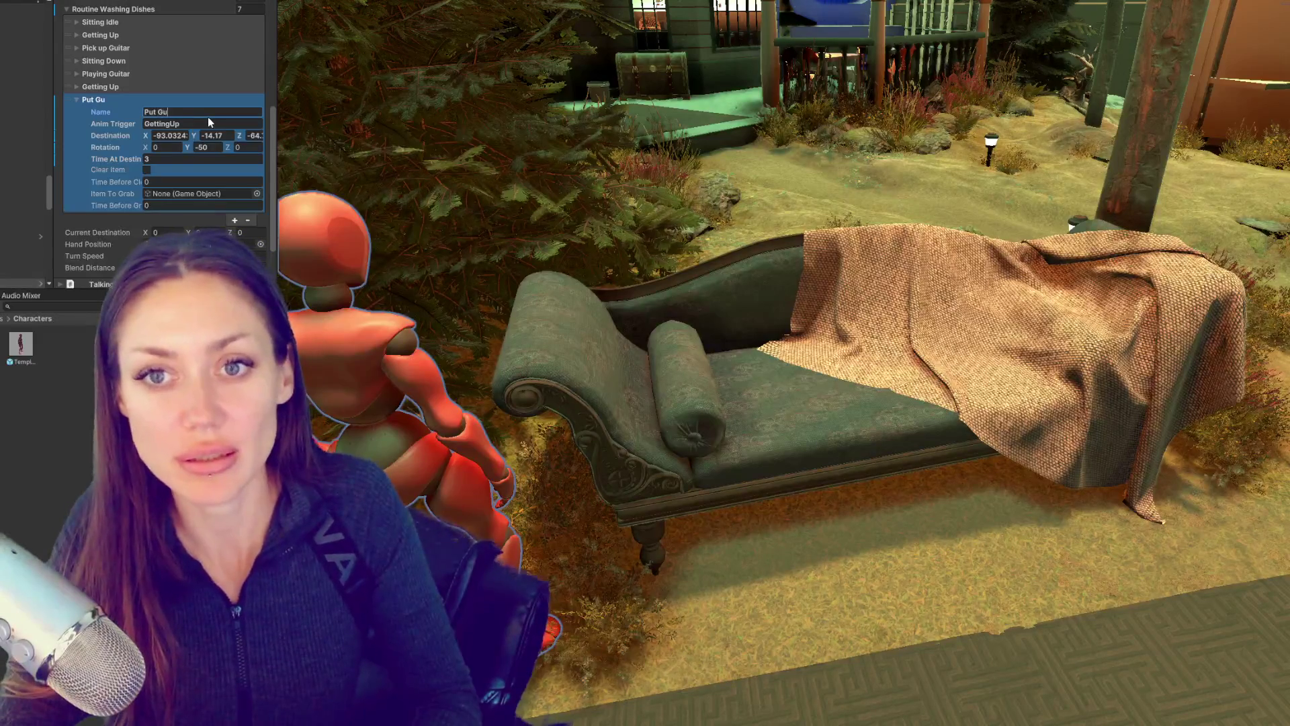
pyautogui.write('Back')
pyautogui.press('Tab')
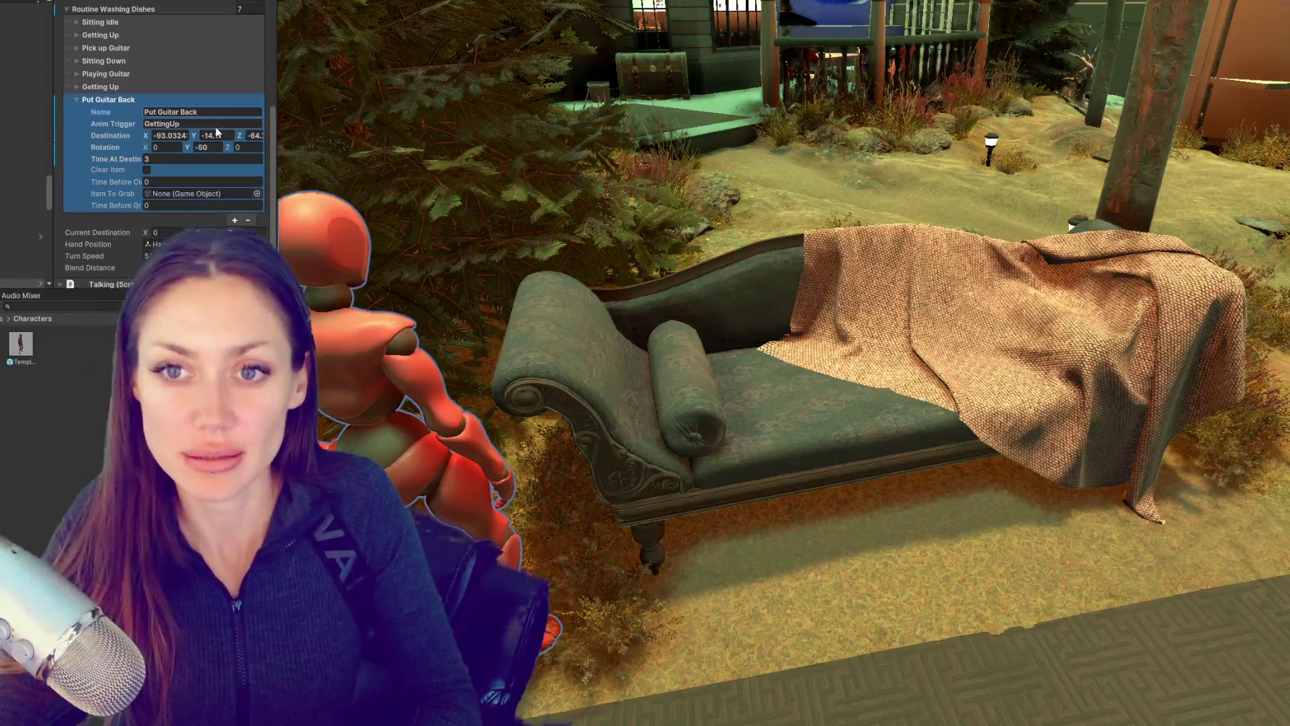
pyautogui.write('PutBackGu')
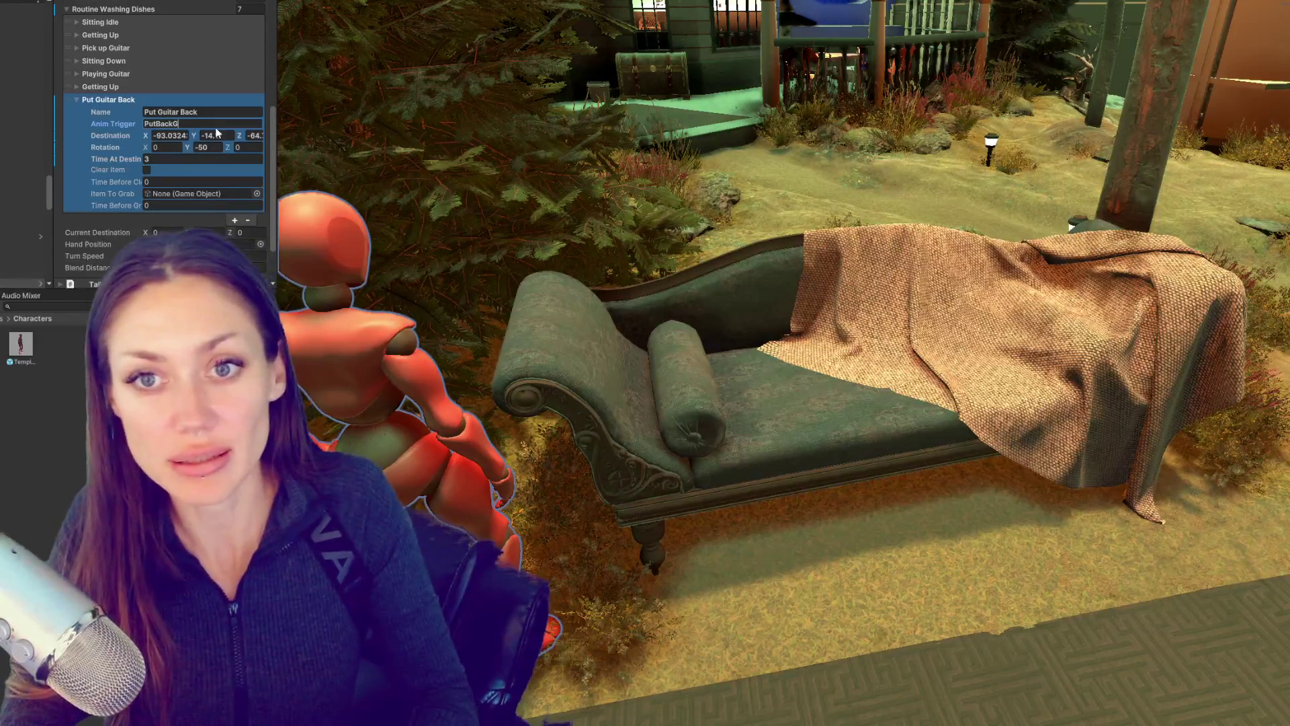
pyautogui.write('itar')
pyautogui.click(171, 113)
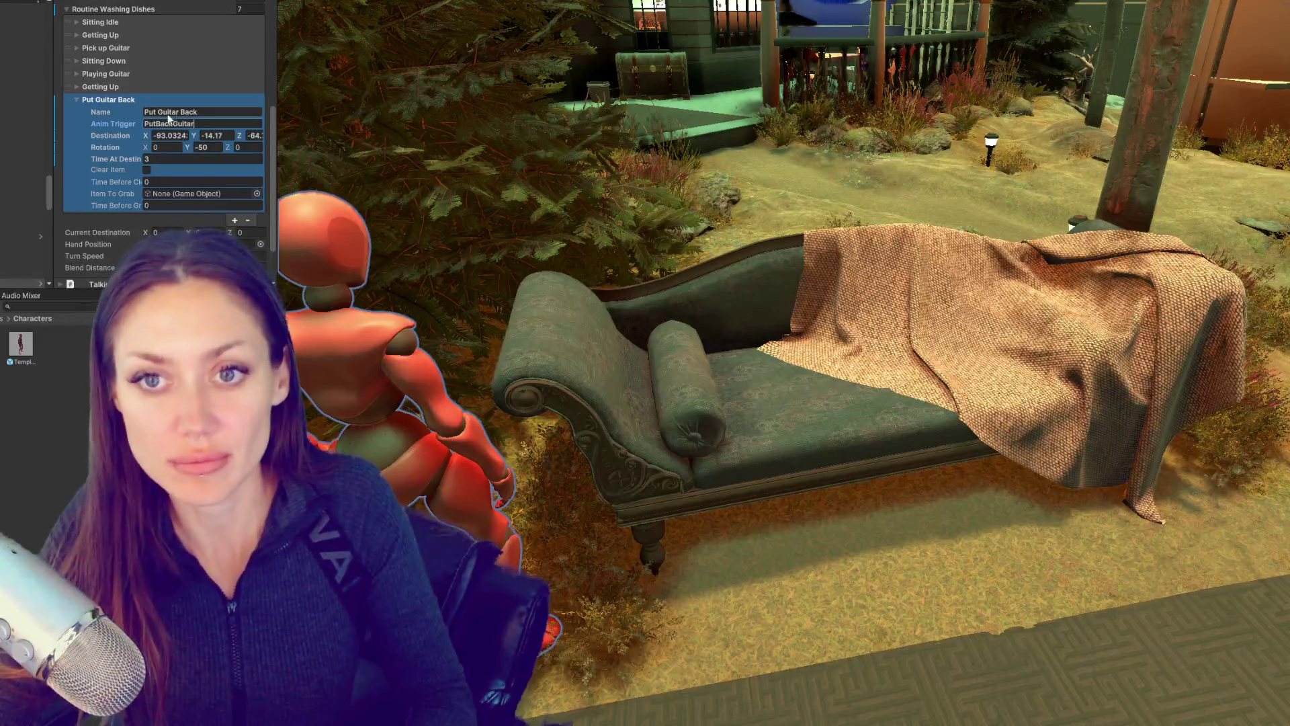
pyautogui.write('P')
pyautogui.press('BackSpace')
pyautogui.press('BackSpace')
pyautogui.press('BackSpace')
pyautogui.click(246, 110)
pyautogui.write('ut Gui')
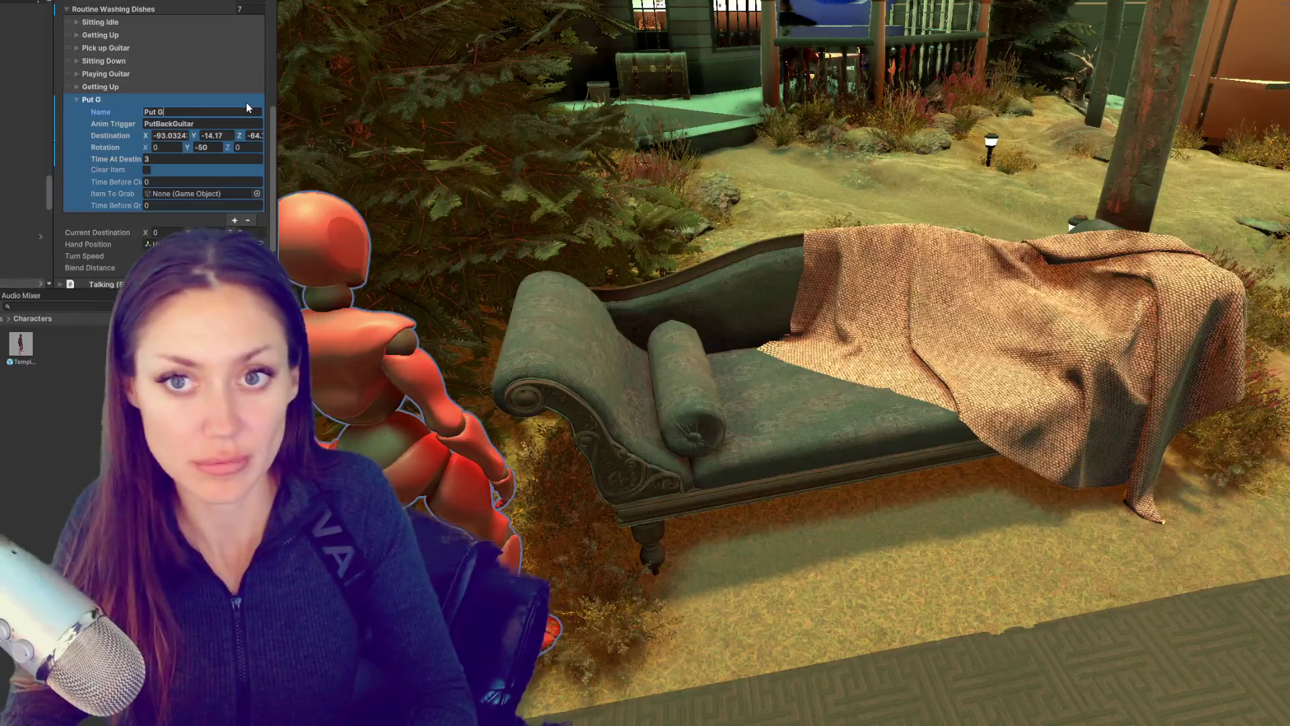
pyautogui.press('BackSpace')
pyautogui.press('BackSpace')
pyautogui.press('BackSpace')
pyautogui.write('Back Guitar')
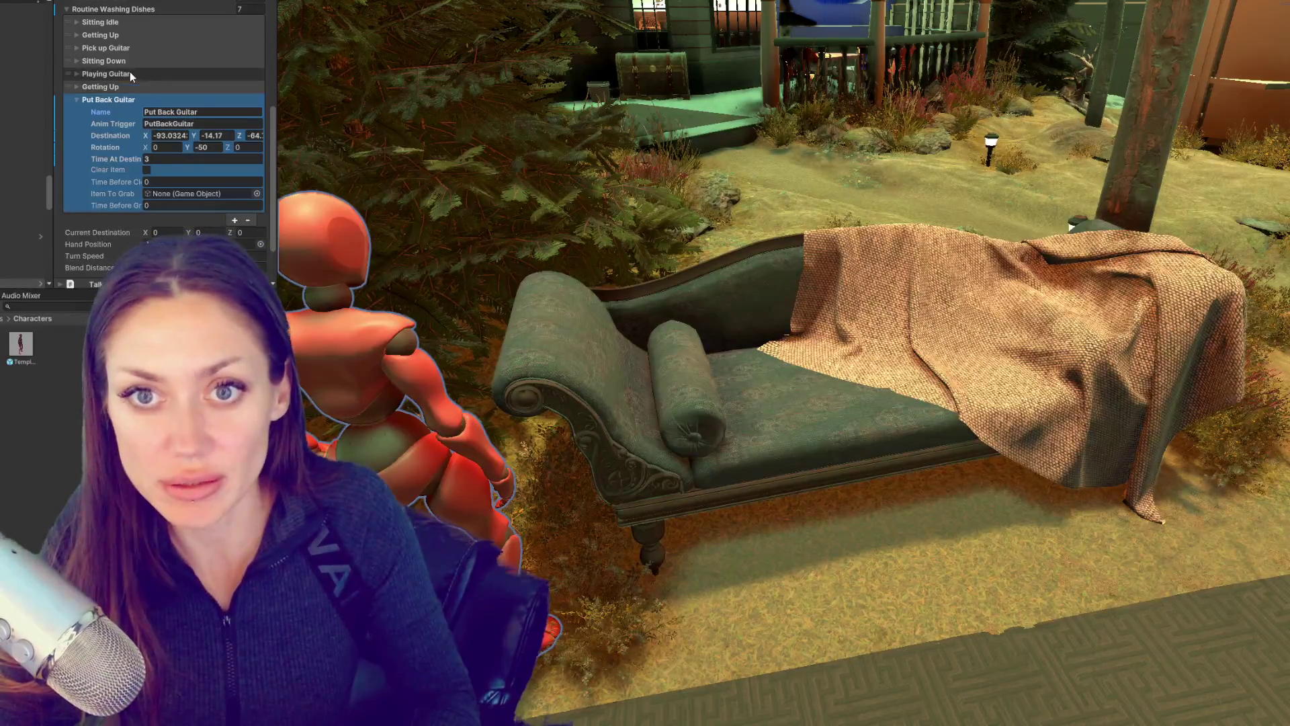
# Step: Copy Playing Guitar's destination (-93.03243, -14.17, -84.72213) into the Put Back Guitar step
pyautogui.click(127, 74)
pyautogui.click(215, 109)
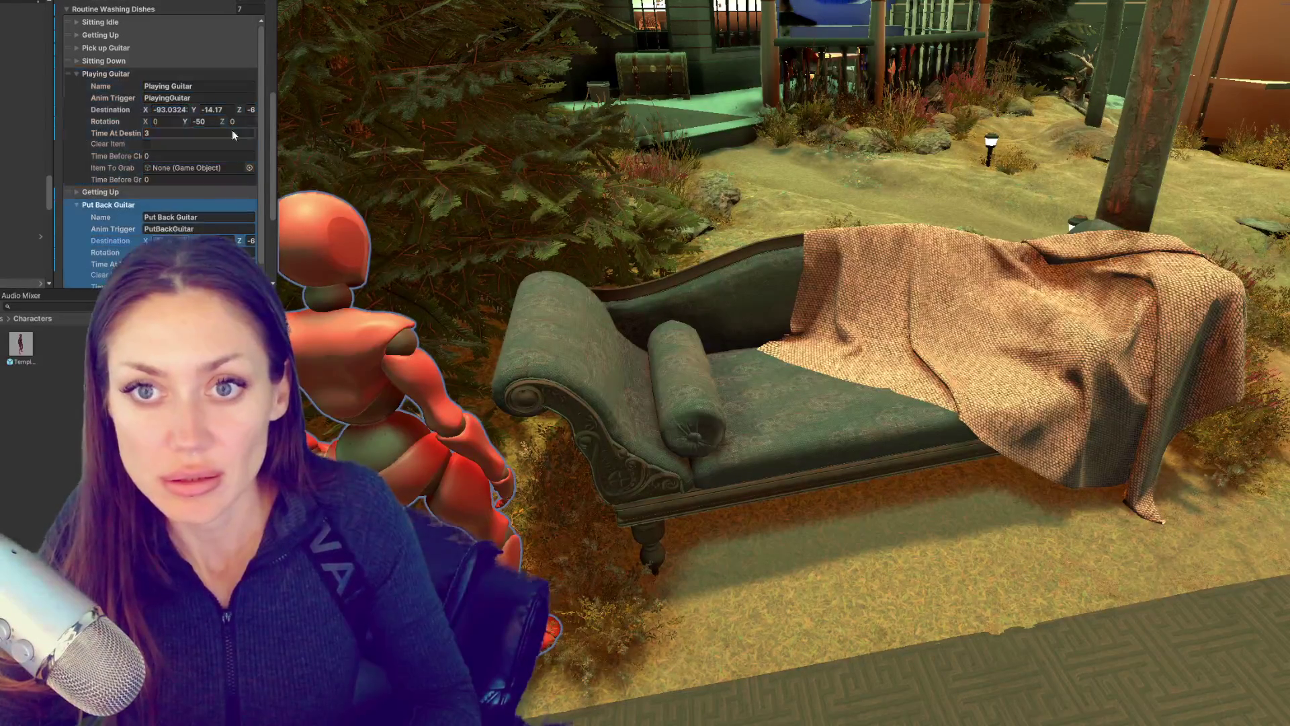
pyautogui.click(252, 109)
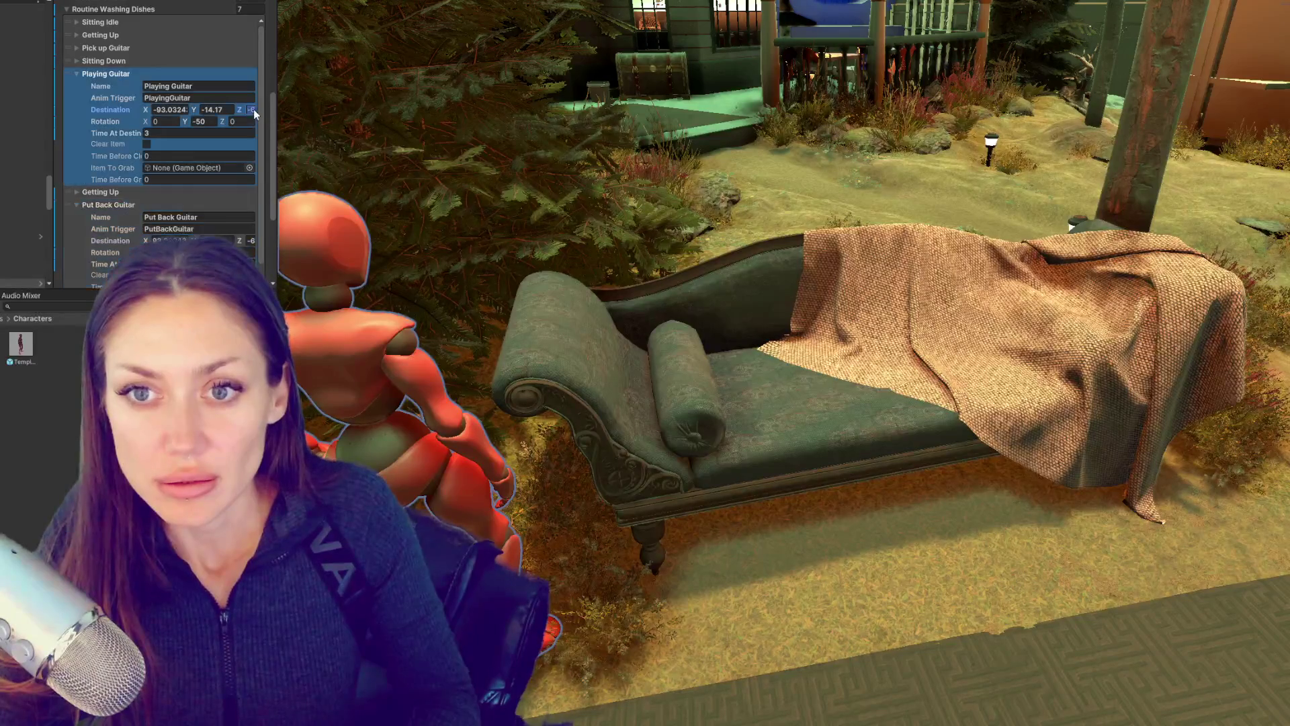
pyautogui.click(251, 240)
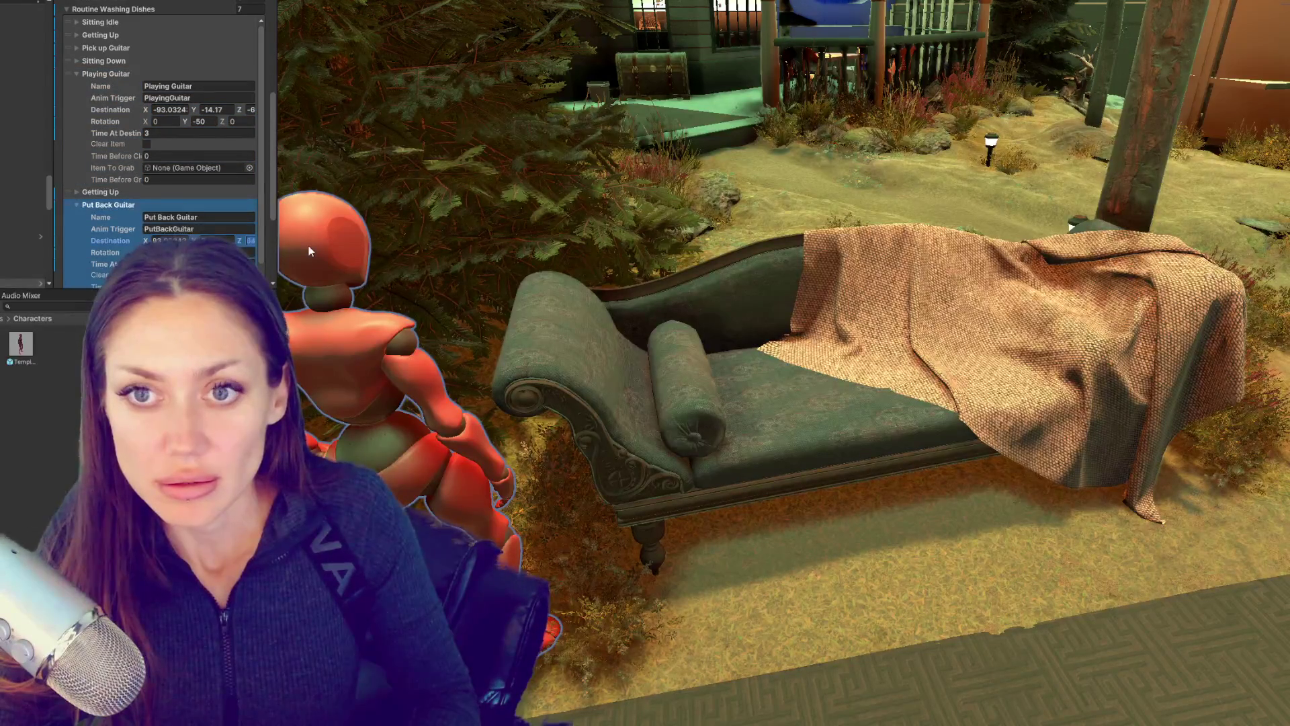
pyautogui.click(222, 110)
pyautogui.click(223, 240)
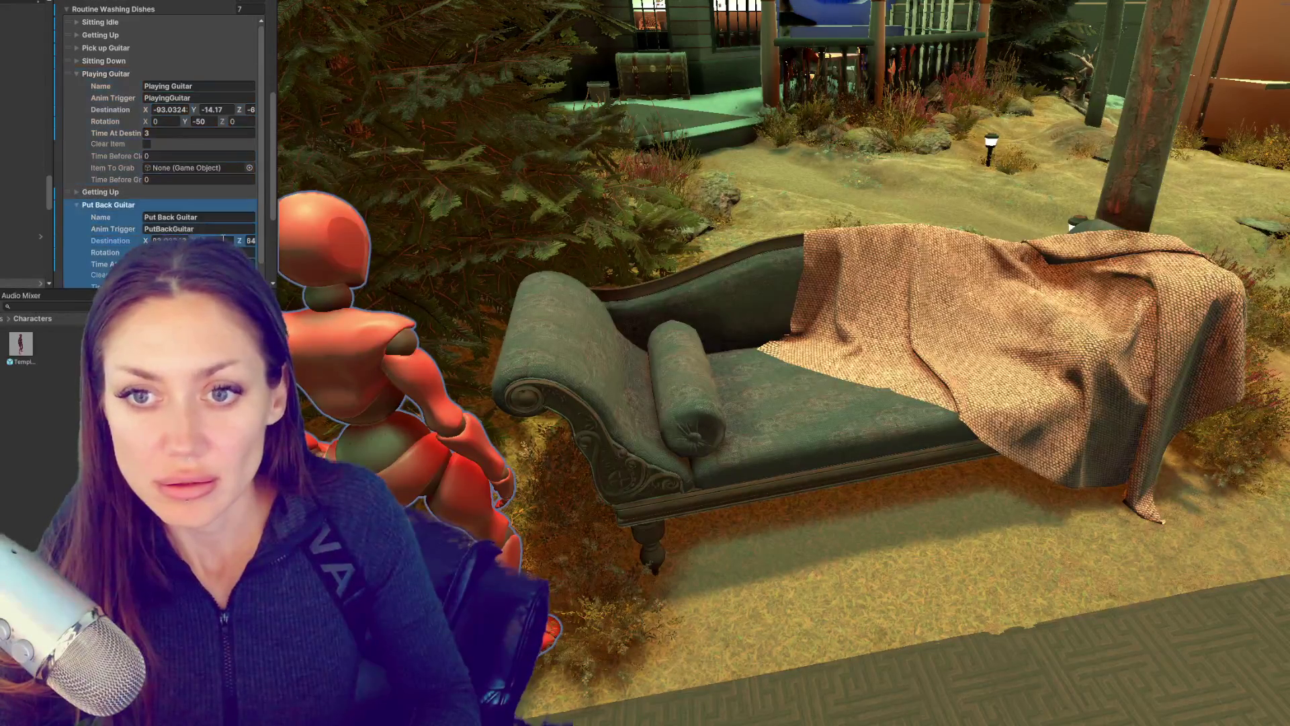
pyautogui.hotkey('ctrl', 'v')
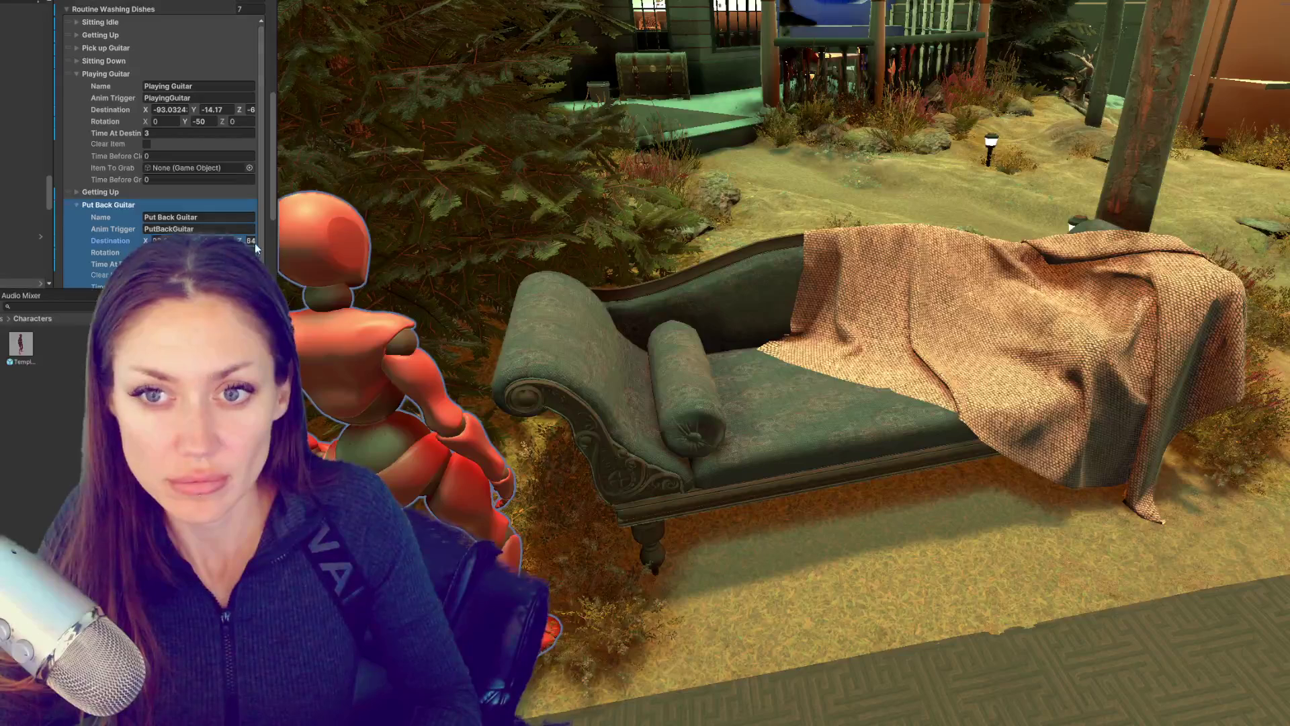
pyautogui.moveTo(277, 233); pyautogui.dragTo(416, 233)
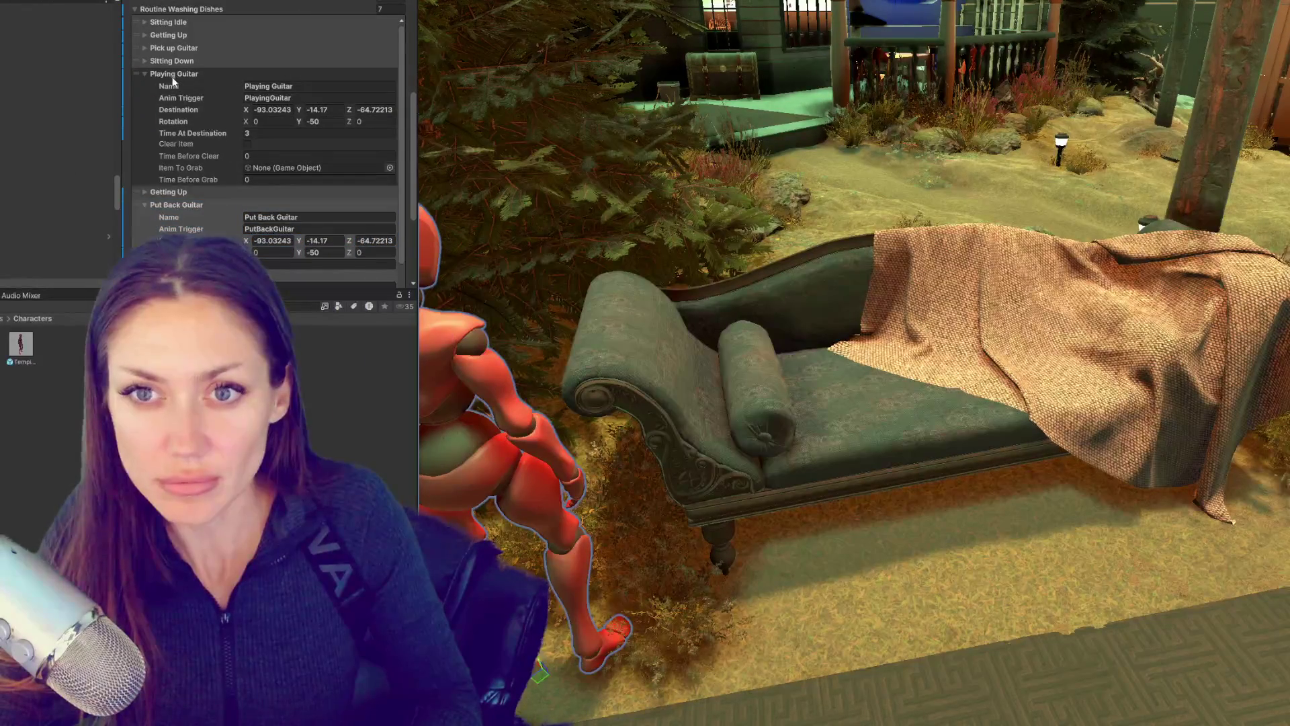
# Step: Scroll through the seven steps and expand Sitting Idle to show its Sitting trigger and -50 rotation
pyautogui.click(172, 74)
pyautogui.click(173, 86)
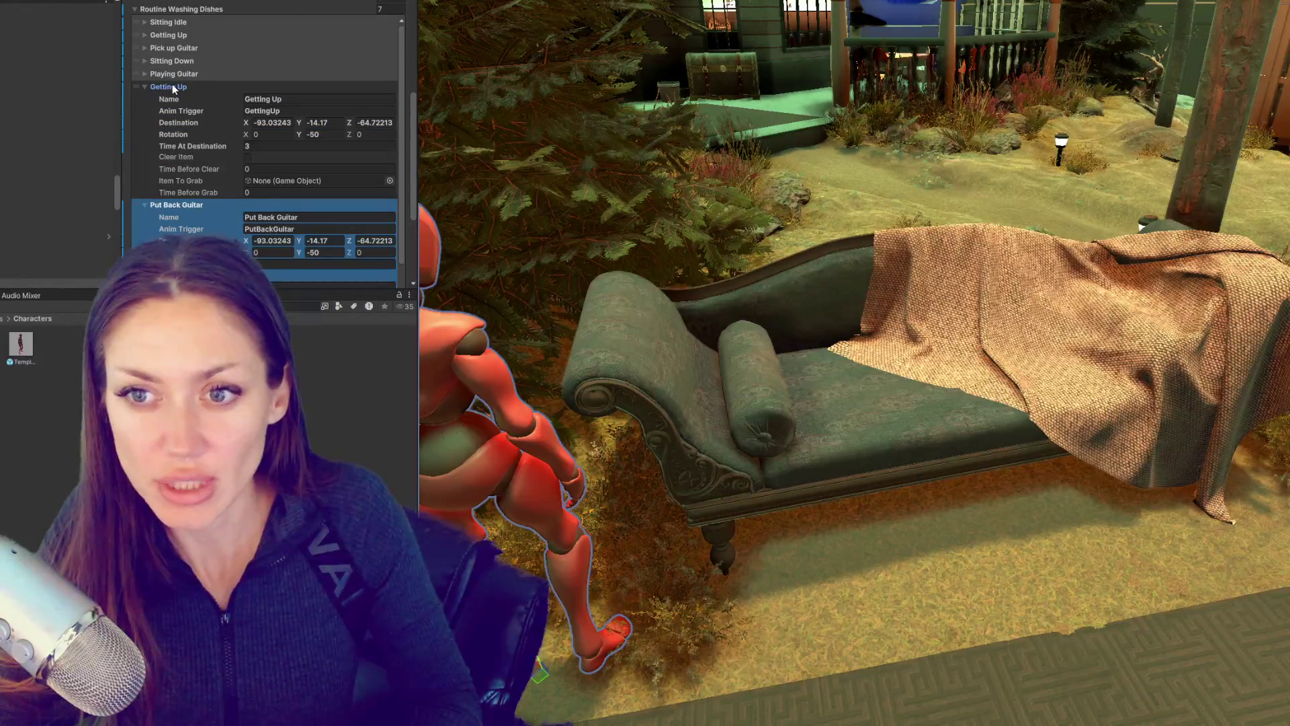
pyautogui.click(172, 86)
pyautogui.scroll(3)
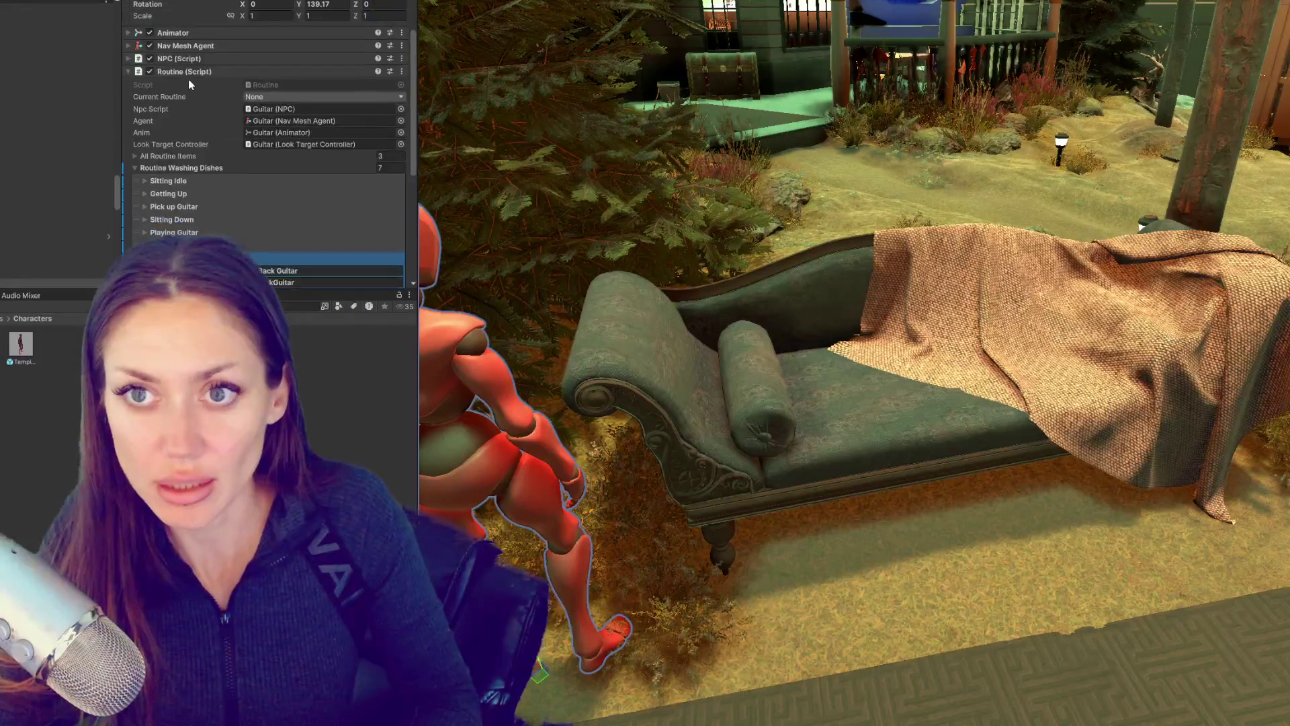
pyautogui.scroll(3)
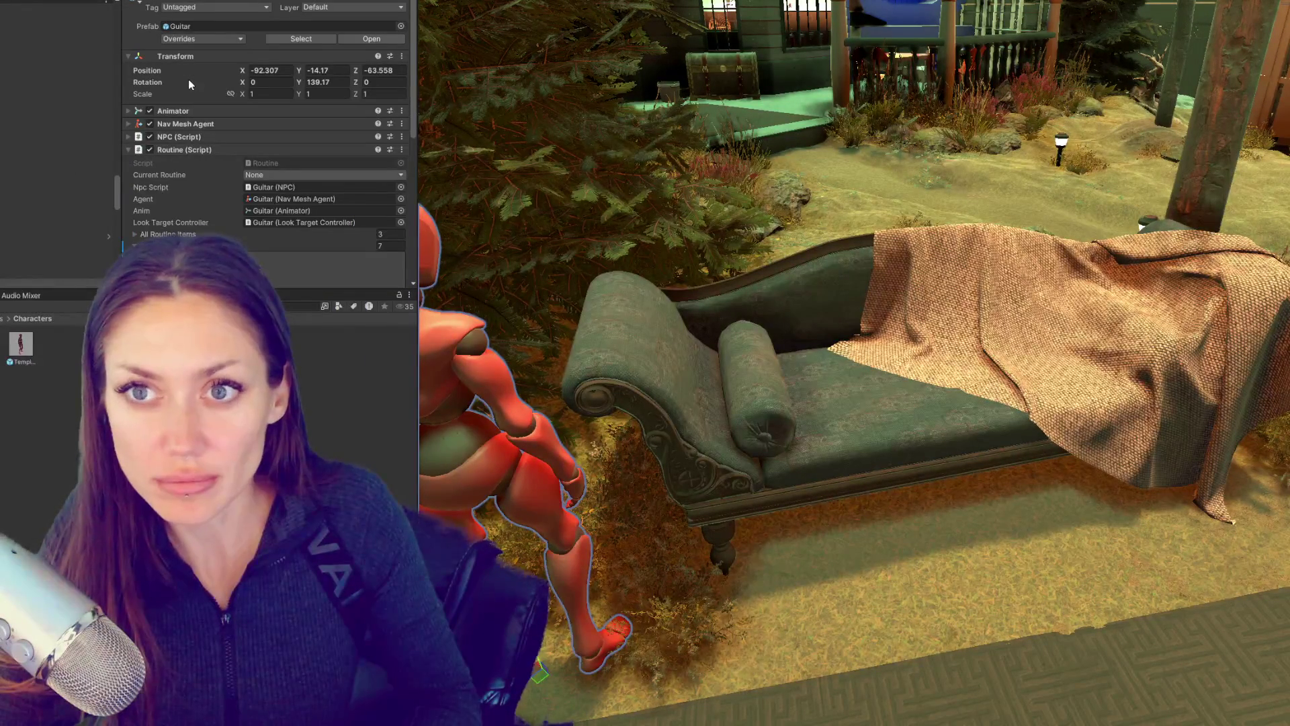
pyautogui.scroll(-3)
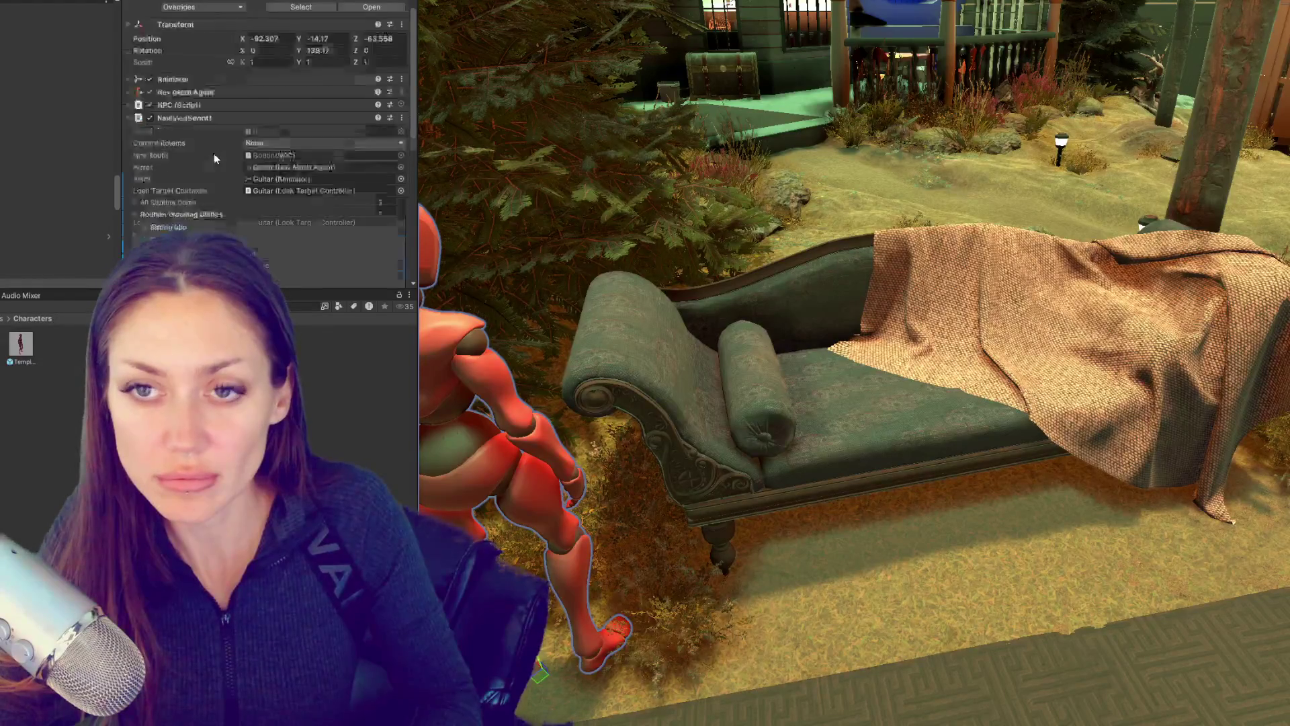
pyautogui.scroll(3)
pyautogui.scroll(-3)
pyautogui.click(174, 69)
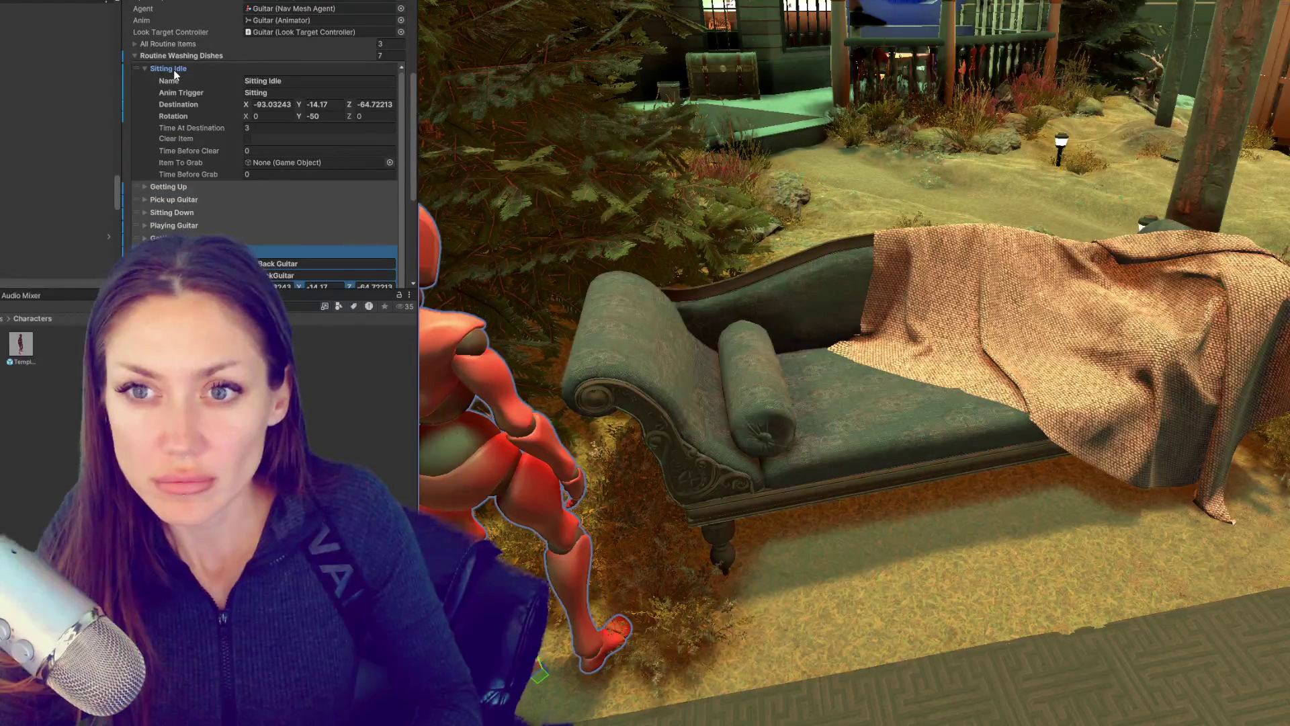
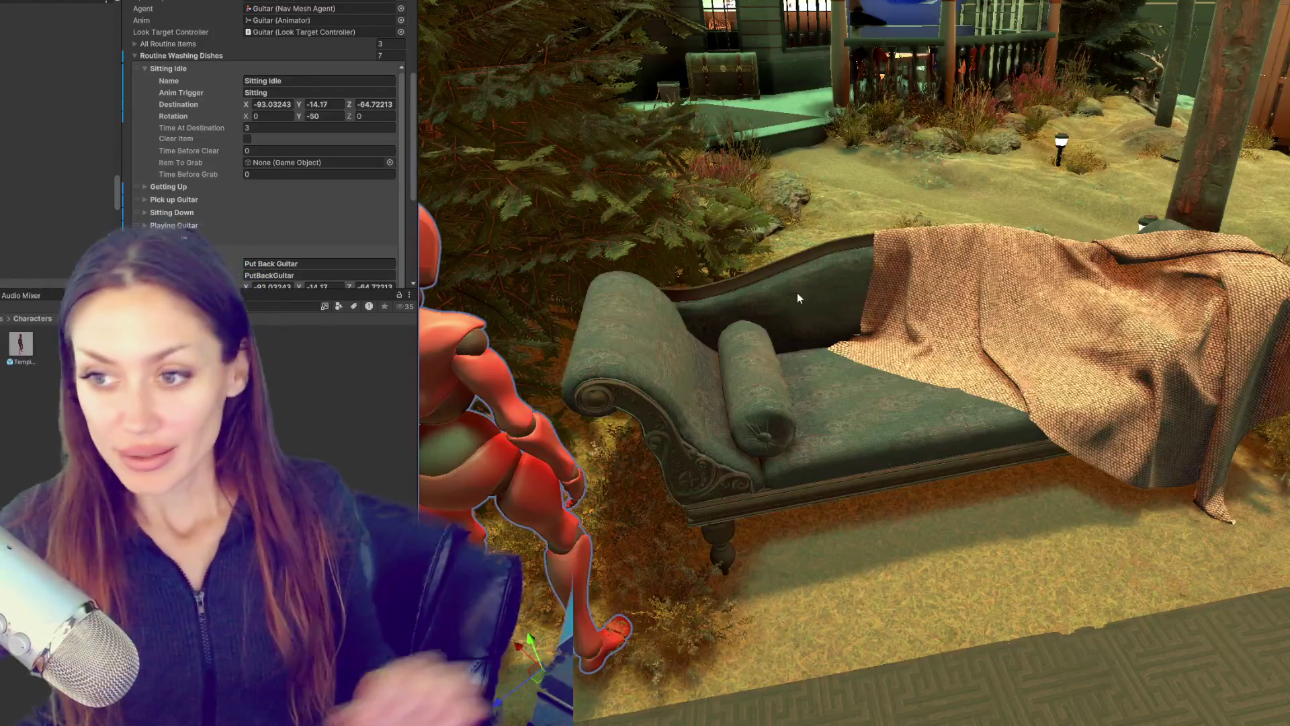
# Step: Collapse the Put Back Guitar and Sitting Idle steps, then duplicate Put Back Guitar and delete the copy
pyautogui.scroll(-3)
pyautogui.click(296, 205)
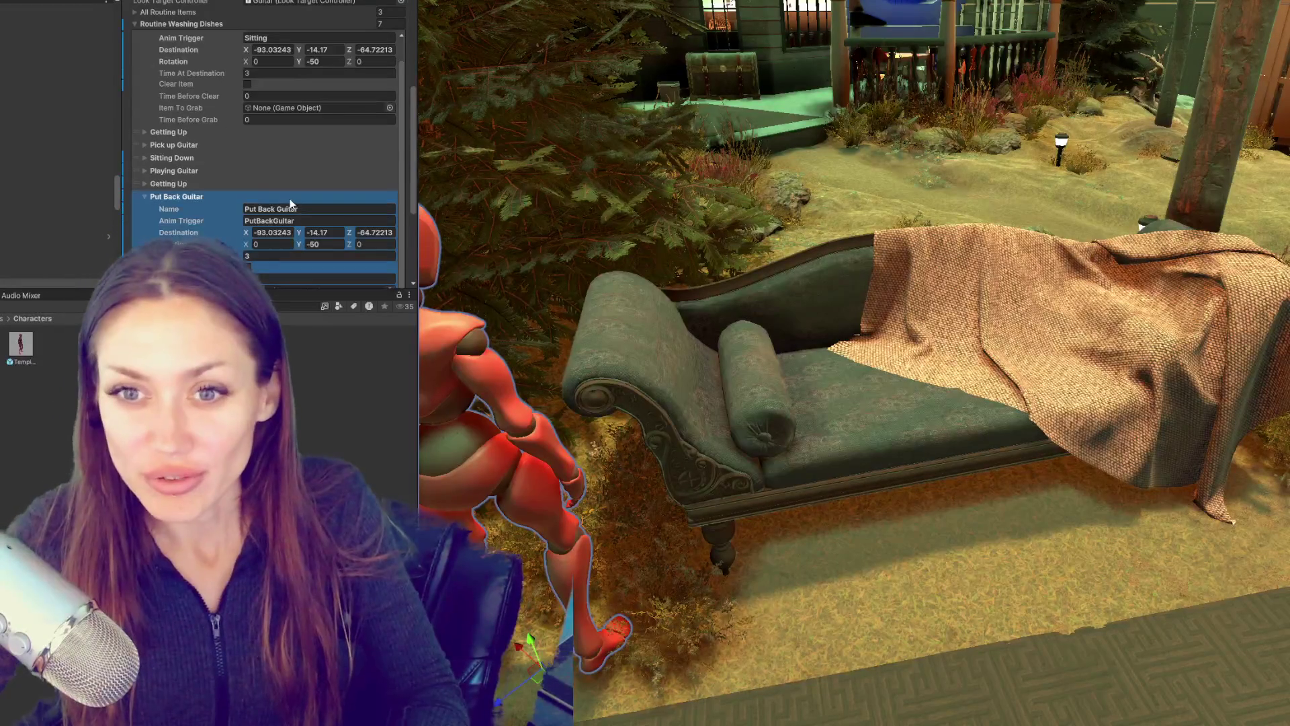
pyautogui.scroll(-3)
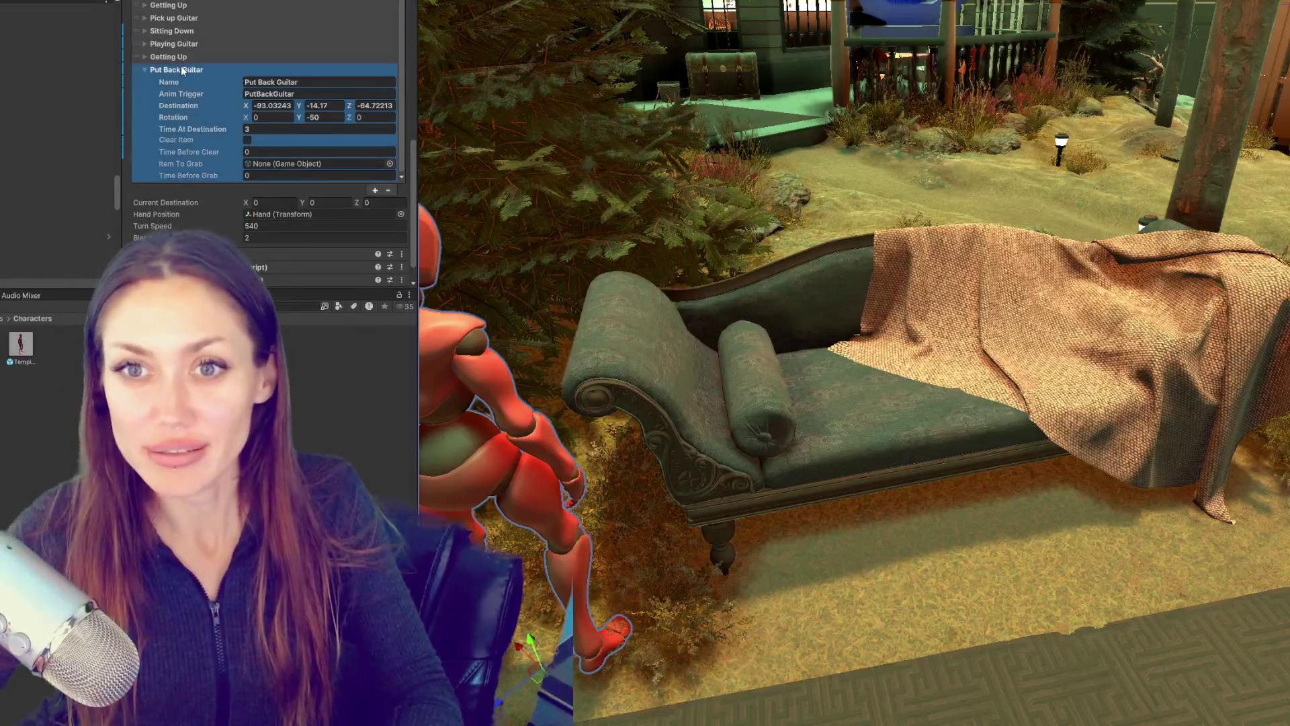
pyautogui.click(182, 70)
pyautogui.scroll(3)
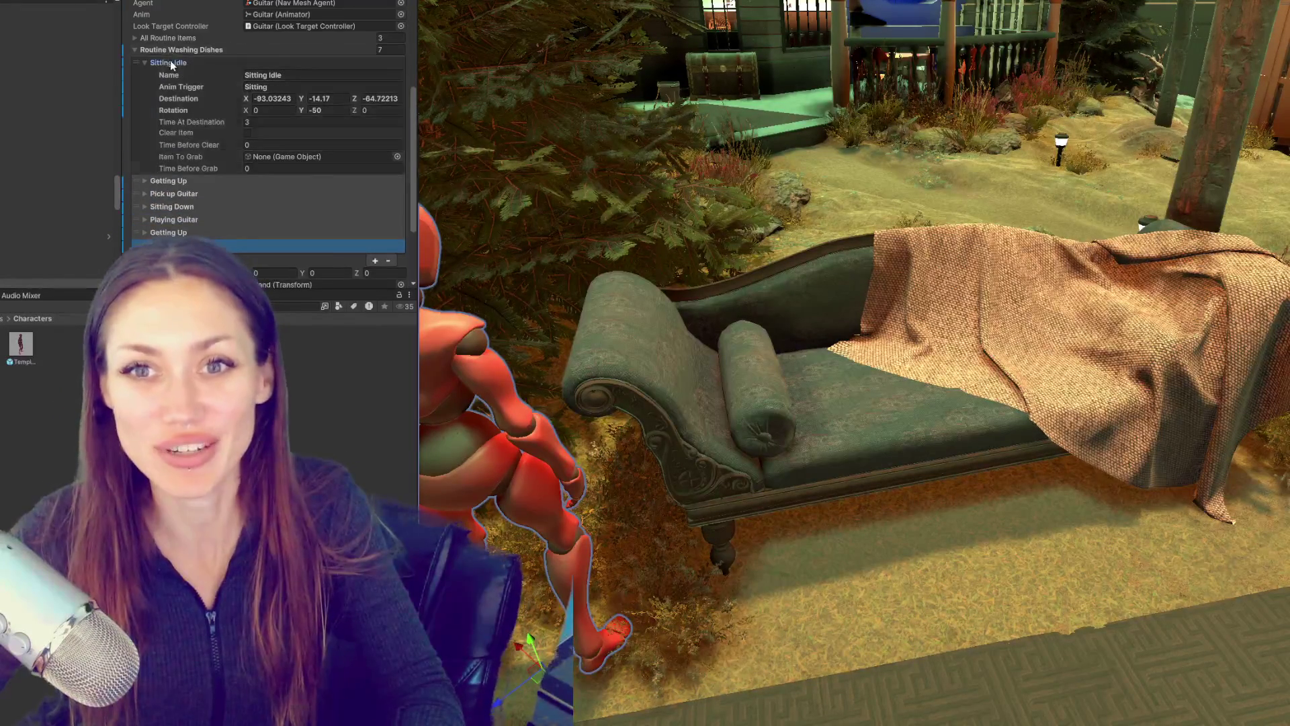
pyautogui.click(171, 62)
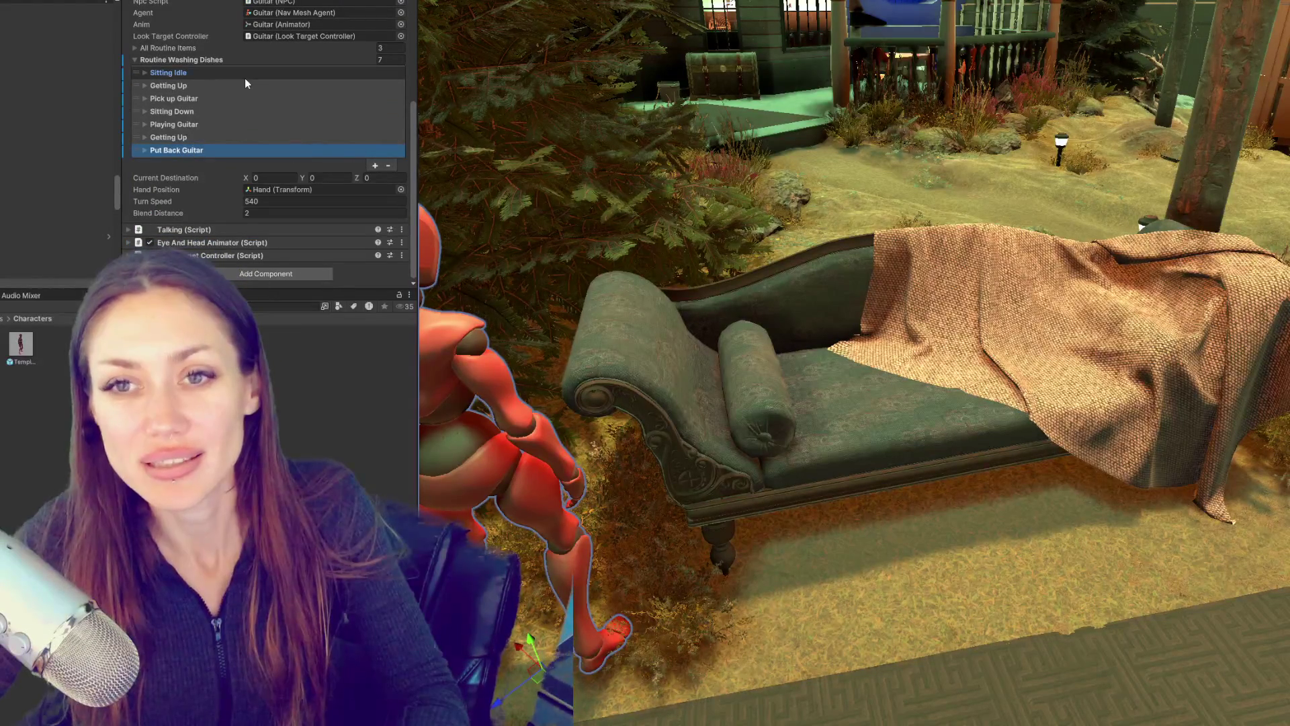
pyautogui.click(375, 166)
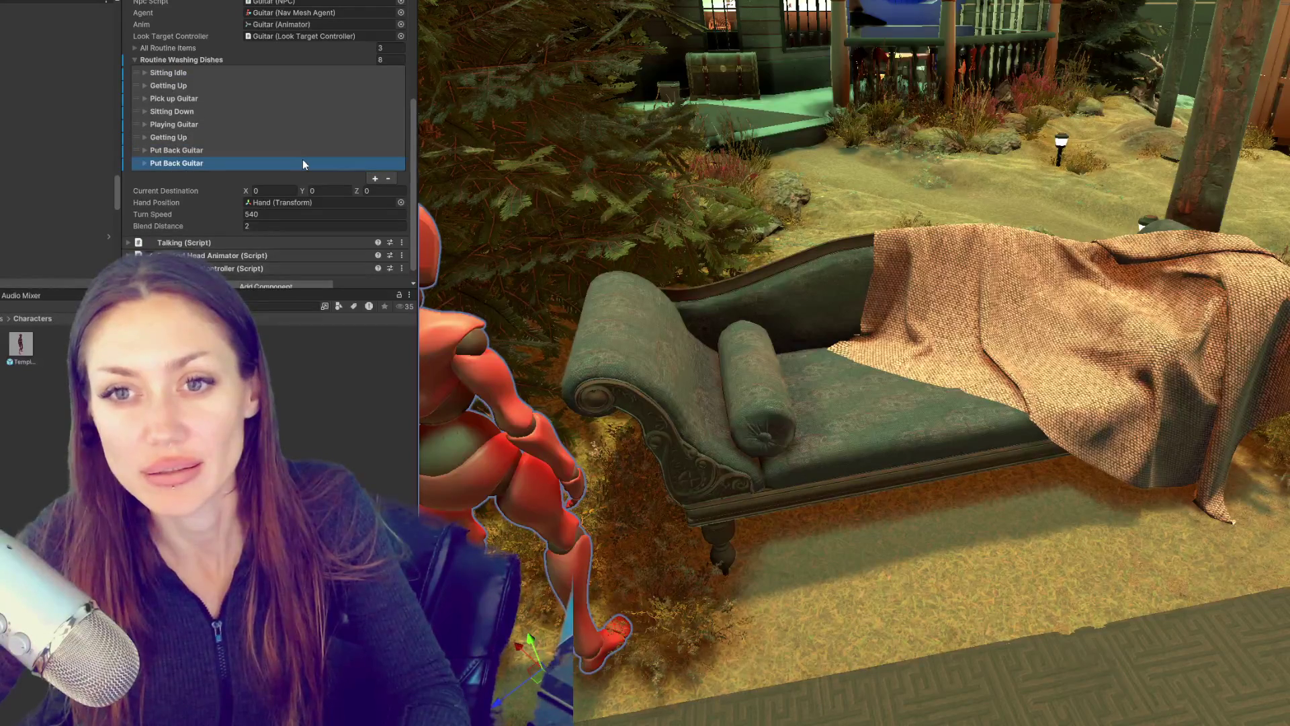
pyautogui.click(388, 178)
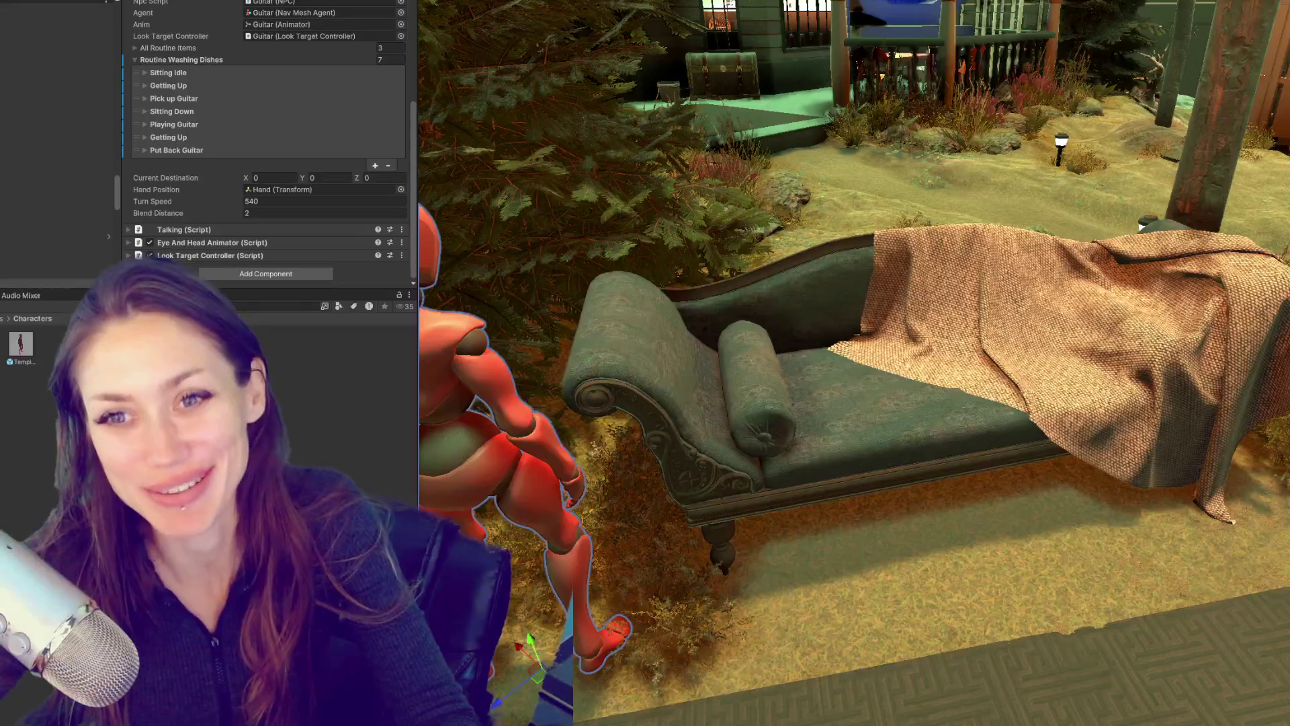
# Step: Collapse the Routine Washing Dishes foldout in the Guitar NPC's Routine component
pyautogui.scroll(3)
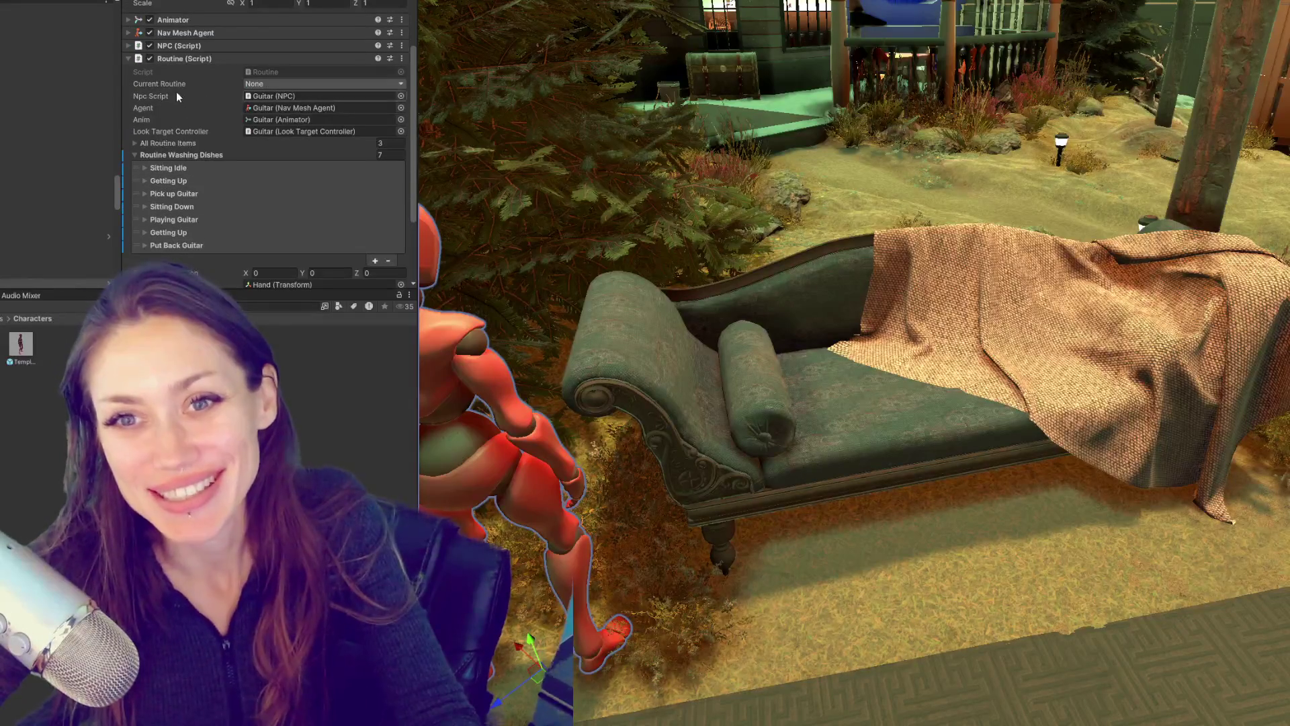
pyautogui.click(183, 156)
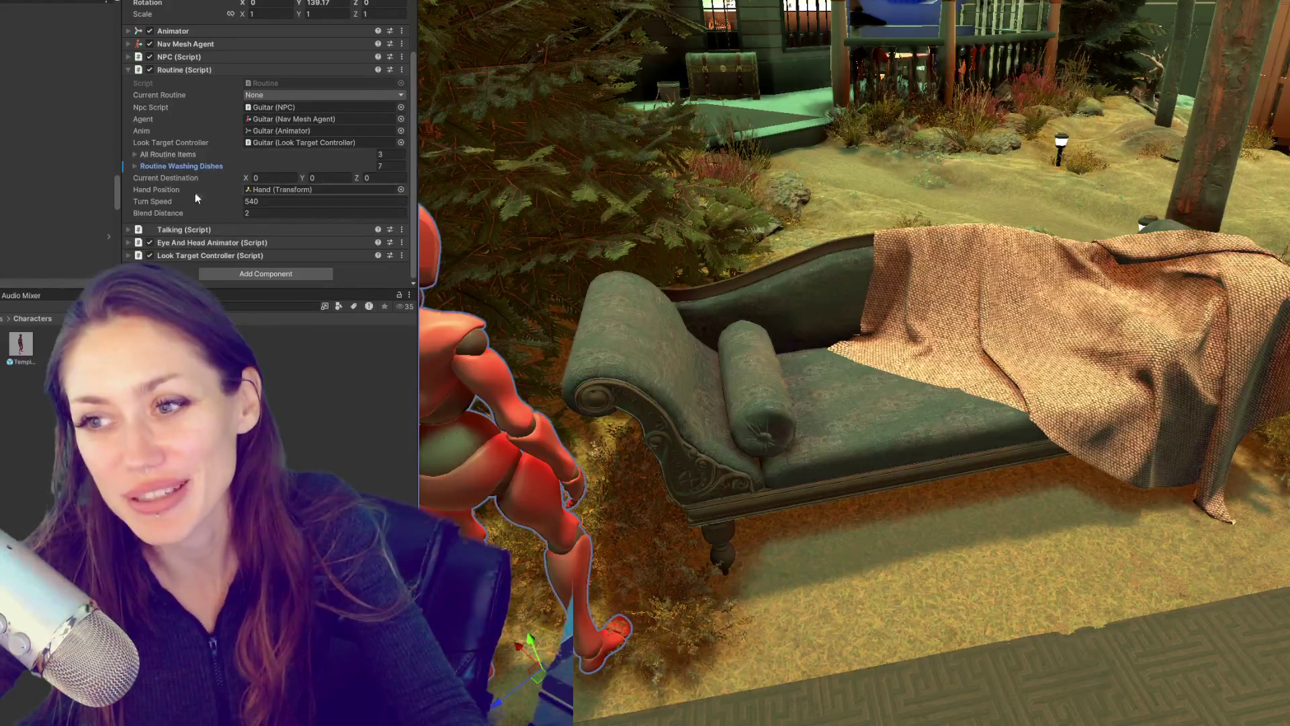
pyautogui.scroll(-3)
pyautogui.scroll(-3)
# Step: Orbit the Scene view around the chaise, rug, mannequin and shed
pyautogui.moveTo(896, 388); pyautogui.dragTo(1067, 563)
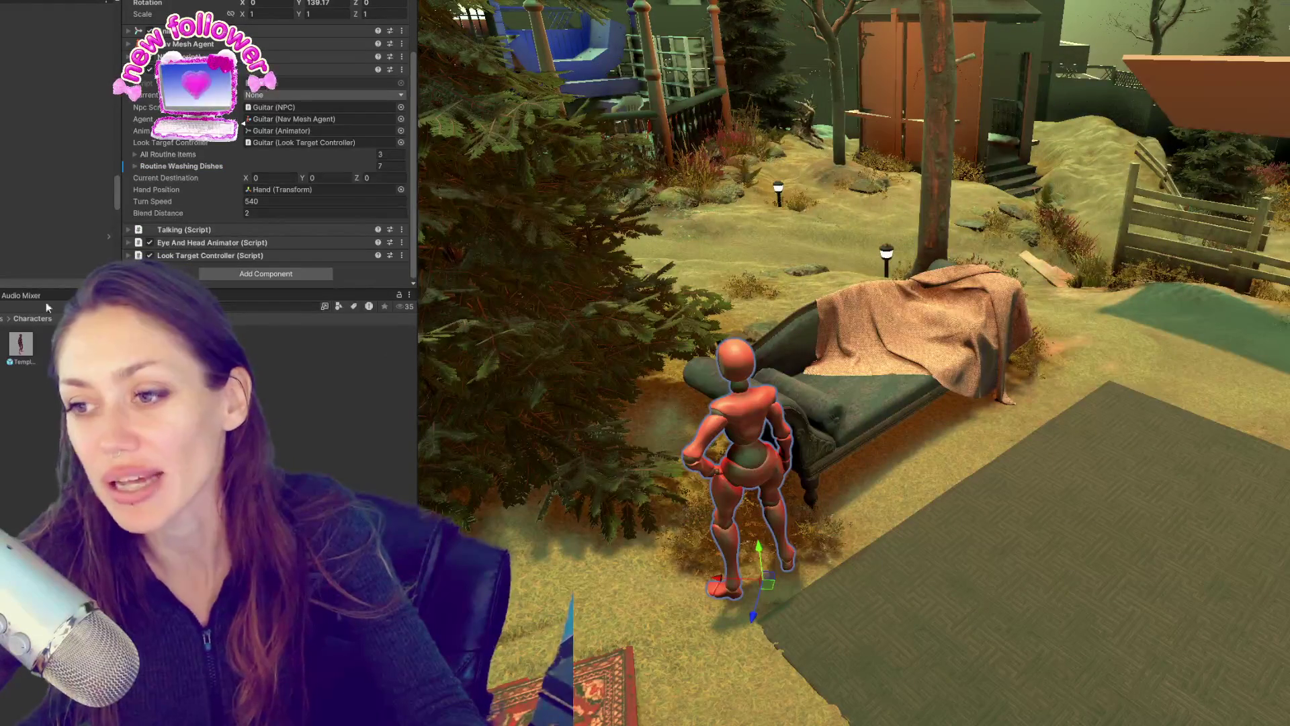
pyautogui.moveTo(997, 398); pyautogui.dragTo(847, 389)
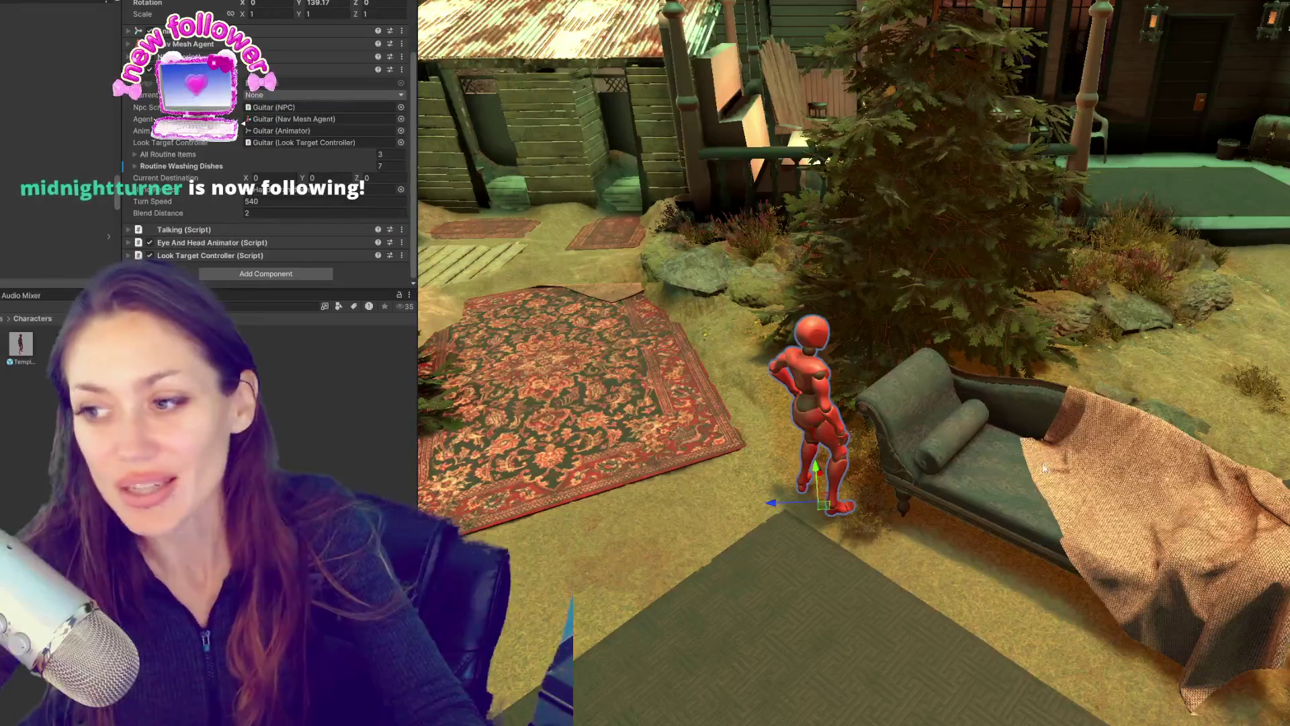
pyautogui.moveTo(922, 416); pyautogui.dragTo(1077, 428)
pyautogui.moveTo(1126, 373); pyautogui.dragTo(1159, 563)
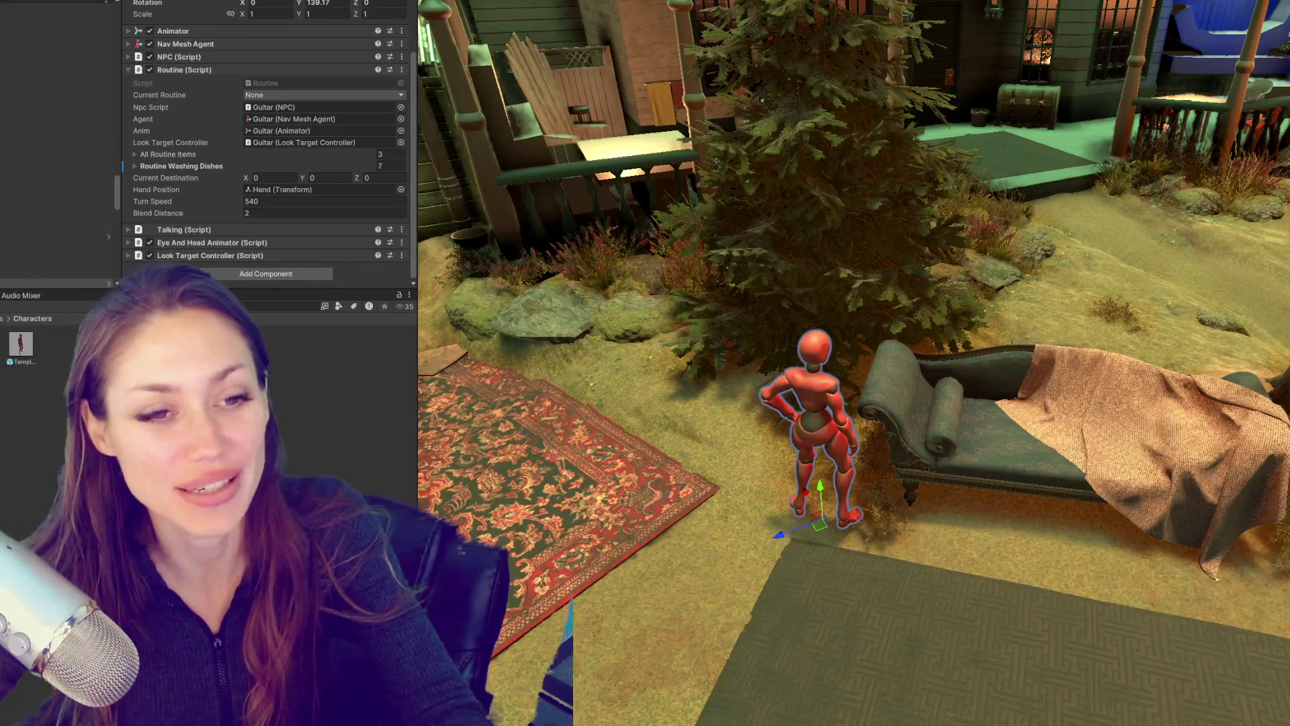
# Step: Widen the Scene view by shrinking the Inspector and fly over to the fire pit
pyautogui.moveTo(418, 311); pyautogui.dragTo(139, 315)
pyautogui.moveTo(526, 340); pyautogui.dragTo(415, 289)
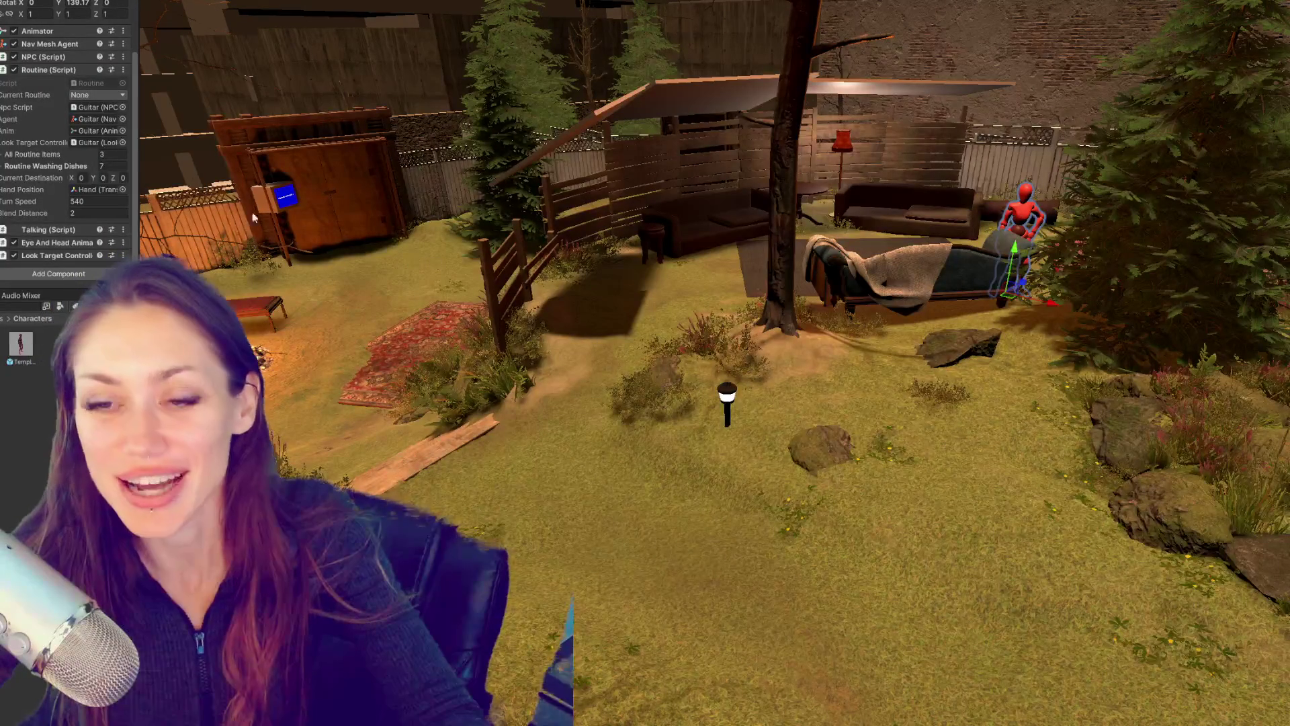
pyautogui.click(506, 274)
pyautogui.moveTo(506, 274); pyautogui.dragTo(917, 124)
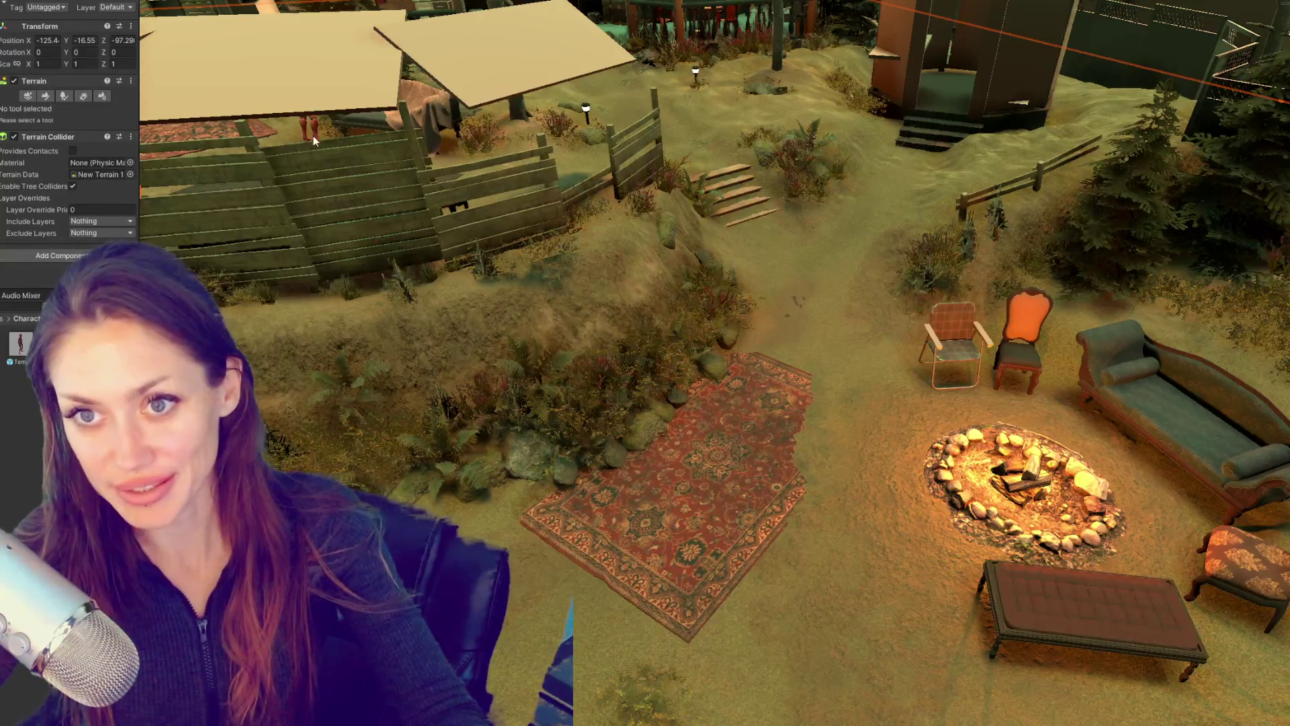
# Step: Select the Guitar mannequin, frame it with F, and turn toward the chaise
pyautogui.click(310, 128)
pyautogui.press('f')
pyautogui.moveTo(482, 239); pyautogui.dragTo(752, 349)
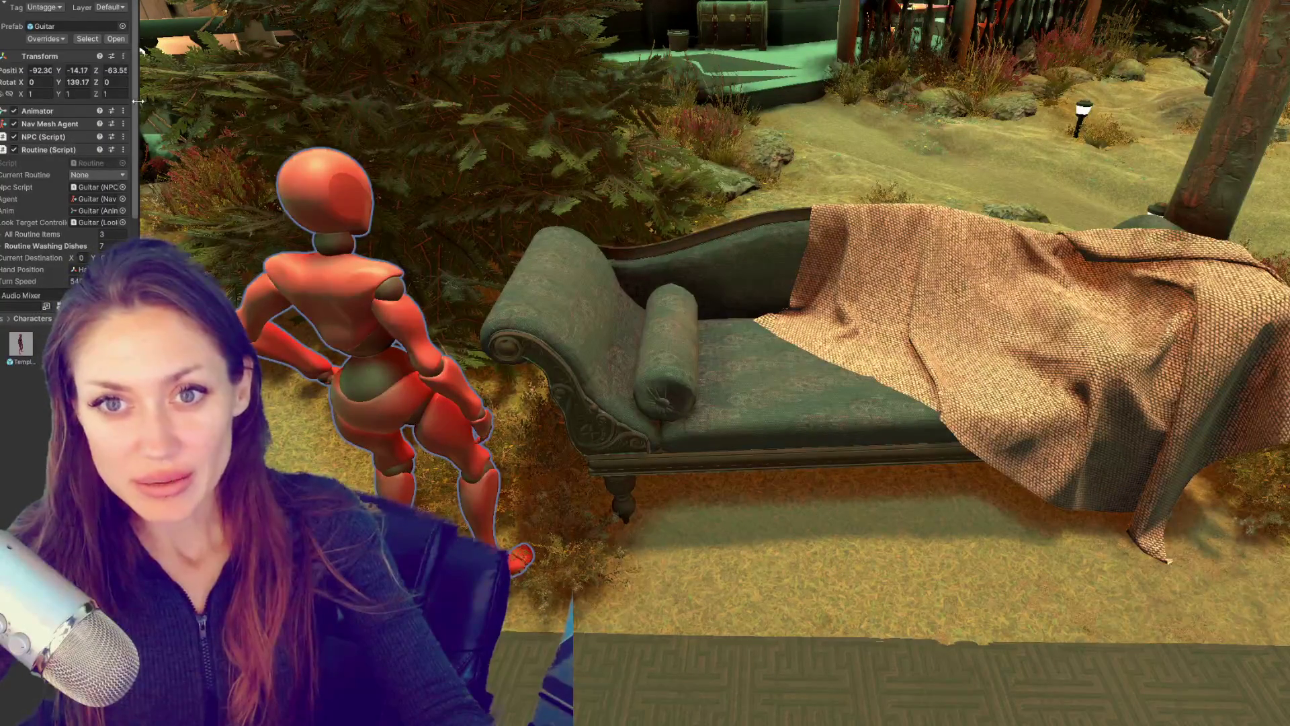
# Step: Expand Routine Washing Dishes to reveal the Sitting Idle step's destination
pyautogui.moveTo(138, 100); pyautogui.dragTo(172, 101)
pyautogui.click(70, 147)
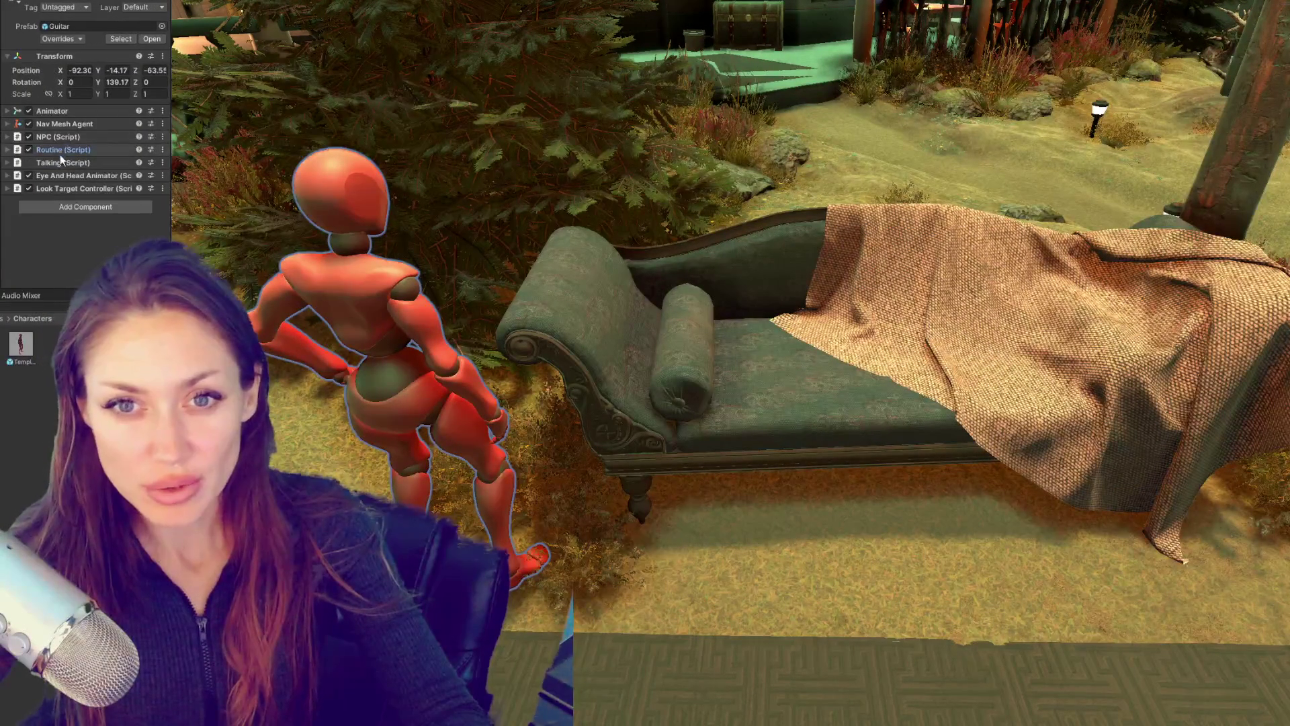
pyautogui.click(62, 151)
pyautogui.scroll(-3)
pyautogui.click(57, 217)
pyautogui.scroll(-3)
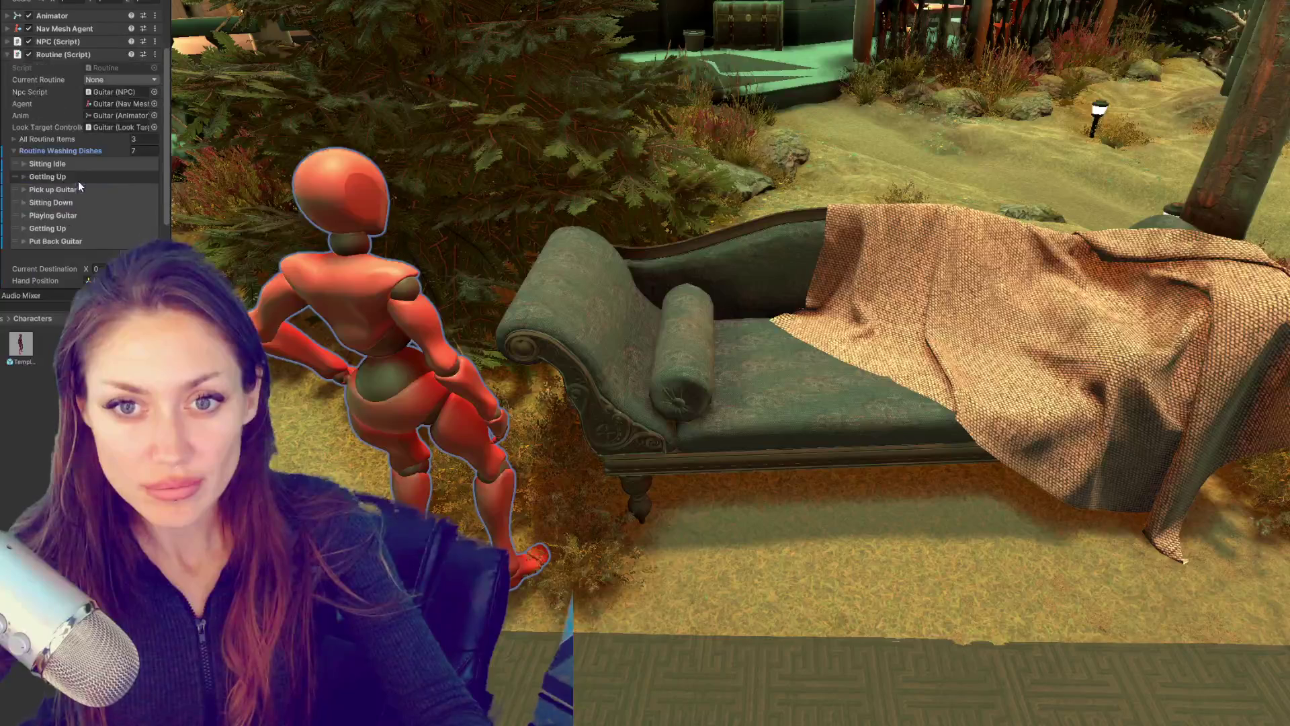
pyautogui.click(79, 182)
pyautogui.scroll(3)
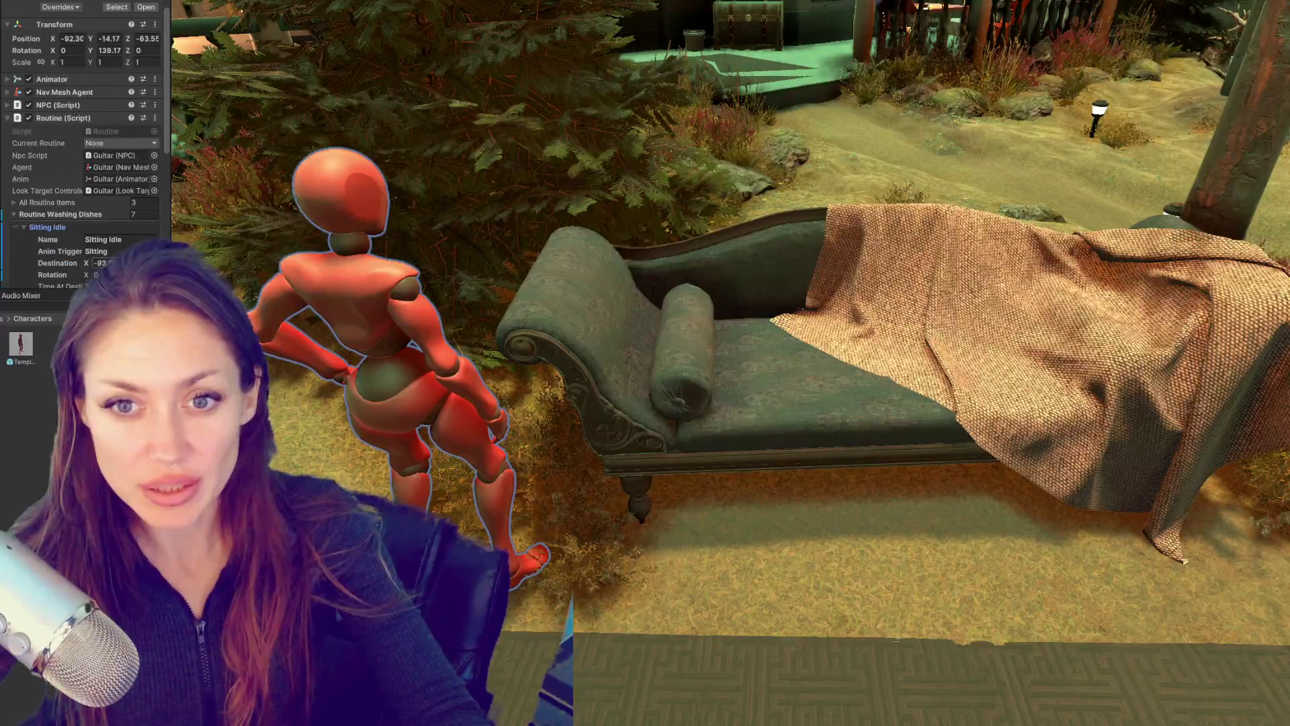
pyautogui.scroll(-3)
pyautogui.scroll(-3)
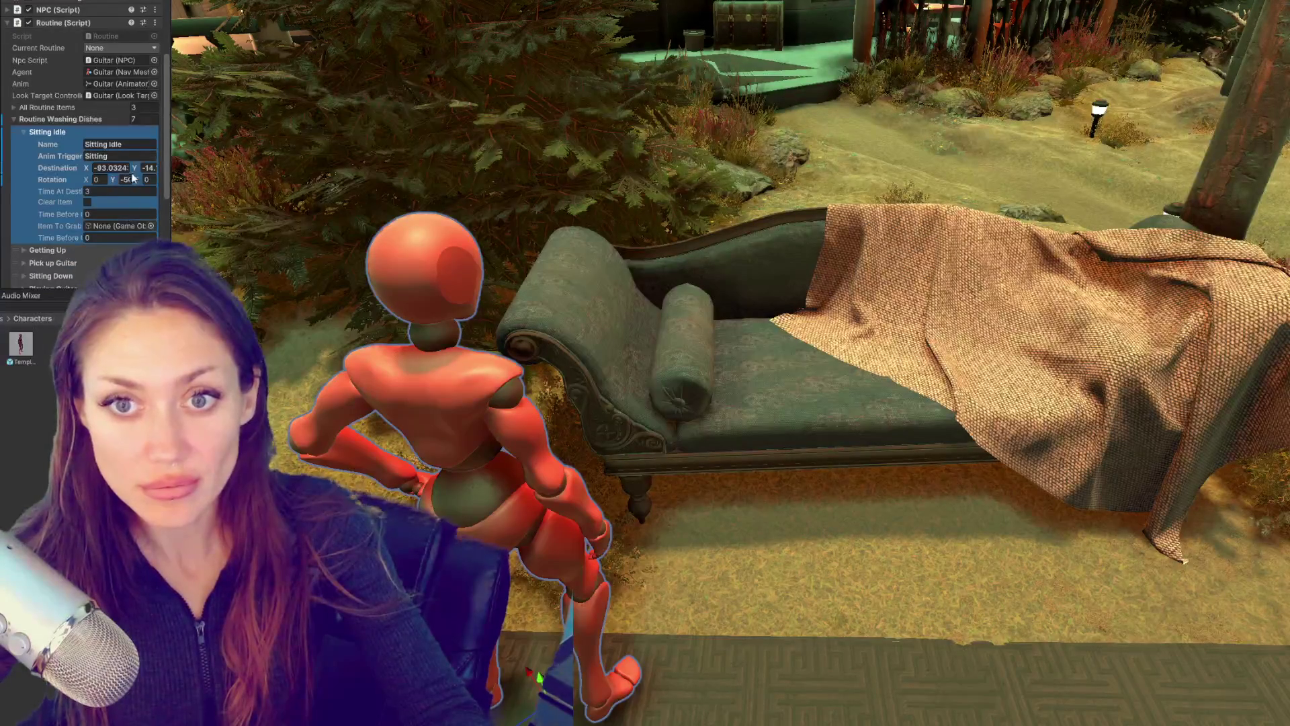
pyautogui.scroll(3)
# Step: Paste the Sitting Idle destination into the mannequin's Transform Position
pyautogui.click(109, 70)
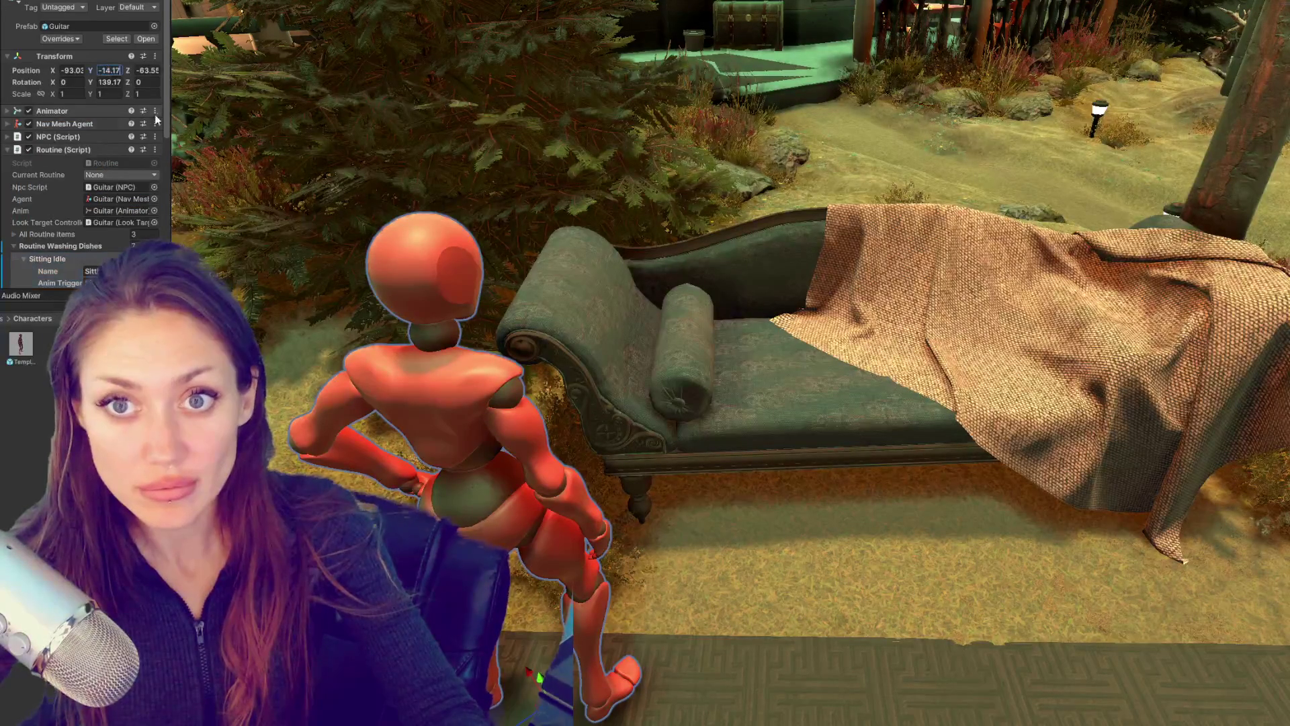
pyautogui.moveTo(173, 118); pyautogui.dragTo(259, 118)
pyautogui.scroll(-3)
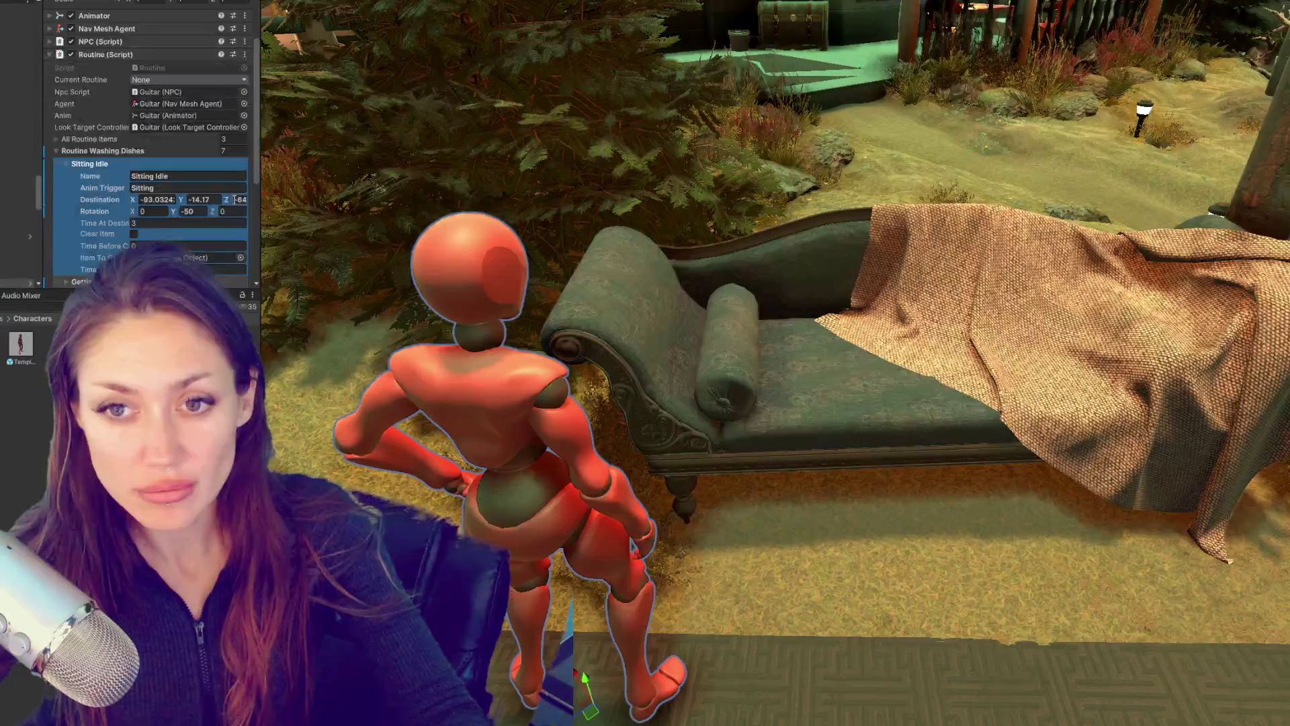
pyautogui.scroll(3)
pyautogui.click(234, 70)
pyautogui.write('4.72213')
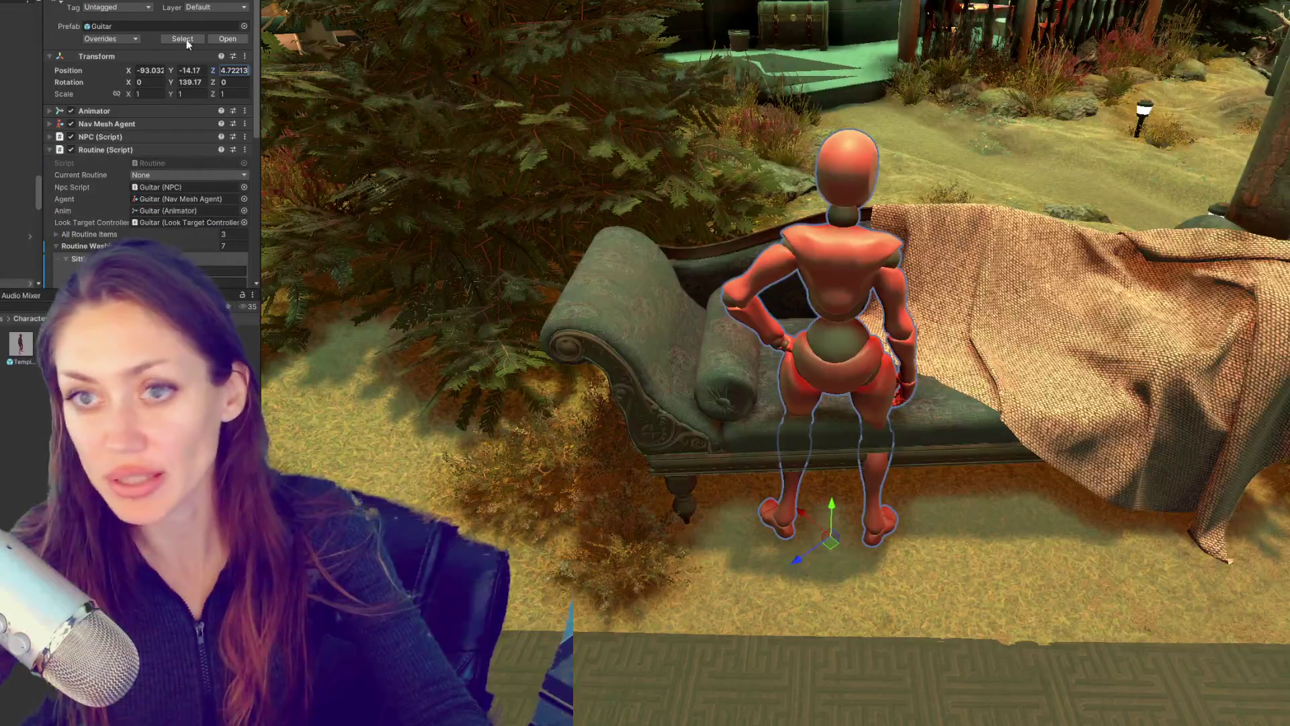
# Step: Set the mannequin's Rotation Y to -50 and bring up the goal reference image
pyautogui.scroll(-3)
pyautogui.scroll(3)
pyautogui.click(200, 82)
pyautogui.write('-50')
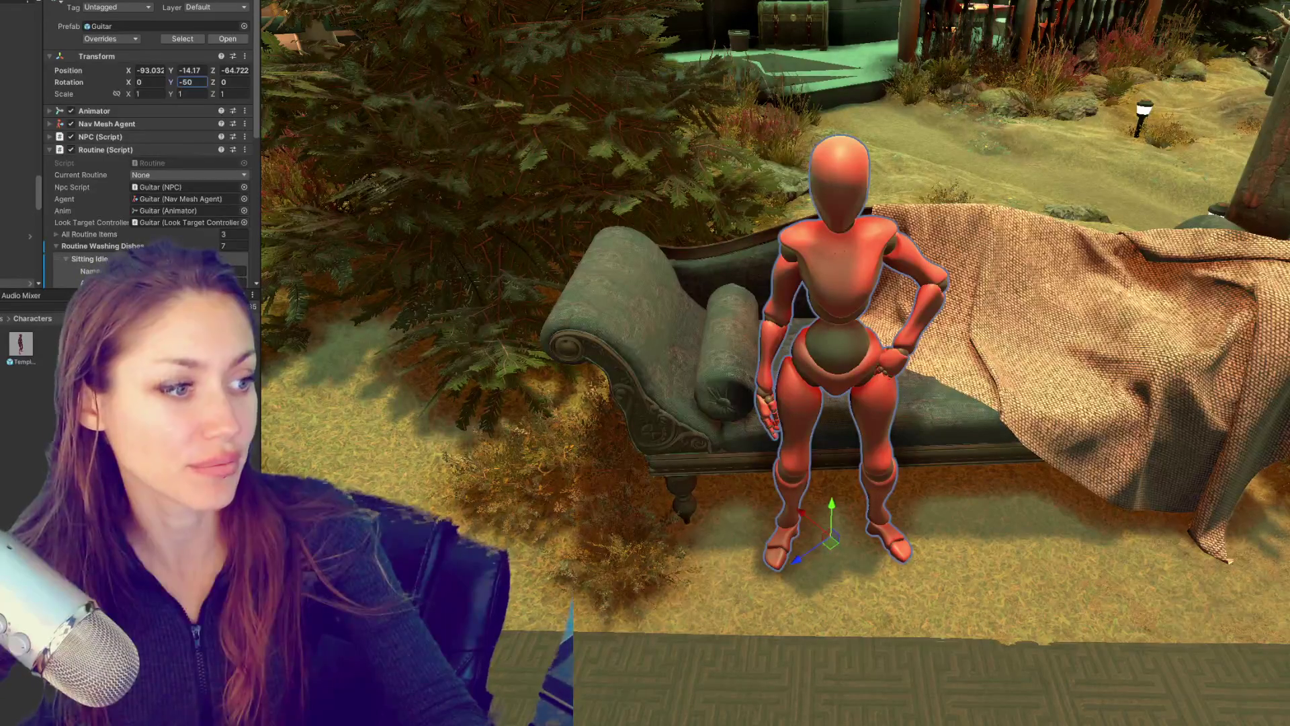
pyautogui.hotkey('alt', 'Tab')
pyautogui.moveTo(643, 31); pyautogui.dragTo(833, 30)
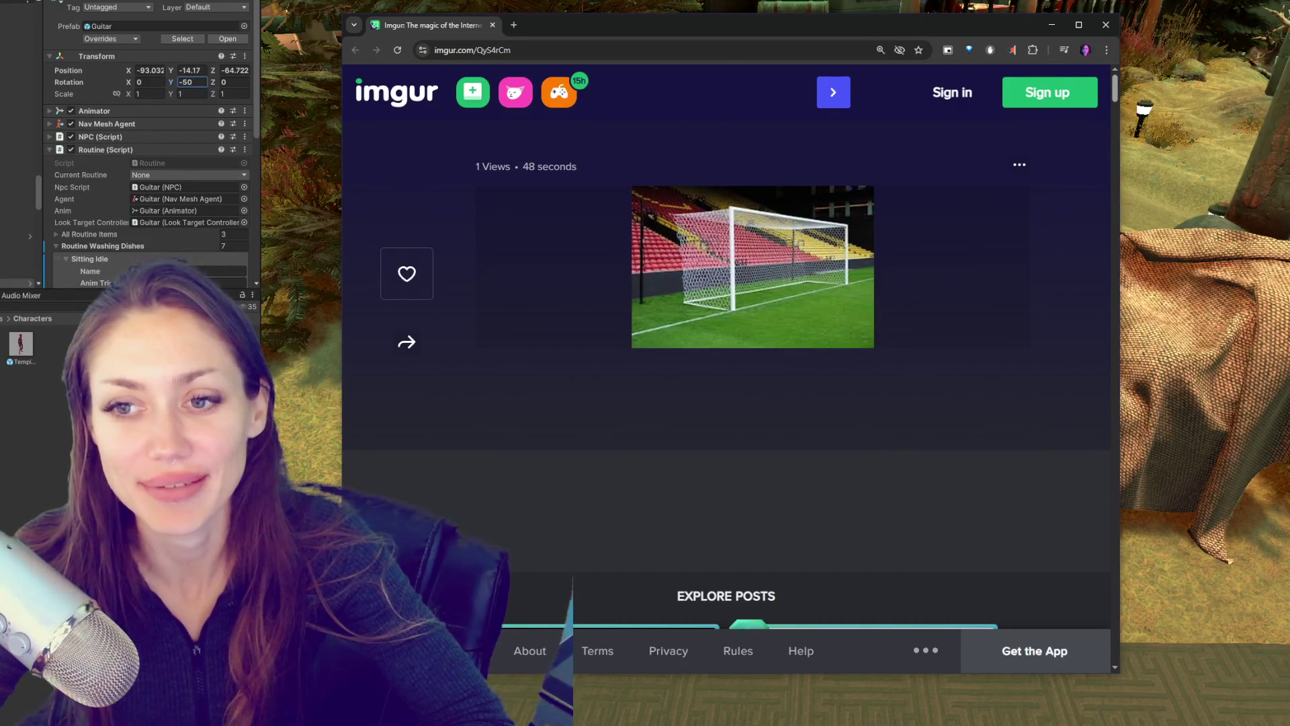
# Step: Close the Chrome window showing the football-goal image
pyautogui.click(1103, 26)
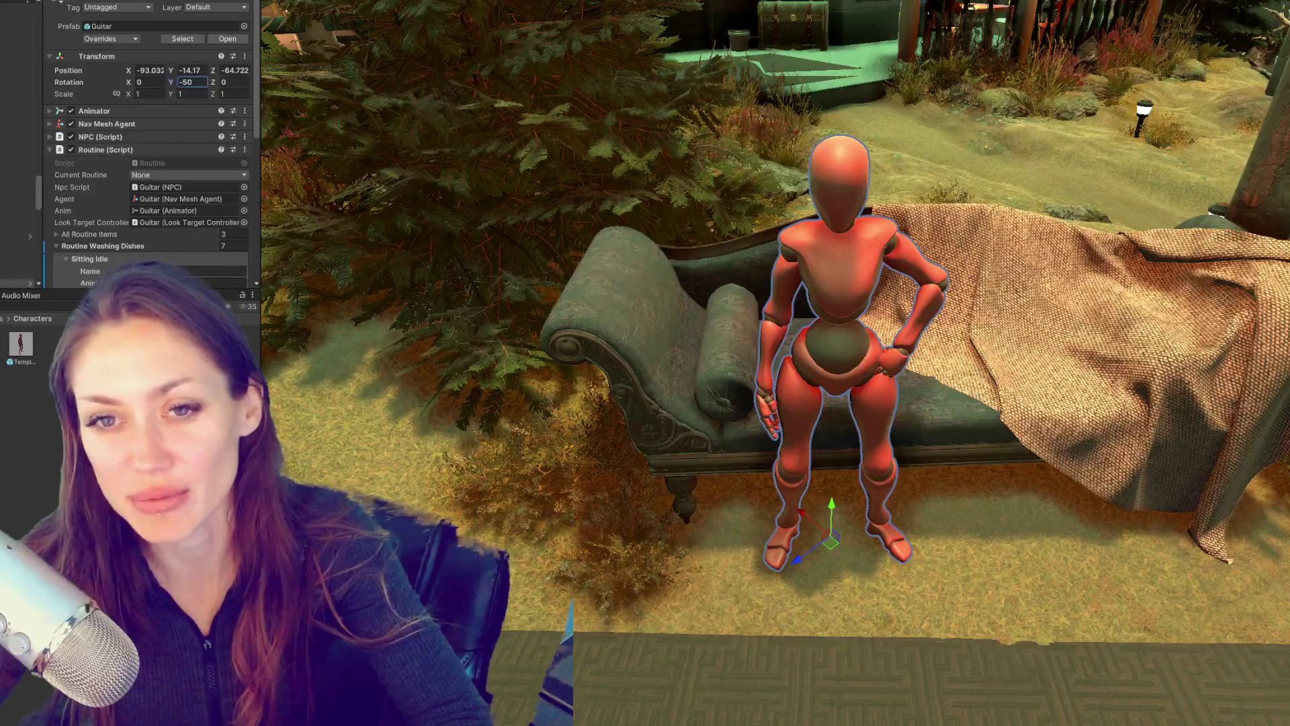
# Step: Zoom and tilt the Scene view to look down on the mannequin beside the chaise
pyautogui.scroll(-3)
pyautogui.scroll(-3)
pyautogui.scroll(-3)
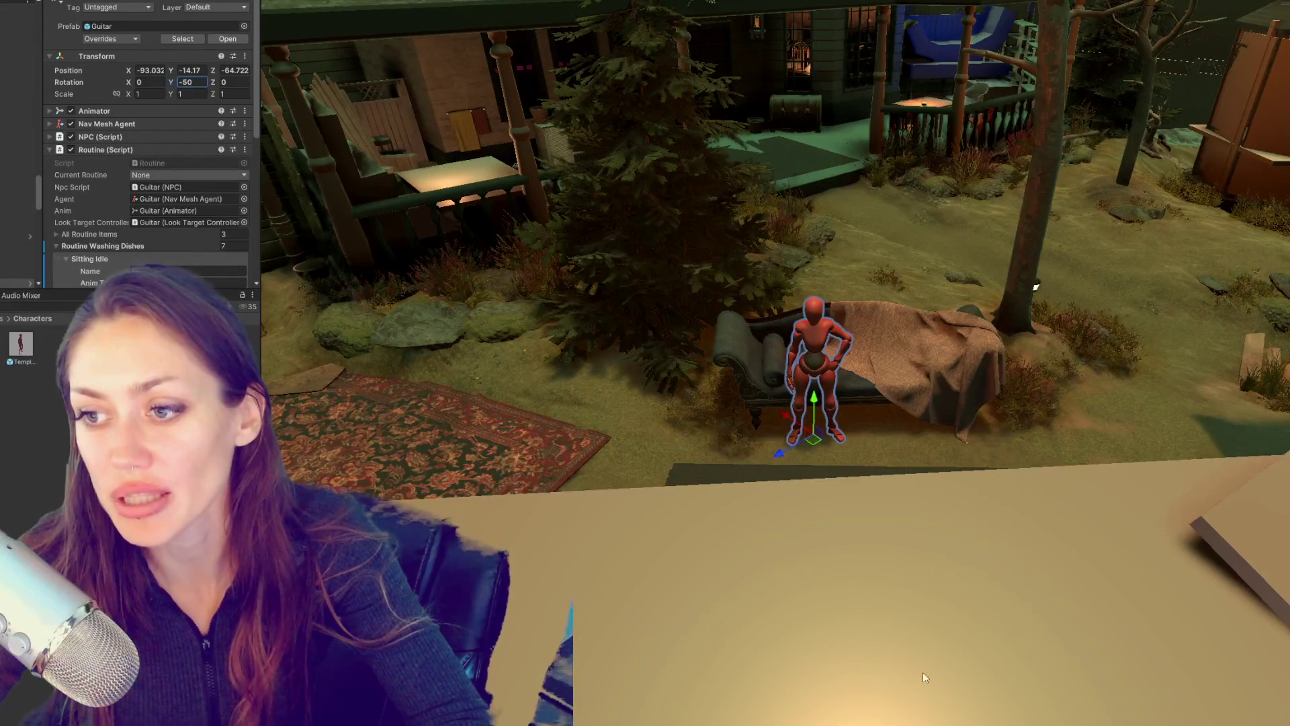
pyautogui.scroll(3)
pyautogui.scroll(-3)
pyautogui.scroll(3)
pyautogui.scroll(-3)
pyautogui.moveTo(1074, 542); pyautogui.dragTo(967, 484)
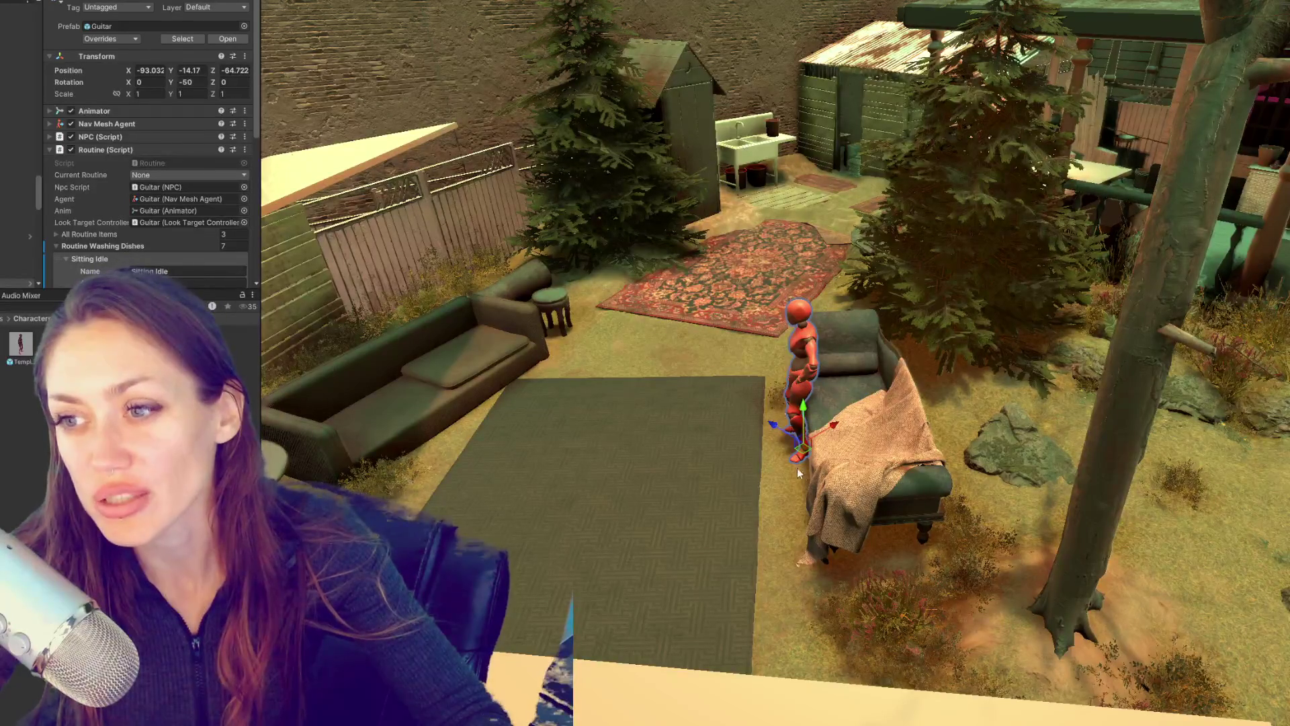
# Step: Orbit, zoom and pan the Scene view across the fire-pit sofa, chairs and bench
pyautogui.moveTo(737, 422); pyautogui.dragTo(987, 424)
pyautogui.scroll(-3)
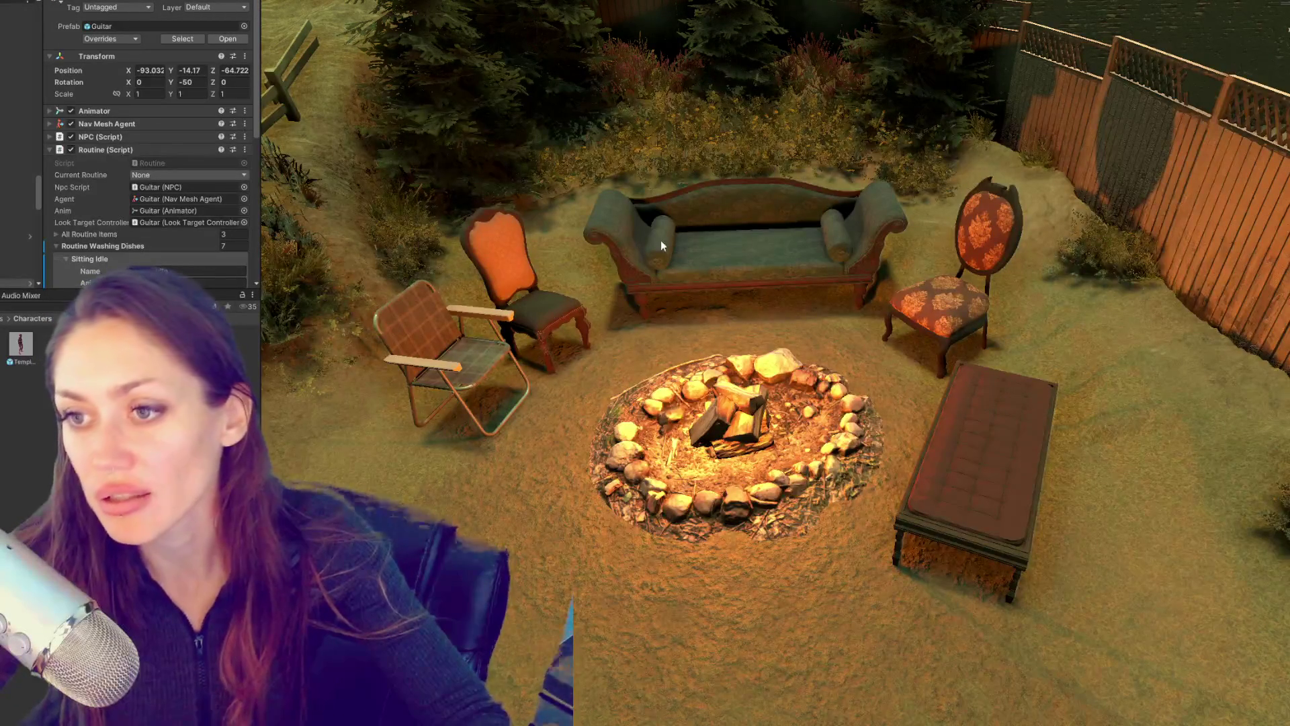
pyautogui.moveTo(564, 339); pyautogui.dragTo(802, 357)
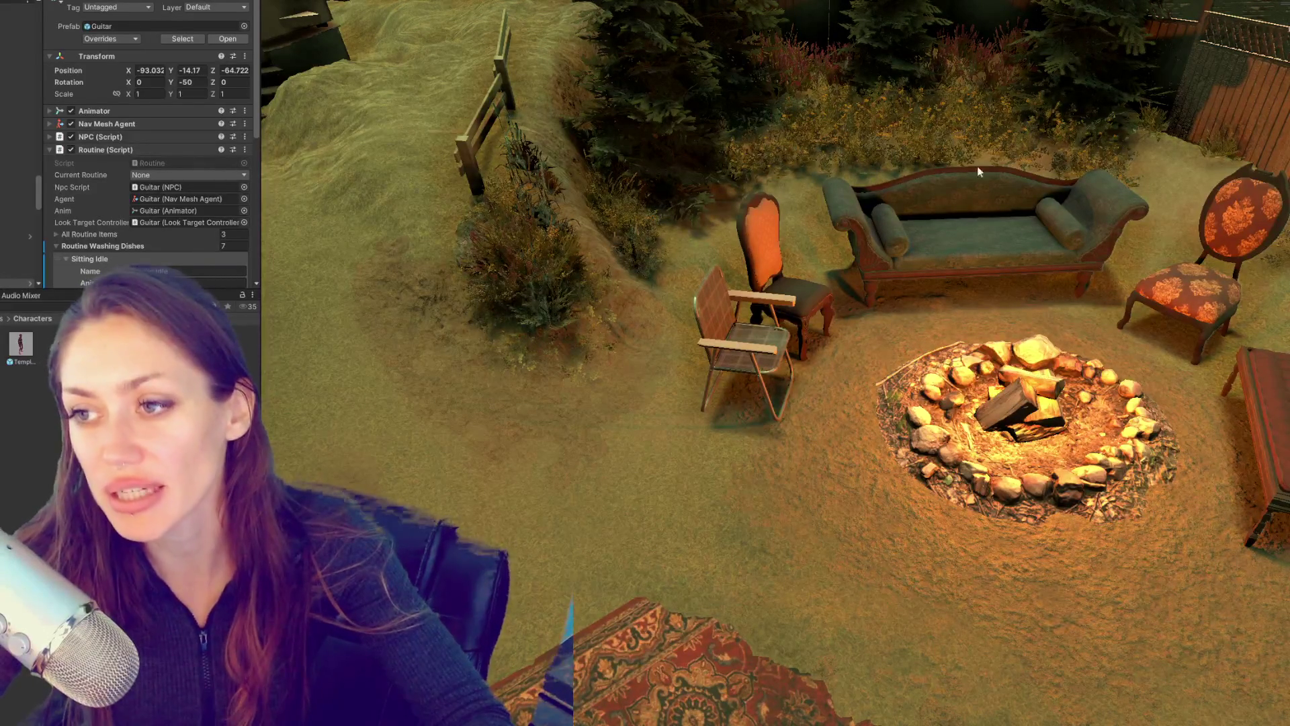
pyautogui.scroll(-3)
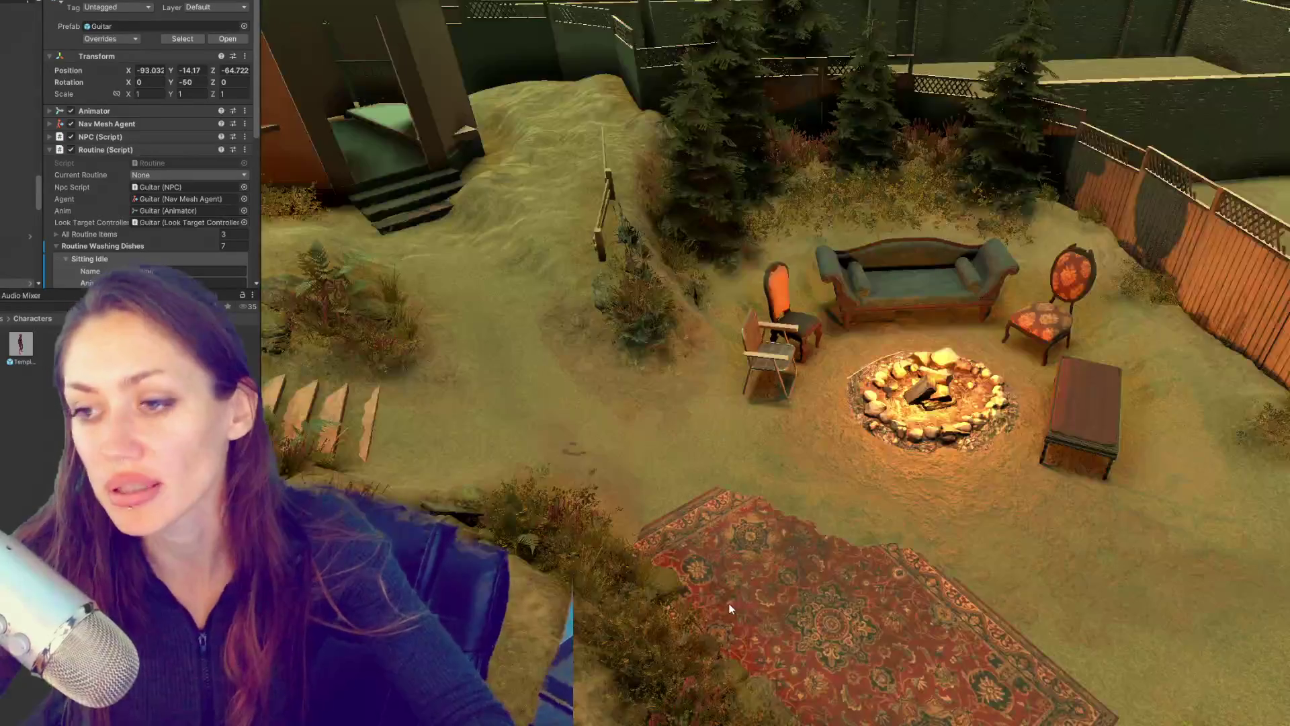
pyautogui.scroll(3)
pyautogui.moveTo(413, 280); pyautogui.dragTo(887, 336)
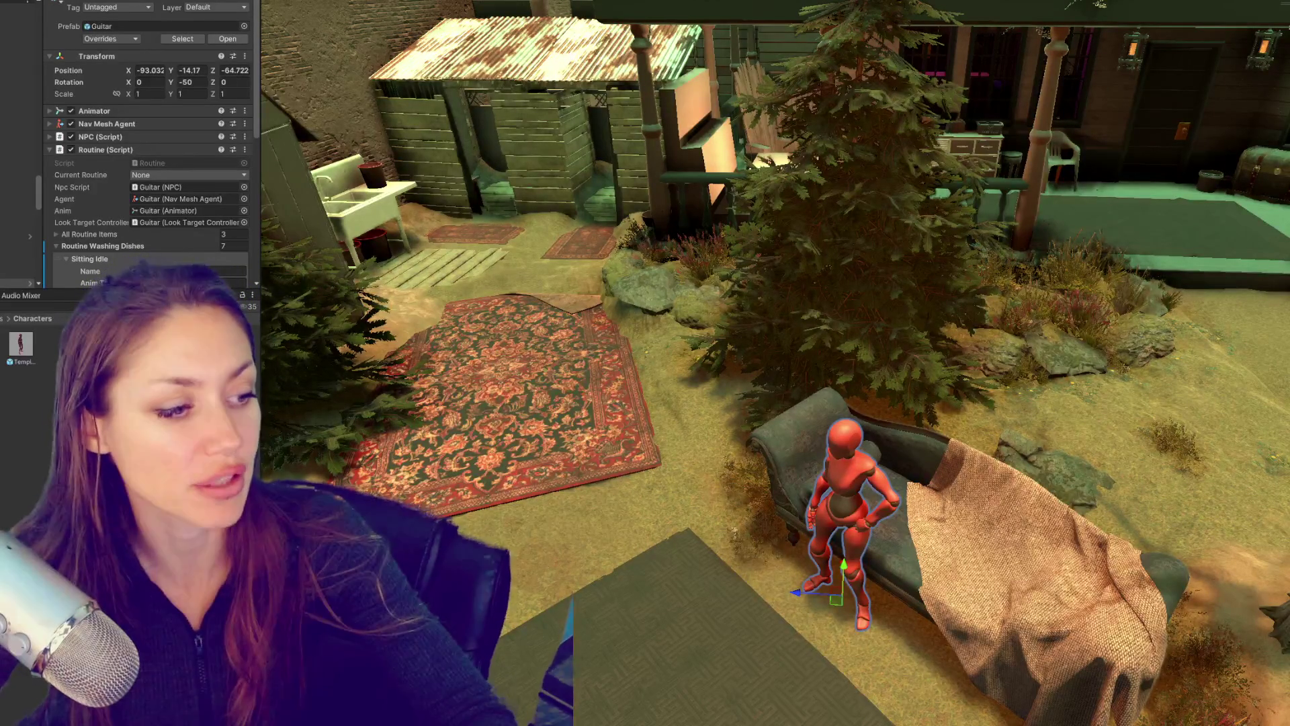
pyautogui.moveTo(655, 465); pyautogui.dragTo(941, 416)
pyautogui.click(991, 430)
pyautogui.moveTo(957, 513); pyautogui.dragTo(900, 540)
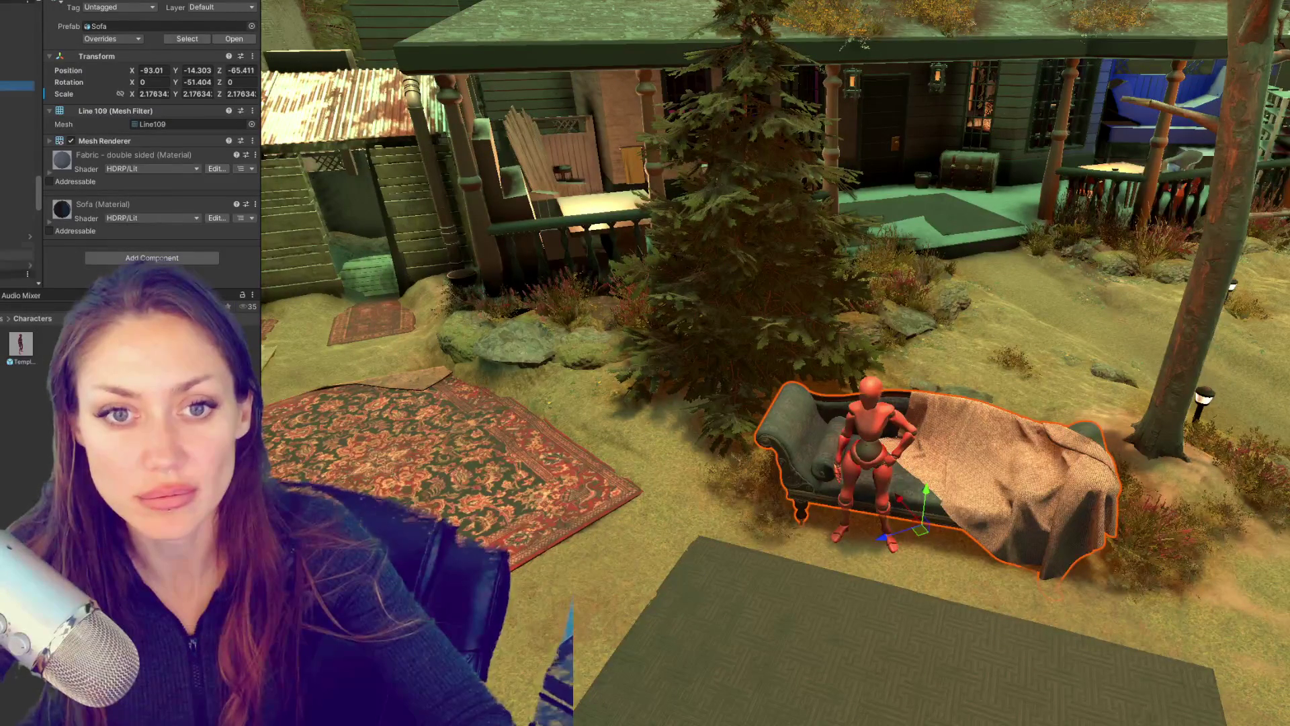
pyautogui.scroll(3)
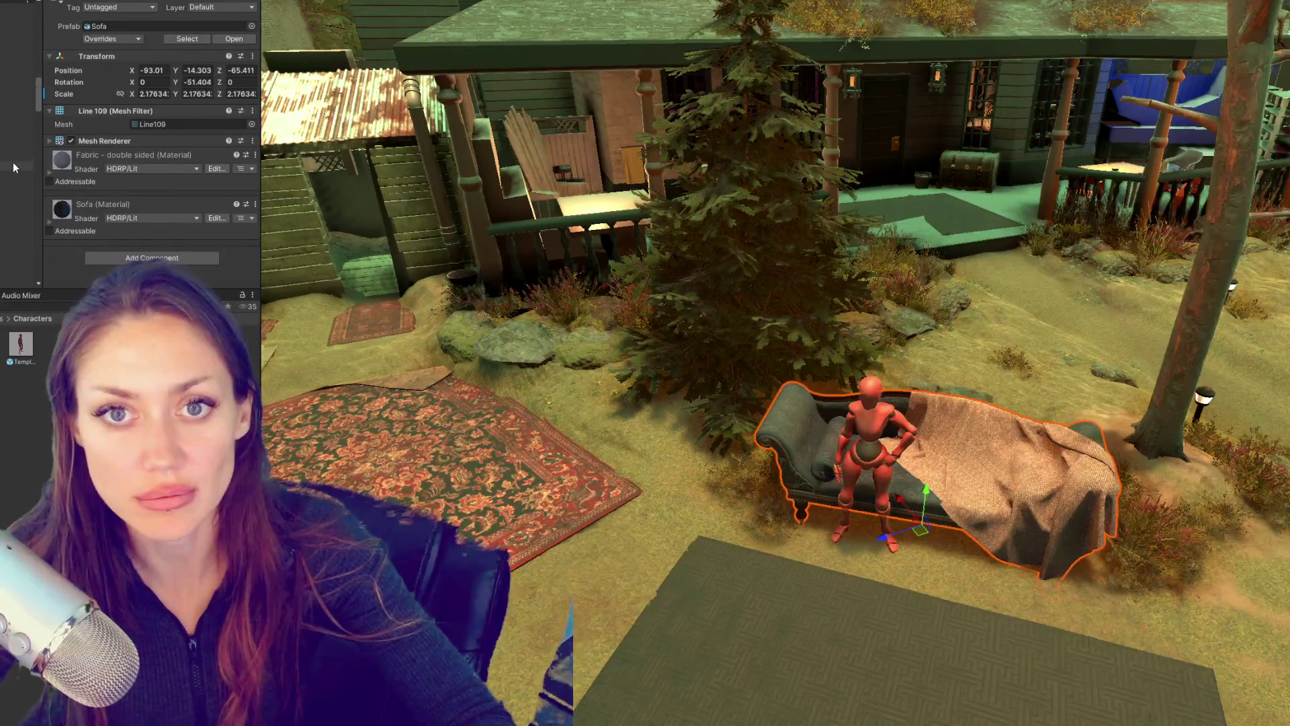
pyautogui.scroll(3)
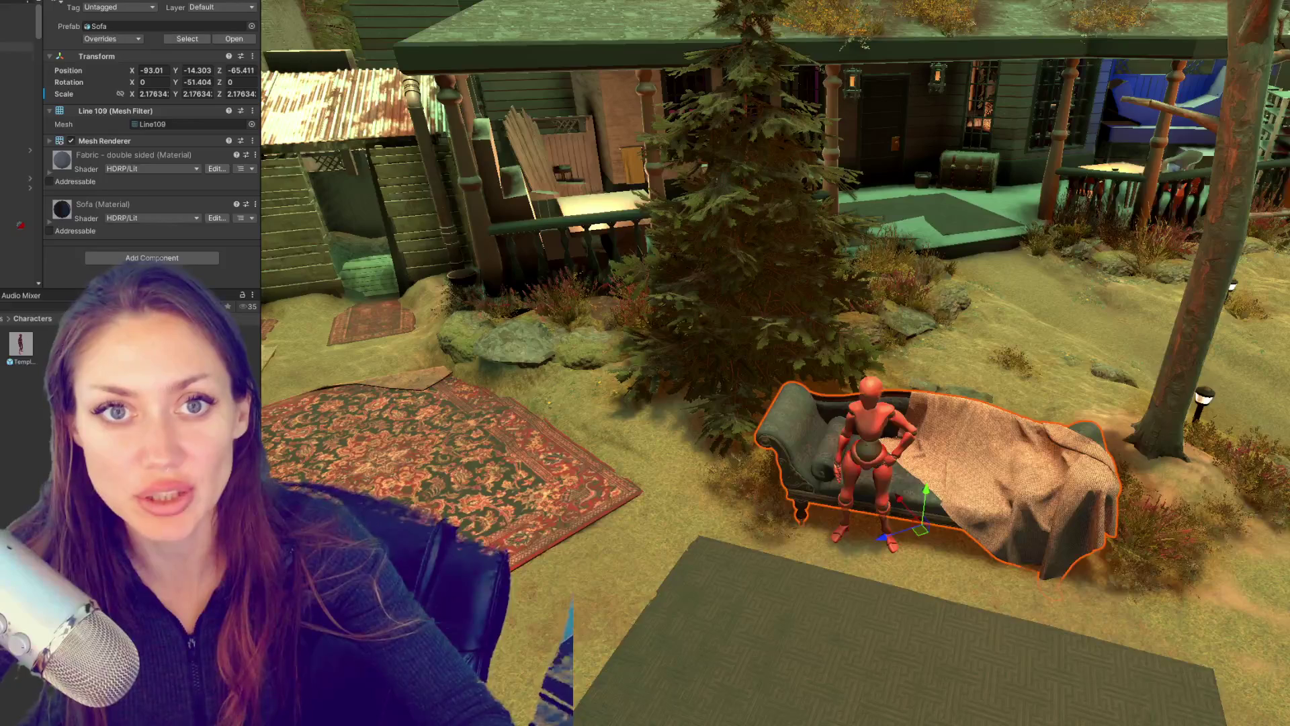
pyautogui.click(17, 9)
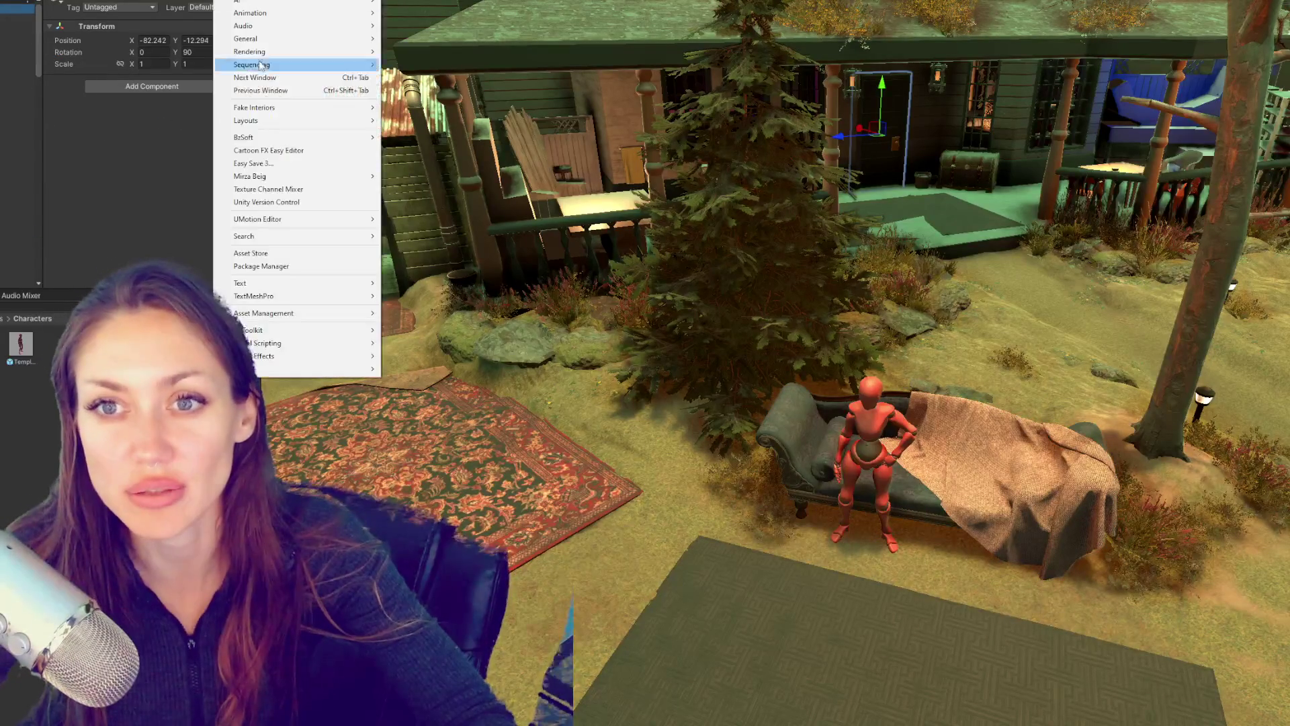
# Step: Open the UMotion Editor windows and select the red mannequin by the sofa
pyautogui.moveTo(309, 119)
pyautogui.click(464, 147)
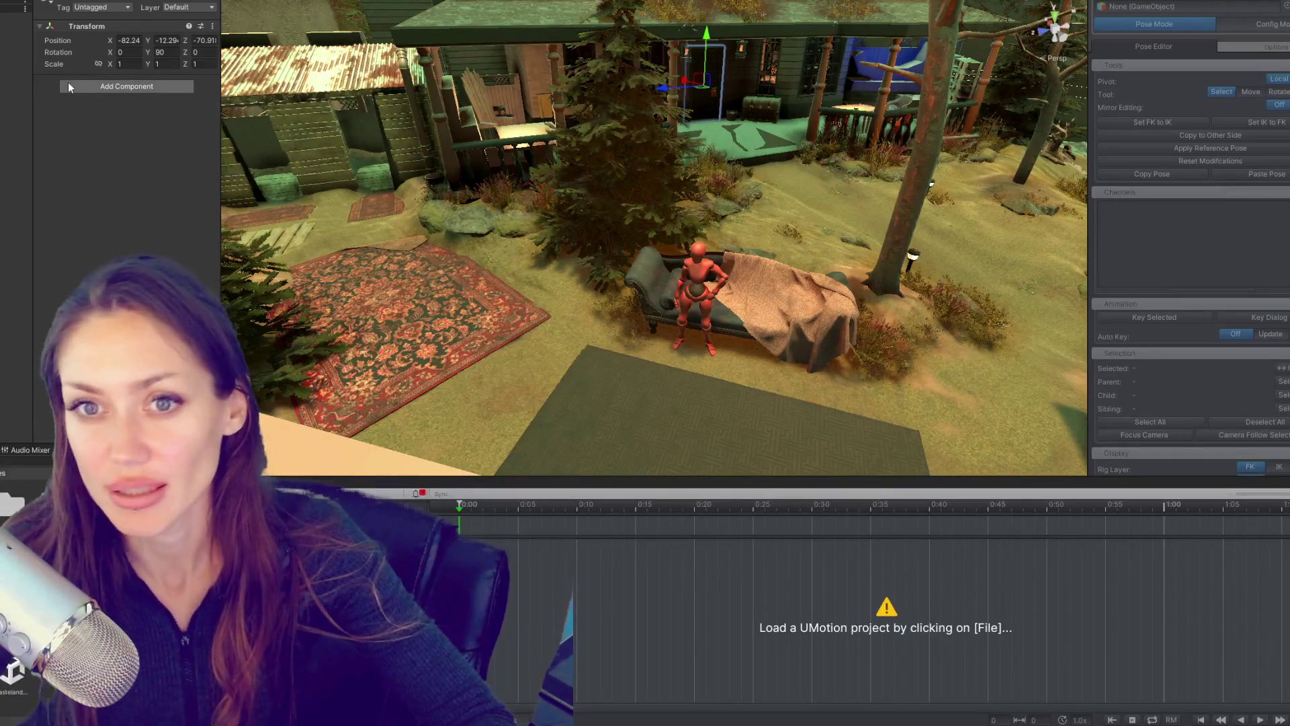
pyautogui.click(698, 275)
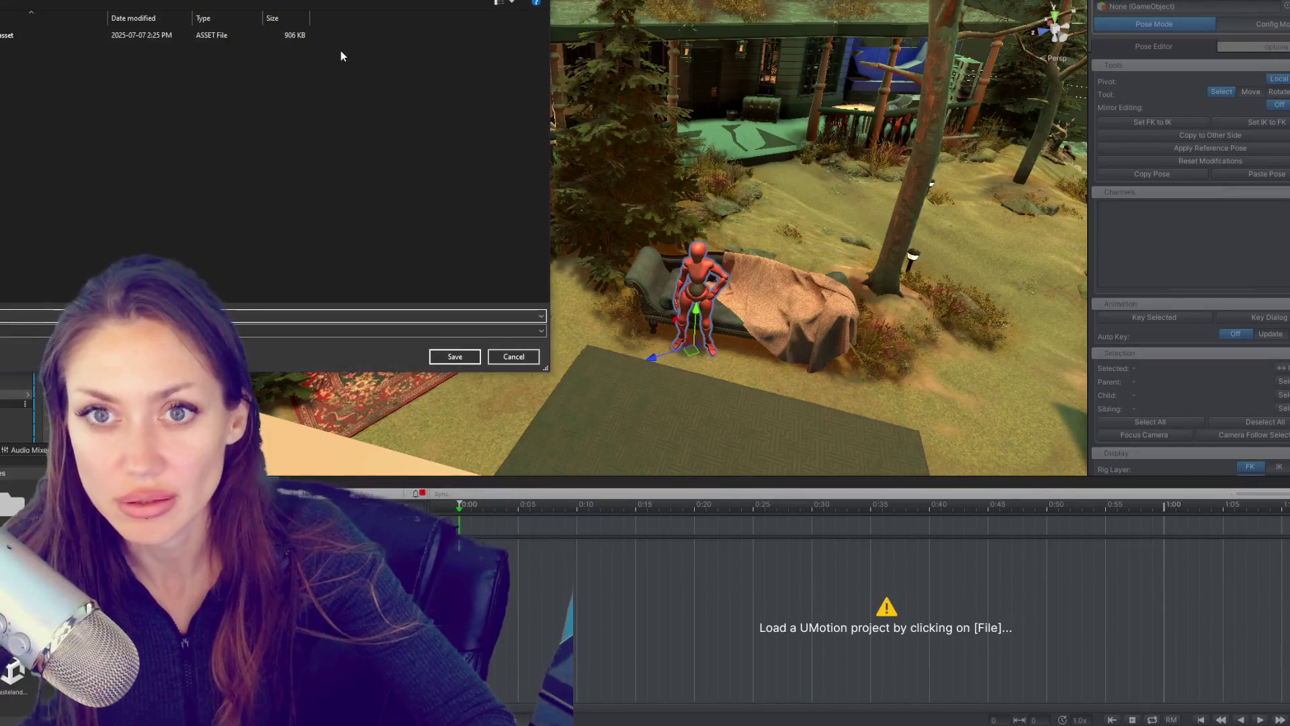
# Step: Save the UMotion project as NPC001.asset, then collapse Sitting Idle and Routine Washing Dishes
pyautogui.hotkey('alt', 'Up')
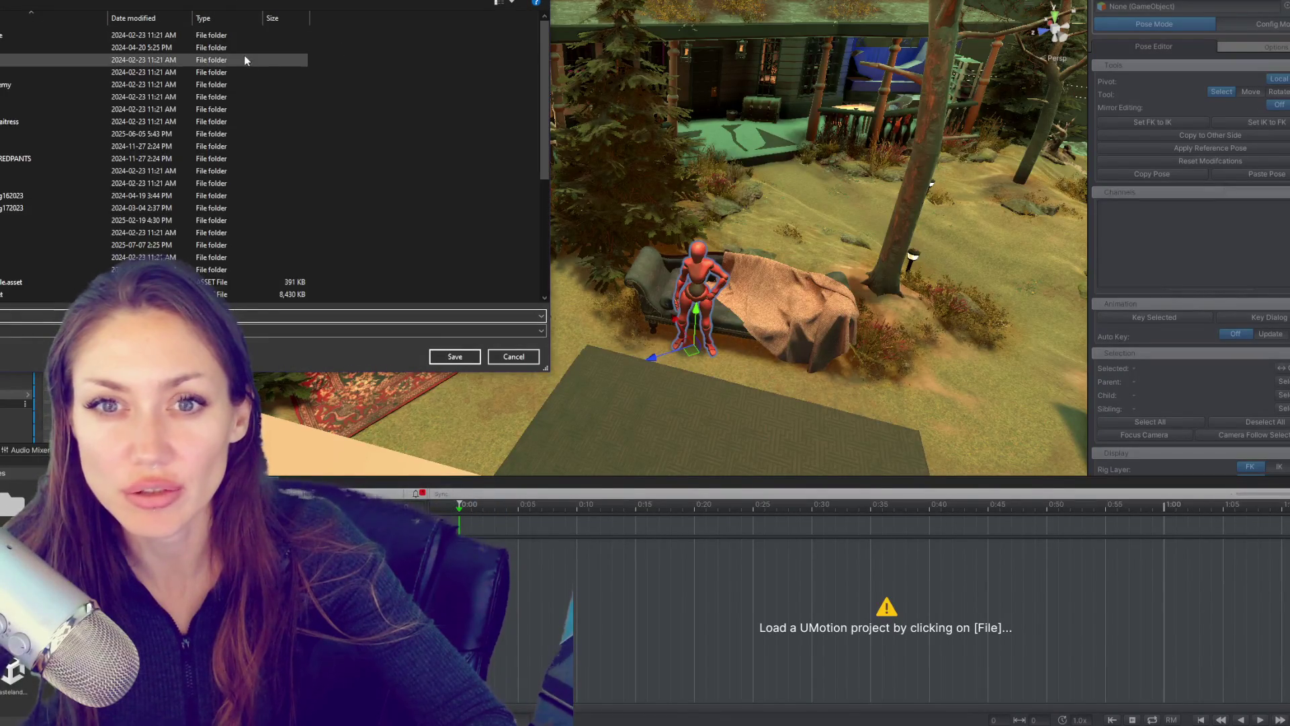
pyautogui.press('Escape')
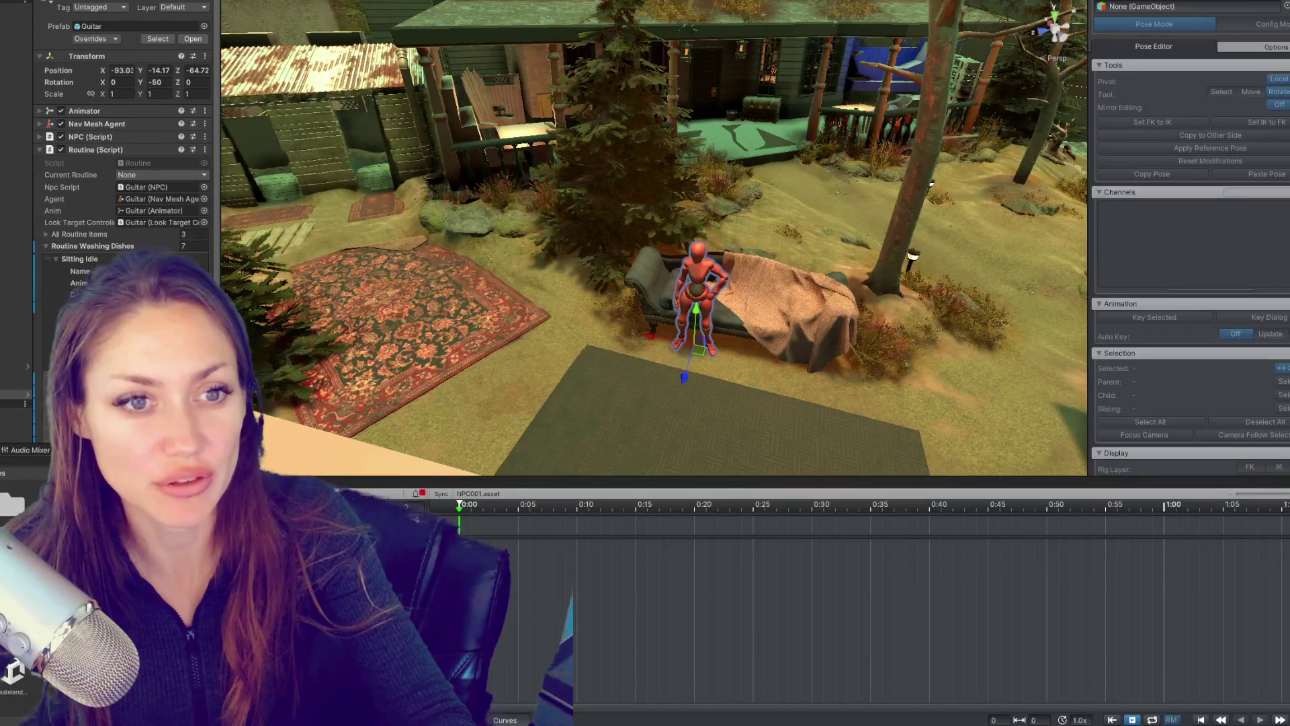
pyautogui.click(91, 259)
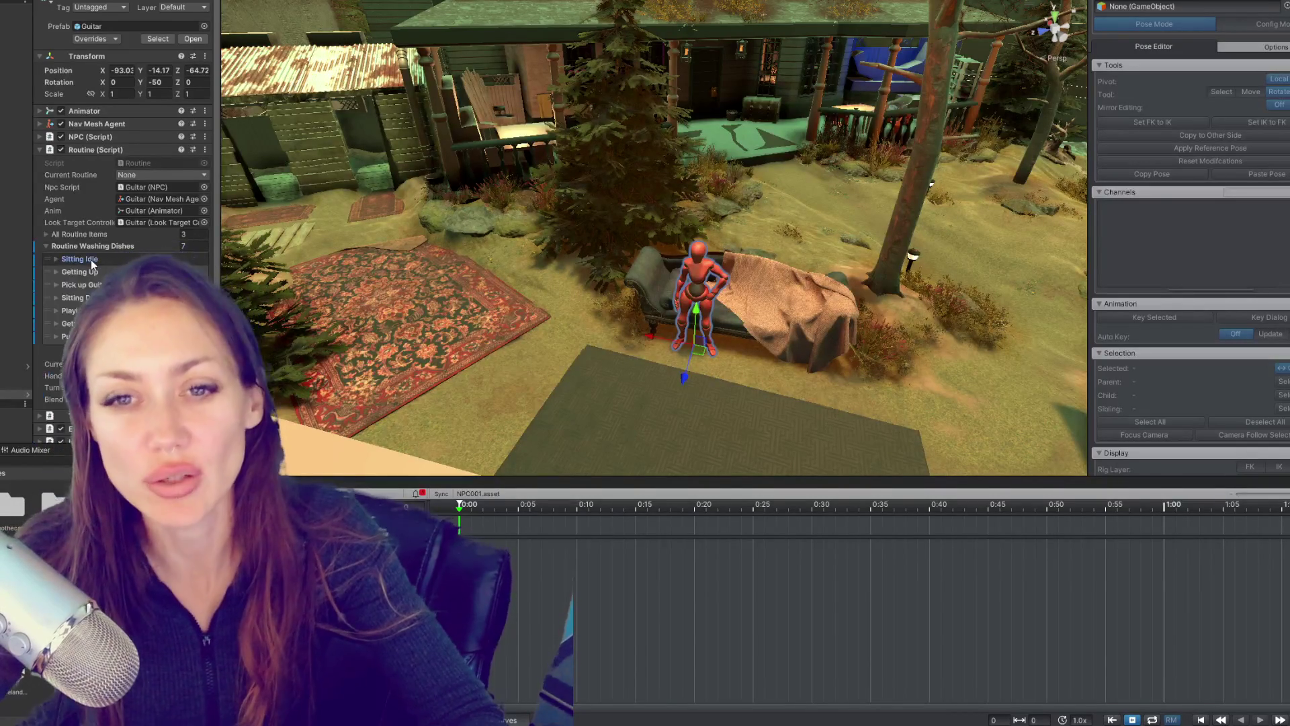
pyautogui.click(87, 246)
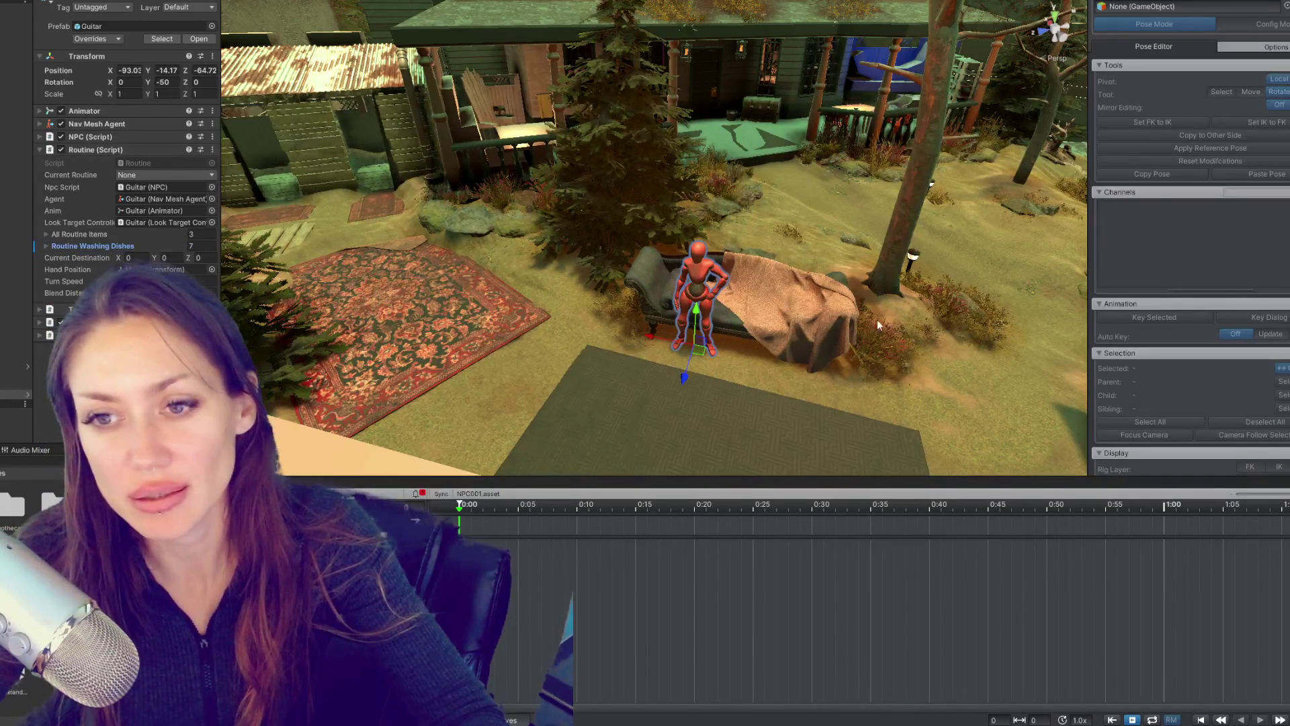
pyautogui.scroll(-3)
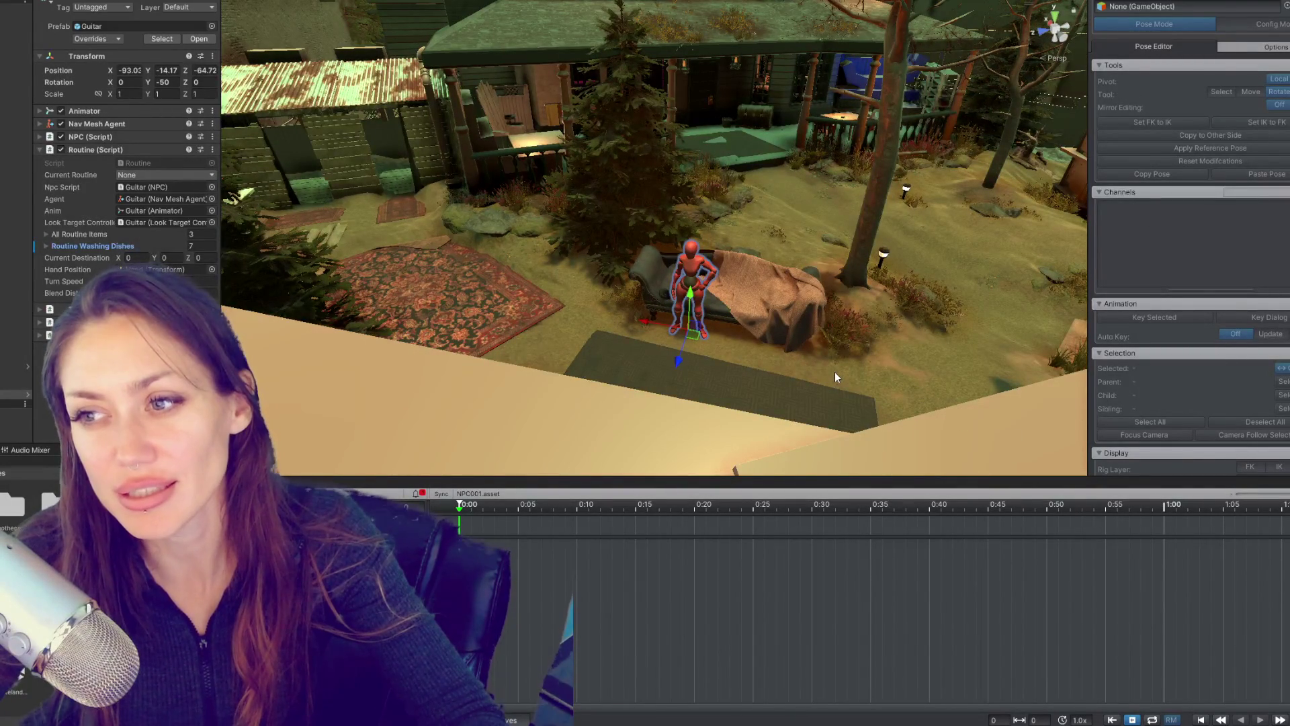
# Step: Zoom and orbit the Scene view around the mannequin on the chaise
pyautogui.scroll(3)
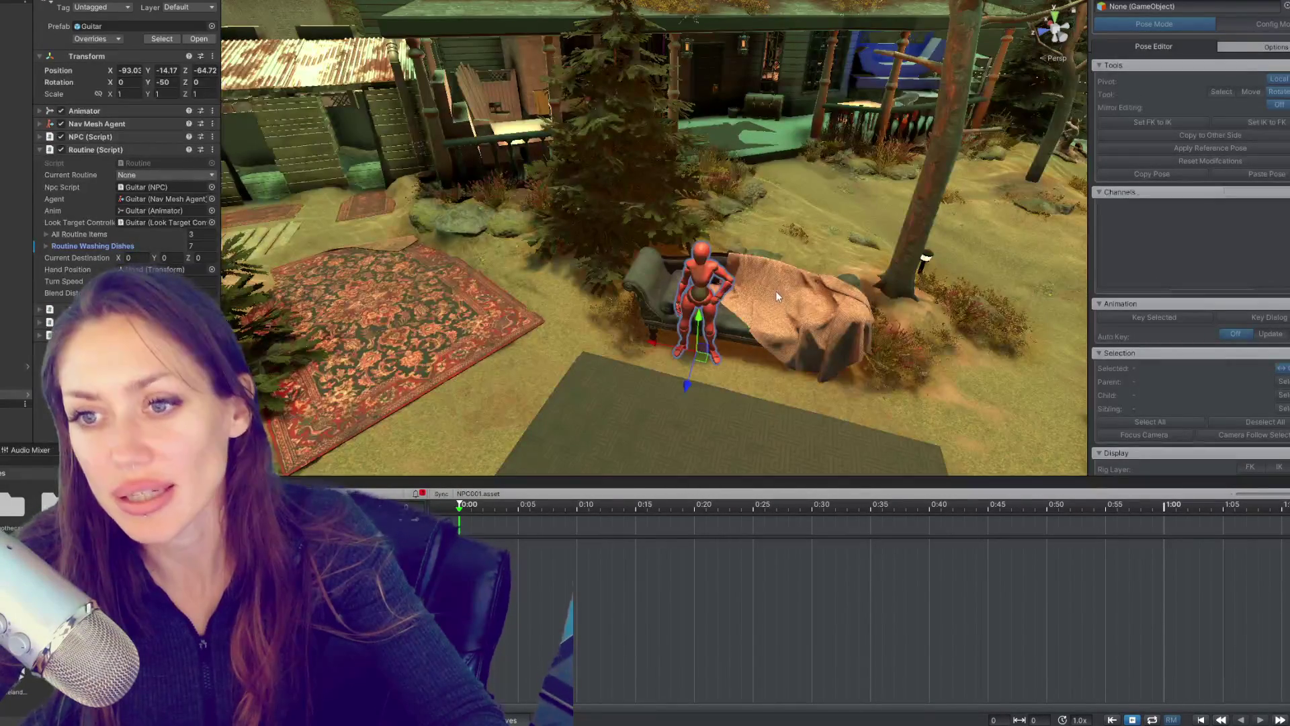
pyautogui.moveTo(772, 209); pyautogui.dragTo(761, 253)
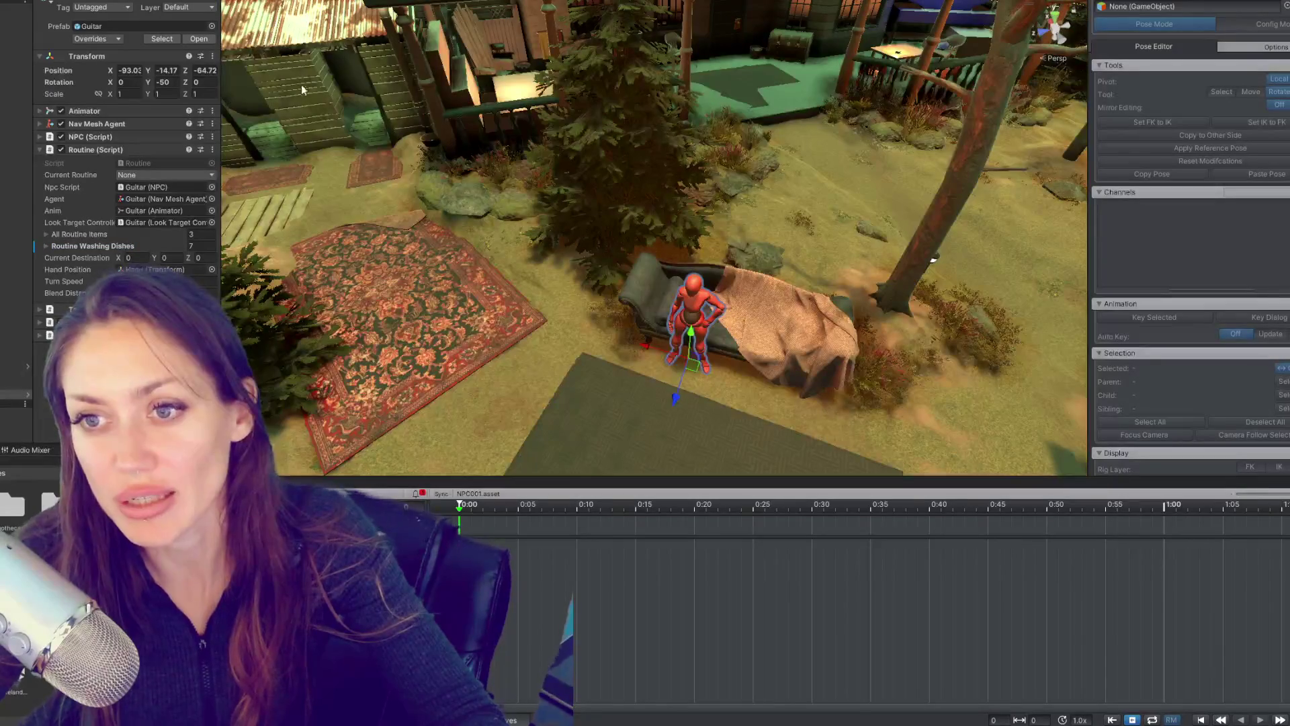
pyautogui.scroll(-3)
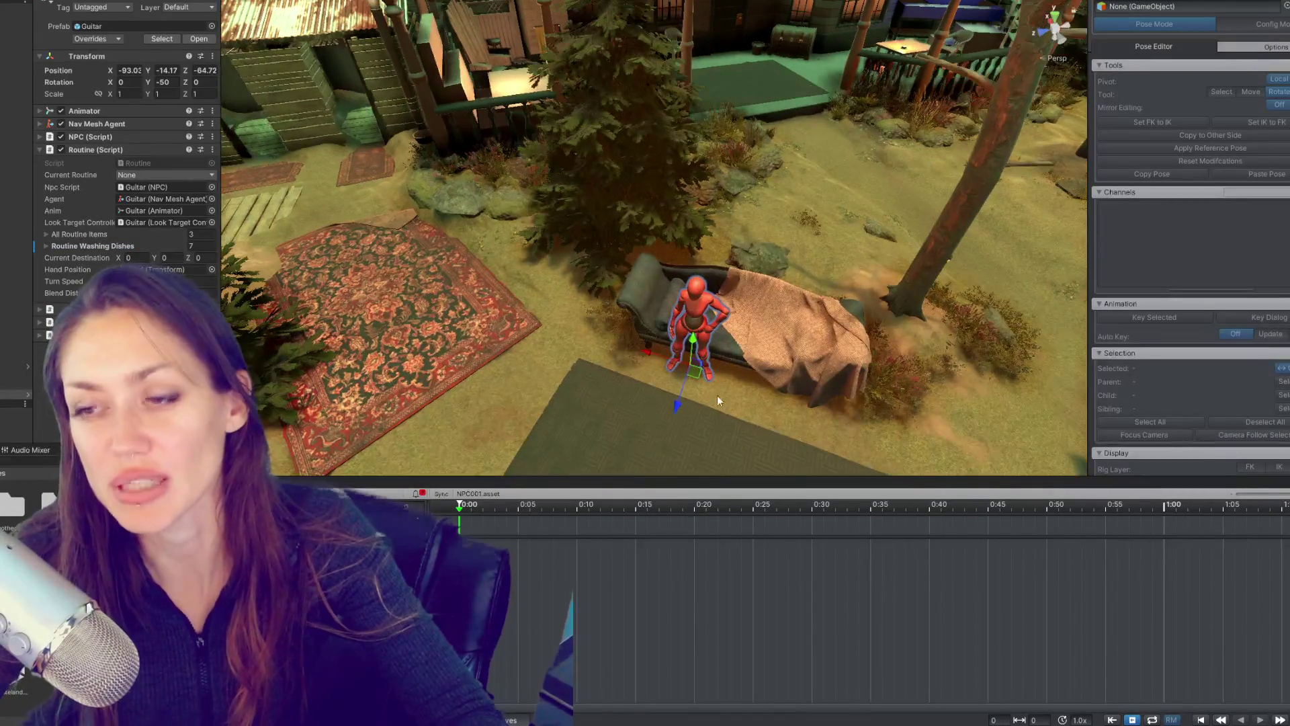
pyautogui.moveTo(806, 316); pyautogui.dragTo(857, 220)
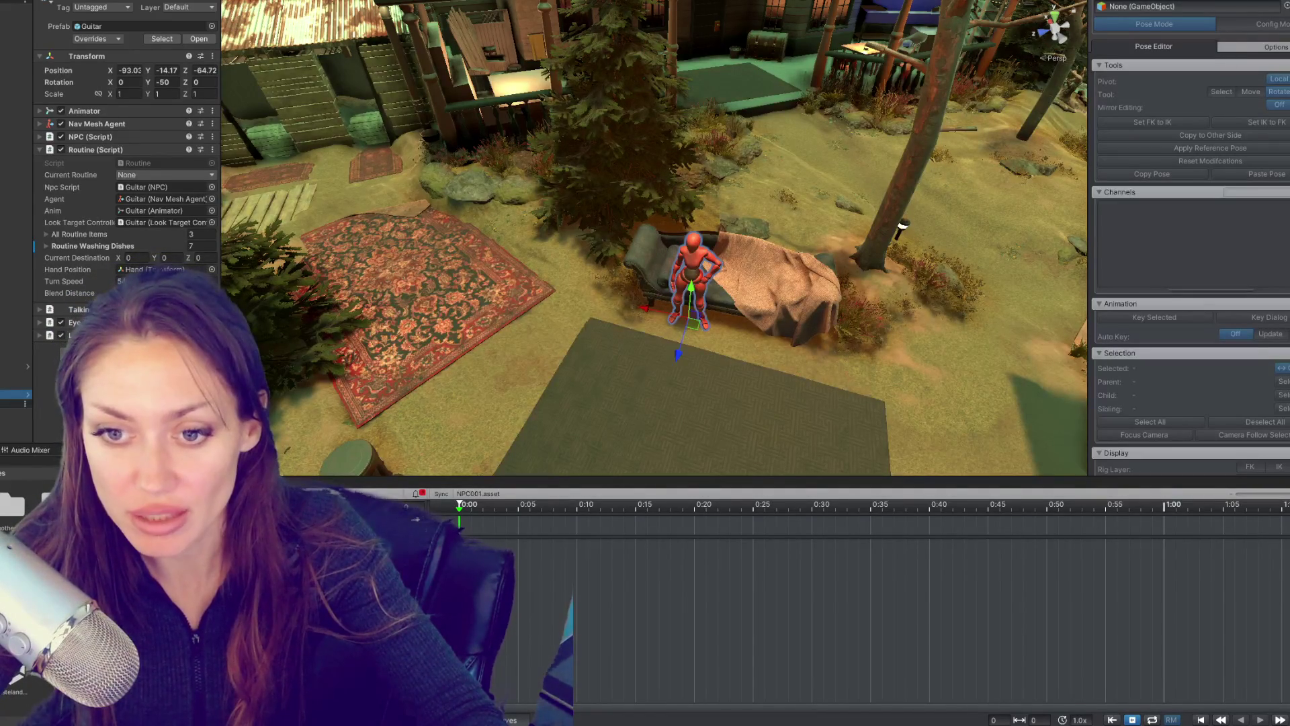
pyautogui.scroll(-3)
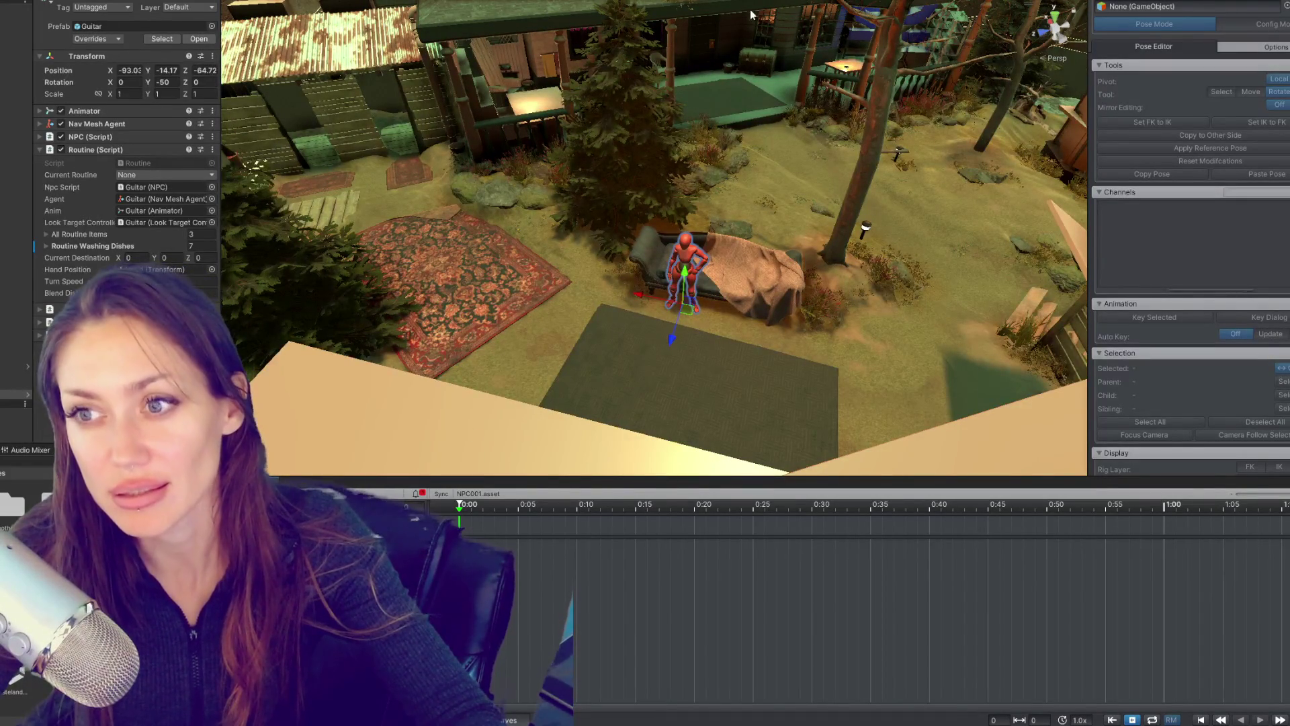
pyautogui.scroll(3)
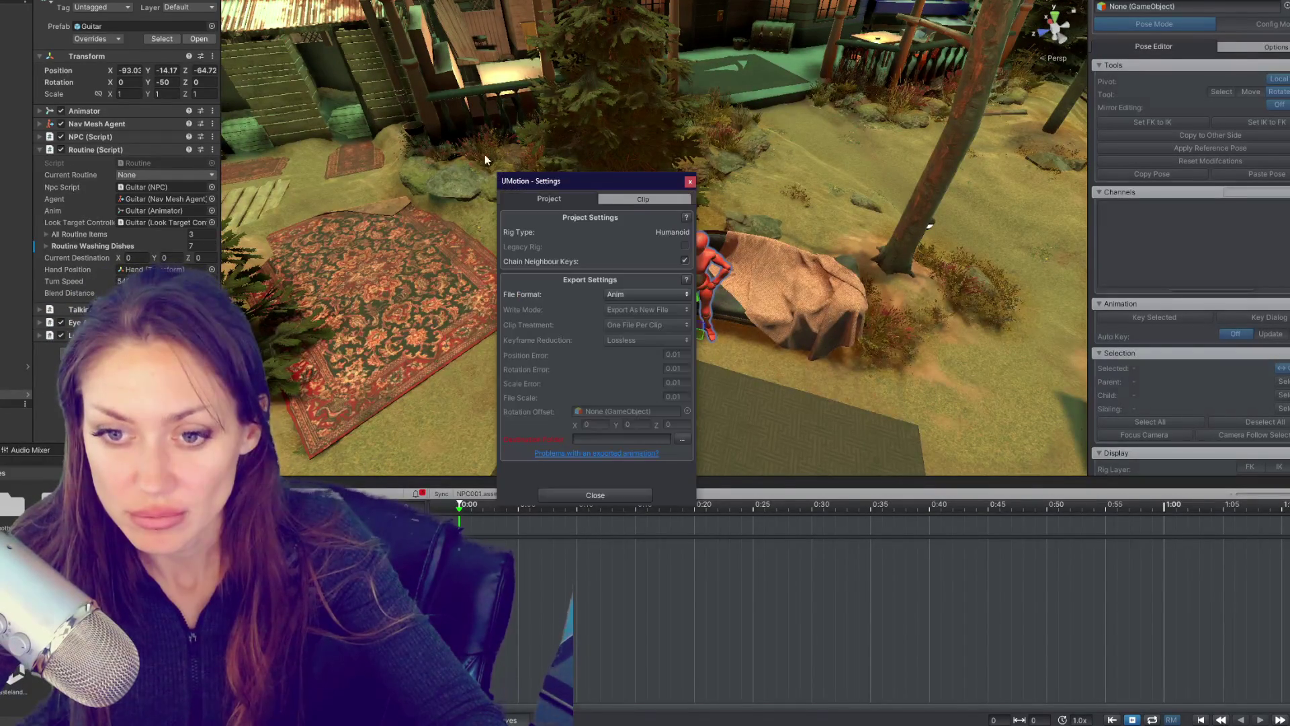
# Step: Rename the UMotion clip to SittingIdle in the Clip settings
pyautogui.click(640, 199)
pyautogui.click(671, 232)
pyautogui.write('Sittin')
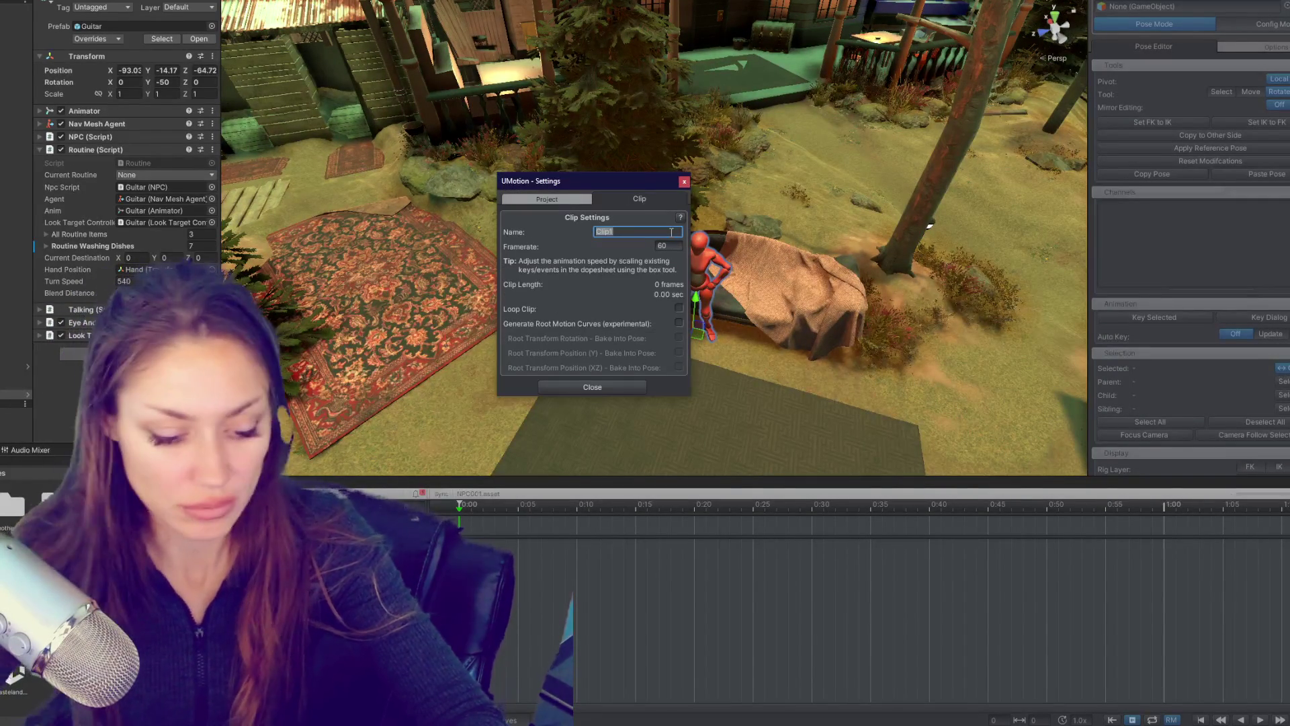
pyautogui.write('gIdle')
pyautogui.press('Return')
# Step: Set the export Destination Folder to a folder inside Assets/1-3D/1-Animation and close the settings
pyautogui.click(594, 199)
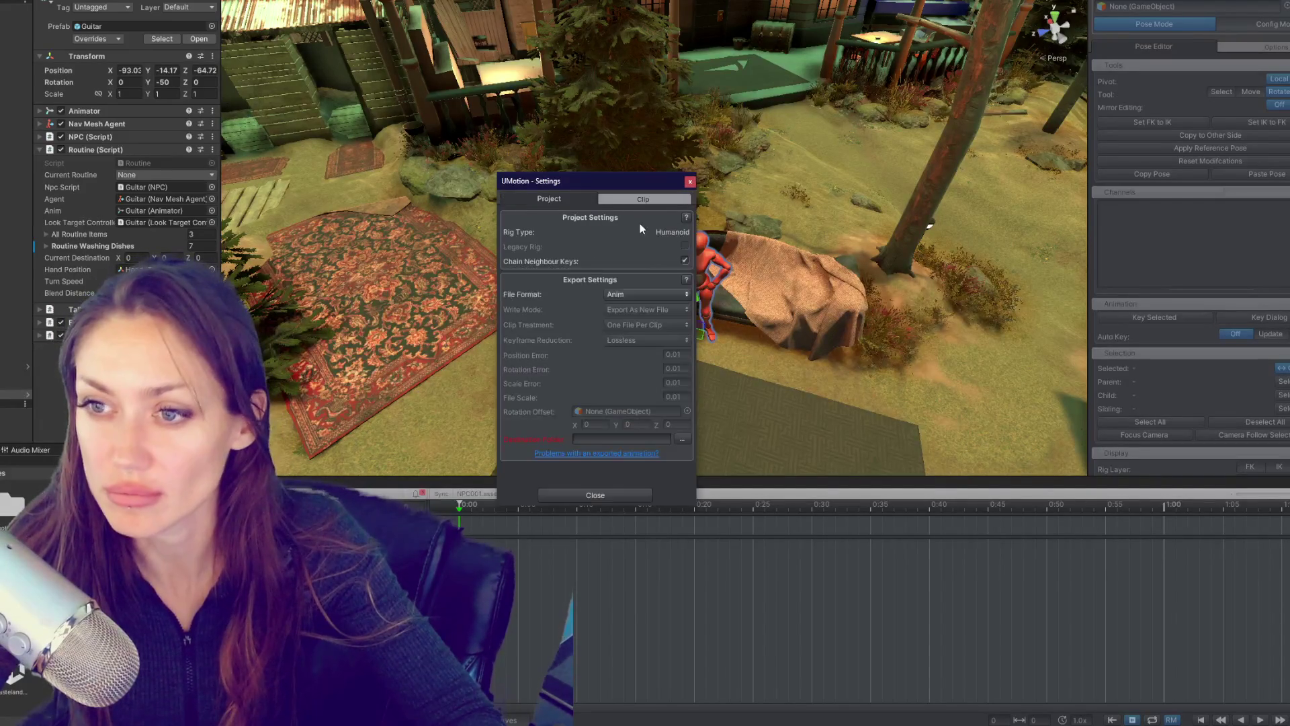
pyautogui.click(682, 439)
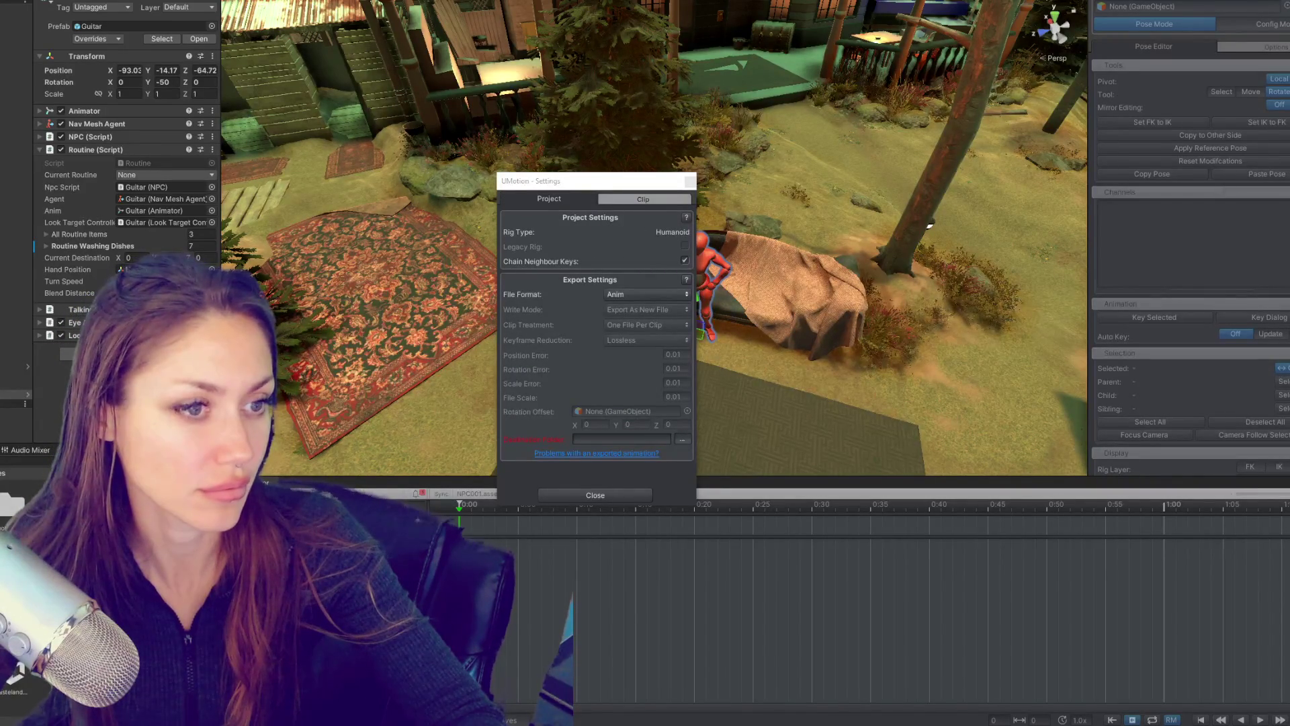
pyautogui.press('Return')
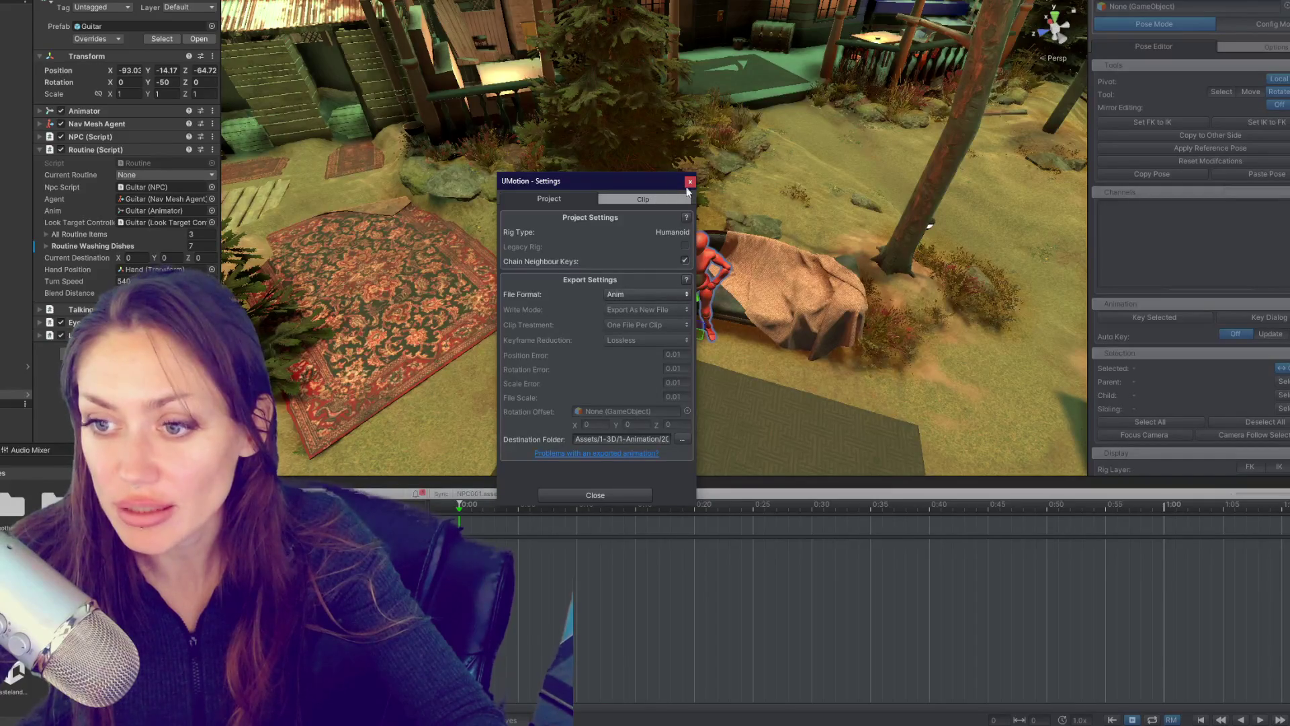
pyautogui.click(689, 183)
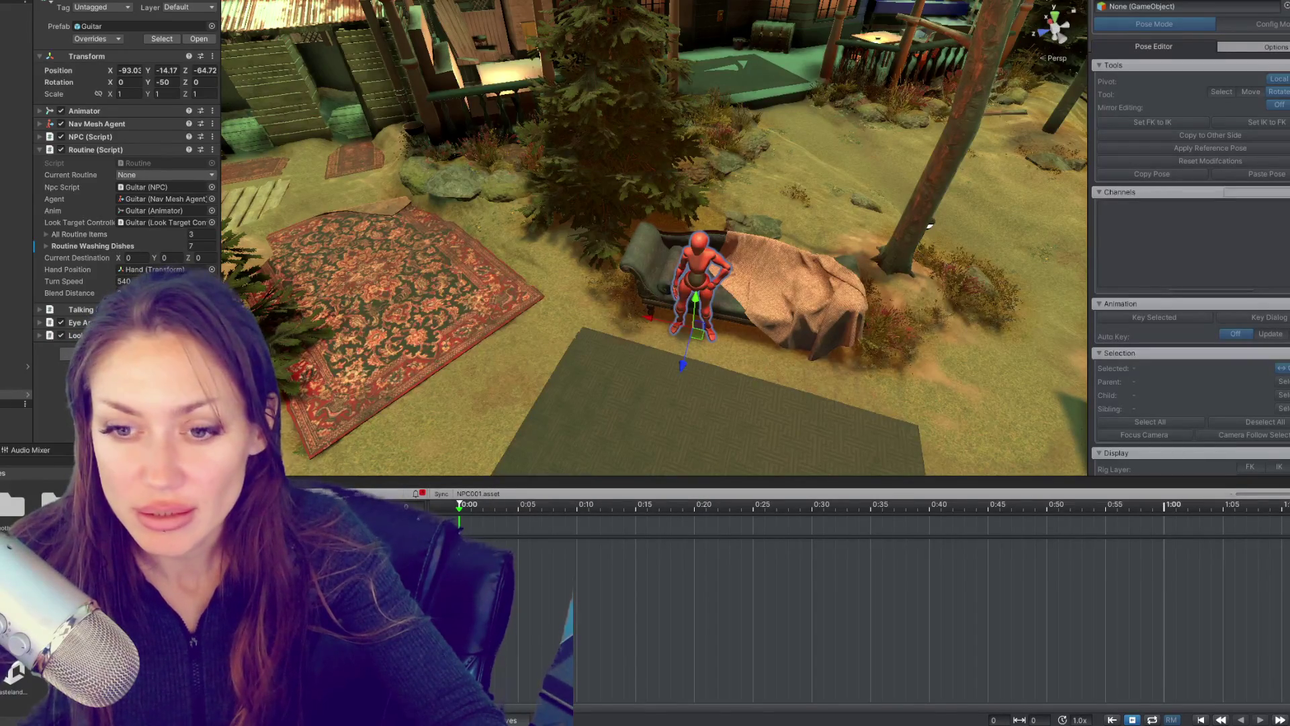
# Step: Frame the seated mannequin and load its rig into the Pose Editor with a new bone configuration
pyautogui.press('f')
pyautogui.moveTo(930, 226); pyautogui.dragTo(535, 385)
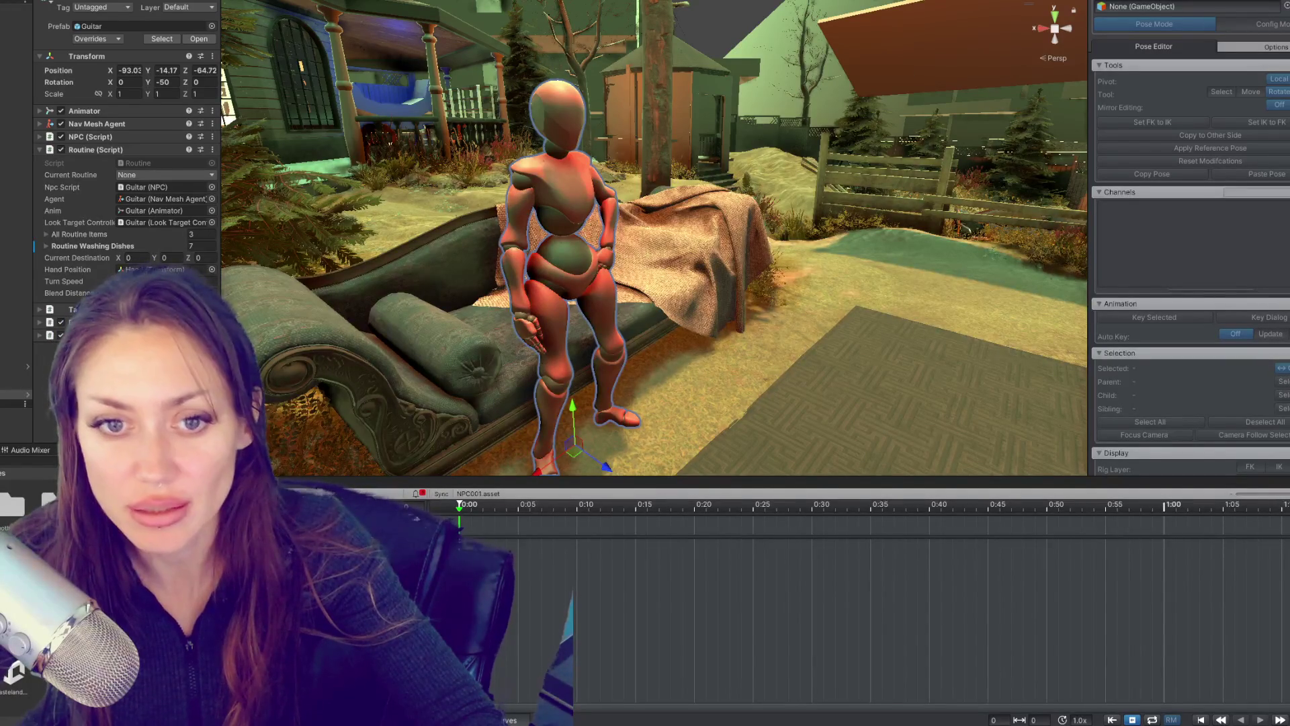
pyautogui.click(1268, 17)
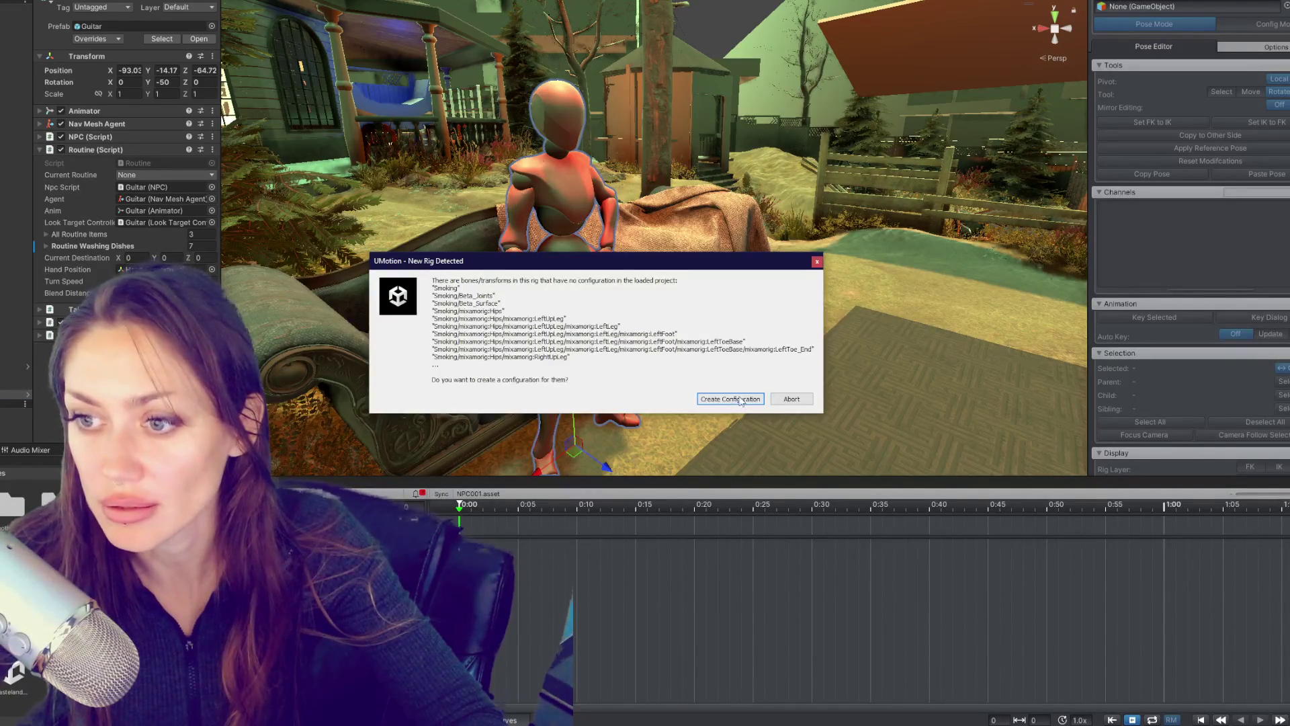
pyautogui.click(740, 400)
pyautogui.moveTo(978, 324); pyautogui.dragTo(650, 326)
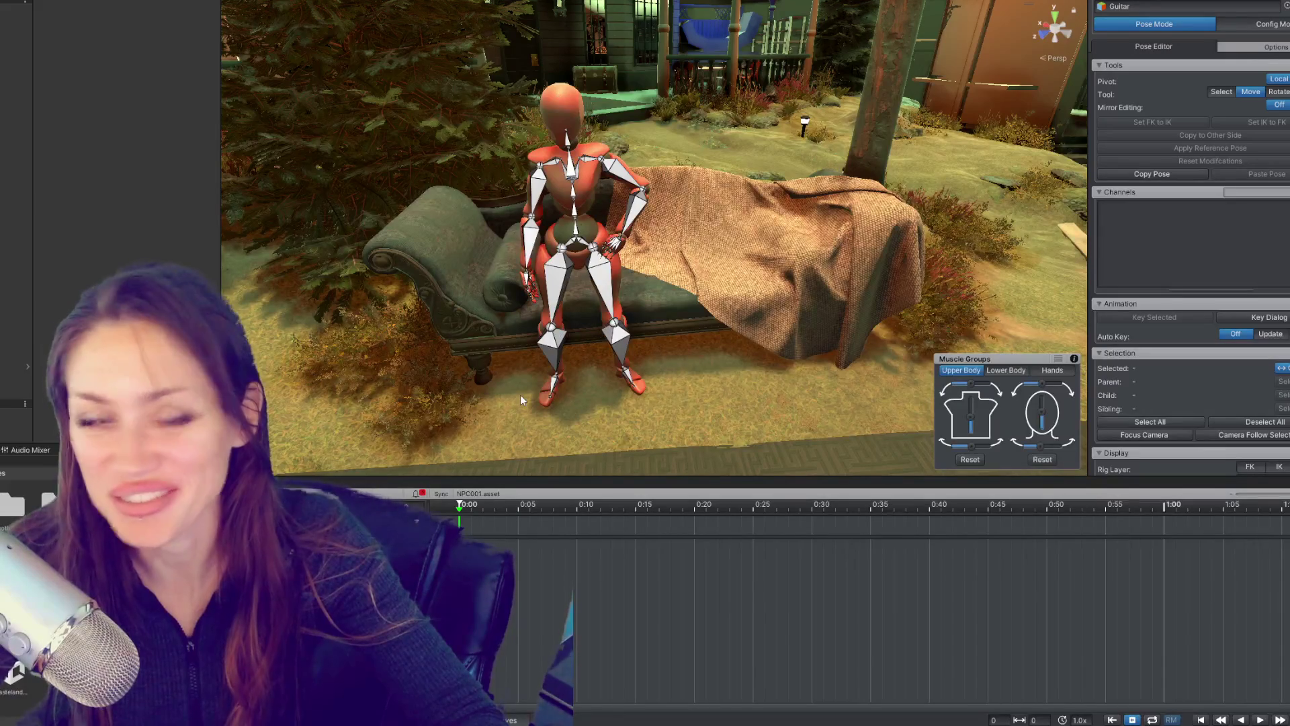
# Step: Shift the mannequin's hips to the left on the chaise
pyautogui.moveTo(647, 328); pyautogui.dragTo(750, 310)
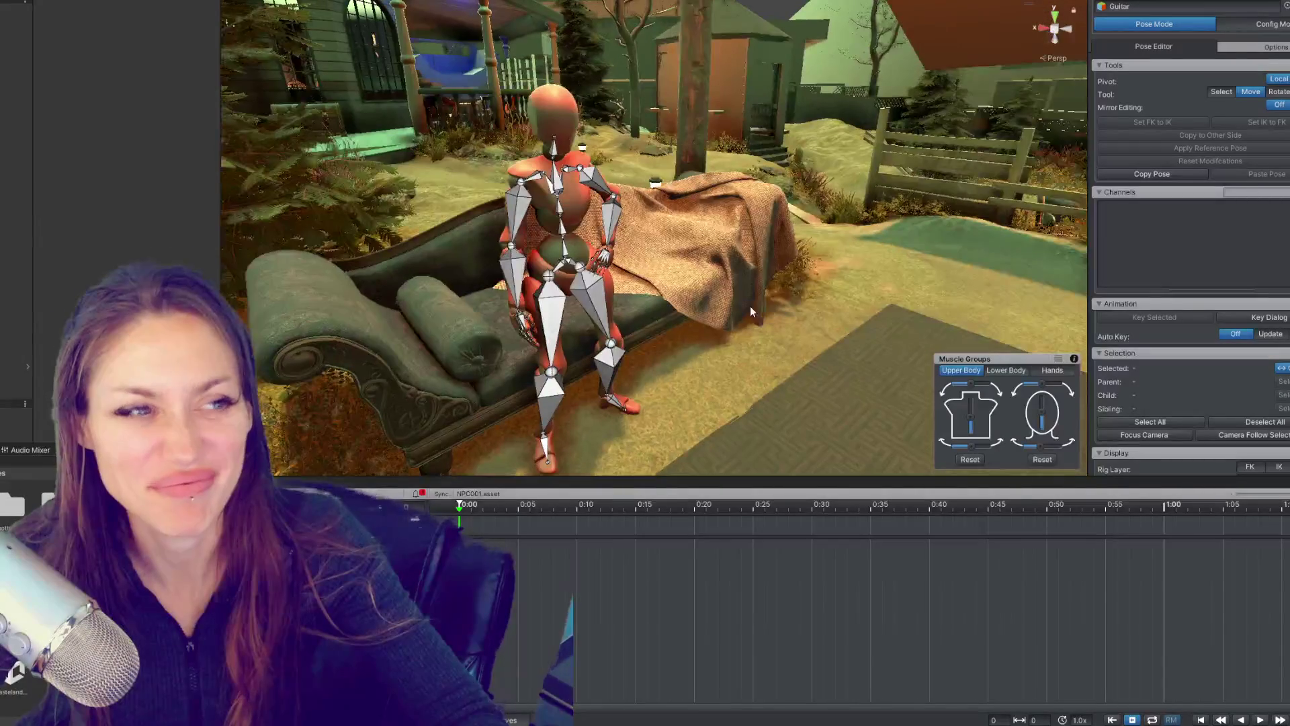
pyautogui.moveTo(608, 355); pyautogui.dragTo(766, 259)
pyautogui.click(593, 272)
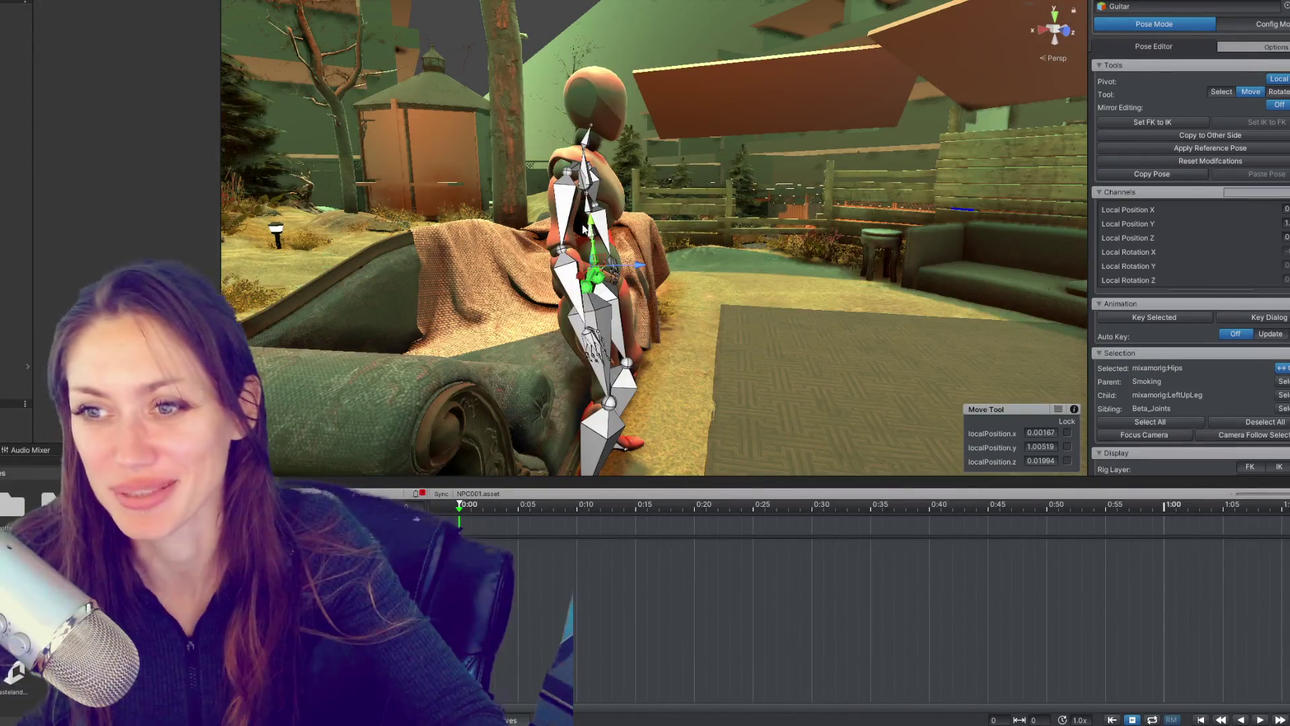
pyautogui.moveTo(592, 227); pyautogui.dragTo(576, 318)
pyautogui.hotkey('ctrl', 'z')
pyautogui.hotkey('ctrl', 'z')
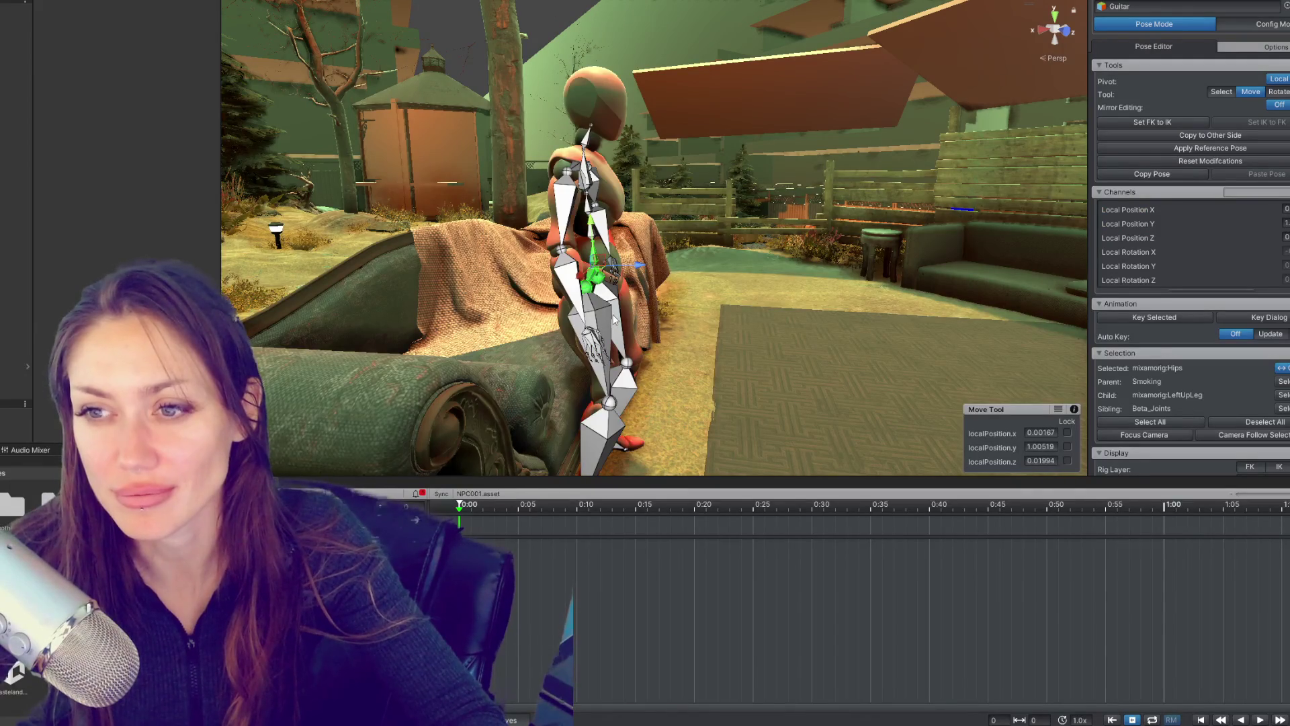
pyautogui.moveTo(642, 268); pyautogui.dragTo(557, 269)
# Step: Select the left thigh bone with the rotation tool and view the rig from the front
pyautogui.click(553, 328)
pyautogui.press('e')
pyautogui.moveTo(558, 323); pyautogui.dragTo(596, 277)
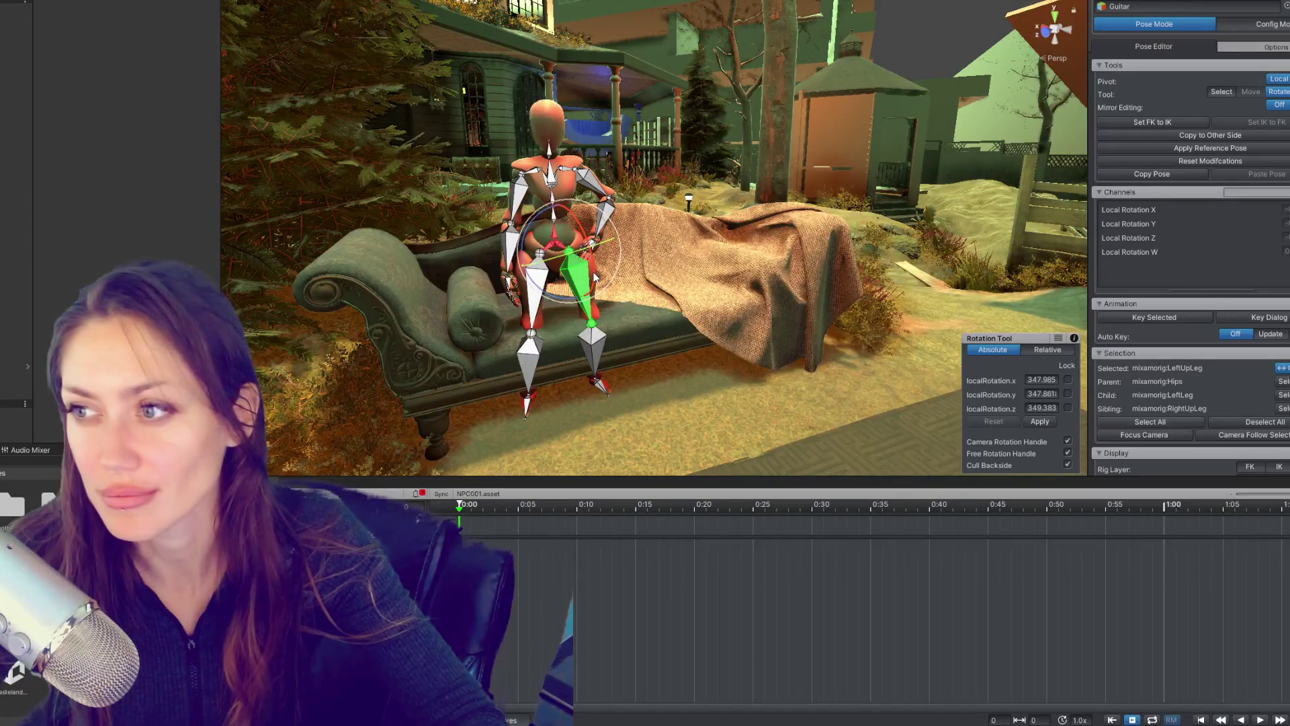
pyautogui.scroll(-3)
pyautogui.scroll(-3)
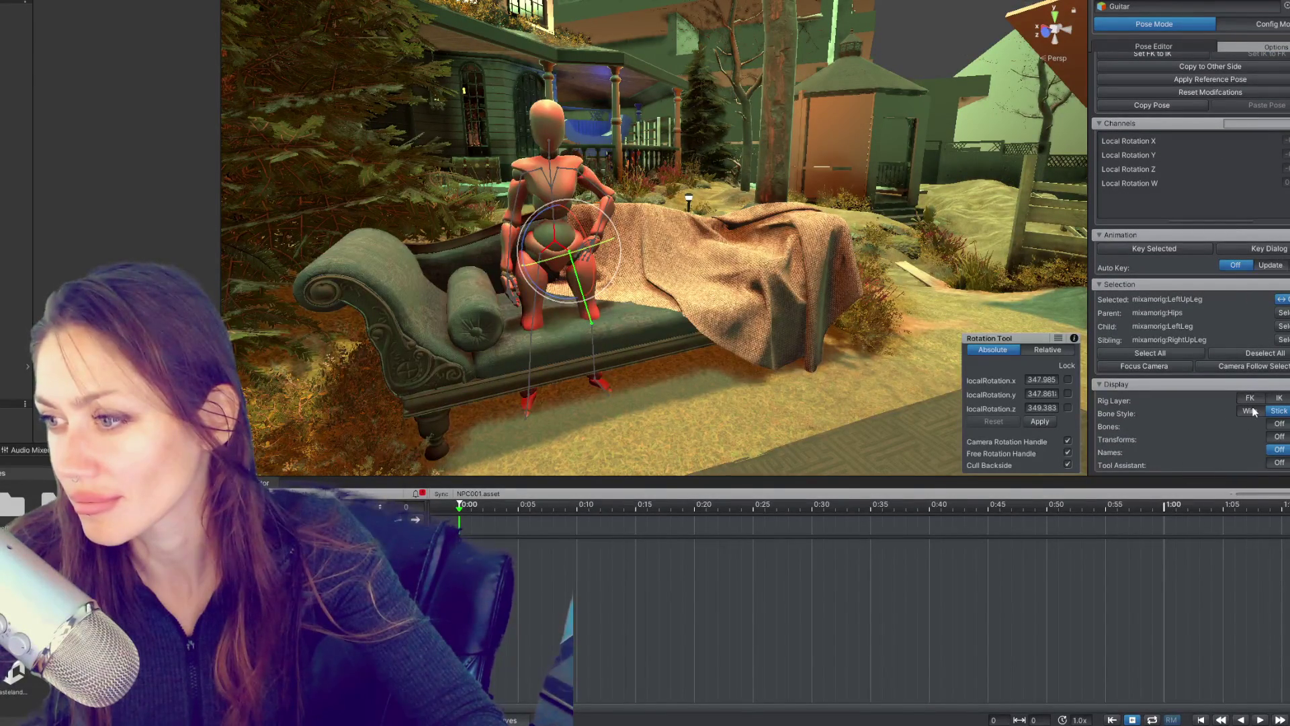
# Step: Switch the skeleton display between wireframe and thin-stick bones, then deselect the left thigh
pyautogui.click(1251, 410)
pyautogui.click(1278, 410)
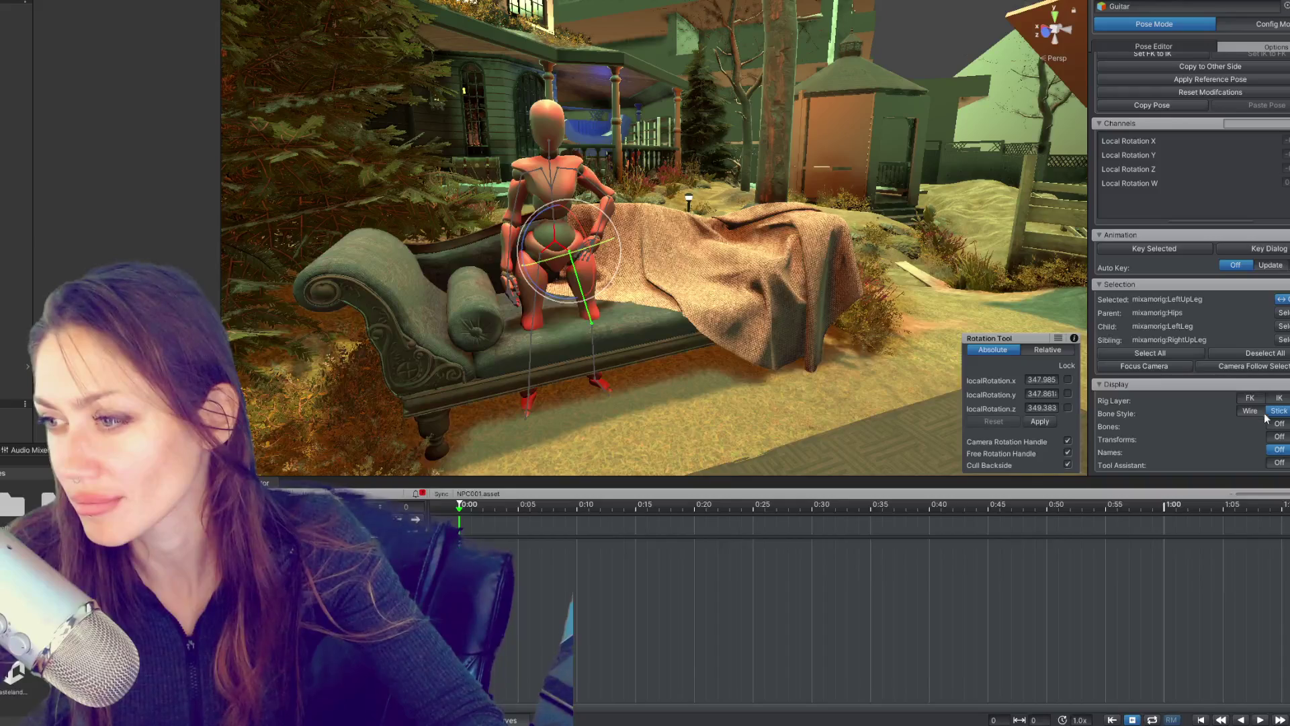
pyautogui.click(1249, 411)
pyautogui.click(1273, 412)
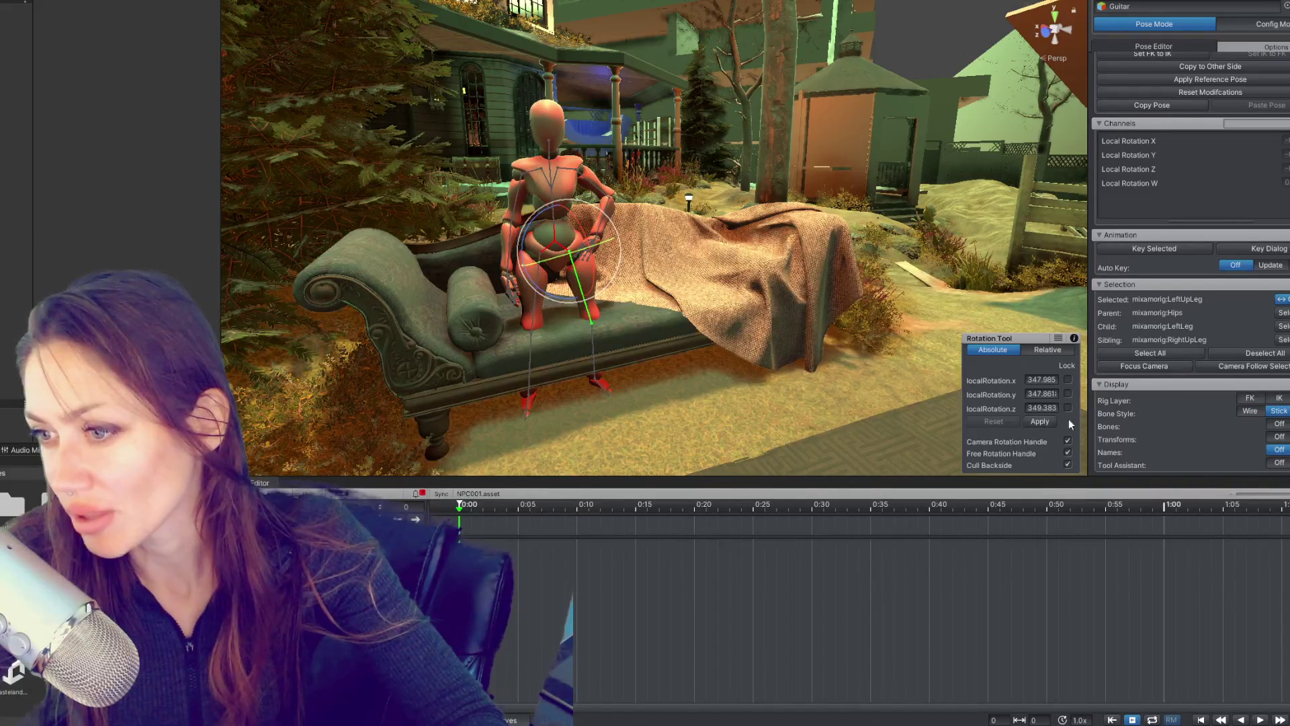
pyautogui.scroll(3)
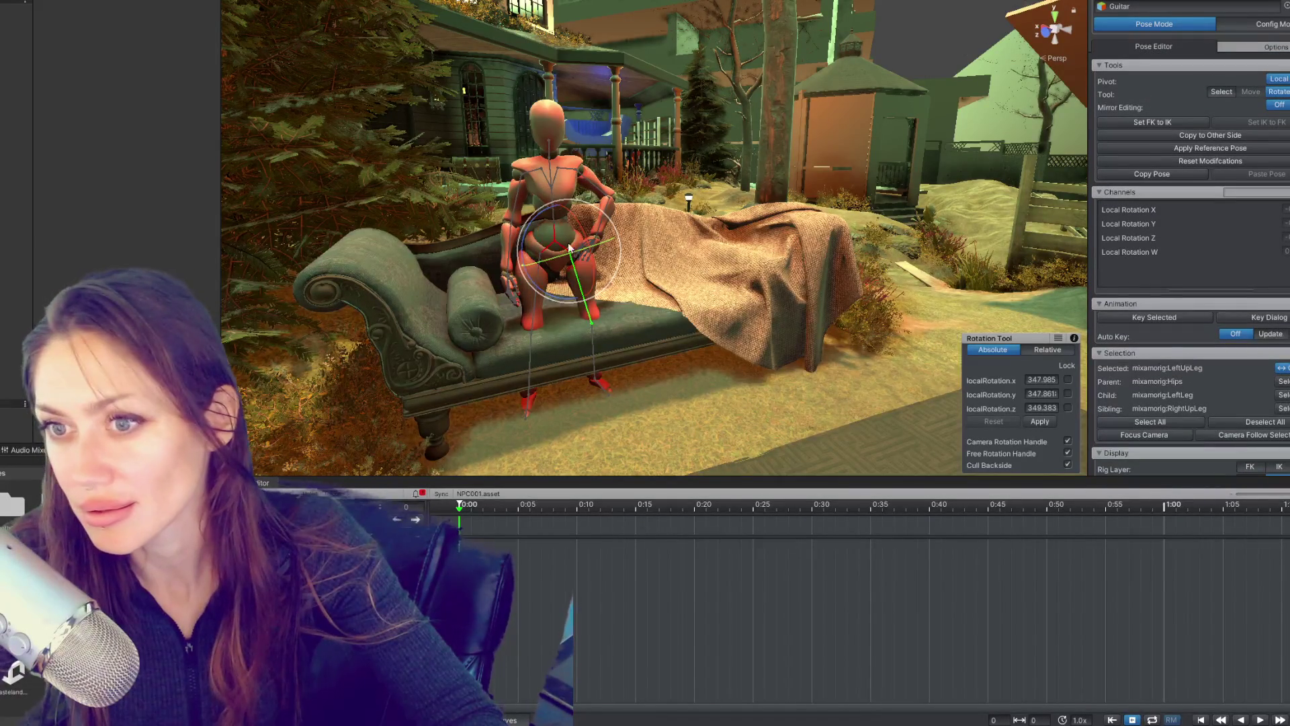
pyautogui.click(594, 342)
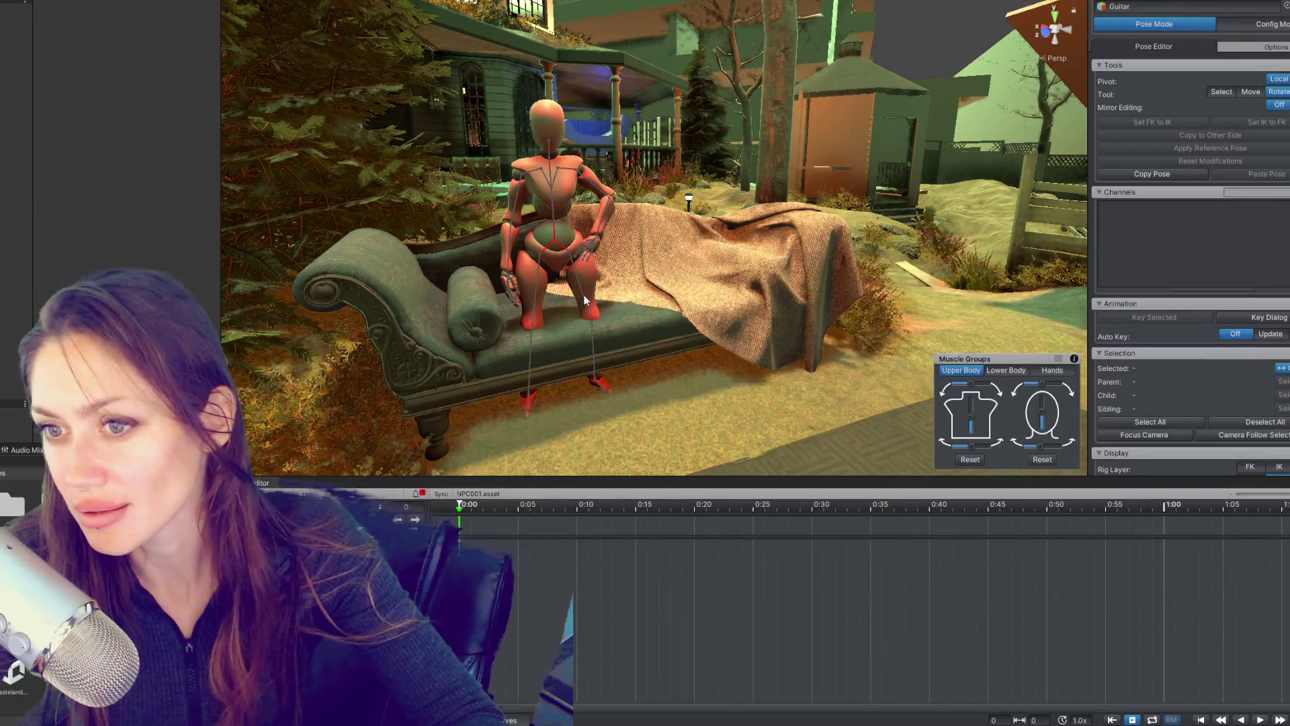
# Step: Rotate the left thigh outward and swing the right shin down to hang
pyautogui.scroll(3)
pyautogui.click(538, 284)
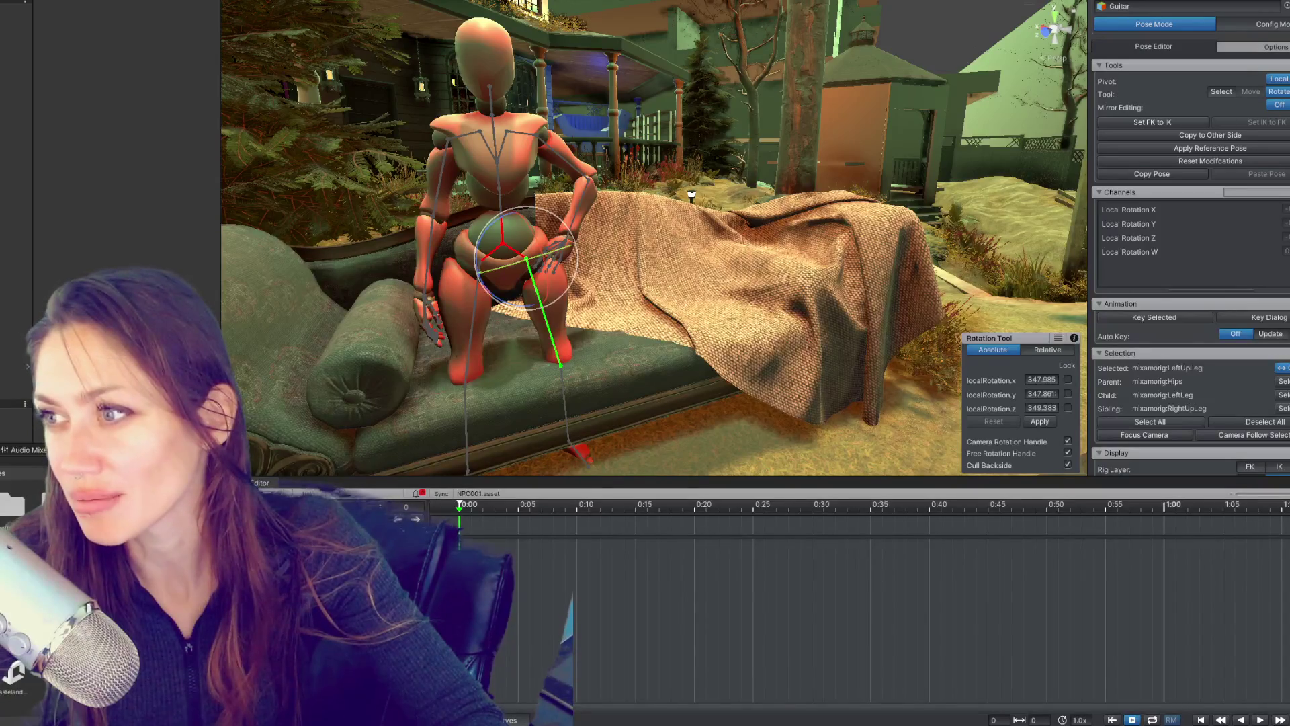
pyautogui.moveTo(517, 295); pyautogui.dragTo(724, 259)
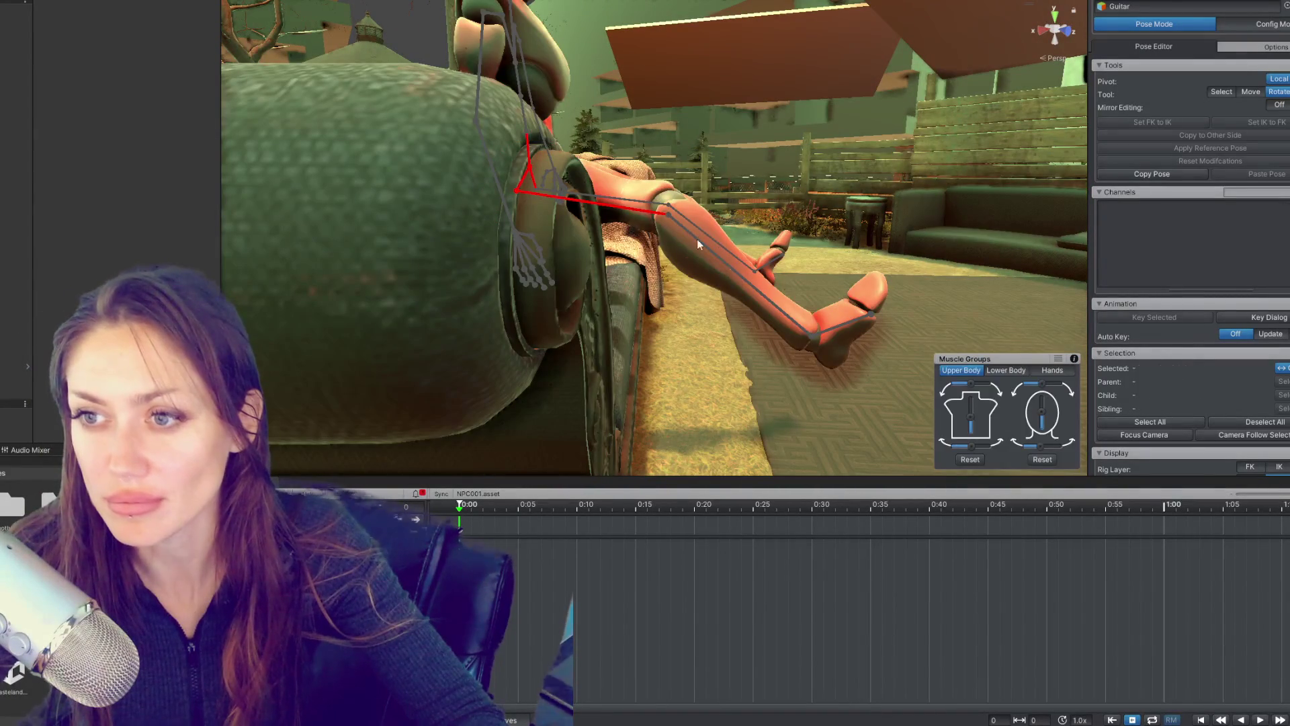
pyautogui.click(696, 239)
pyautogui.moveTo(712, 200); pyautogui.dragTo(707, 285)
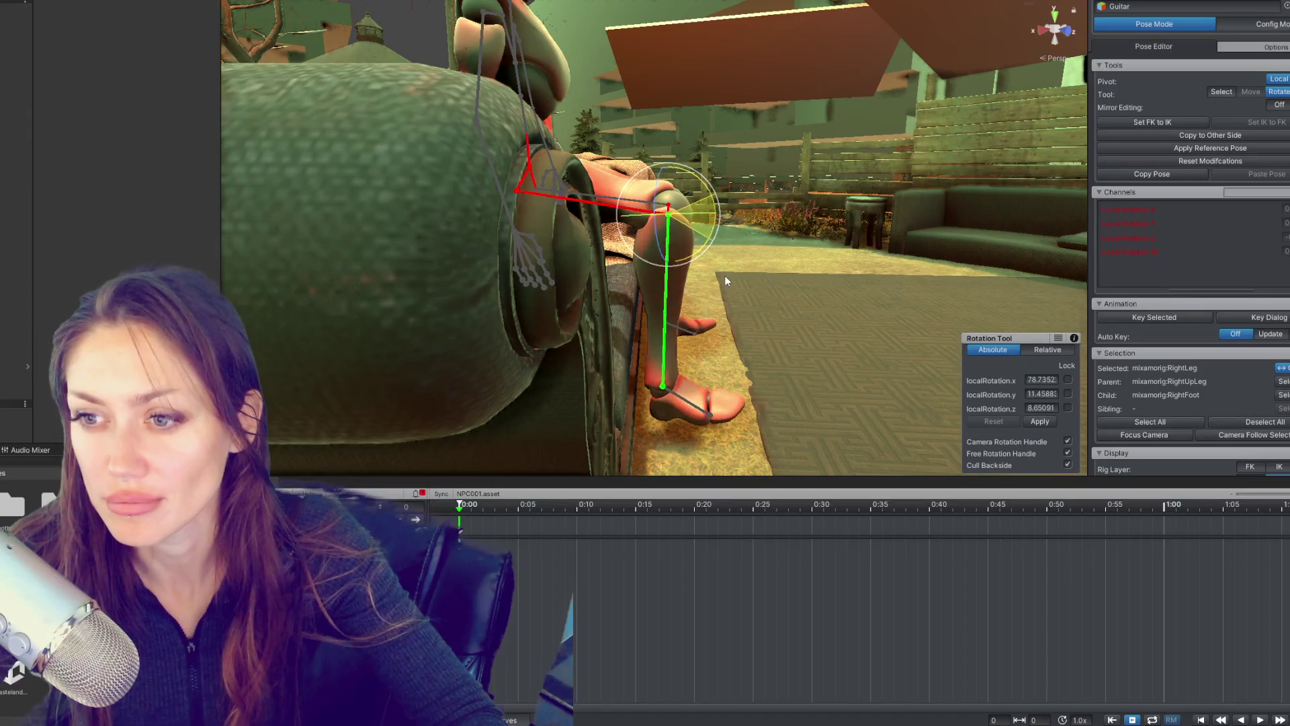
pyautogui.click(548, 152)
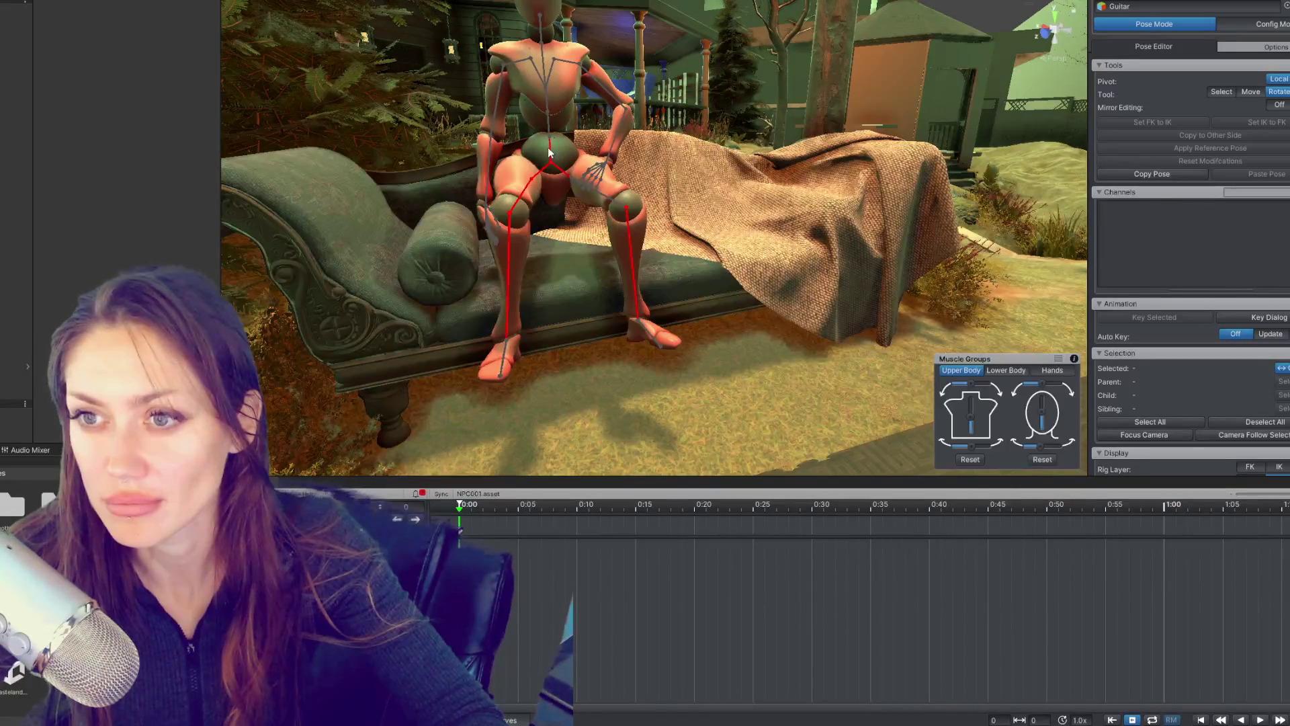
# Step: Lower the hips onto the seat with the move tool, then go to the clip's first frame
pyautogui.click(550, 153)
pyautogui.press('w')
pyautogui.moveTo(550, 120); pyautogui.dragTo(795, 215)
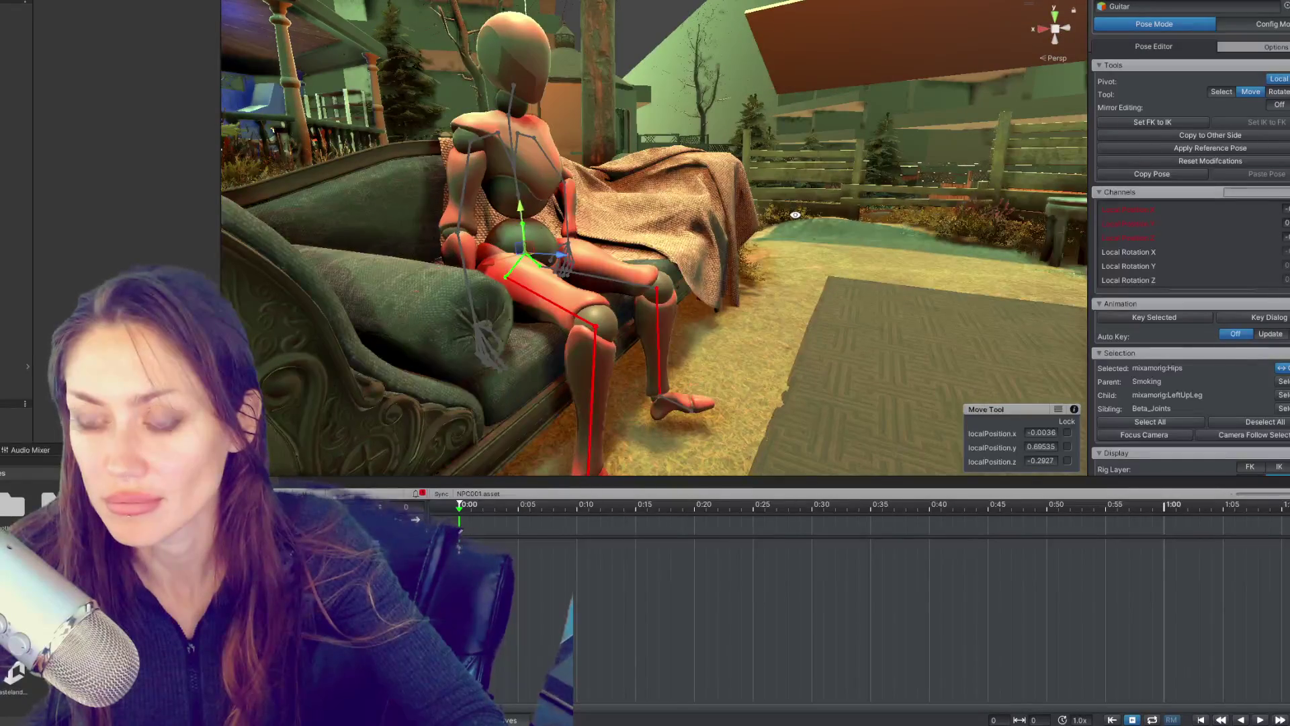
pyautogui.hotkey('ctrl', 'z')
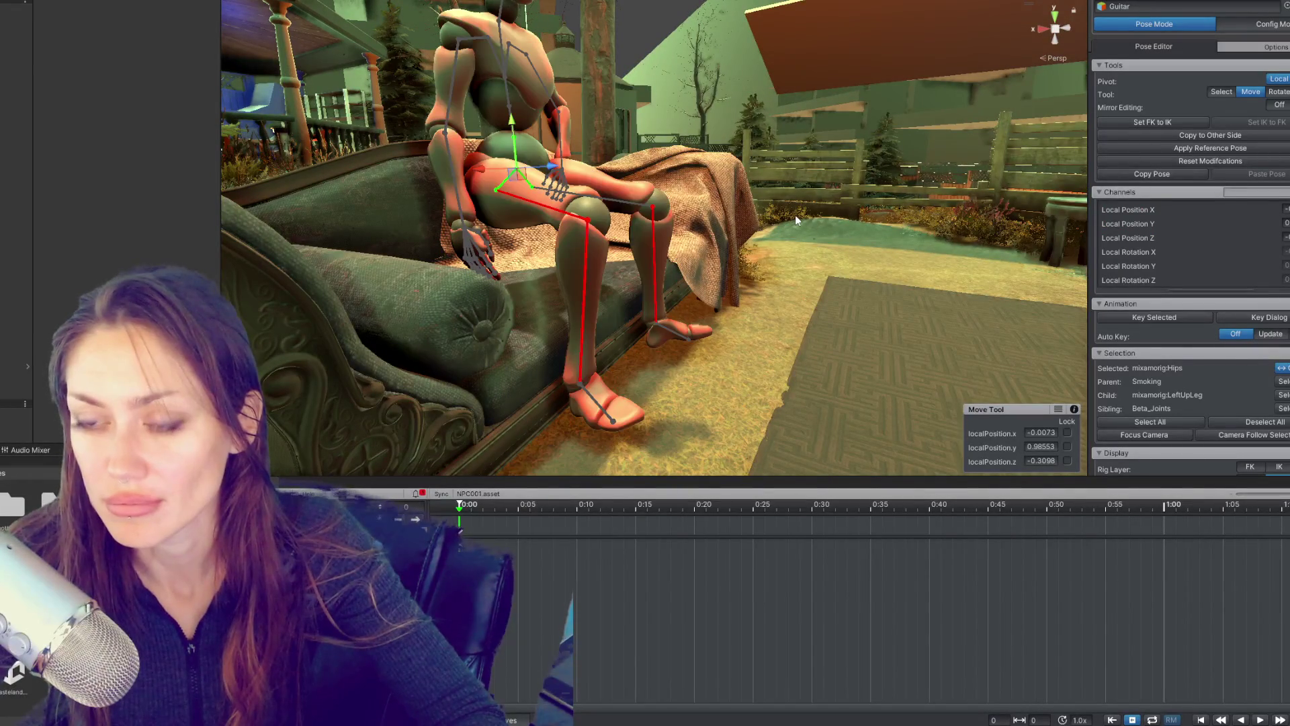
pyautogui.moveTo(511, 123); pyautogui.dragTo(532, 210)
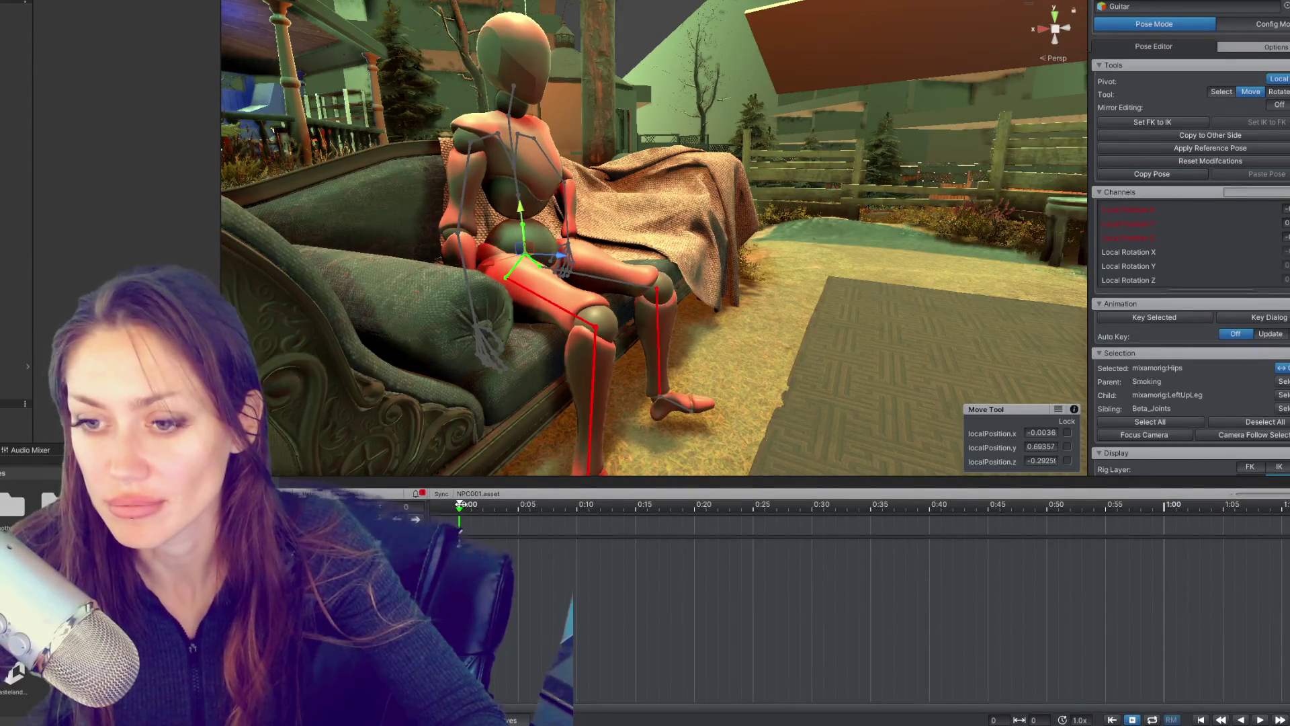
pyautogui.press('e')
pyautogui.click(455, 512)
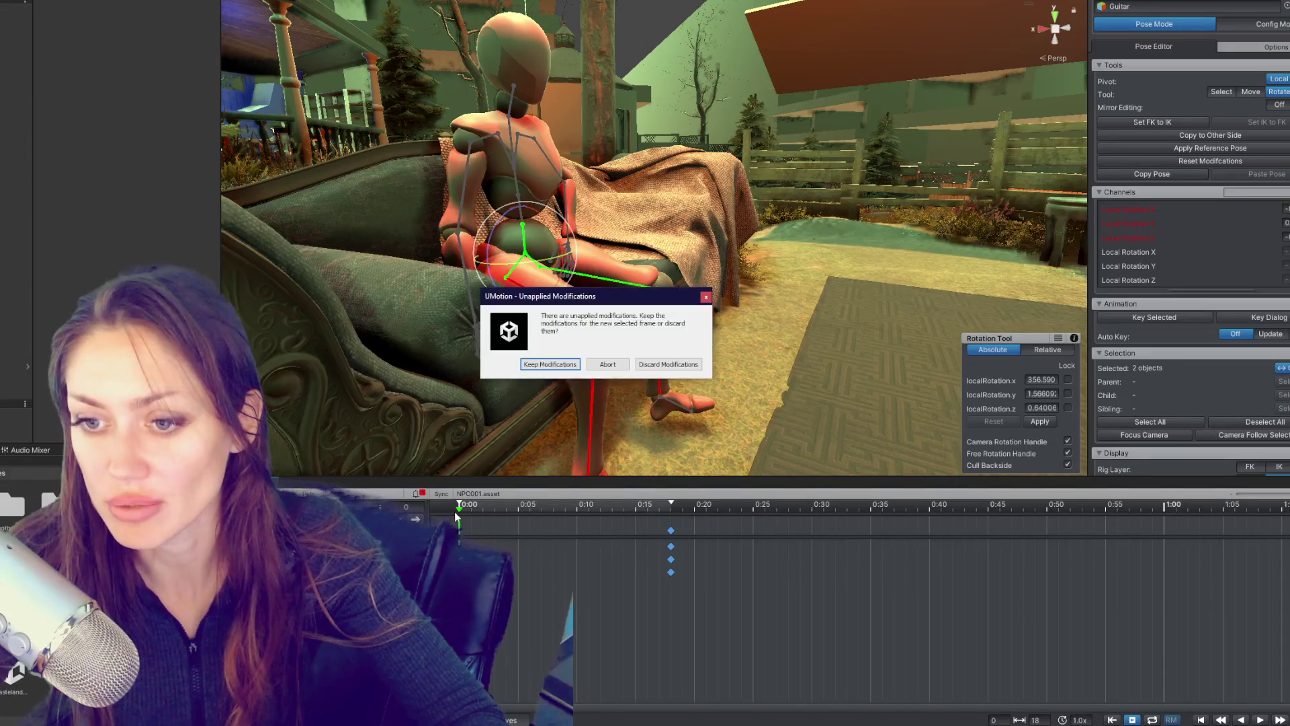
# Step: Key the selected bones' current pose, then move to the clip's first frame
pyautogui.click(608, 366)
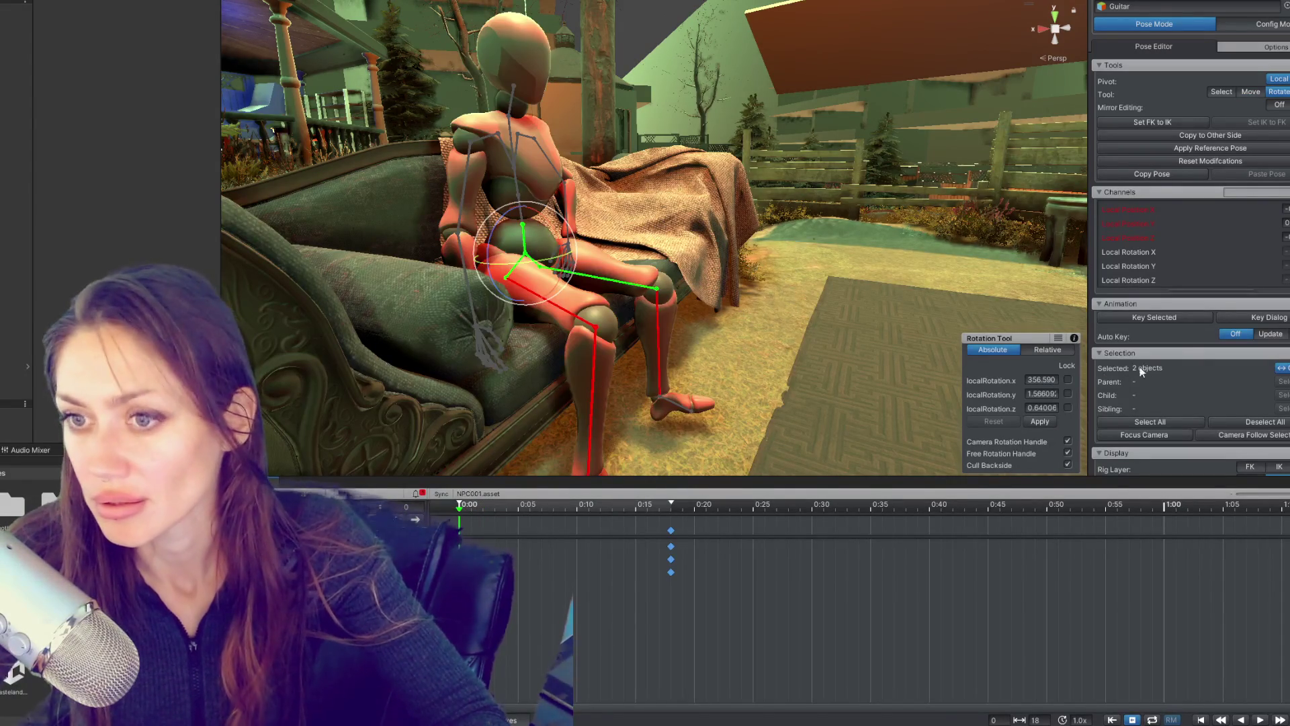
pyautogui.click(1169, 320)
pyautogui.click(1182, 337)
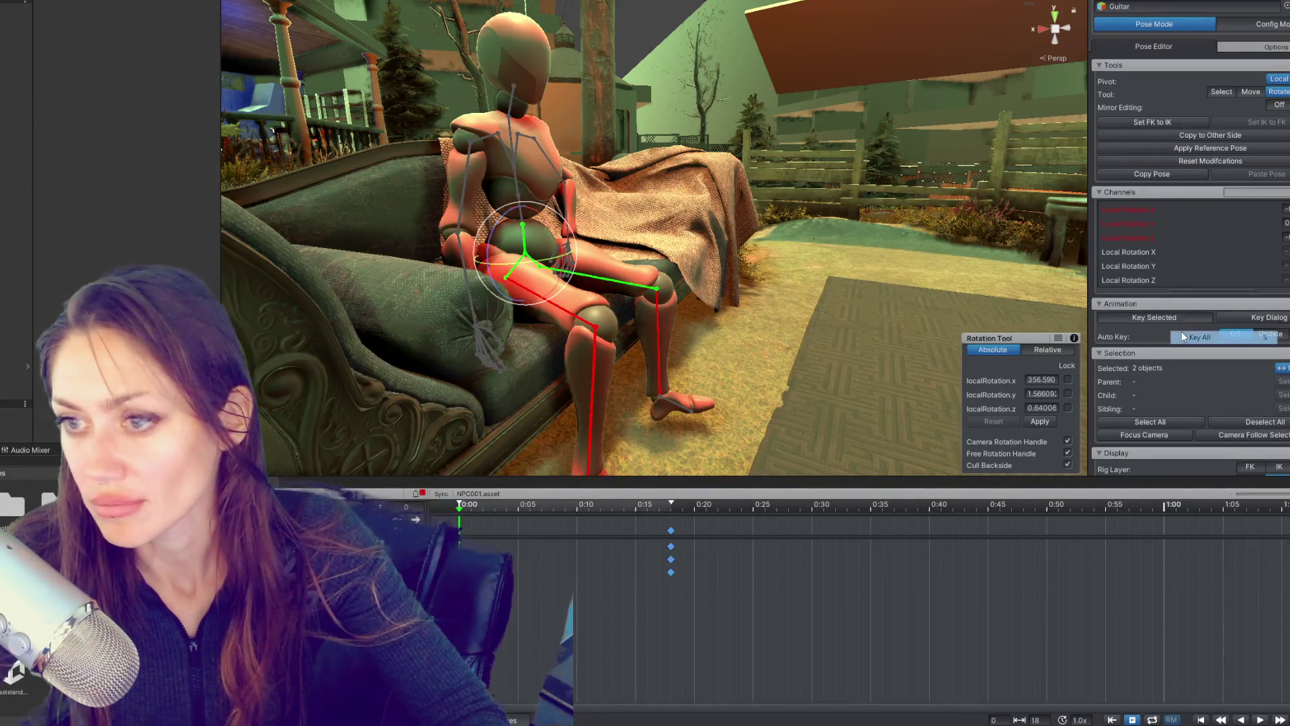
pyautogui.click(461, 508)
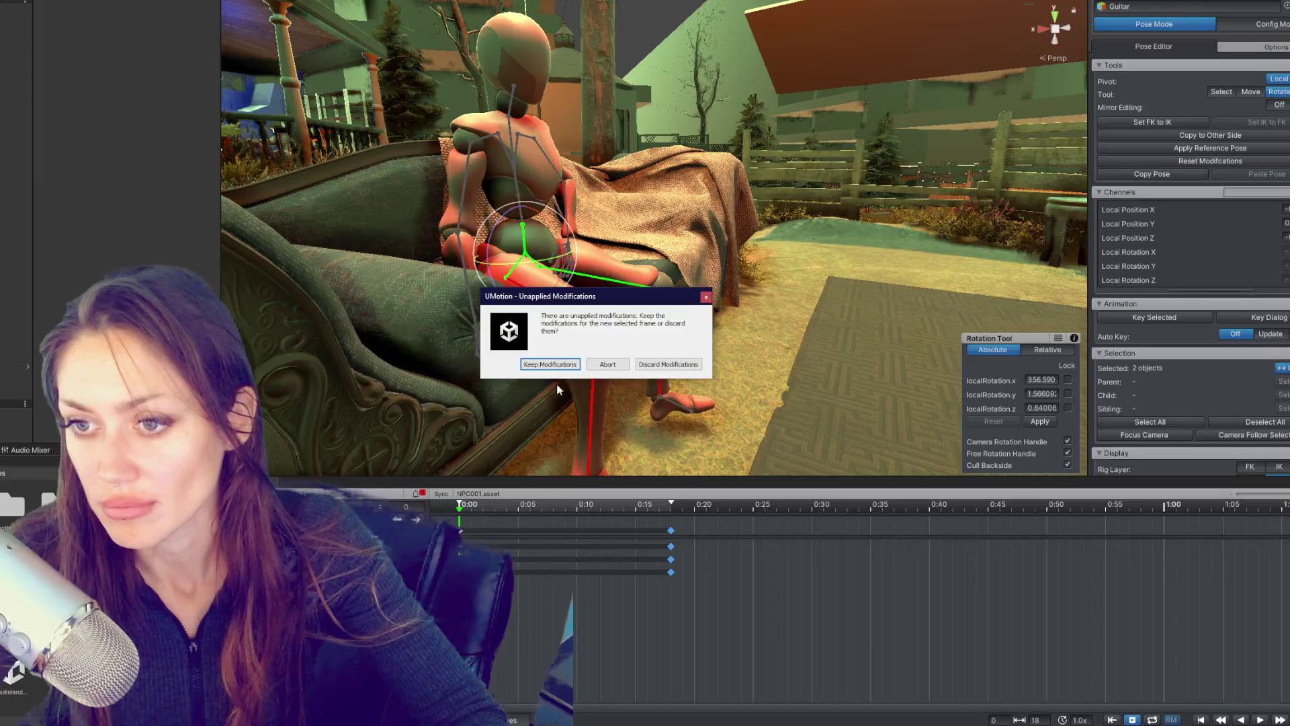
pyautogui.click(549, 364)
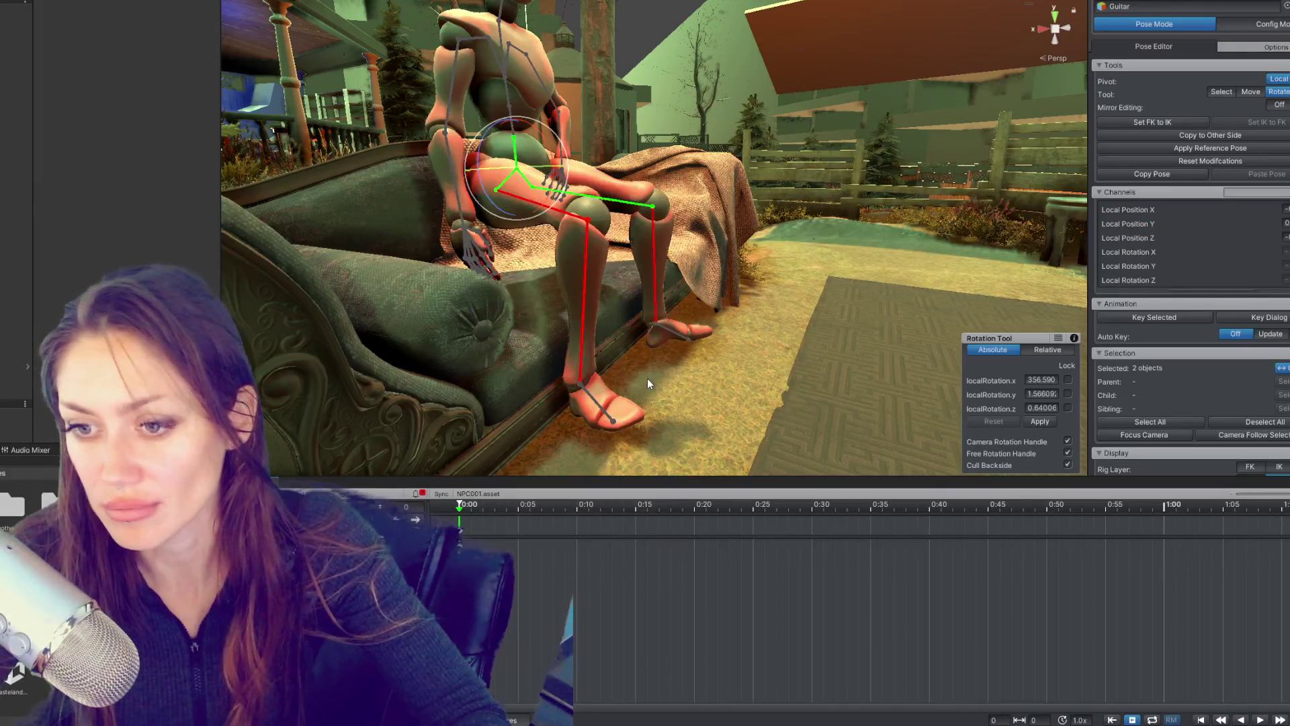
# Step: Lower the hips onto the seat at frame 0 and key all their channels
pyautogui.press('w')
pyautogui.moveTo(518, 127); pyautogui.dragTo(524, 216)
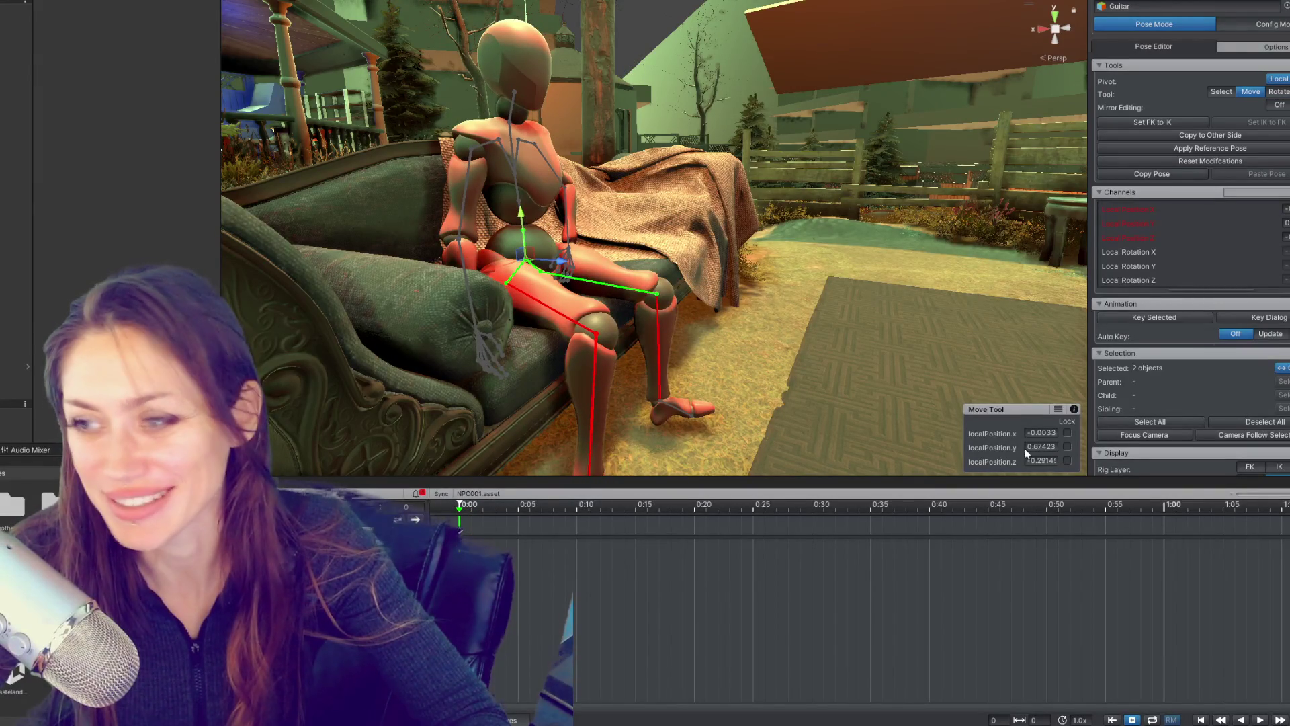
pyautogui.click(1182, 322)
pyautogui.rightClick(1181, 321)
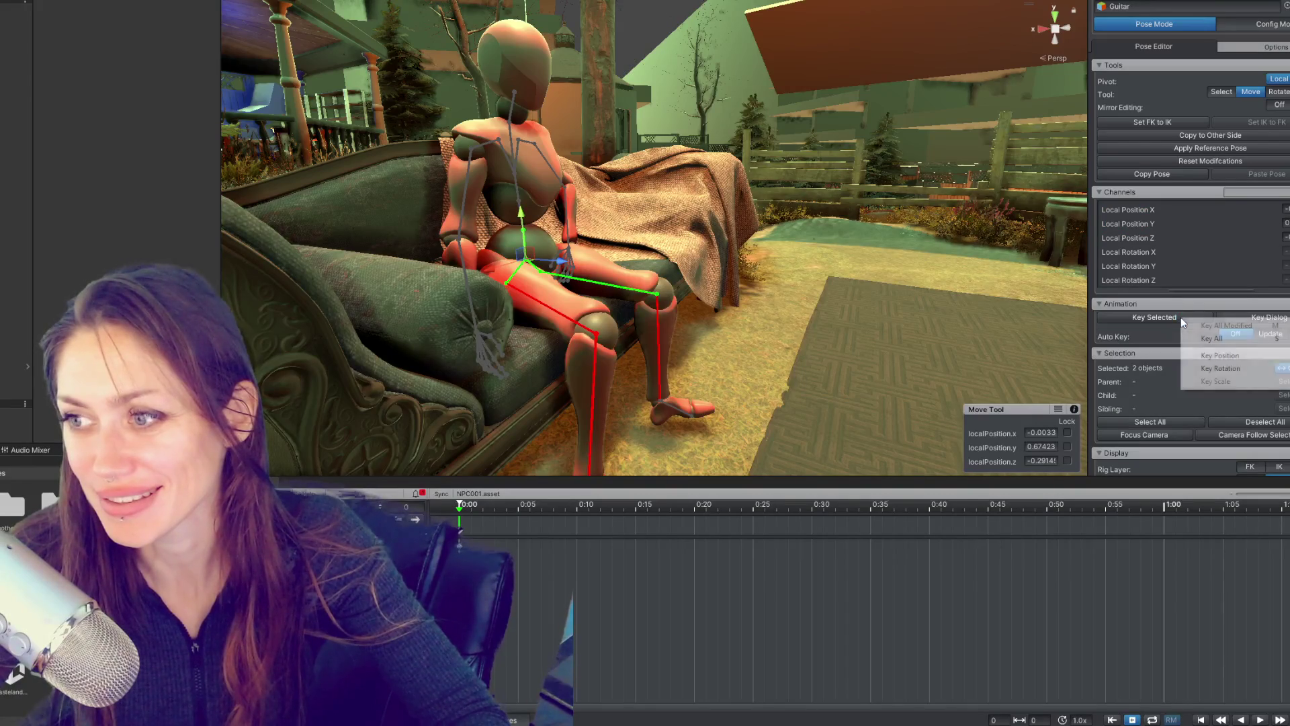
pyautogui.click(1210, 337)
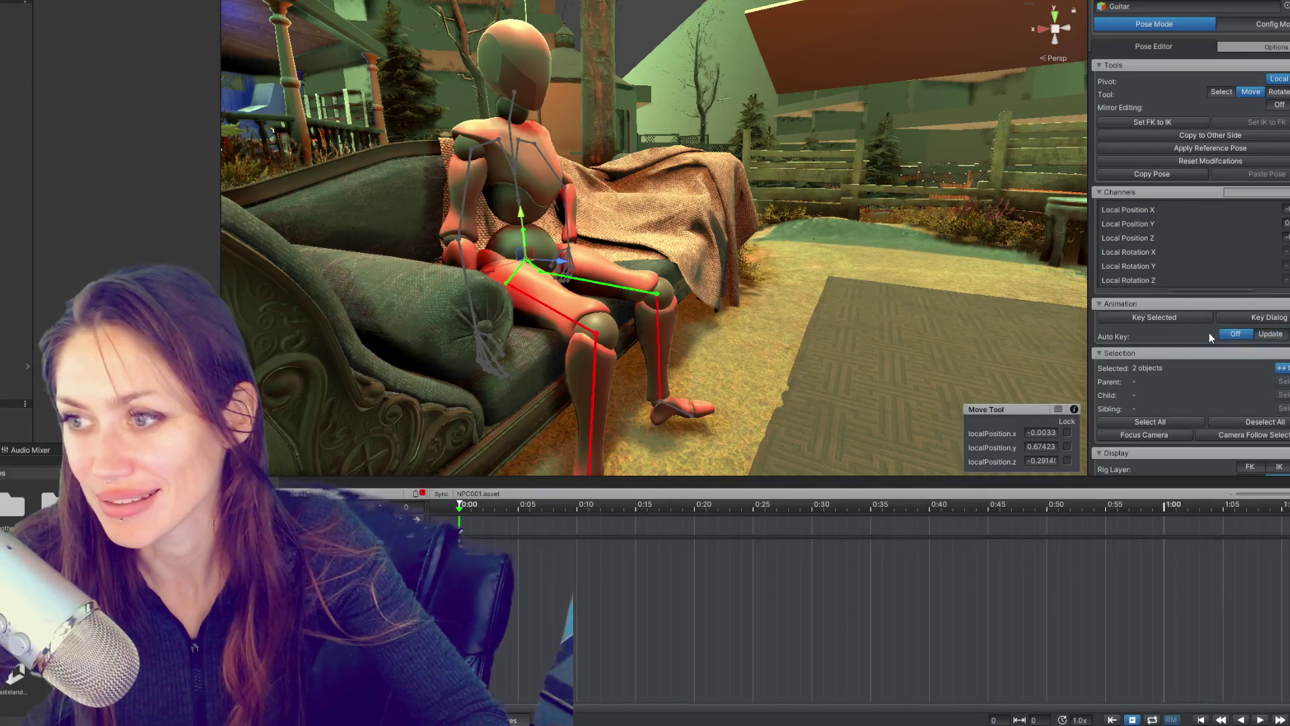
# Step: Select every bone of the rig and key all channels for the full seated pose
pyautogui.click(583, 327)
pyautogui.hotkey('ctrl', 'a')
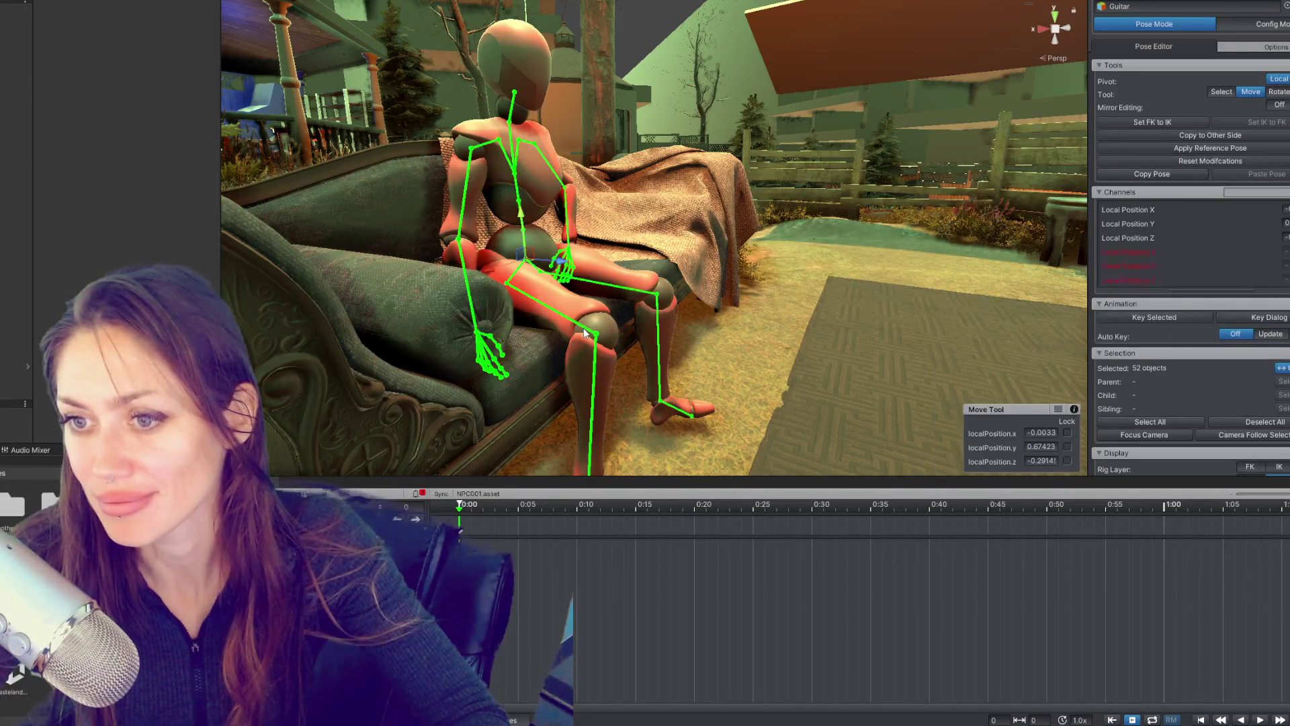
pyautogui.rightClick(1186, 316)
pyautogui.click(1227, 337)
pyautogui.click(773, 332)
pyautogui.moveTo(773, 332); pyautogui.dragTo(639, 346)
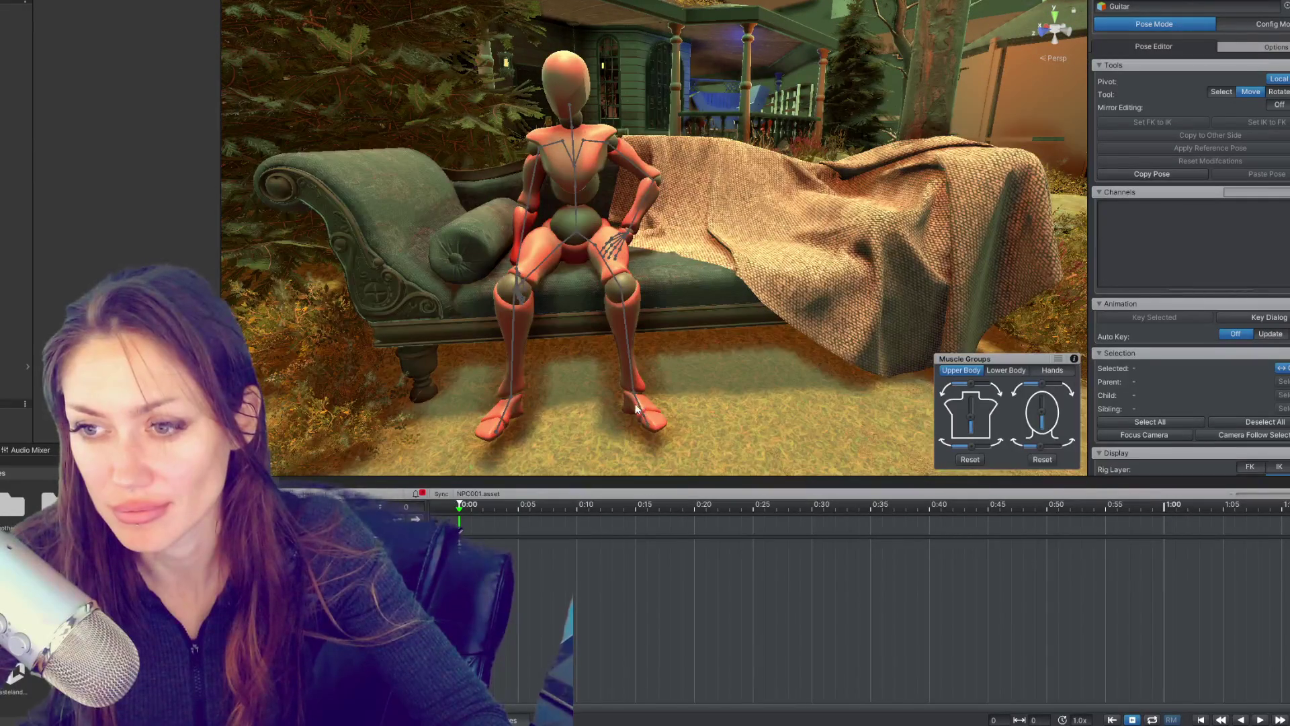
pyautogui.click(638, 403)
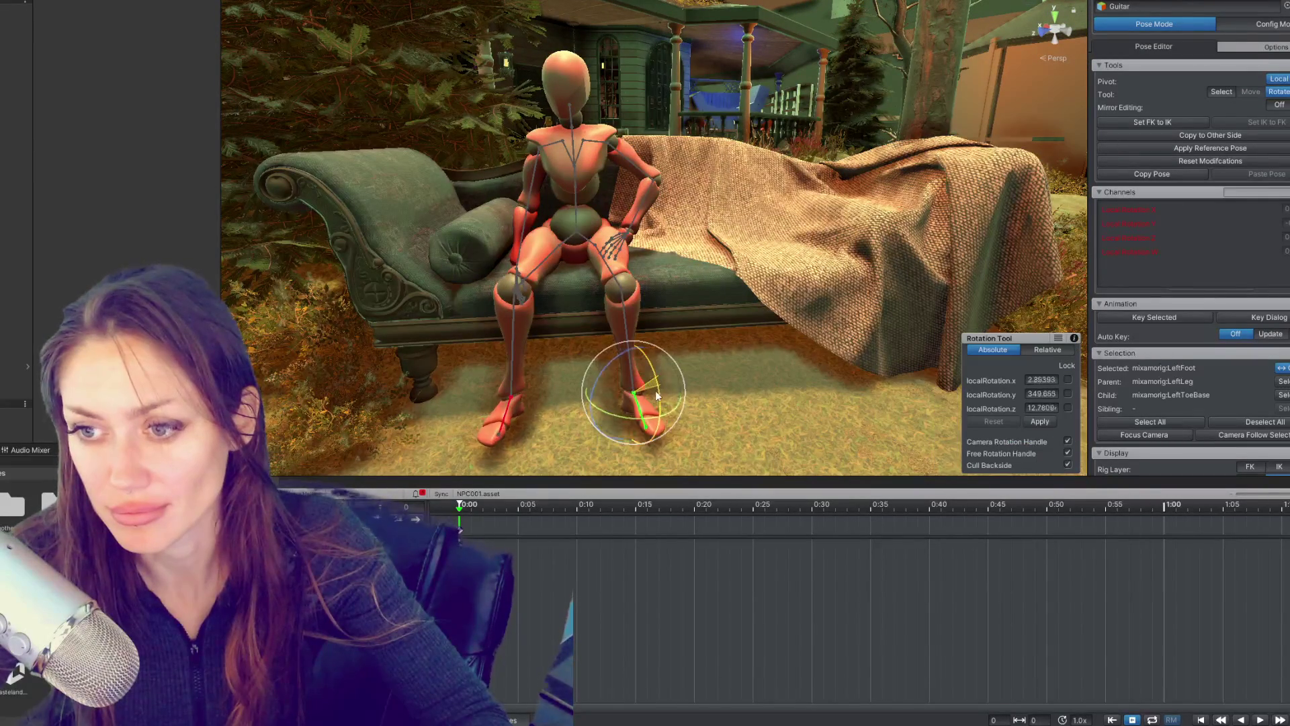
# Step: Turn the left foot outward, rotate the right thigh and slightly bend the right knee
pyautogui.moveTo(655, 417); pyautogui.dragTo(537, 242)
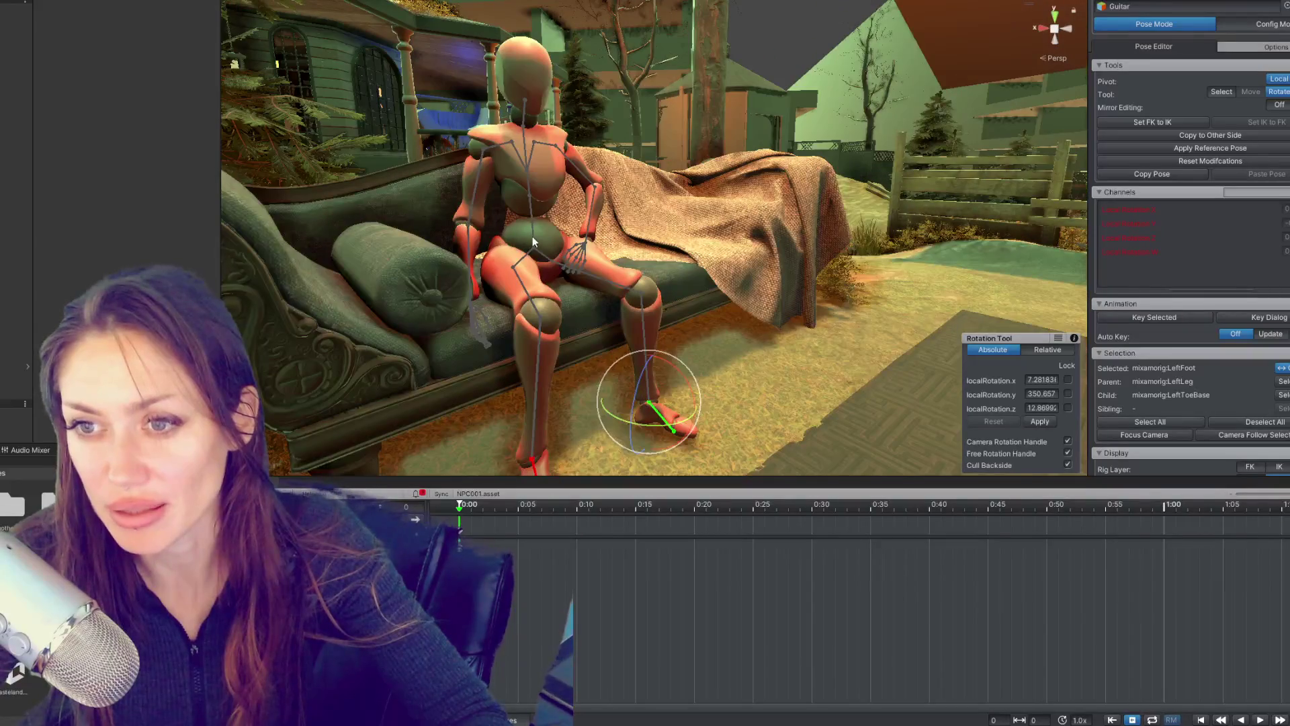
pyautogui.click(532, 237)
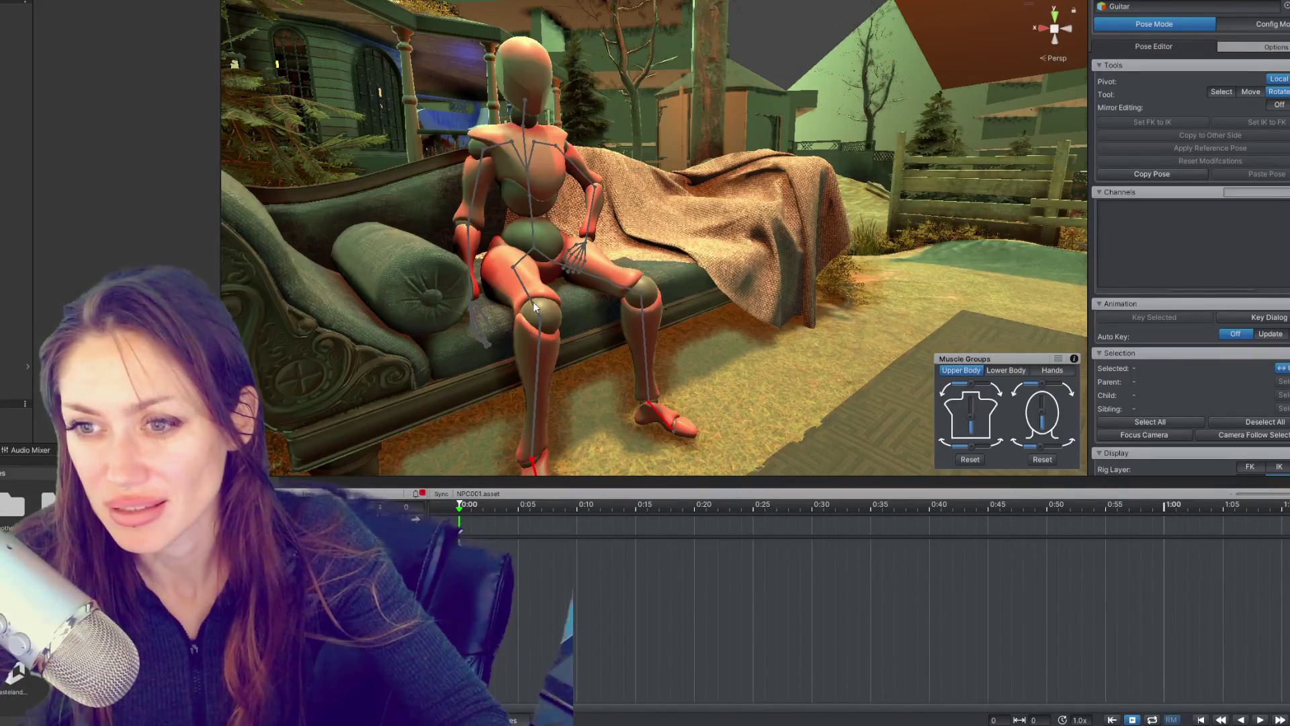
pyautogui.click(536, 307)
pyautogui.moveTo(536, 254); pyautogui.dragTo(522, 262)
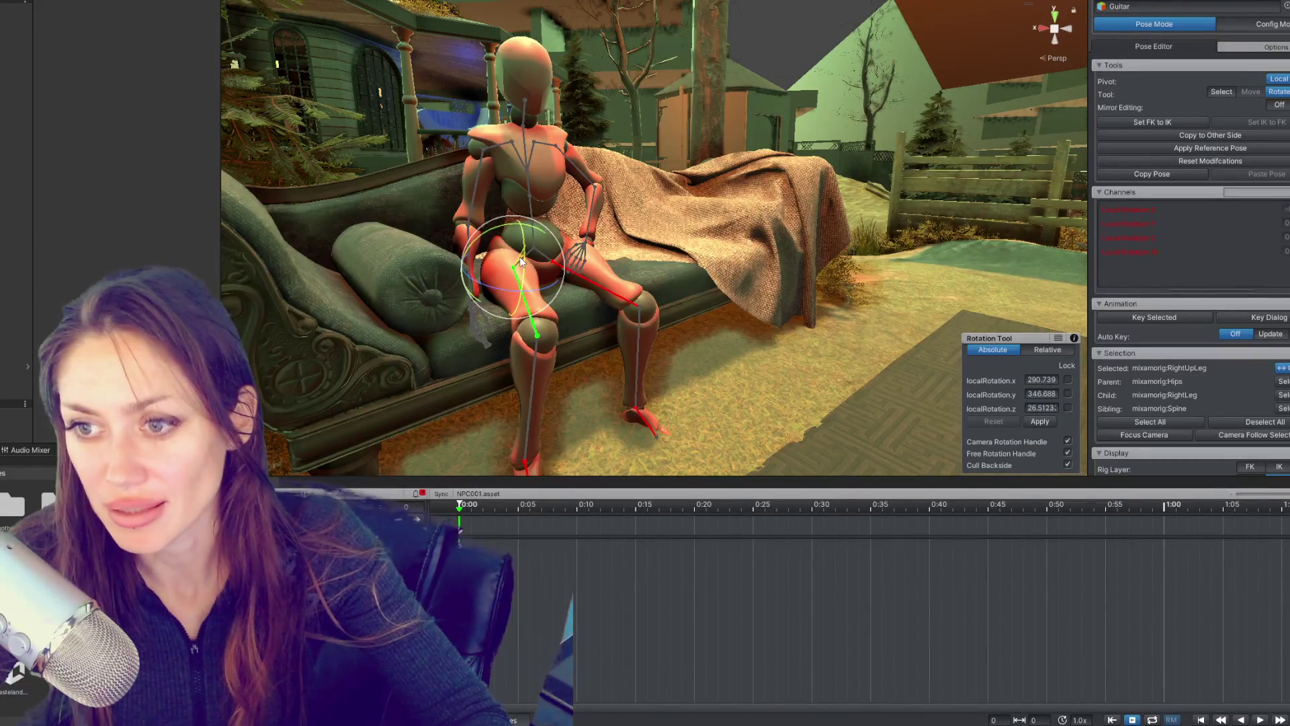
pyautogui.click(539, 350)
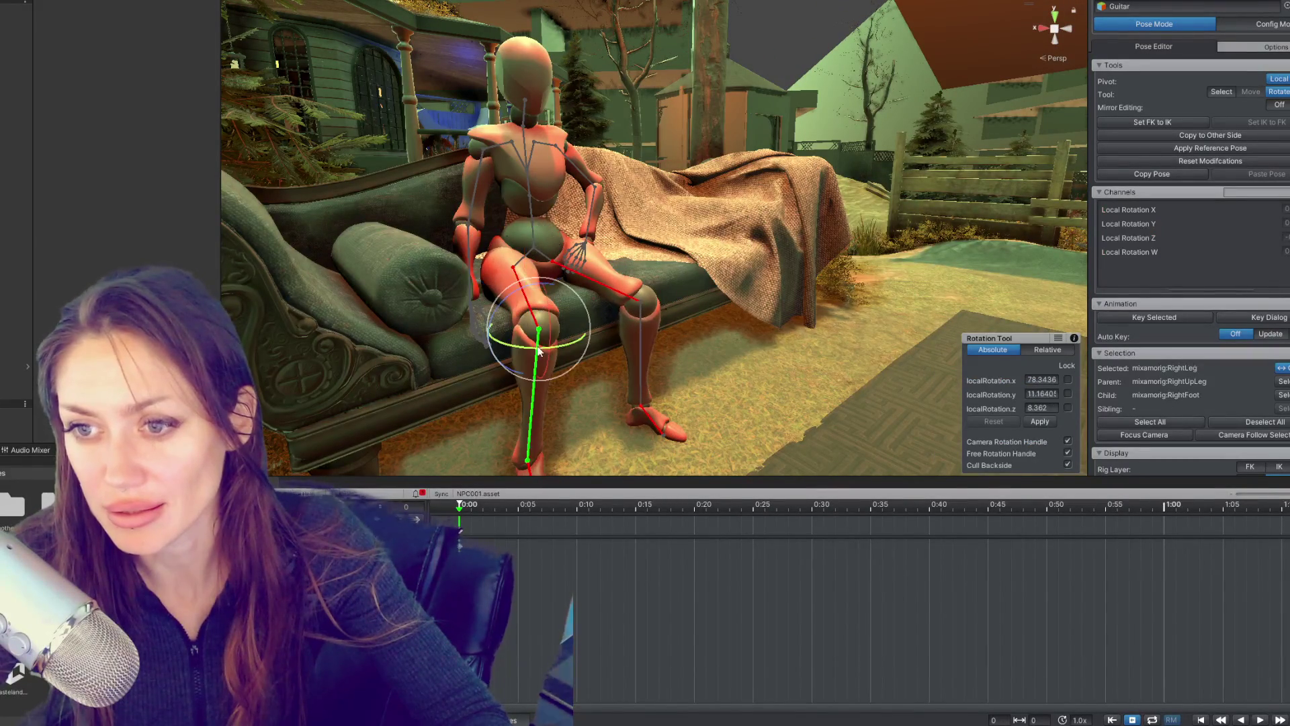
pyautogui.moveTo(549, 326); pyautogui.dragTo(818, 215)
pyautogui.click(727, 269)
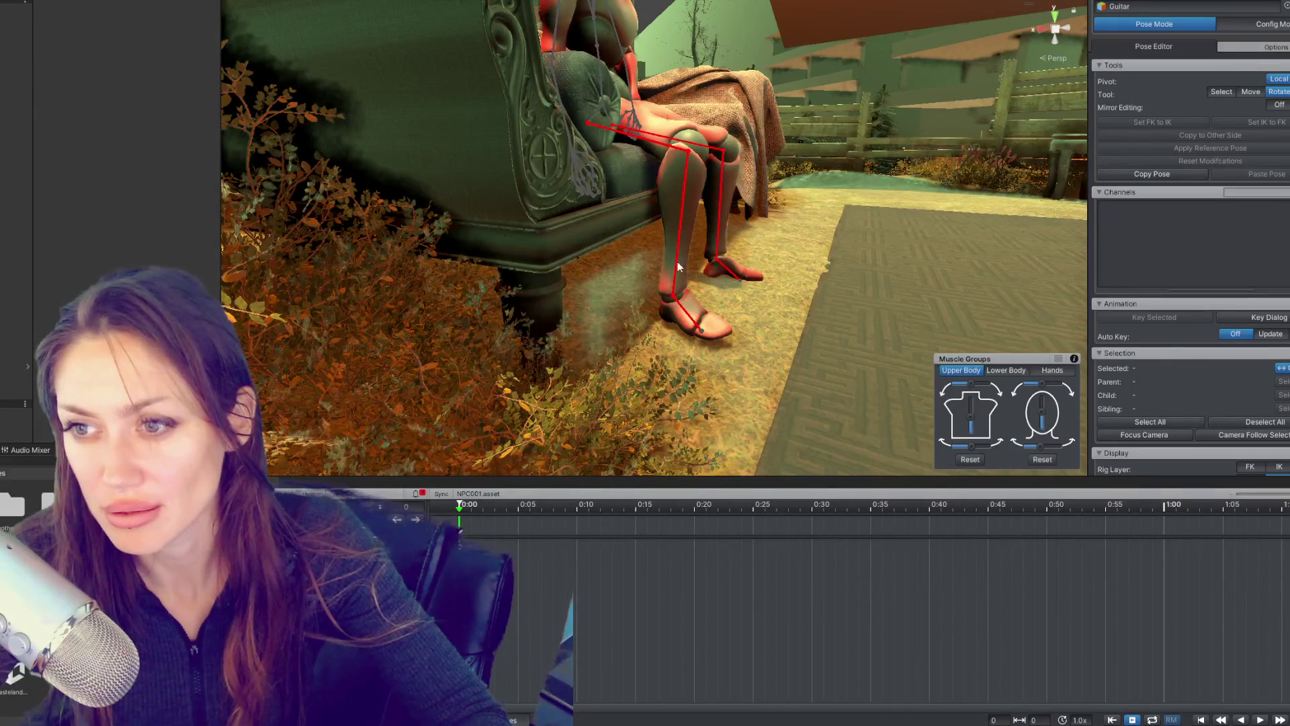
# Step: Lower the left upper arm against the body and bend the forearm toward the thigh
pyautogui.moveTo(679, 267); pyautogui.dragTo(907, 242)
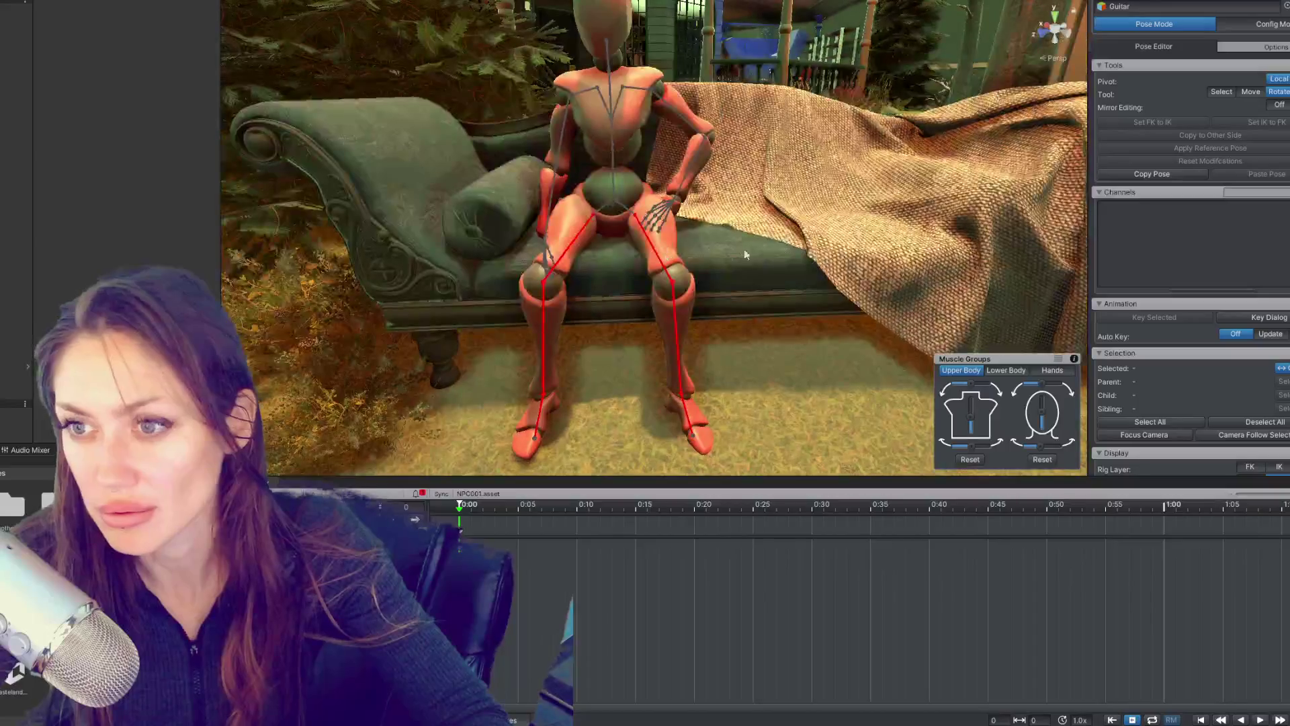
pyautogui.click(656, 252)
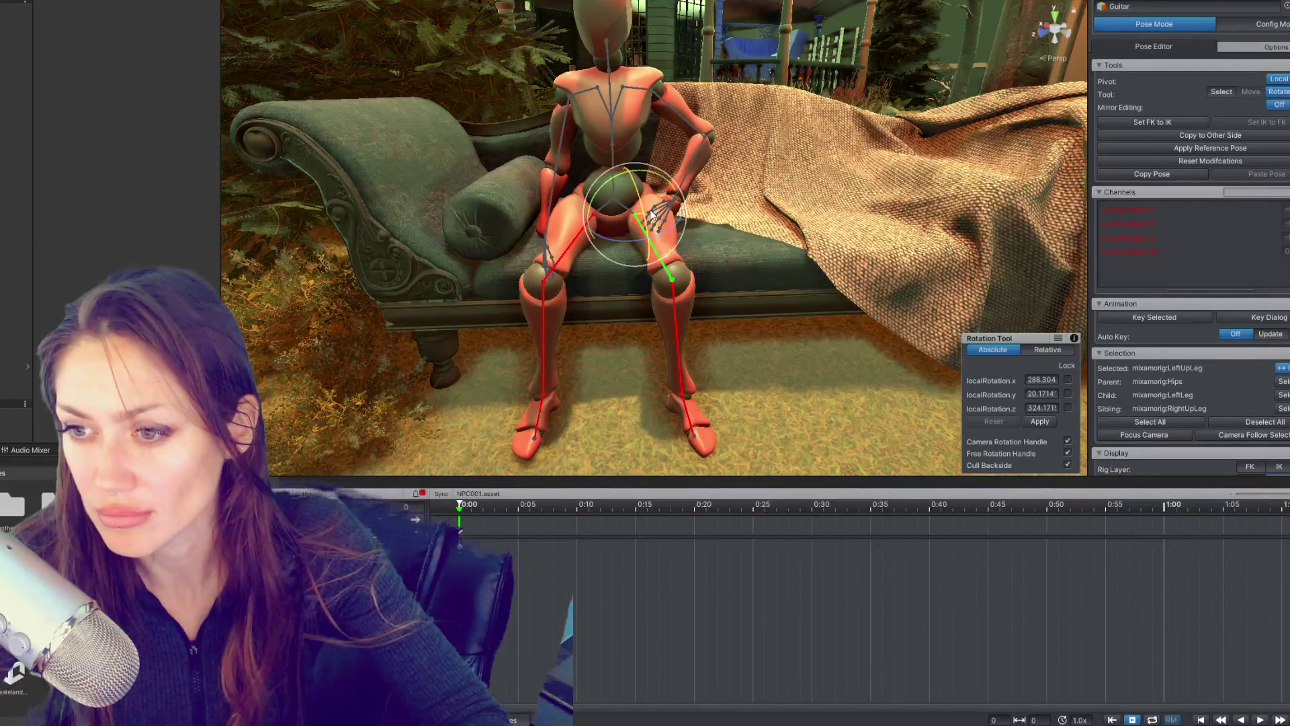
pyautogui.click(685, 119)
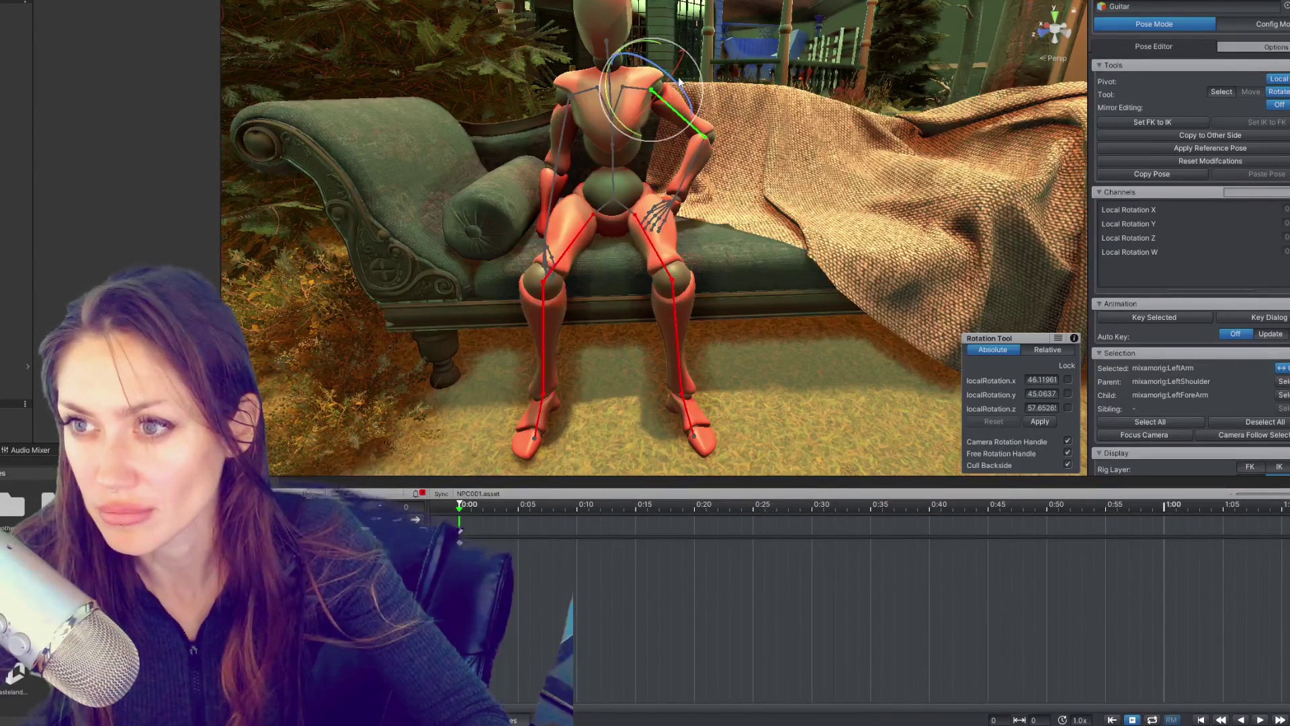
pyautogui.moveTo(681, 79); pyautogui.dragTo(736, 197)
pyautogui.click(664, 171)
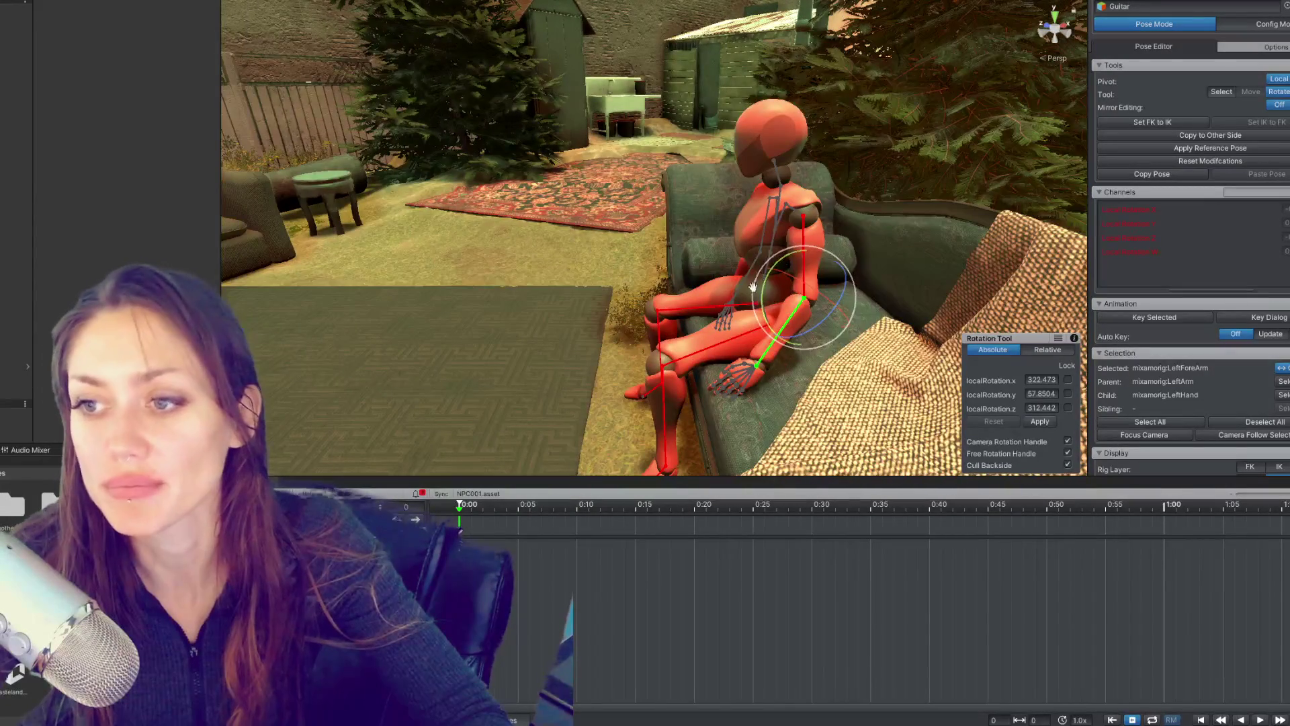
# Step: Select the hips and shift their position with the move tool
pyautogui.moveTo(717, 300); pyautogui.dragTo(661, 152)
pyautogui.click(739, 288)
pyautogui.moveTo(851, 248); pyautogui.dragTo(945, 291)
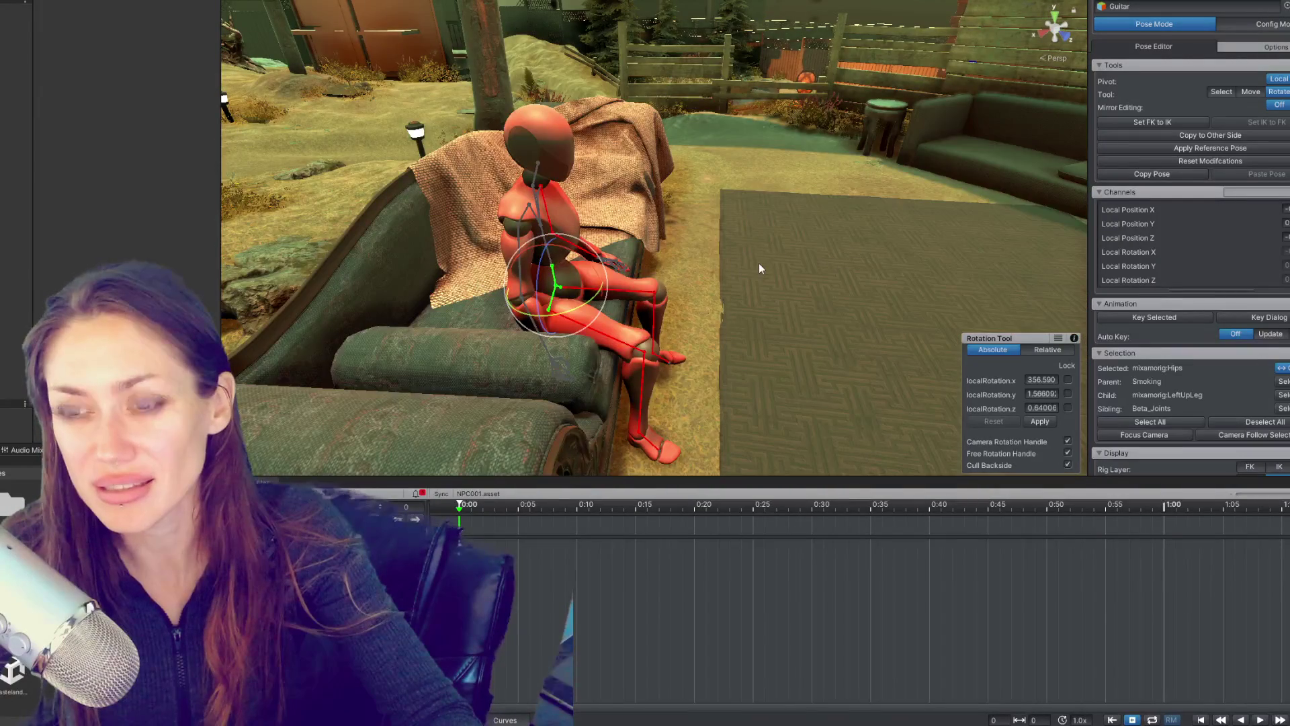
pyautogui.moveTo(760, 260); pyautogui.dragTo(674, 231)
pyautogui.moveTo(772, 255); pyautogui.dragTo(657, 224)
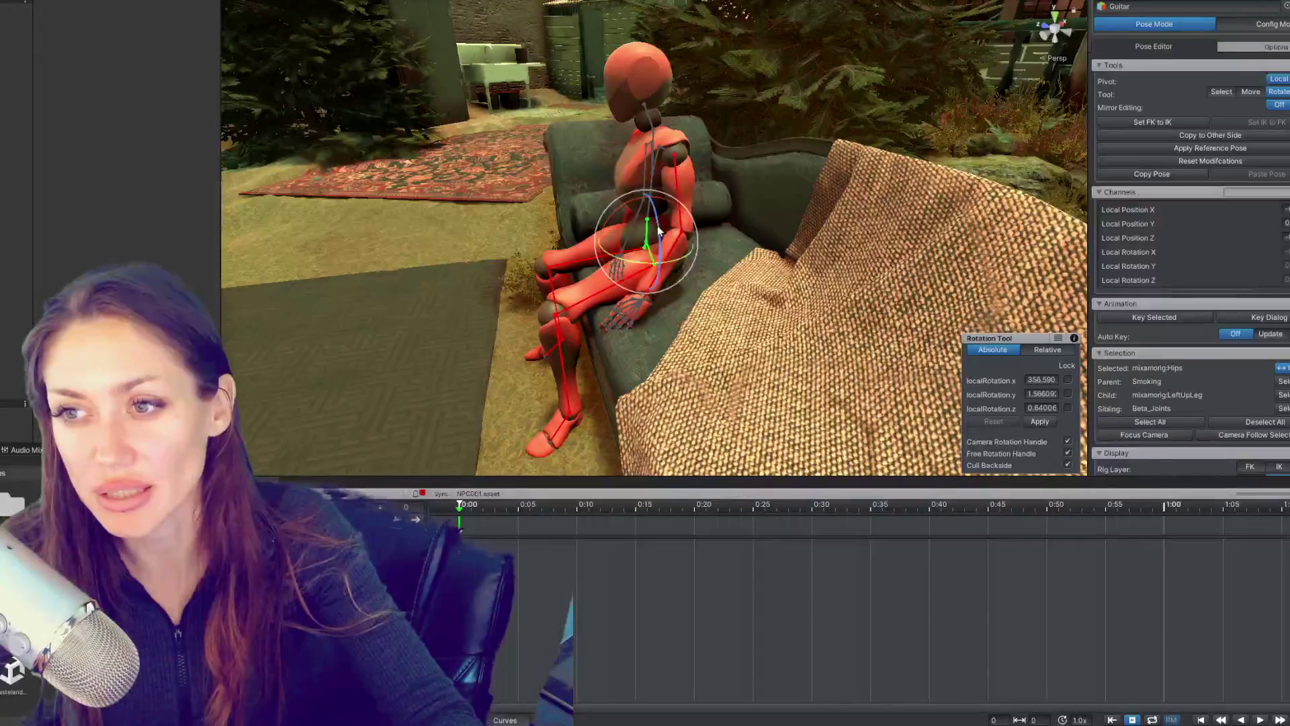
pyautogui.scroll(-3)
pyautogui.scroll(3)
pyautogui.press('w')
pyautogui.moveTo(614, 240); pyautogui.dragTo(668, 204)
pyautogui.press('e')
# Step: Rotate the left thigh down to 307.895, 4.92847, 328.546 so the leg hangs
pyautogui.click(559, 246)
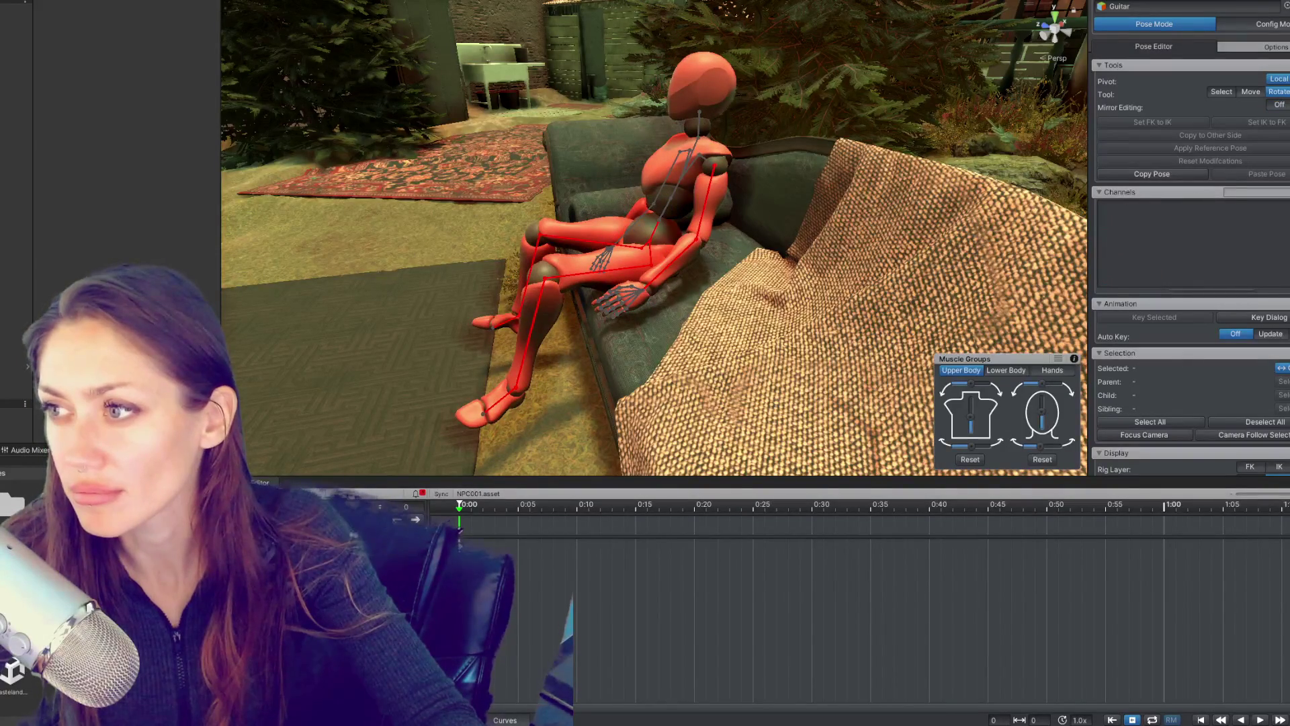
pyautogui.click(582, 281)
pyautogui.moveTo(639, 232); pyautogui.dragTo(759, 256)
pyautogui.moveTo(592, 296); pyautogui.dragTo(695, 262)
pyautogui.moveTo(613, 258); pyautogui.dragTo(614, 256)
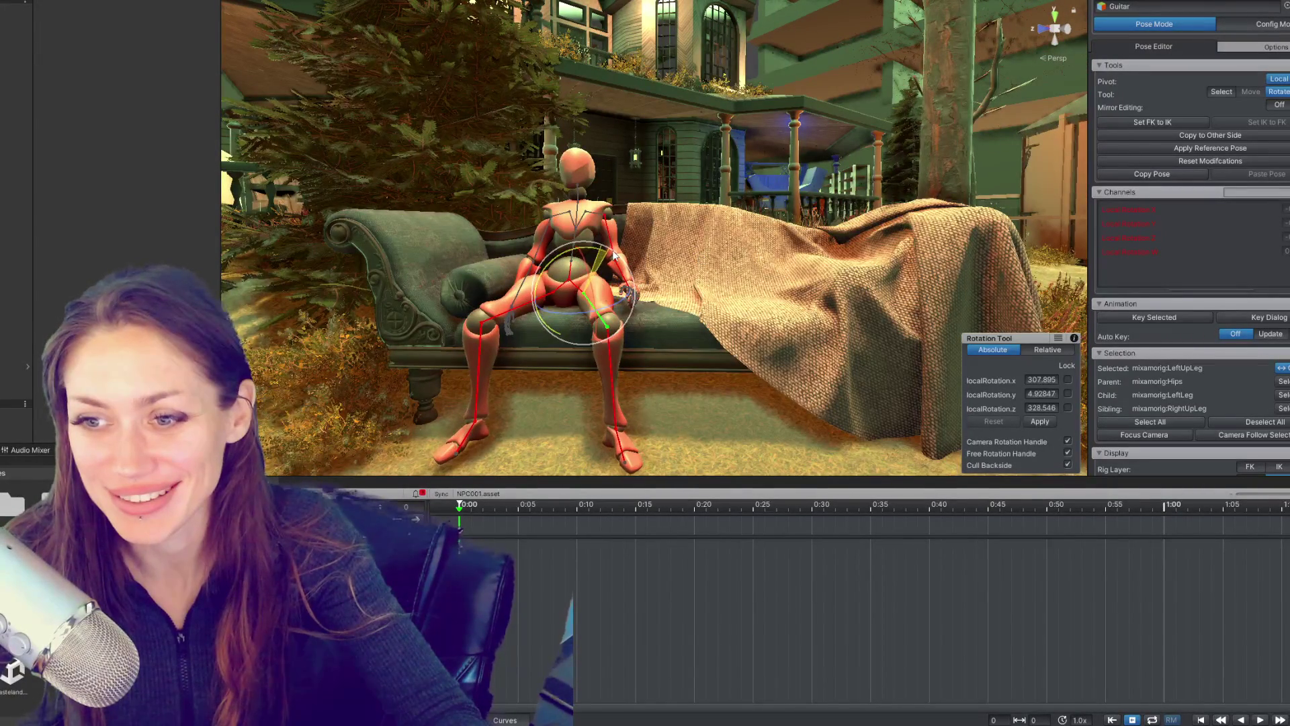
# Step: Rotate the left thigh a little further and set the hips slightly higher on the lounge
pyautogui.moveTo(617, 309); pyautogui.dragTo(669, 339)
pyautogui.moveTo(632, 290); pyautogui.dragTo(581, 302)
pyautogui.click(602, 280)
pyautogui.click(645, 298)
pyautogui.press('w')
pyautogui.moveTo(639, 269); pyautogui.dragTo(537, 149)
pyautogui.moveTo(665, 285); pyautogui.dragTo(677, 345)
# Step: Tilt the left foot to rest flat, then orbit around to check the pose
pyautogui.click(678, 454)
pyautogui.click(672, 342)
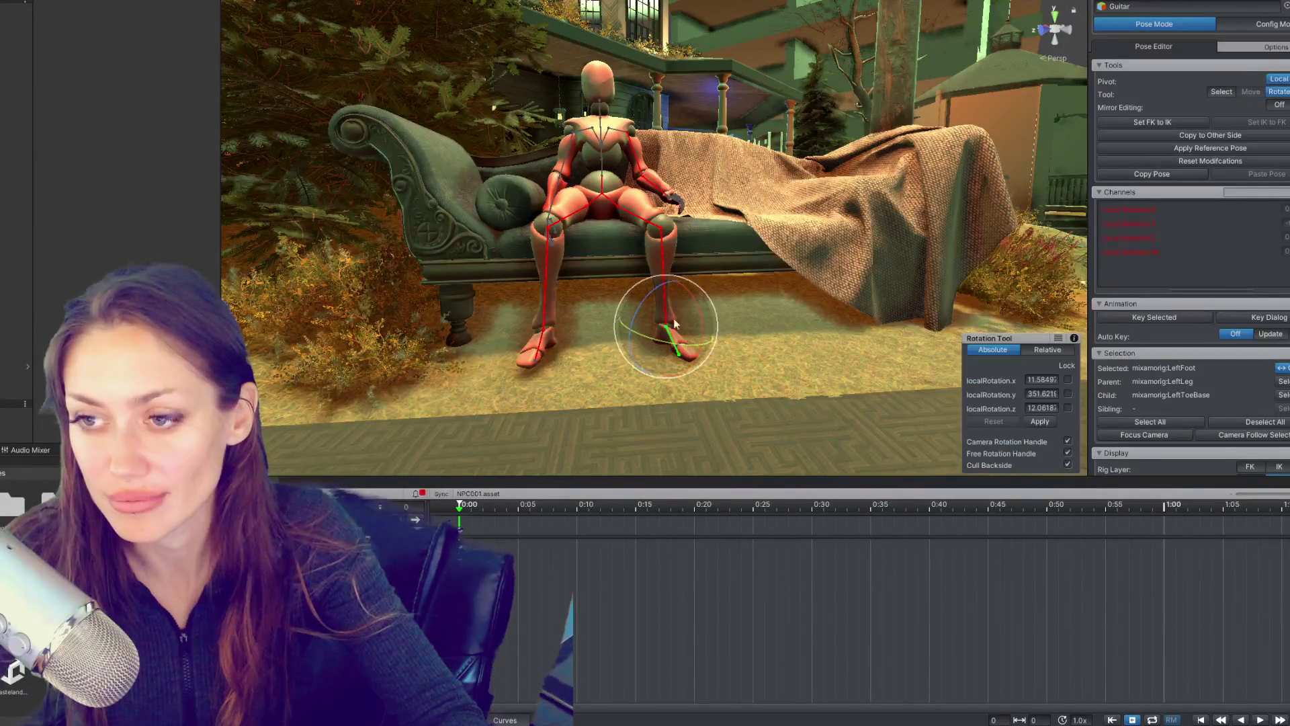
pyautogui.moveTo(697, 310); pyautogui.dragTo(691, 310)
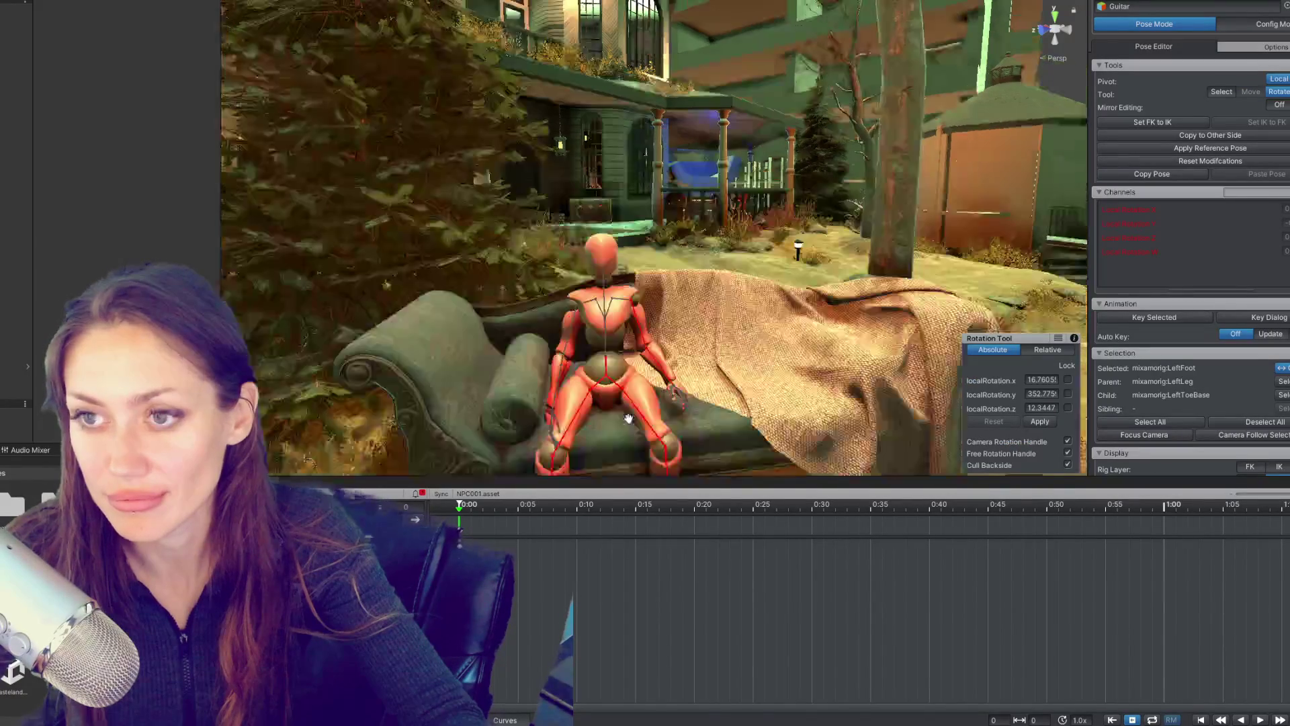
pyautogui.click(707, 361)
pyautogui.moveTo(706, 361); pyautogui.dragTo(567, 274)
pyautogui.moveTo(853, 192); pyautogui.dragTo(653, 174)
pyautogui.moveTo(626, 217); pyautogui.dragTo(712, 215)
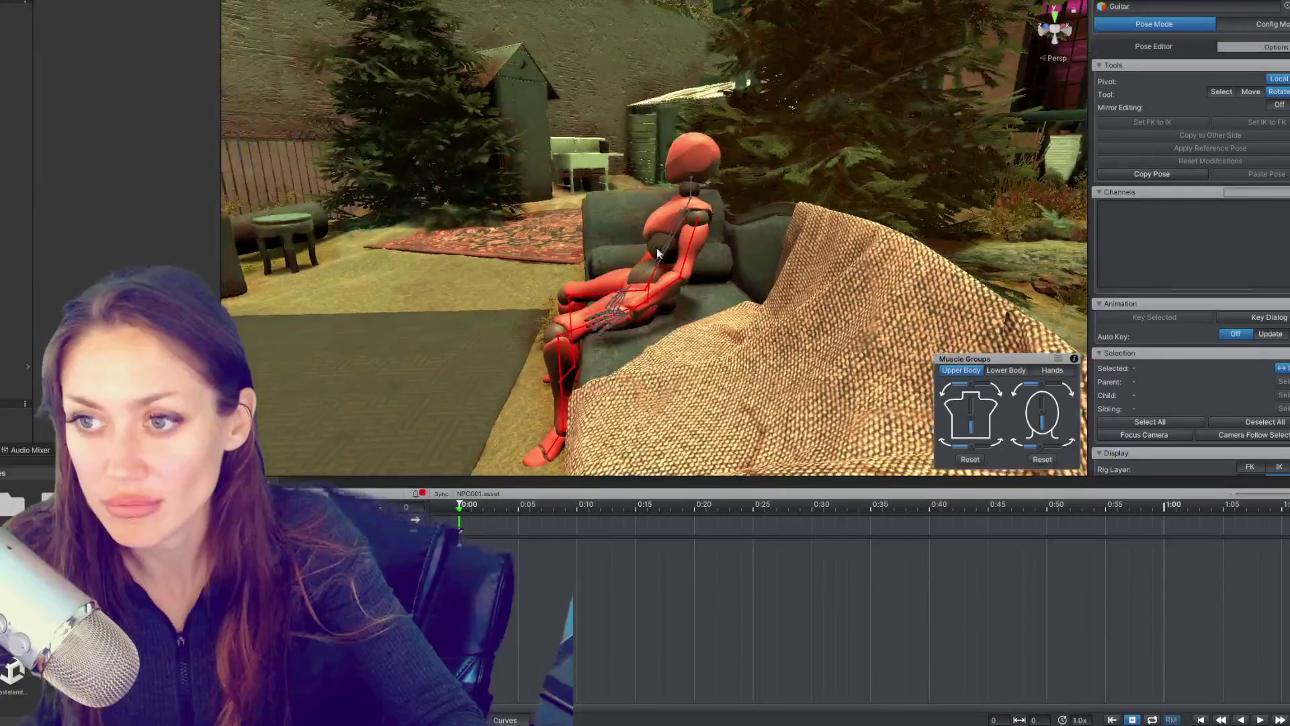
# Step: Lean the upper spine forward and adjust the upper torso angle
pyautogui.click(662, 202)
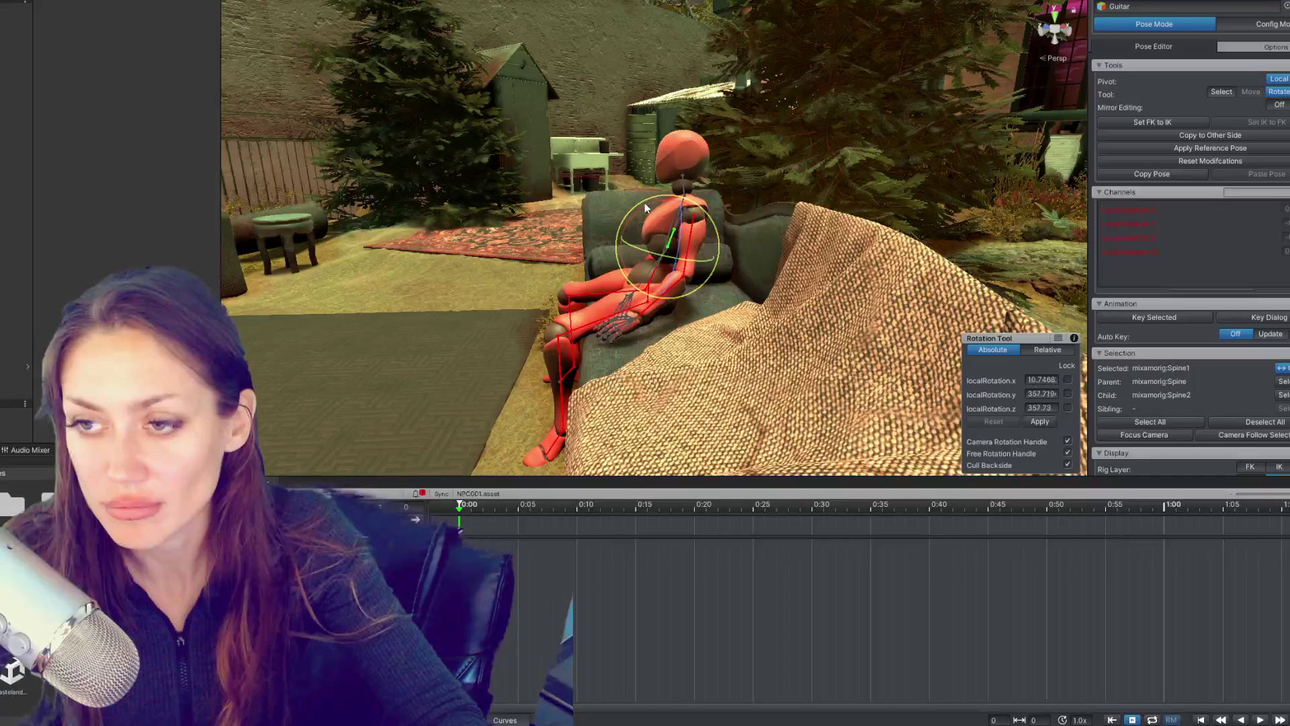
pyautogui.click(655, 290)
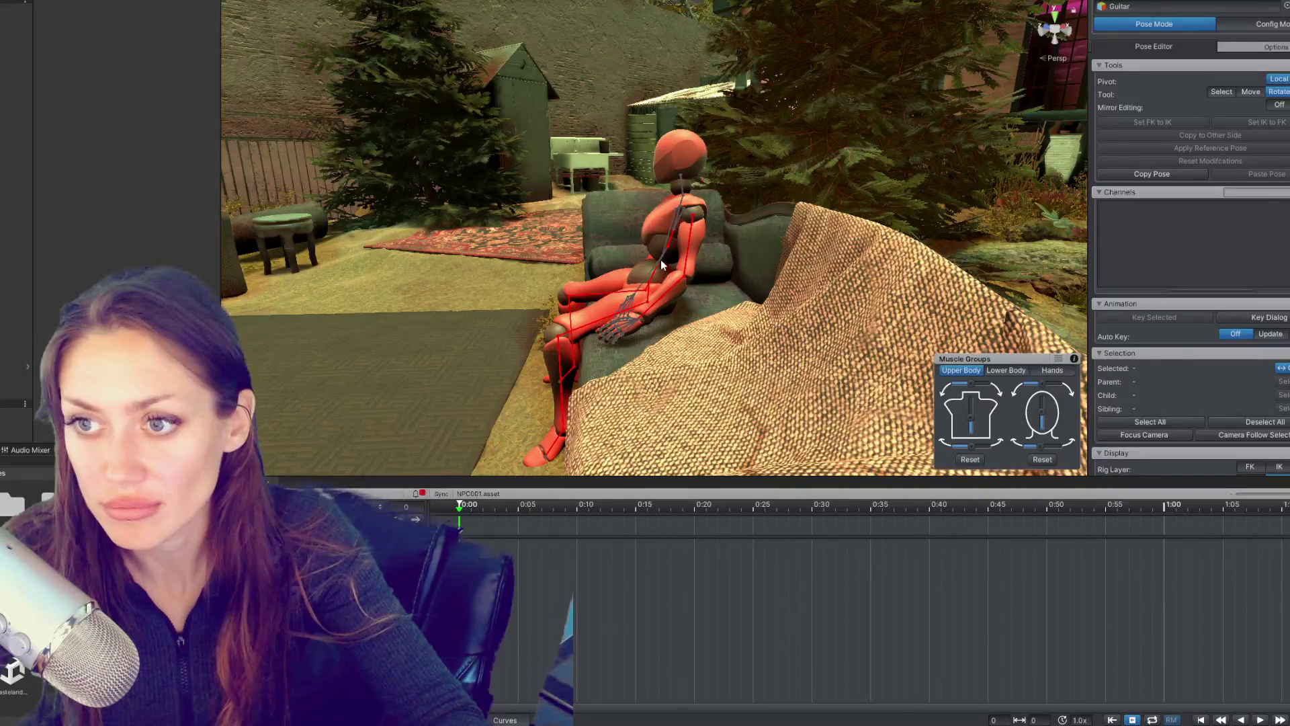
pyautogui.click(662, 265)
pyautogui.click(672, 204)
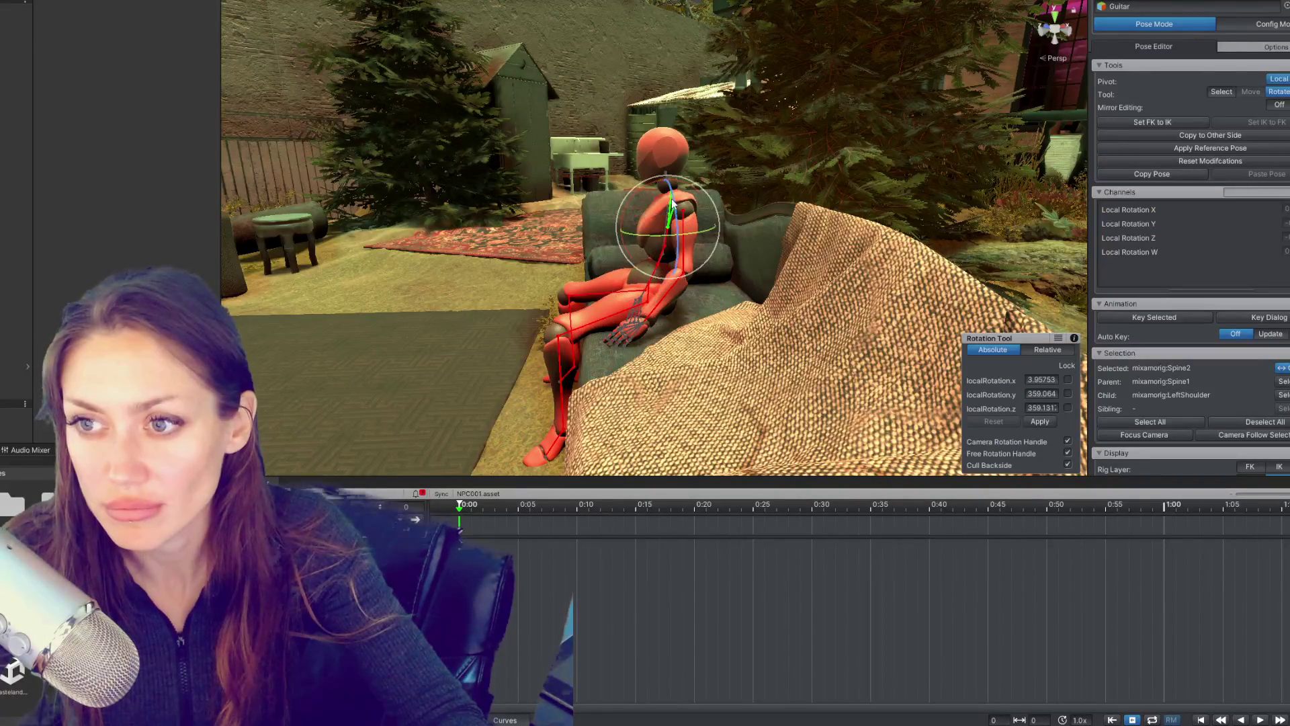
pyautogui.moveTo(650, 187); pyautogui.dragTo(602, 194)
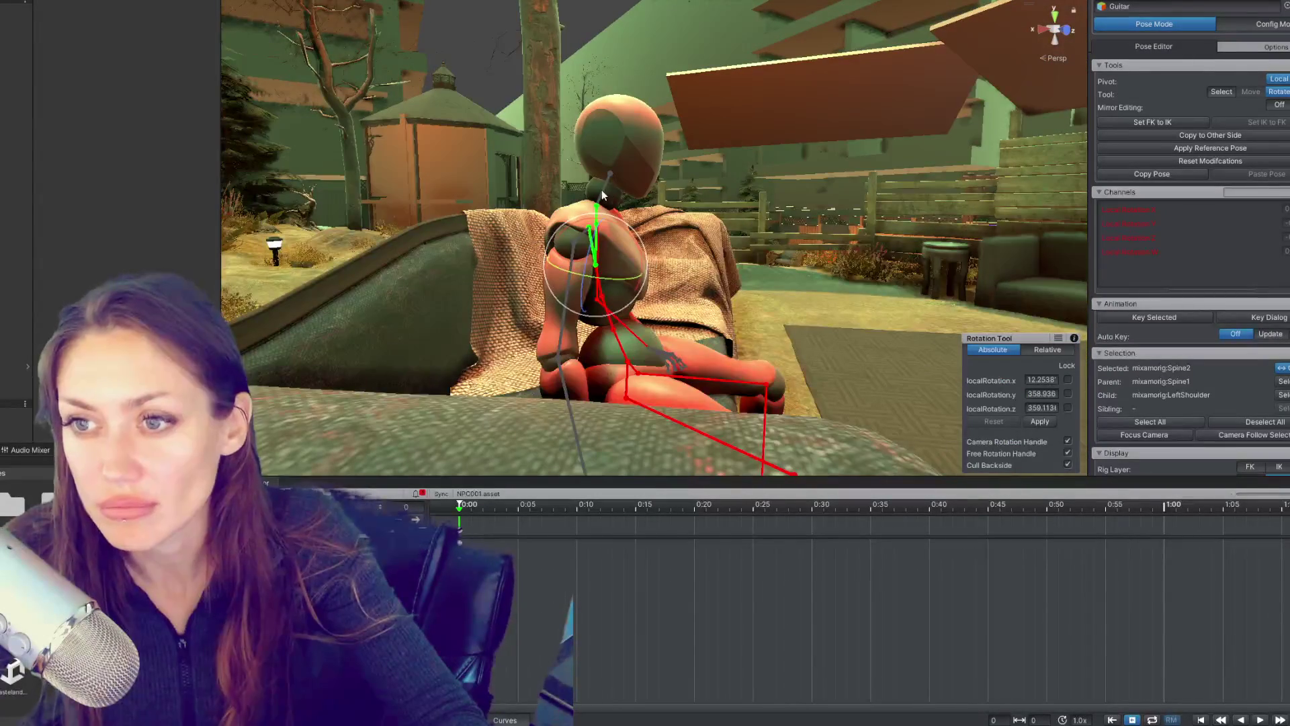
pyautogui.click(603, 211)
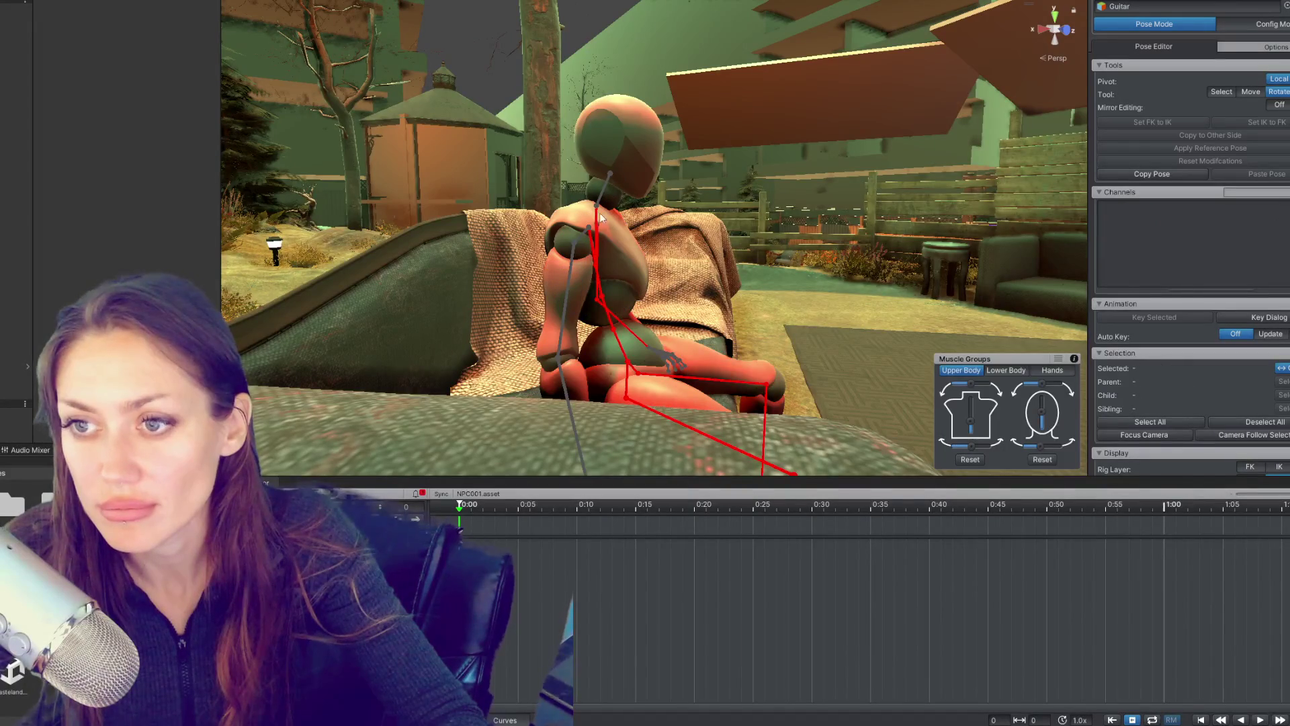
pyautogui.click(596, 213)
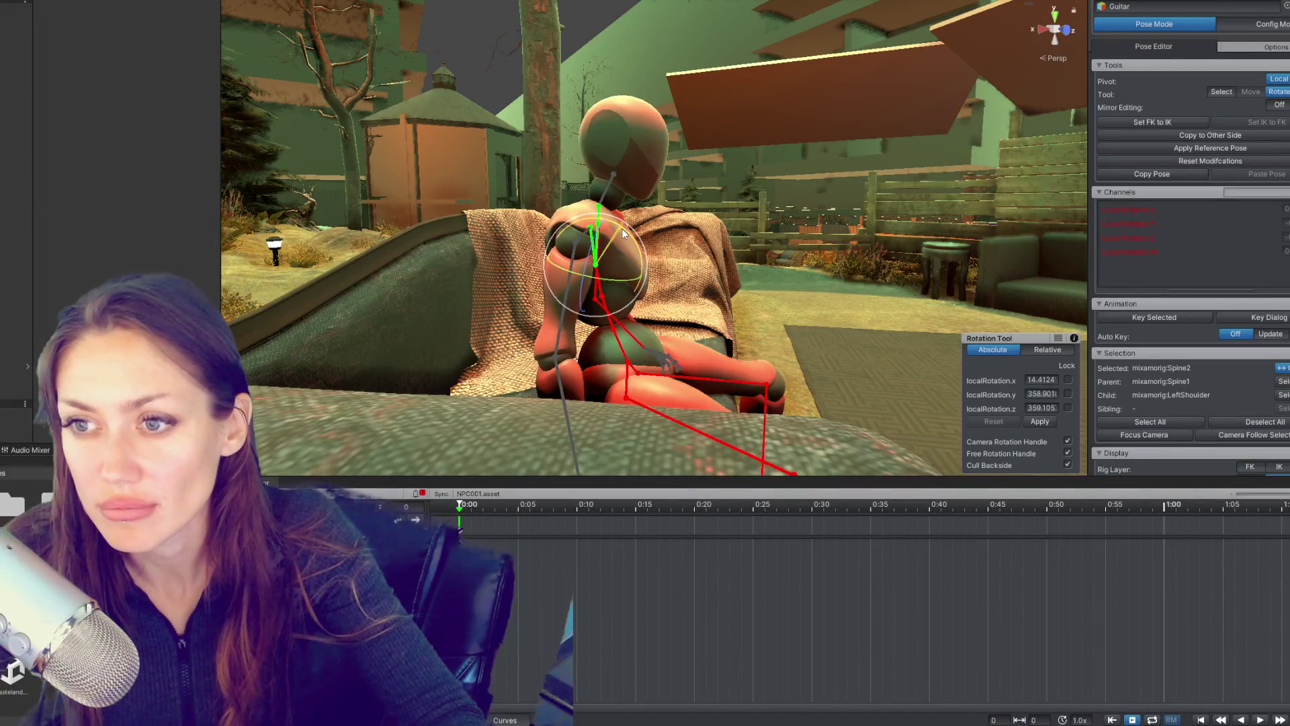
pyautogui.moveTo(624, 233); pyautogui.dragTo(640, 242)
# Step: Re-angle the neck and slightly bend the left forearm
pyautogui.click(601, 201)
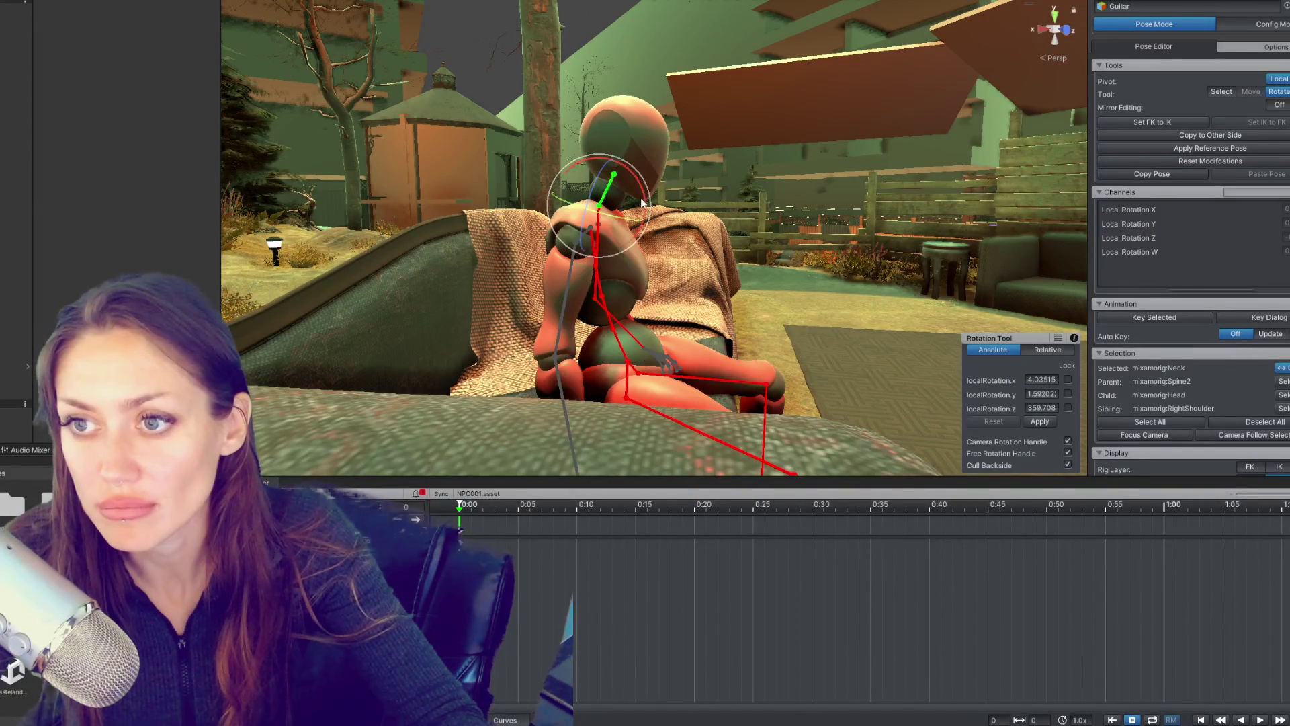
pyautogui.moveTo(642, 194); pyautogui.dragTo(613, 297)
pyautogui.click(613, 298)
pyautogui.click(607, 277)
pyautogui.moveTo(608, 210); pyautogui.dragTo(625, 208)
pyautogui.click(608, 218)
pyautogui.click(610, 308)
pyautogui.moveTo(610, 295); pyautogui.dragTo(612, 299)
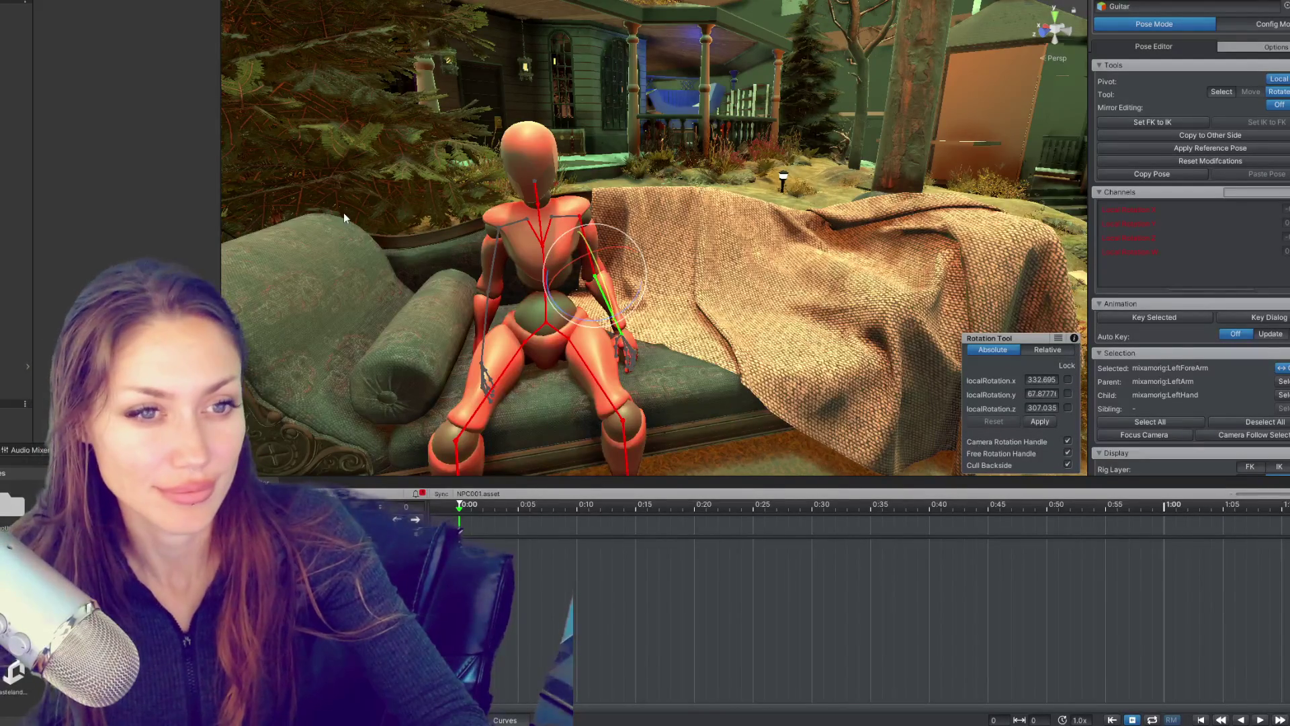
# Step: Rotate the right forearm and swing the left forearm so its hand rests over the lap
pyautogui.moveTo(610, 300); pyautogui.dragTo(605, 295)
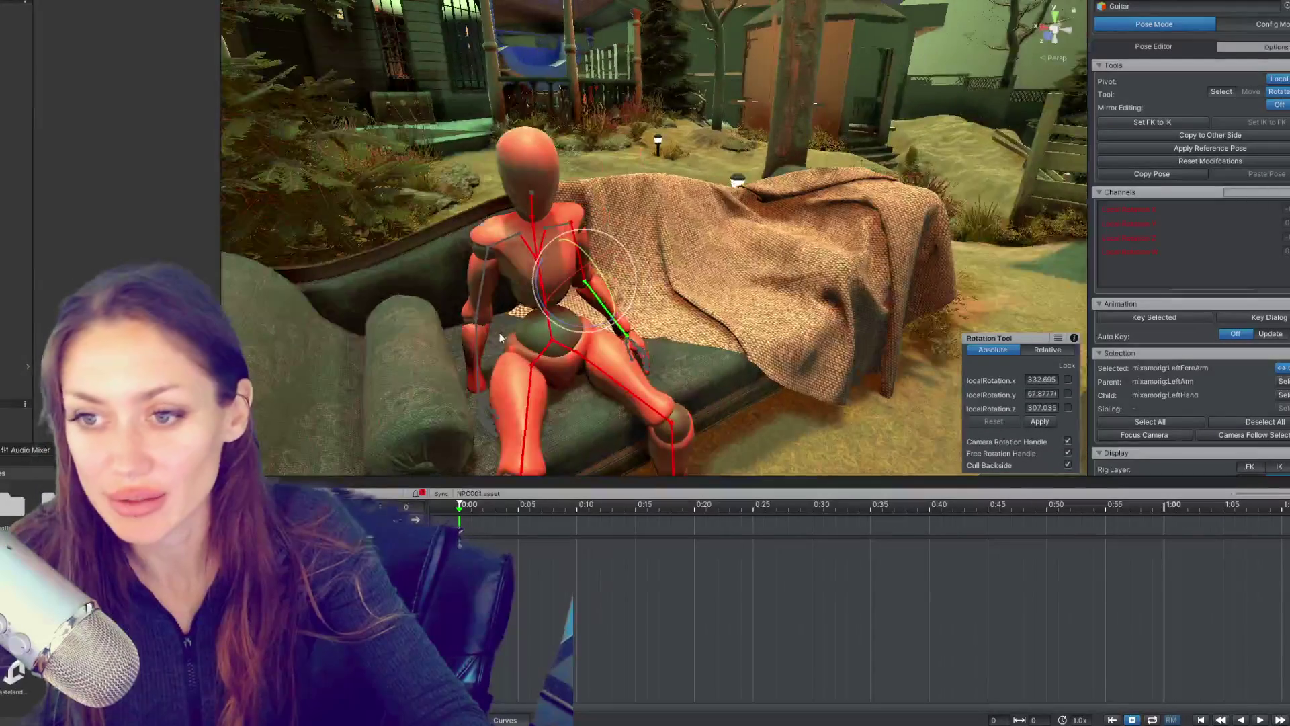
pyautogui.click(475, 342)
pyautogui.moveTo(502, 334); pyautogui.dragTo(606, 294)
pyautogui.click(488, 267)
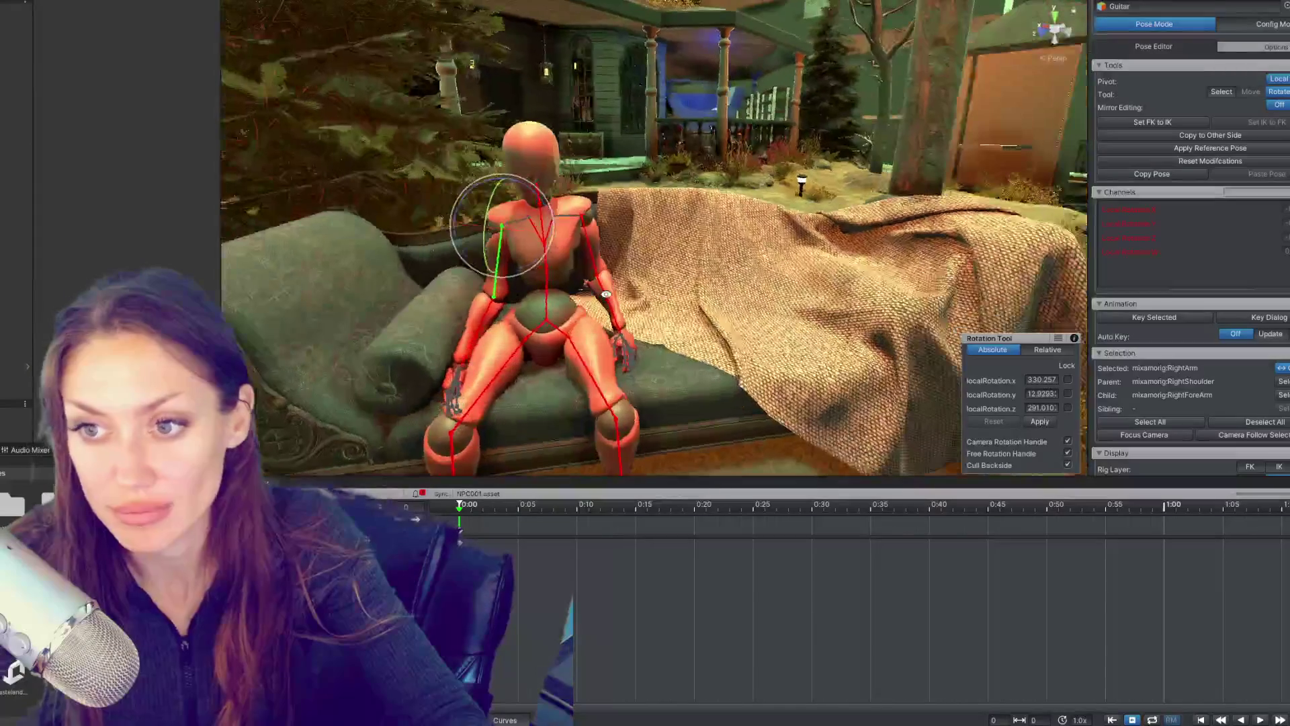
pyautogui.click(595, 249)
pyautogui.click(600, 296)
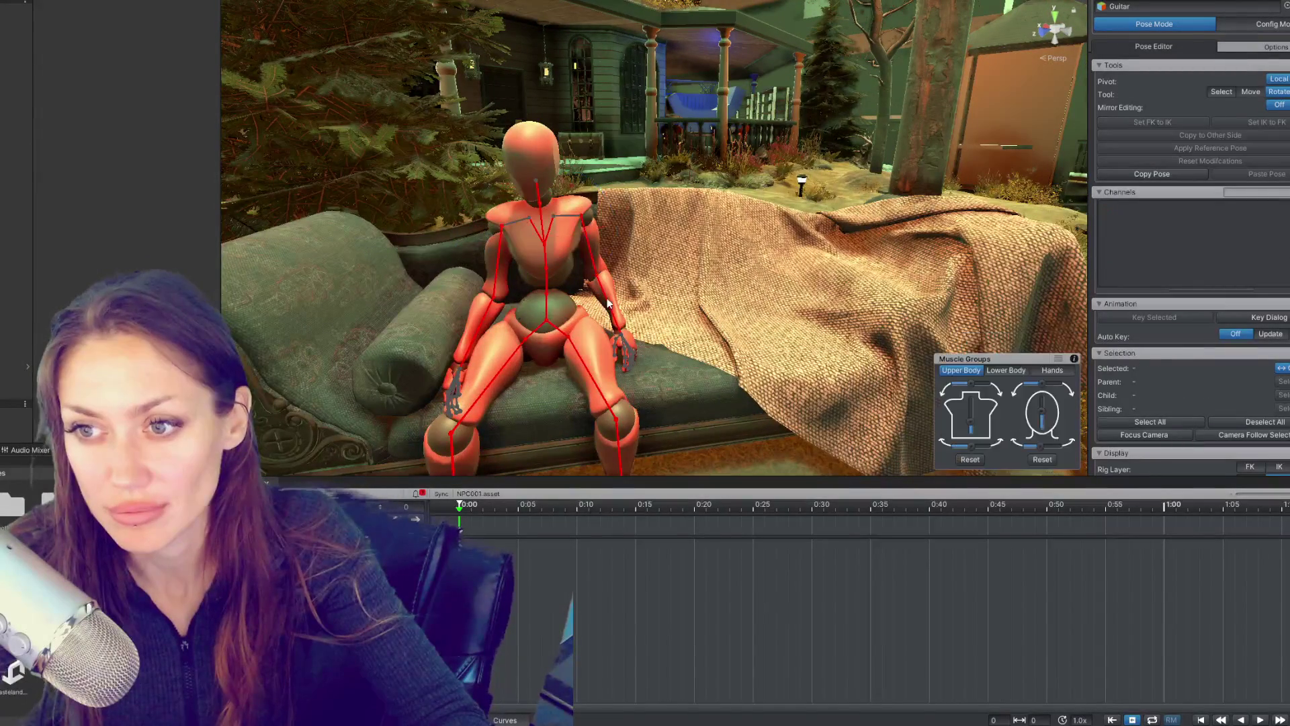
pyautogui.moveTo(602, 324); pyautogui.dragTo(569, 307)
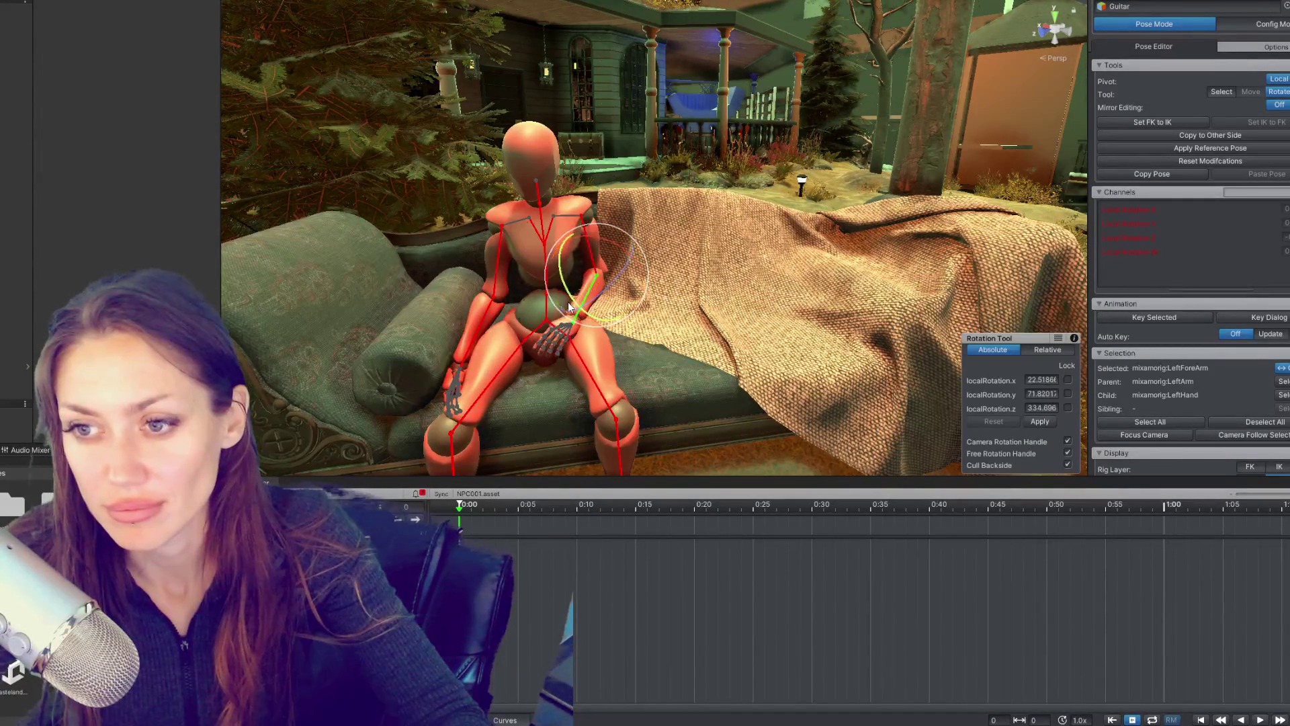
# Step: Rotate the right forearm until the right hand rests on the thigh
pyautogui.click(483, 324)
pyautogui.click(482, 329)
pyautogui.moveTo(493, 335); pyautogui.dragTo(747, 209)
pyautogui.click(514, 219)
pyautogui.moveTo(530, 231); pyautogui.dragTo(510, 258)
pyautogui.click(505, 344)
pyautogui.moveTo(498, 333); pyautogui.dragTo(466, 370)
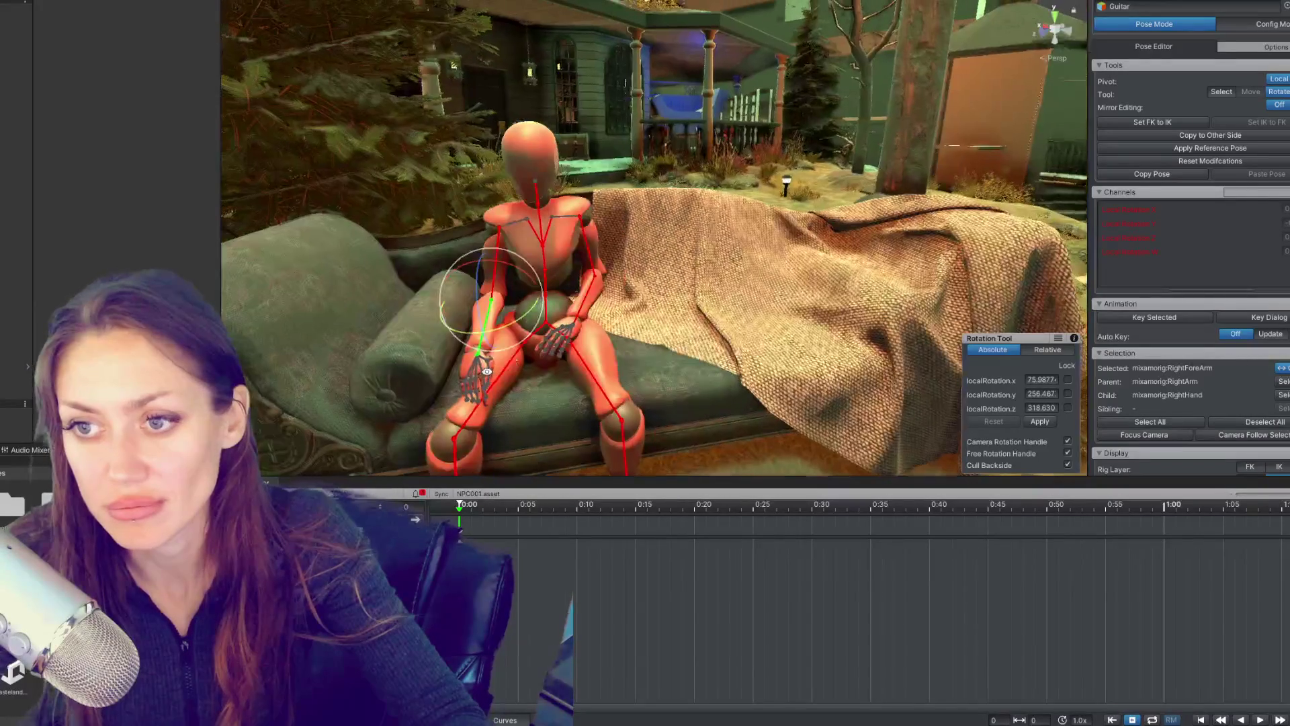
# Step: Move the left hand onto the thigh and adjust the left upper arm
pyautogui.click(577, 307)
pyautogui.moveTo(638, 300); pyautogui.dragTo(582, 274)
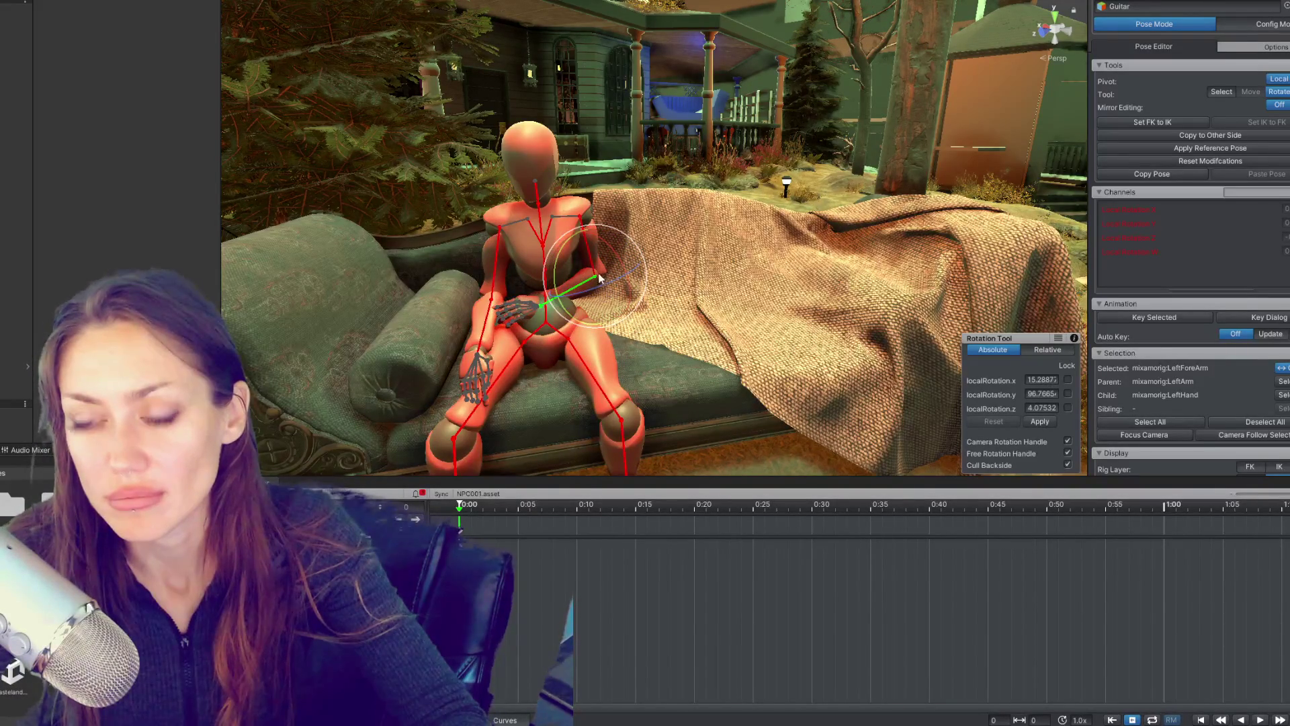
pyautogui.moveTo(655, 212); pyautogui.dragTo(635, 277)
pyautogui.click(633, 203)
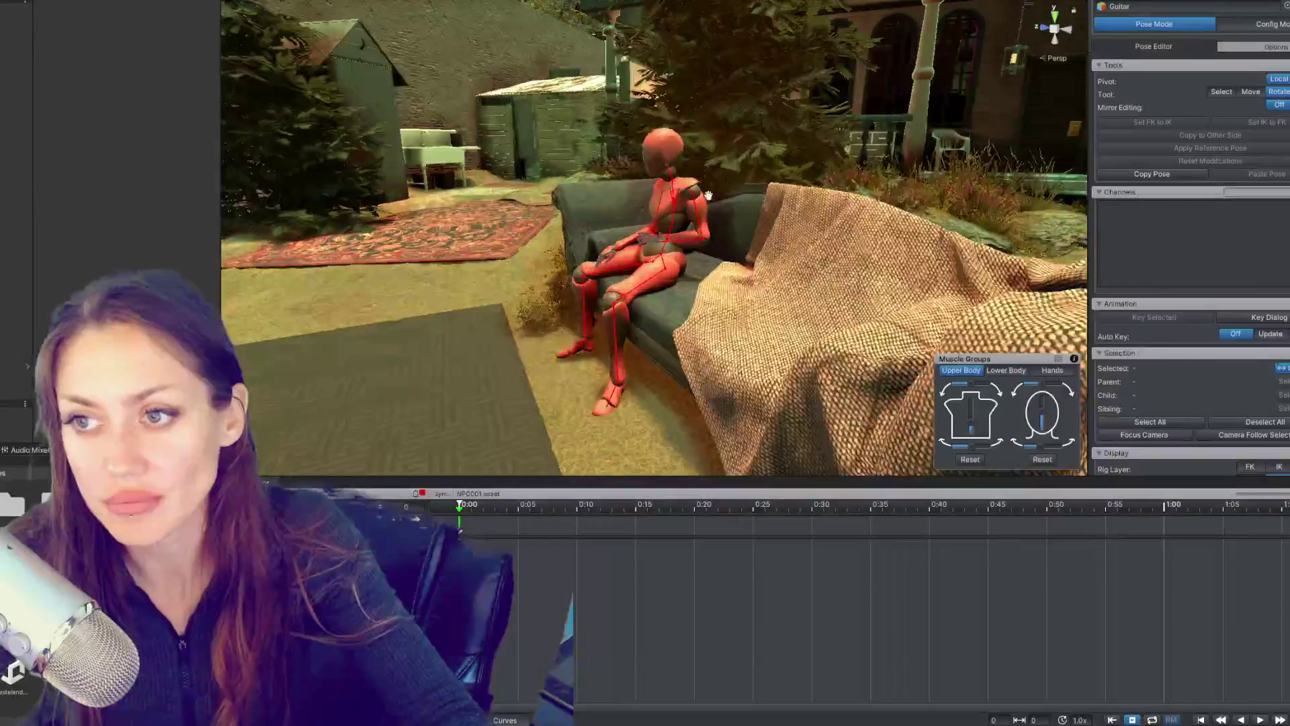
pyautogui.click(690, 214)
pyautogui.press('f')
pyautogui.moveTo(694, 191); pyautogui.dragTo(631, 231)
pyautogui.click(638, 264)
pyautogui.click(631, 230)
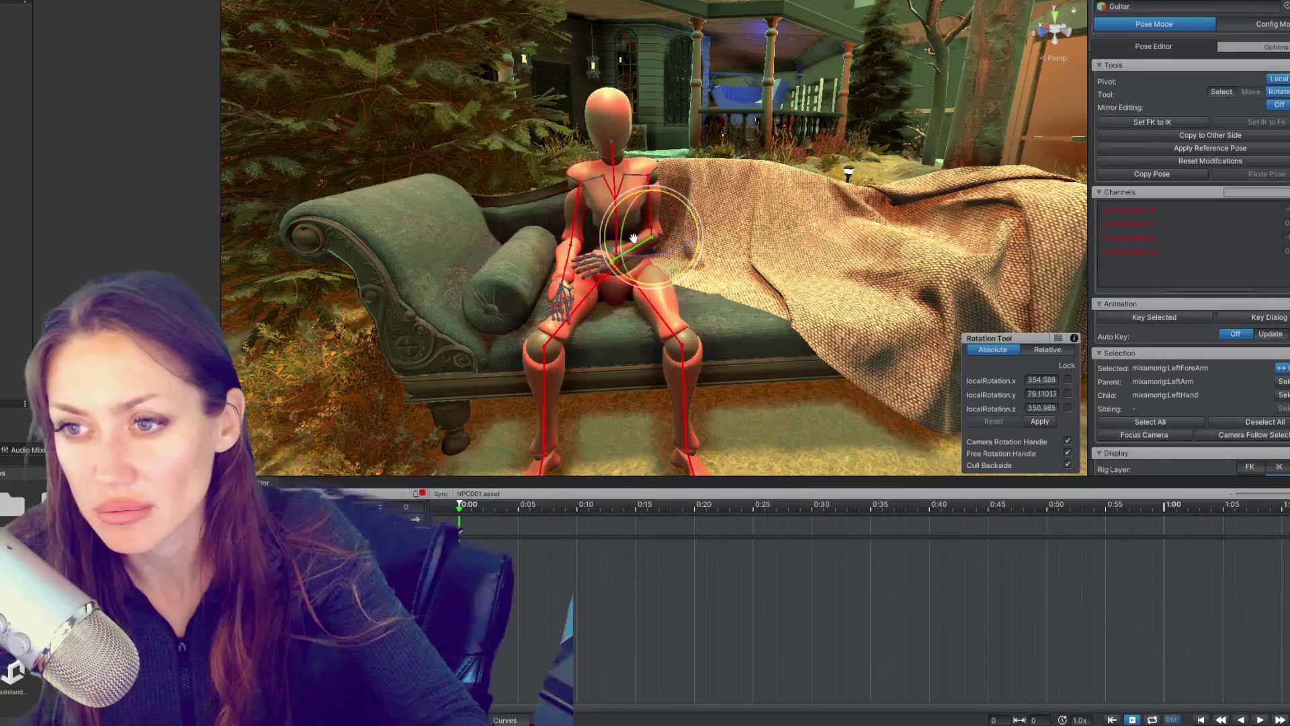
# Step: Rotate the left hand so it rests on the left knee
pyautogui.click(631, 231)
pyautogui.moveTo(631, 230); pyautogui.dragTo(658, 228)
pyautogui.click(659, 229)
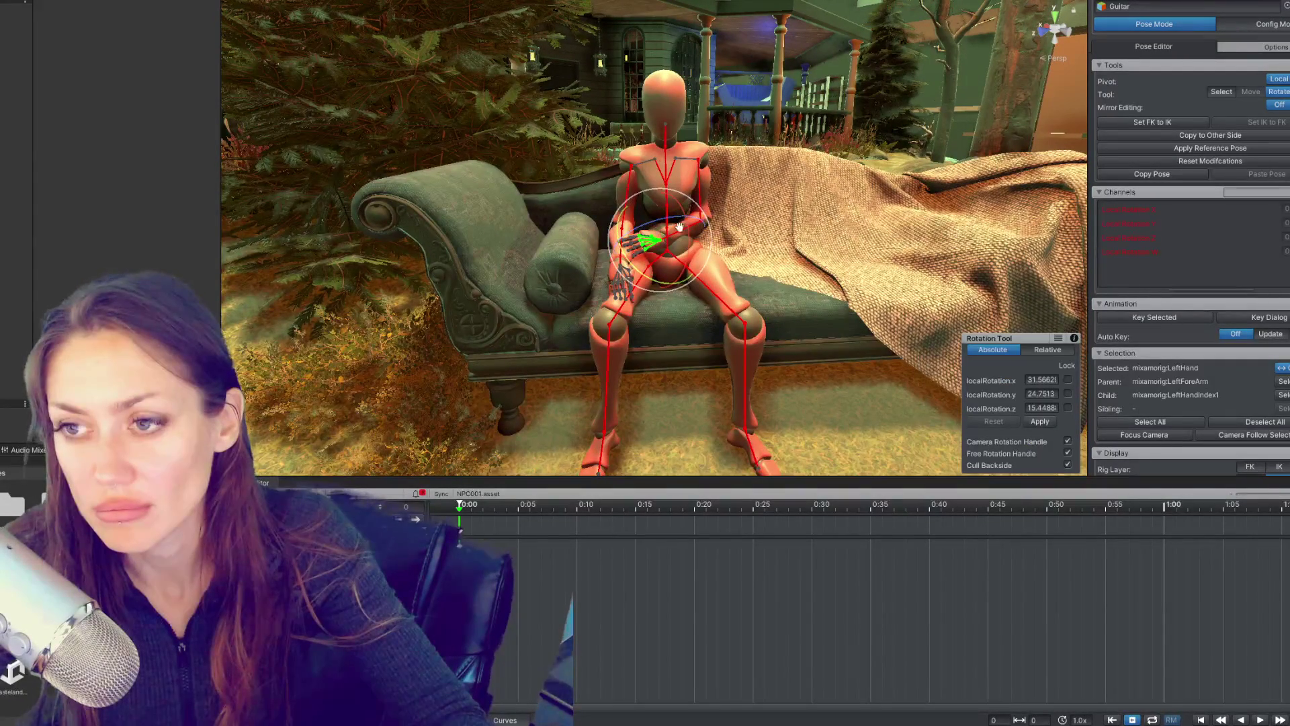
pyautogui.moveTo(694, 186); pyautogui.dragTo(653, 232)
pyautogui.click(702, 202)
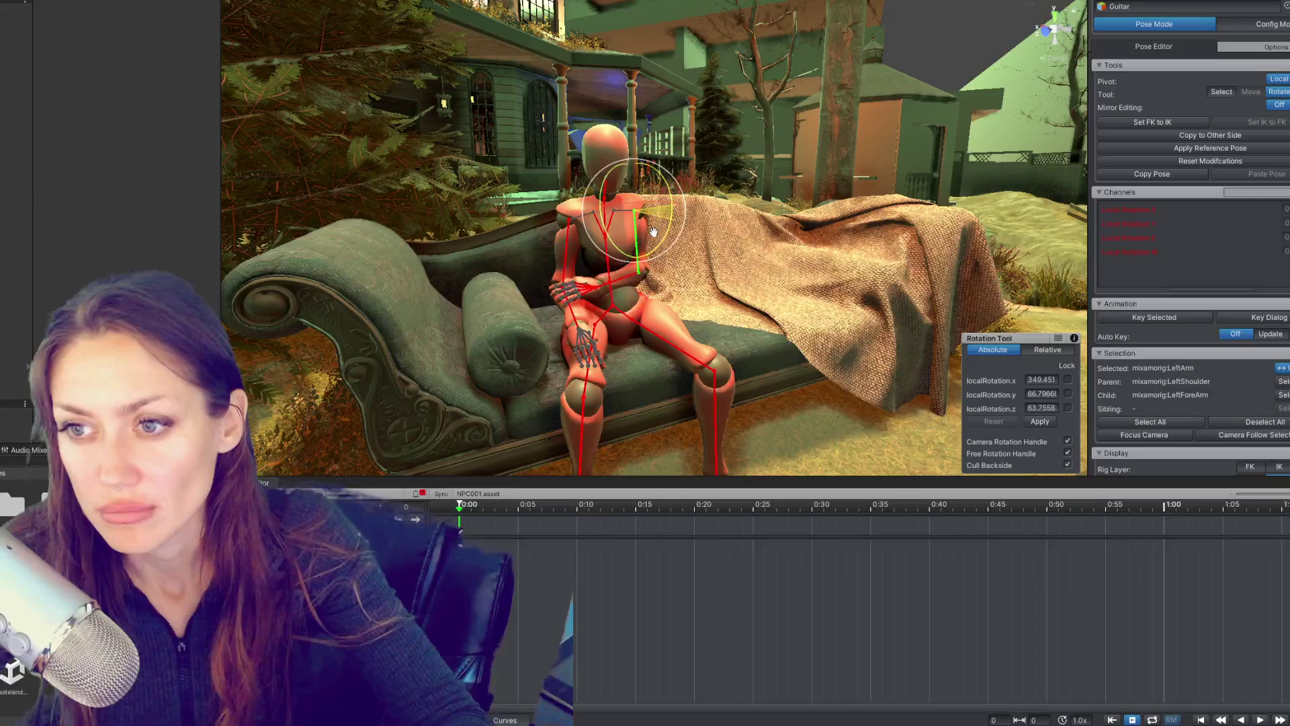
pyautogui.click(599, 287)
pyautogui.moveTo(600, 287); pyautogui.dragTo(661, 244)
# Step: Turn the RightHand bone so the right hand rests on the thigh
pyautogui.click(643, 182)
pyautogui.moveTo(643, 181); pyautogui.dragTo(689, 192)
pyautogui.moveTo(654, 319); pyautogui.dragTo(637, 187)
pyautogui.click(660, 232)
pyautogui.click(658, 243)
pyautogui.click(658, 243)
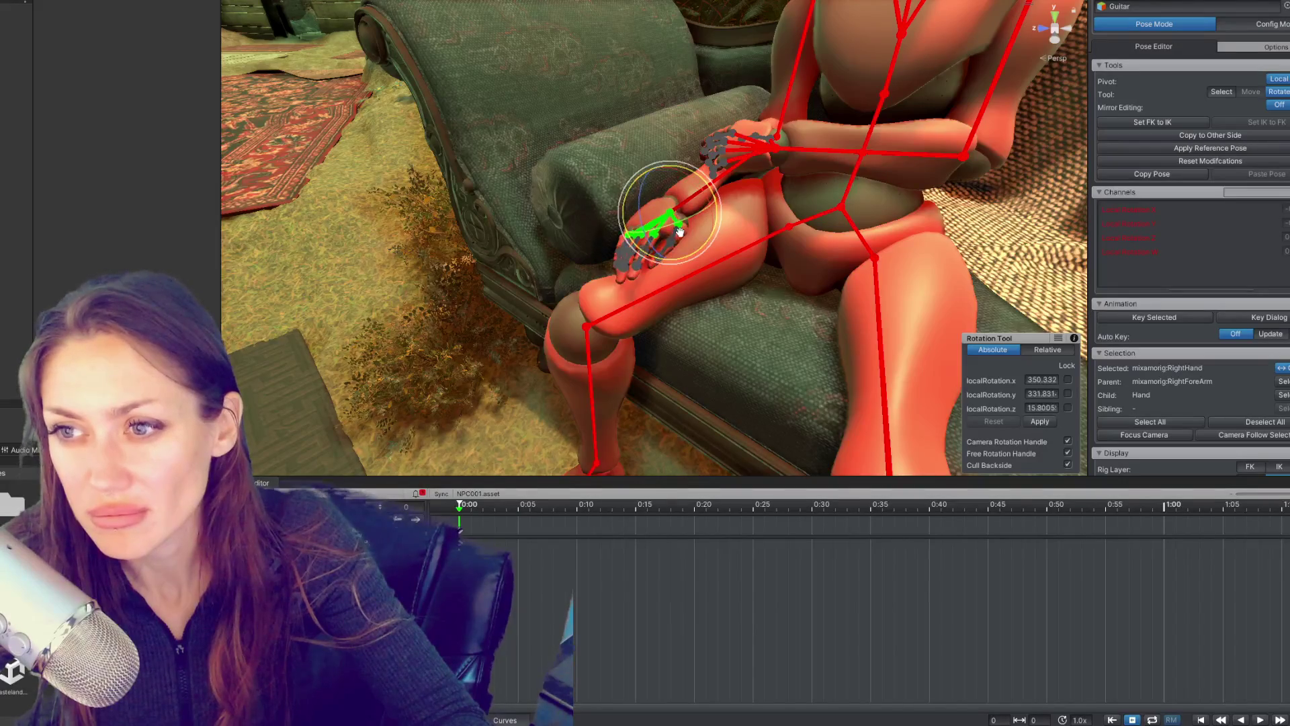
pyautogui.moveTo(680, 236); pyautogui.dragTo(662, 243)
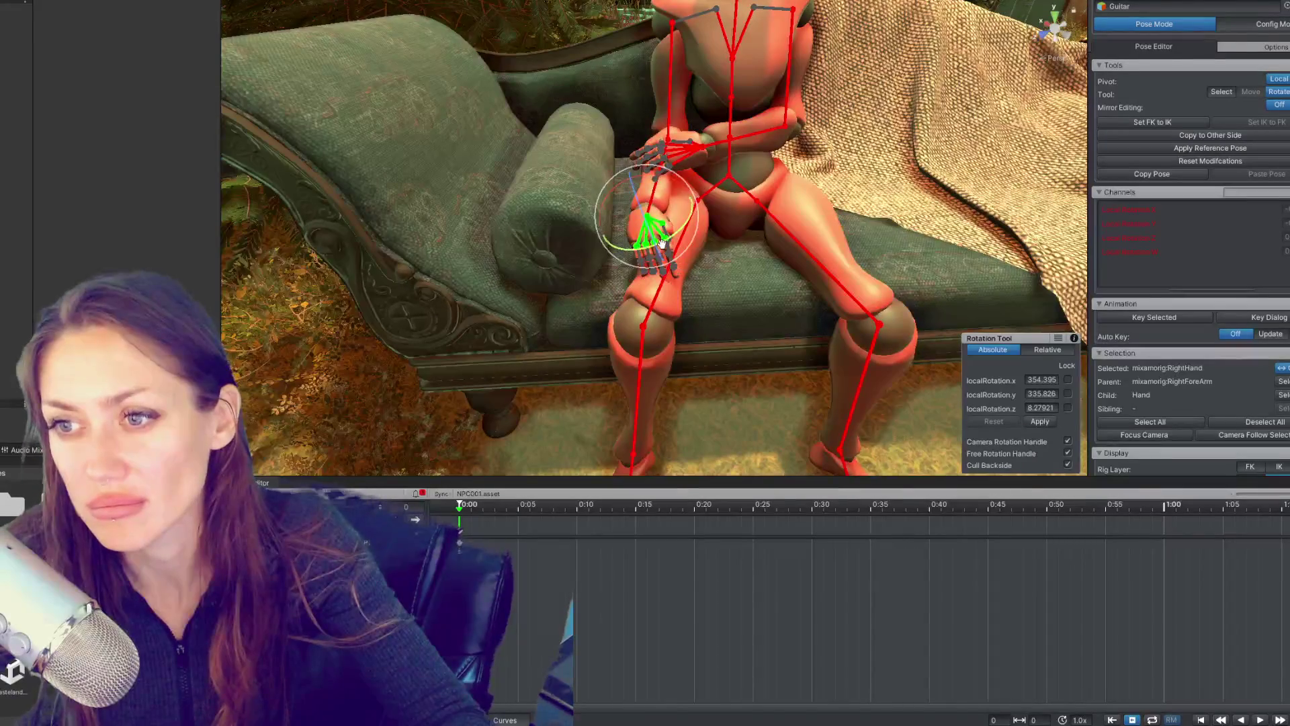
pyautogui.moveTo(677, 192); pyautogui.dragTo(631, 238)
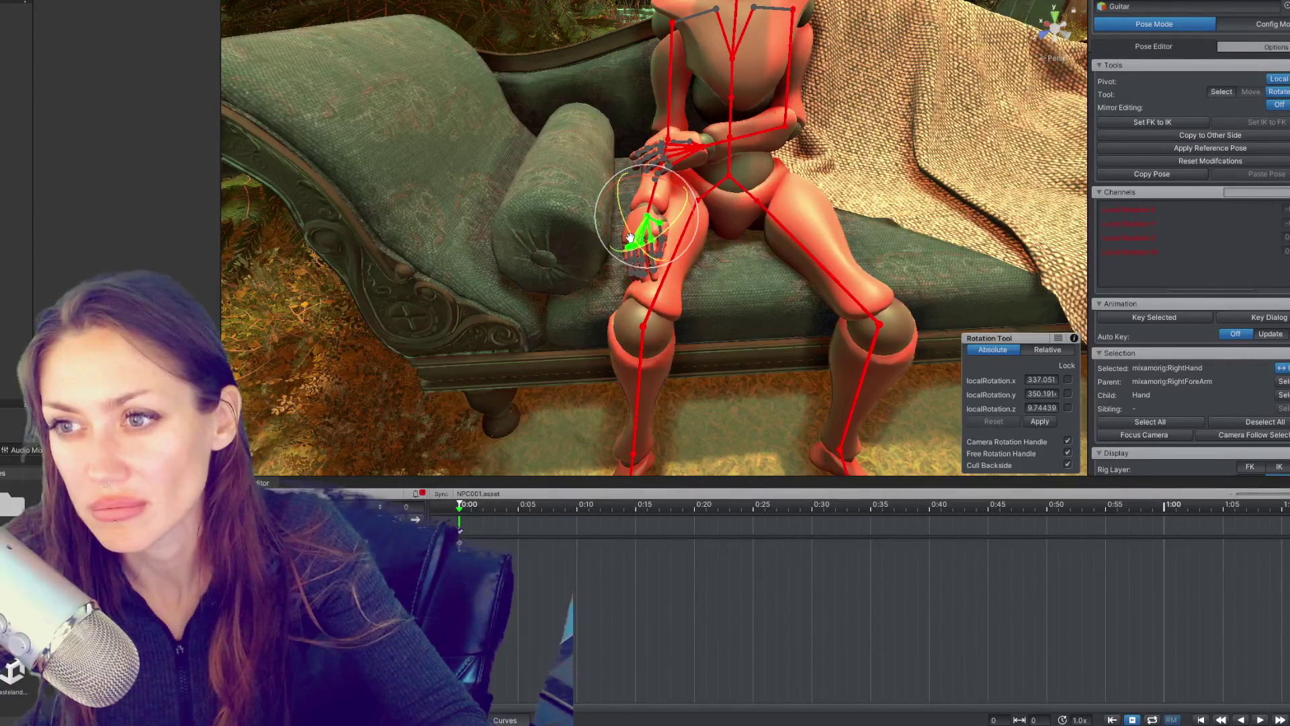
# Step: Rotate the left forearm to reposition the left hand on the leg
pyautogui.moveTo(724, 213); pyautogui.dragTo(706, 175)
pyautogui.click(776, 143)
pyautogui.click(662, 244)
pyautogui.moveTo(662, 243); pyautogui.dragTo(651, 239)
pyautogui.click(680, 242)
pyautogui.moveTo(697, 195); pyautogui.dragTo(603, 78)
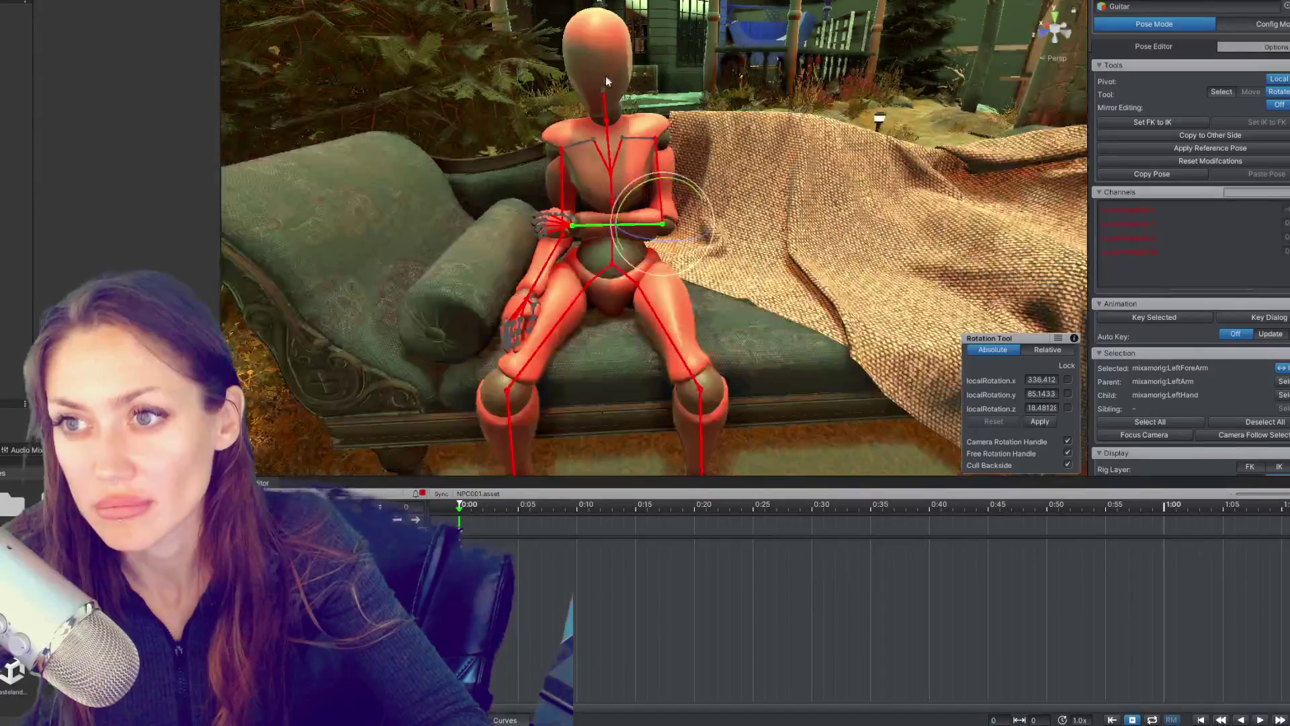
pyautogui.moveTo(683, 178); pyautogui.dragTo(706, 247)
pyautogui.click(682, 293)
# Step: Rotate the right forearm and tilt the right hand slightly
pyautogui.click(598, 258)
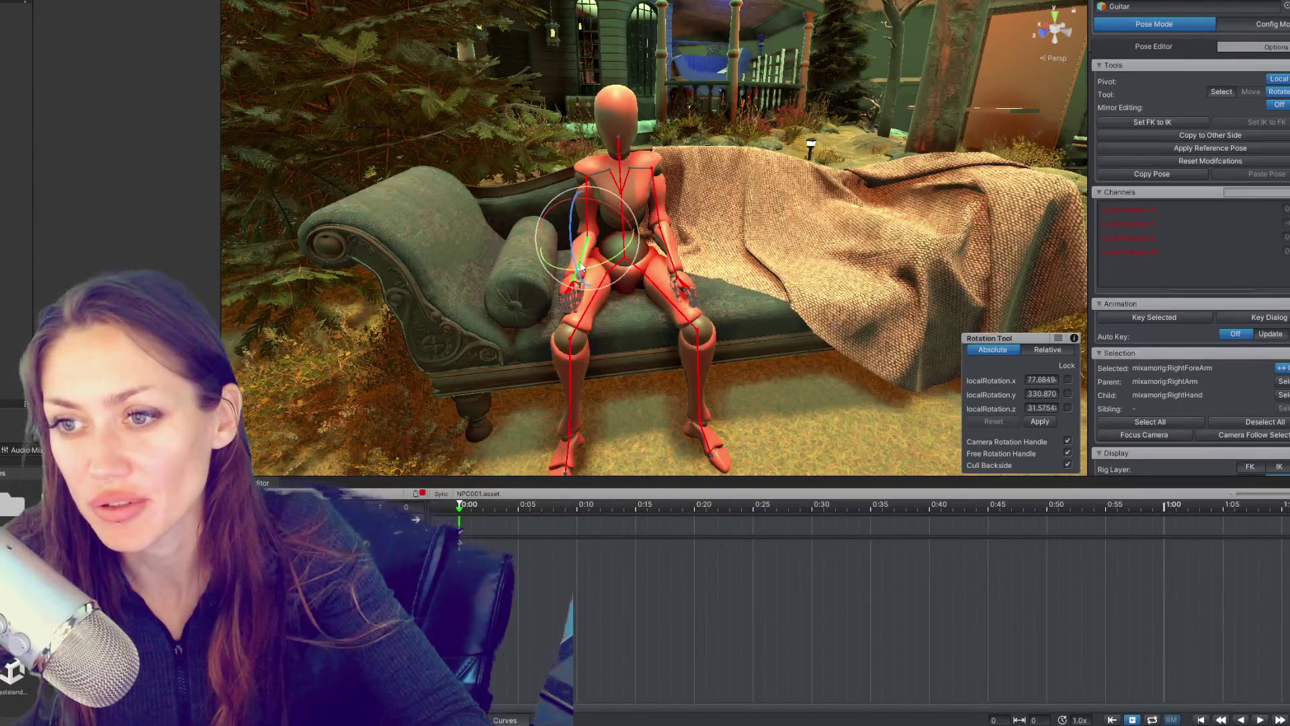
pyautogui.moveTo(621, 258); pyautogui.dragTo(576, 230)
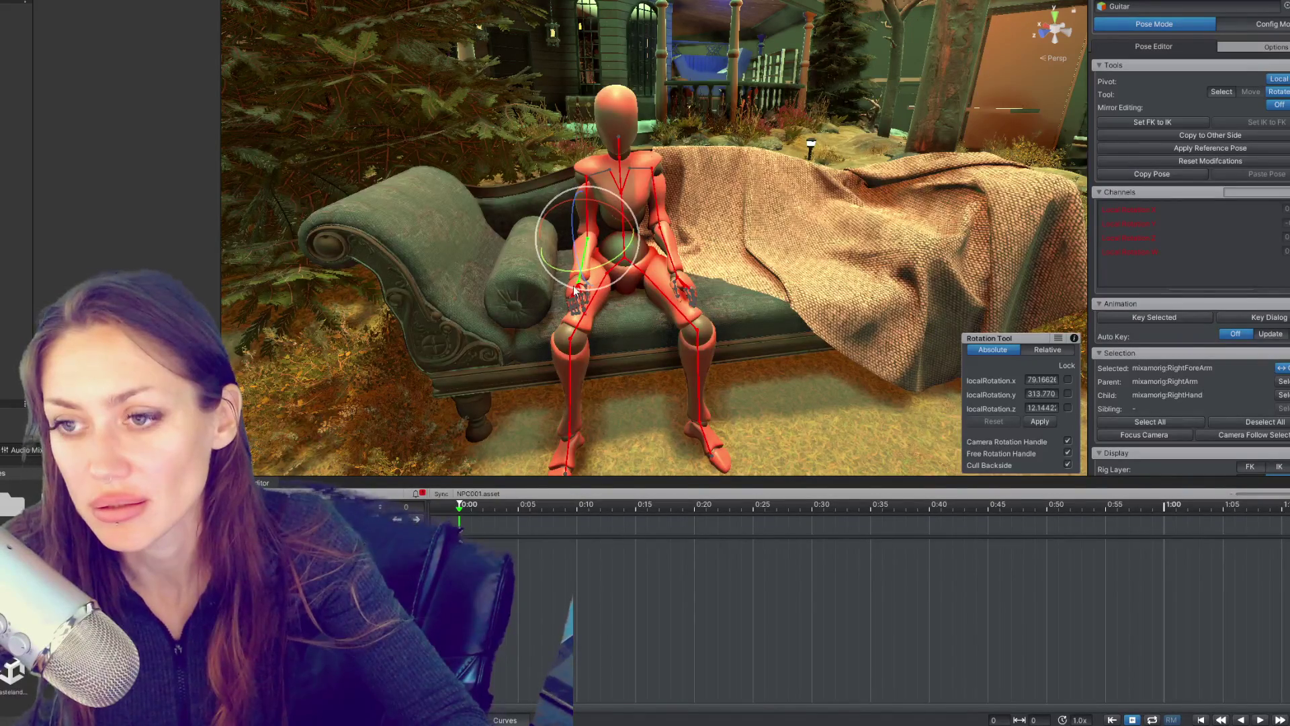
pyautogui.click(577, 288)
pyautogui.click(581, 300)
pyautogui.moveTo(582, 321); pyautogui.dragTo(550, 288)
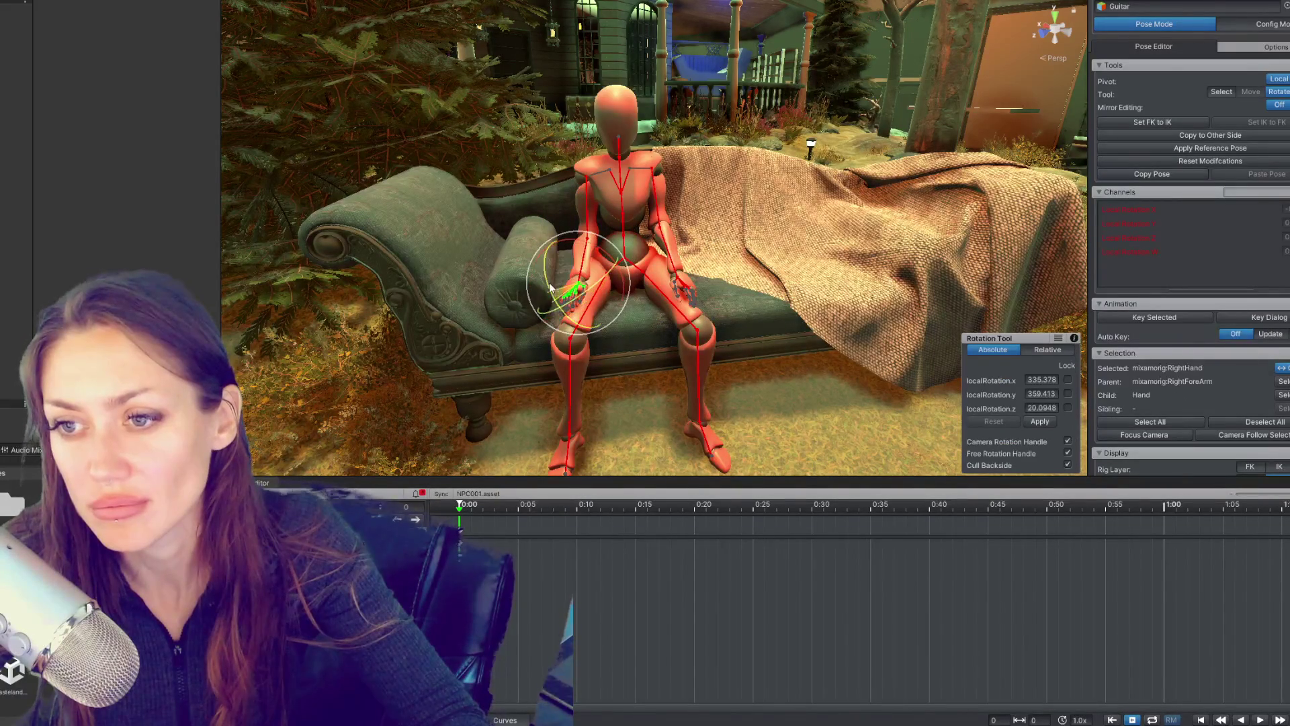
# Step: Orbit around the seated mannequin to check the pose and select all 52 bones
pyautogui.moveTo(672, 202); pyautogui.dragTo(578, 194)
pyautogui.moveTo(470, 336); pyautogui.dragTo(411, 308)
pyautogui.scroll(3)
pyautogui.moveTo(645, 289); pyautogui.dragTo(742, 290)
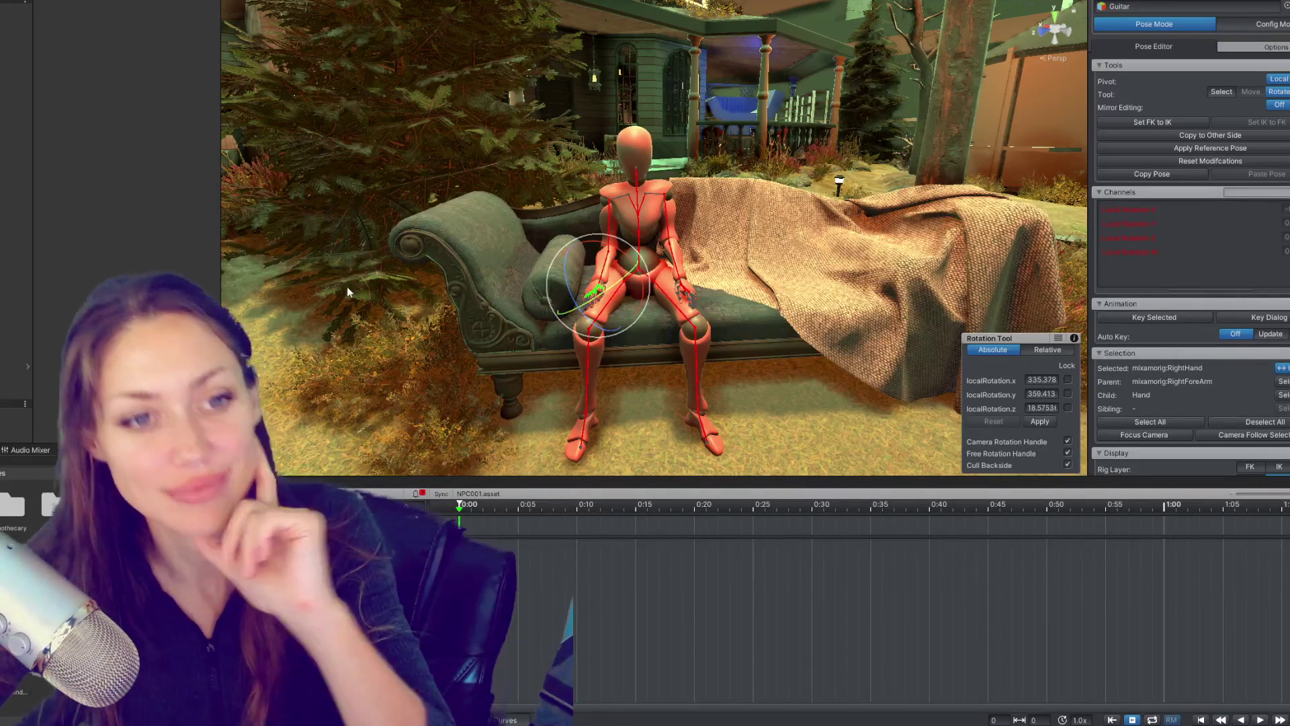
pyautogui.moveTo(650, 251); pyautogui.dragTo(644, 268)
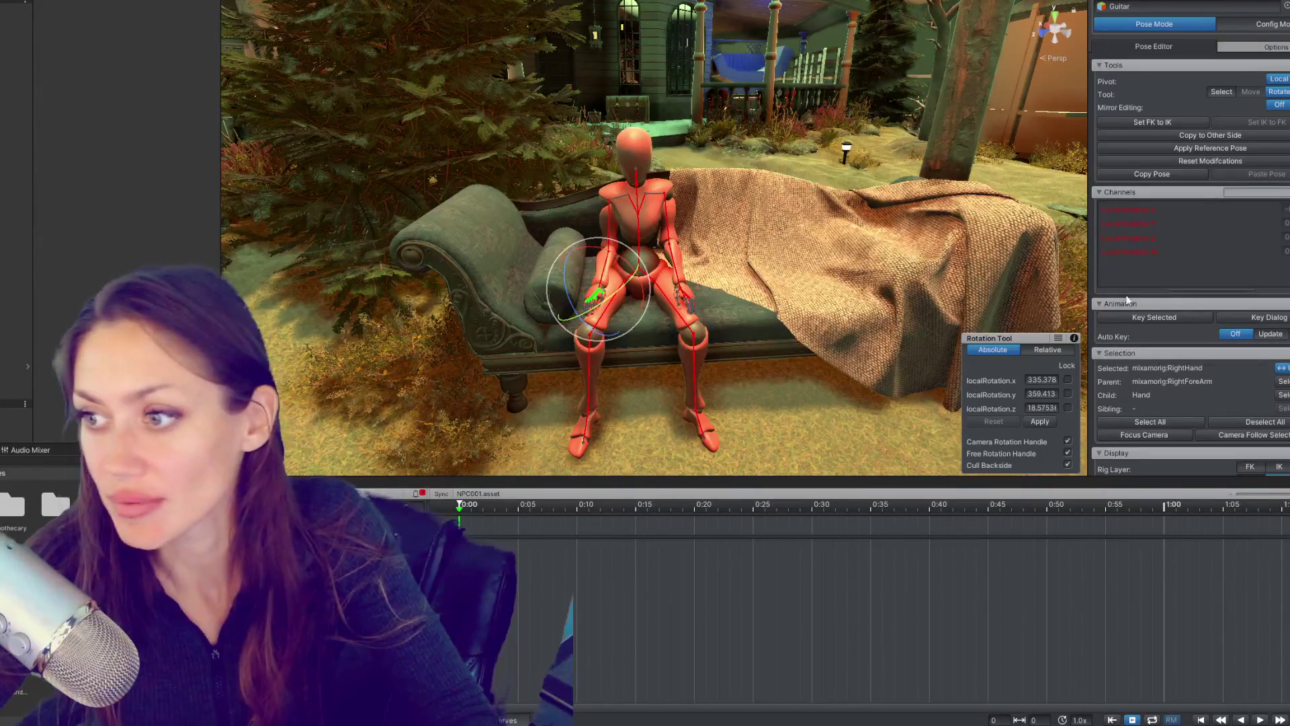
pyautogui.hotkey('ctrl', 'a')
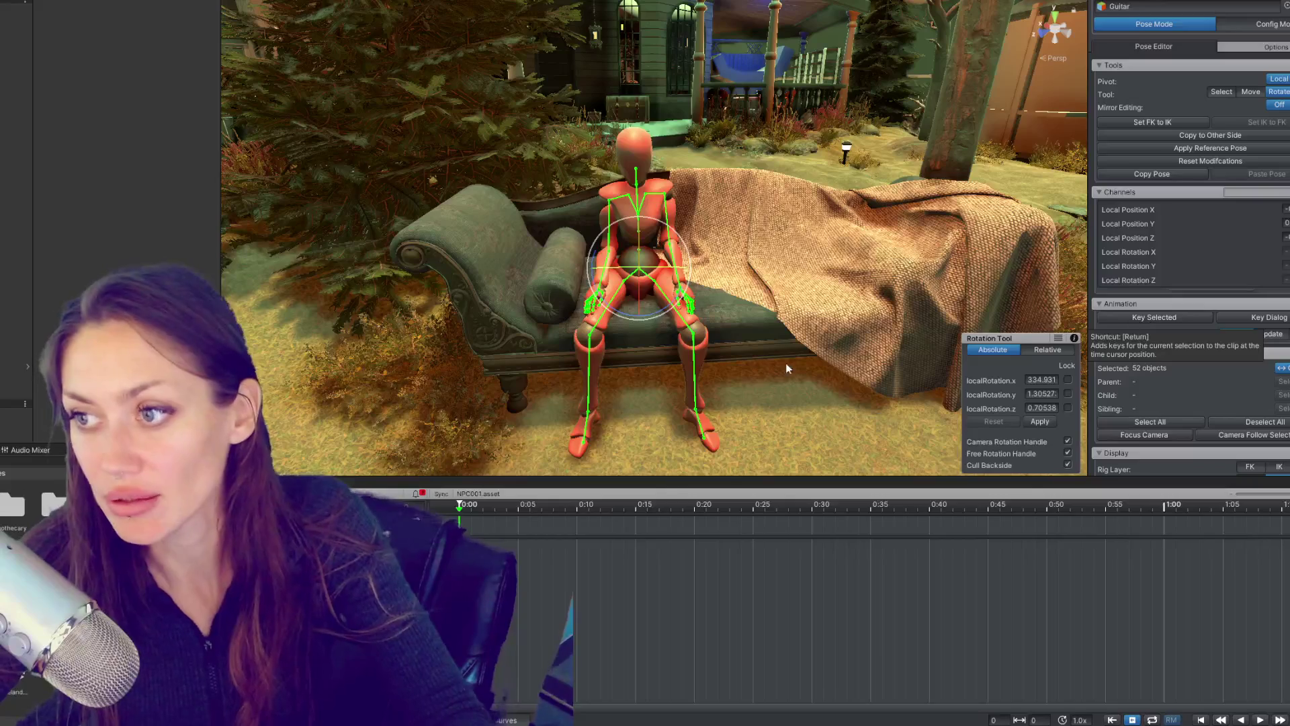
# Step: Key all 52 bones' seated pose at frame 10 (0:10), then clear the selection
pyautogui.press('Escape')
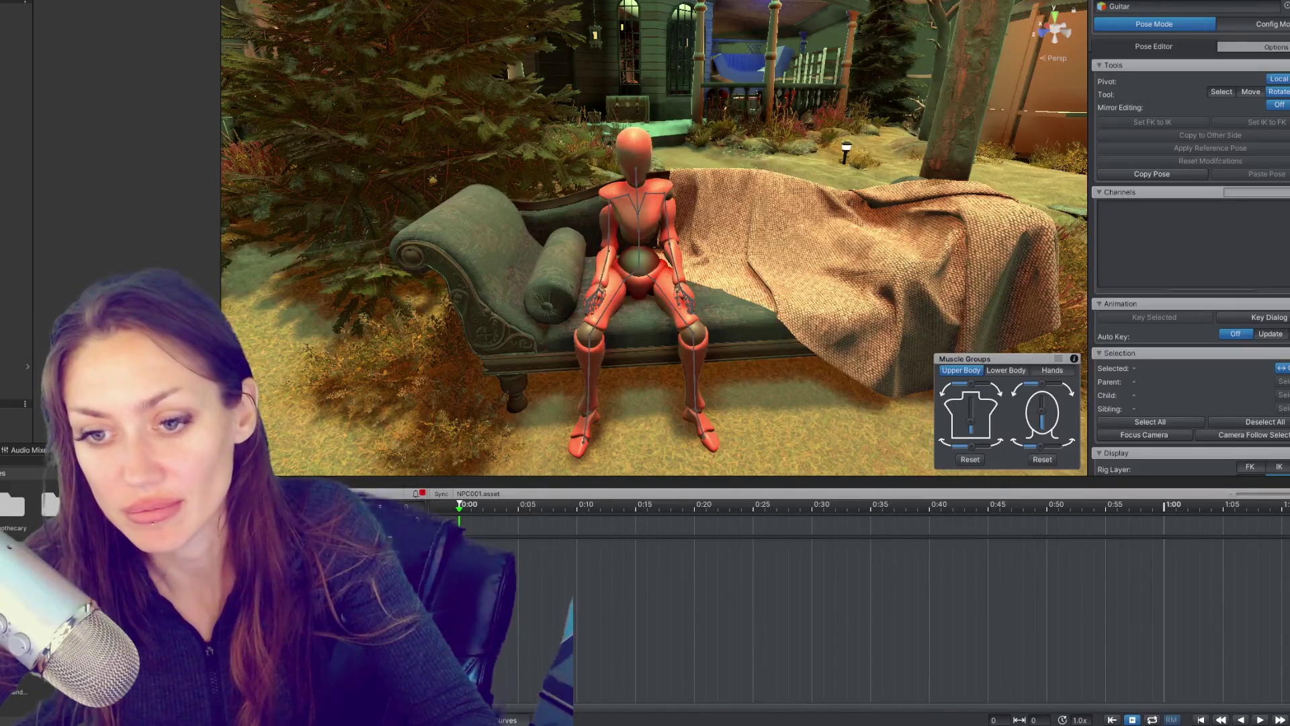
pyautogui.moveTo(478, 515); pyautogui.dragTo(577, 510)
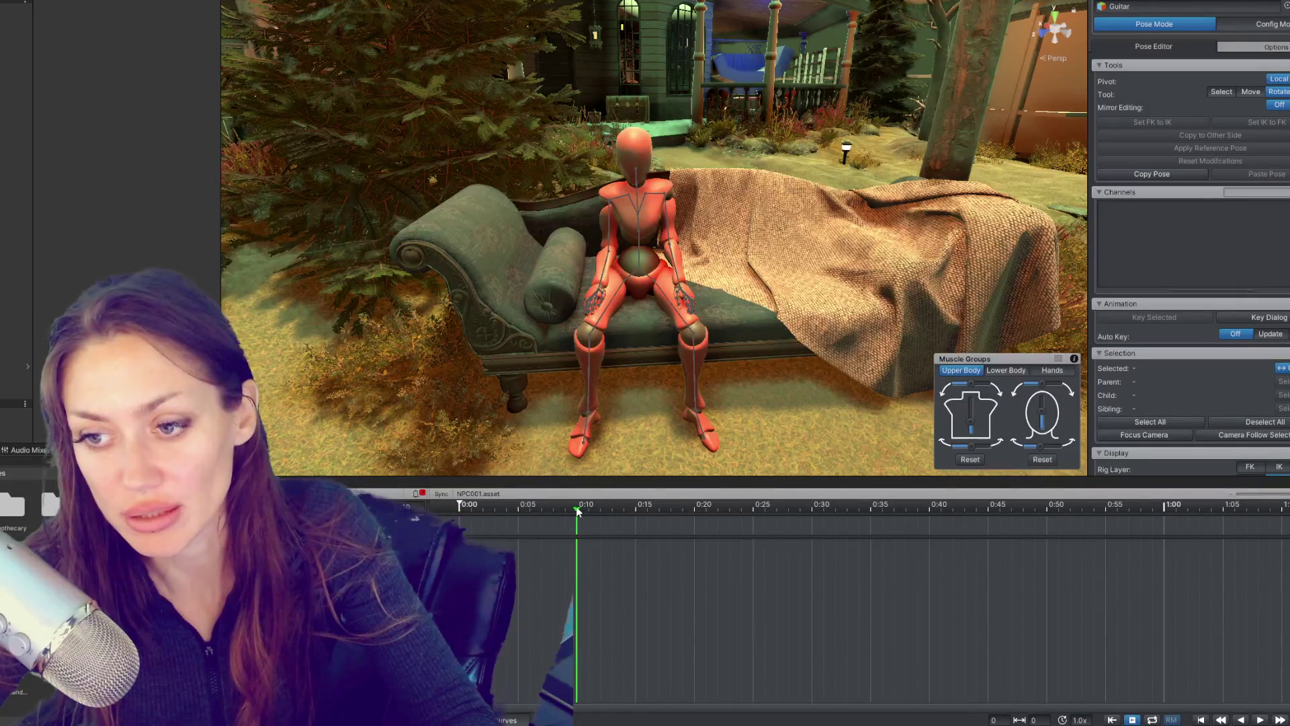
pyautogui.hotkey('ctrl', 'a')
pyautogui.press('k')
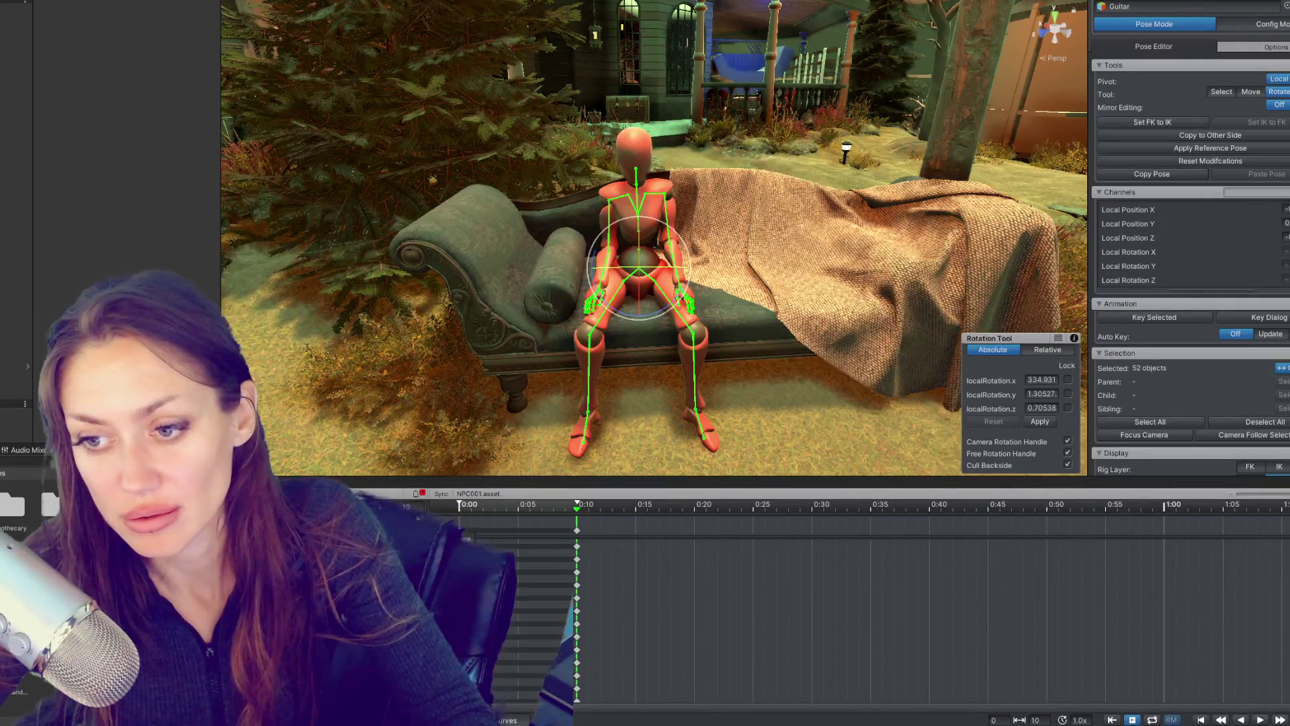
pyautogui.hotkey('ctrl', 'shift', 'd')
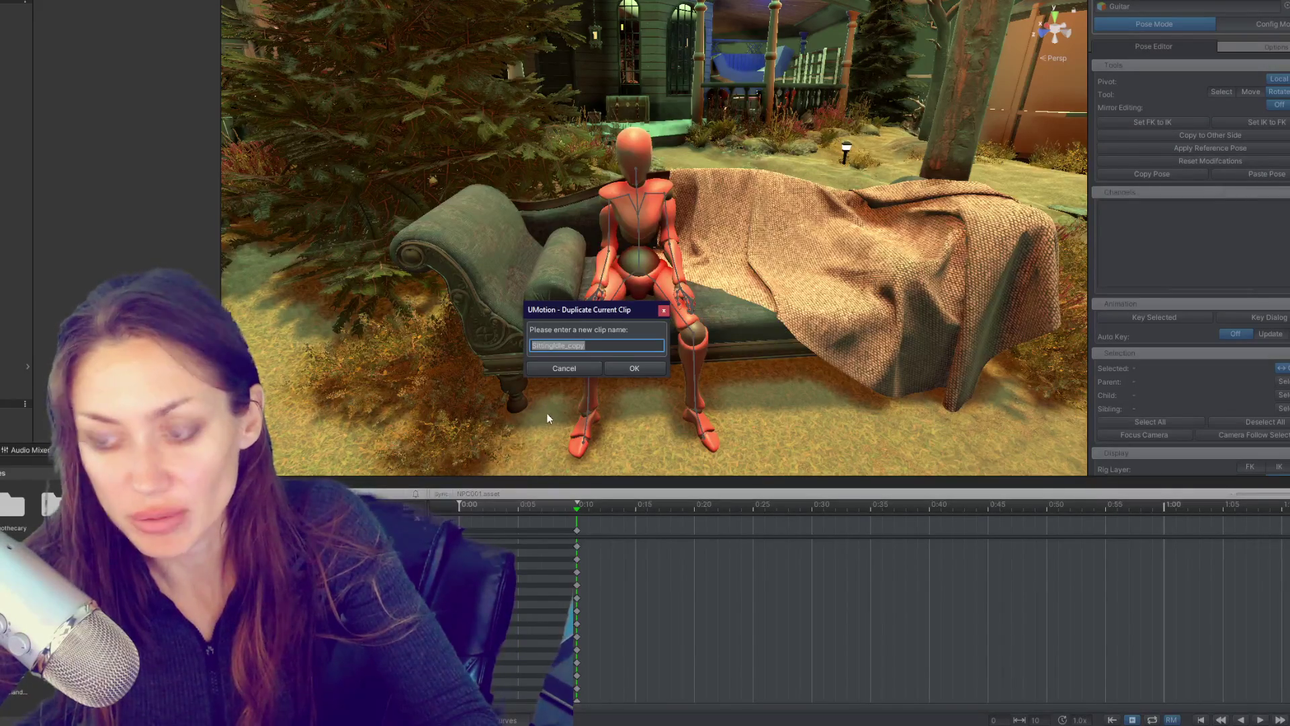
# Step: Name the duplicated clip GettingUp and orbit around the seated mannequin
pyautogui.write('GettingUp')
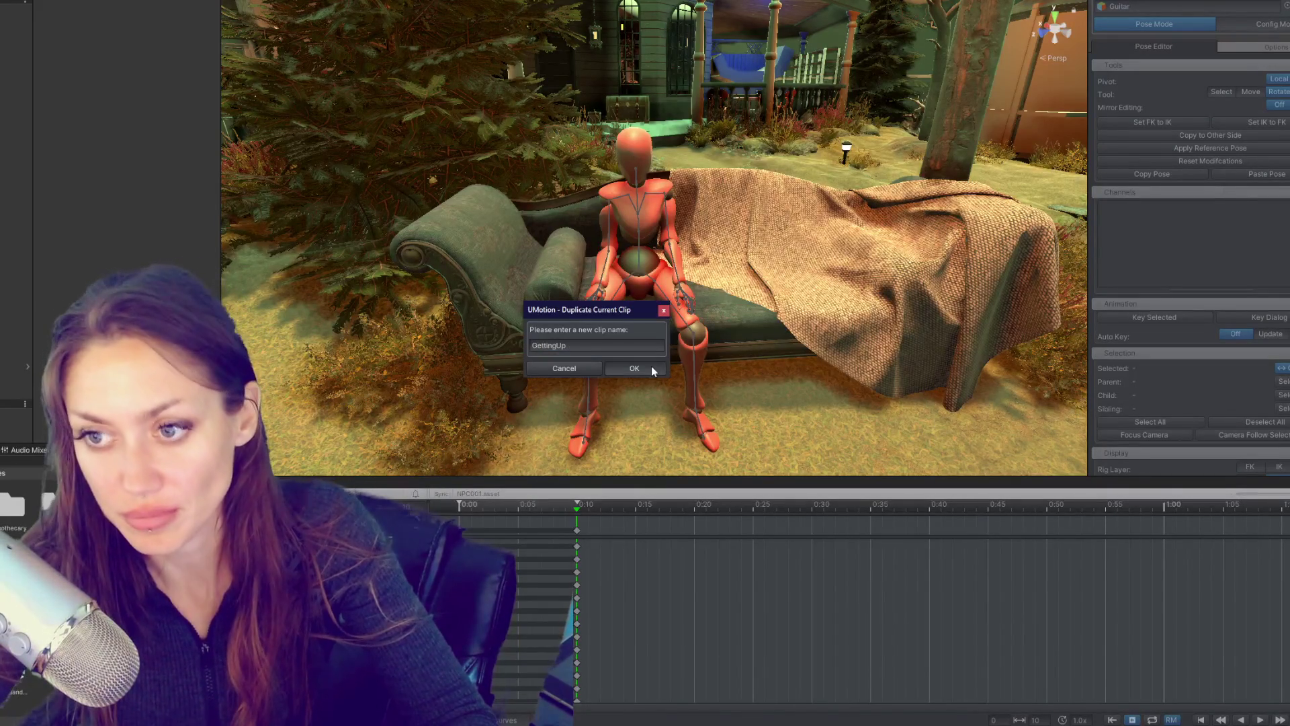
pyautogui.click(651, 368)
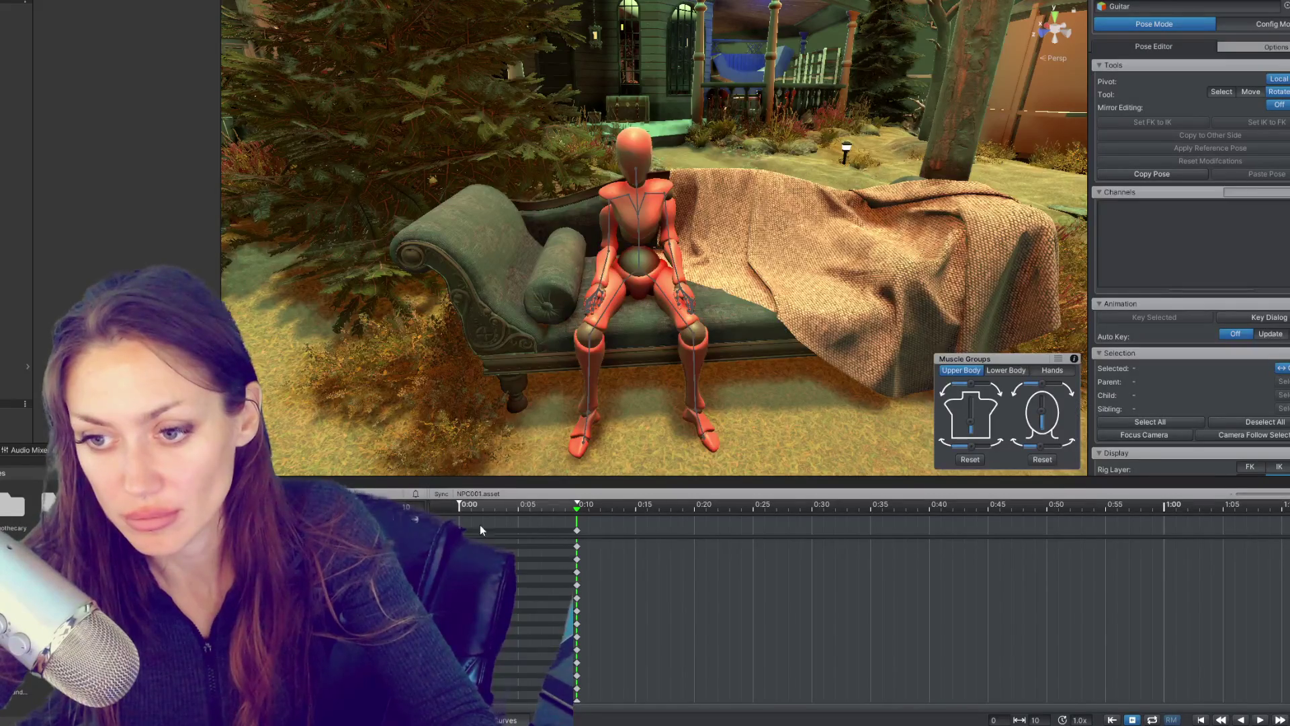
pyautogui.moveTo(605, 336); pyautogui.dragTo(816, 261)
pyautogui.moveTo(643, 240); pyautogui.dragTo(626, 281)
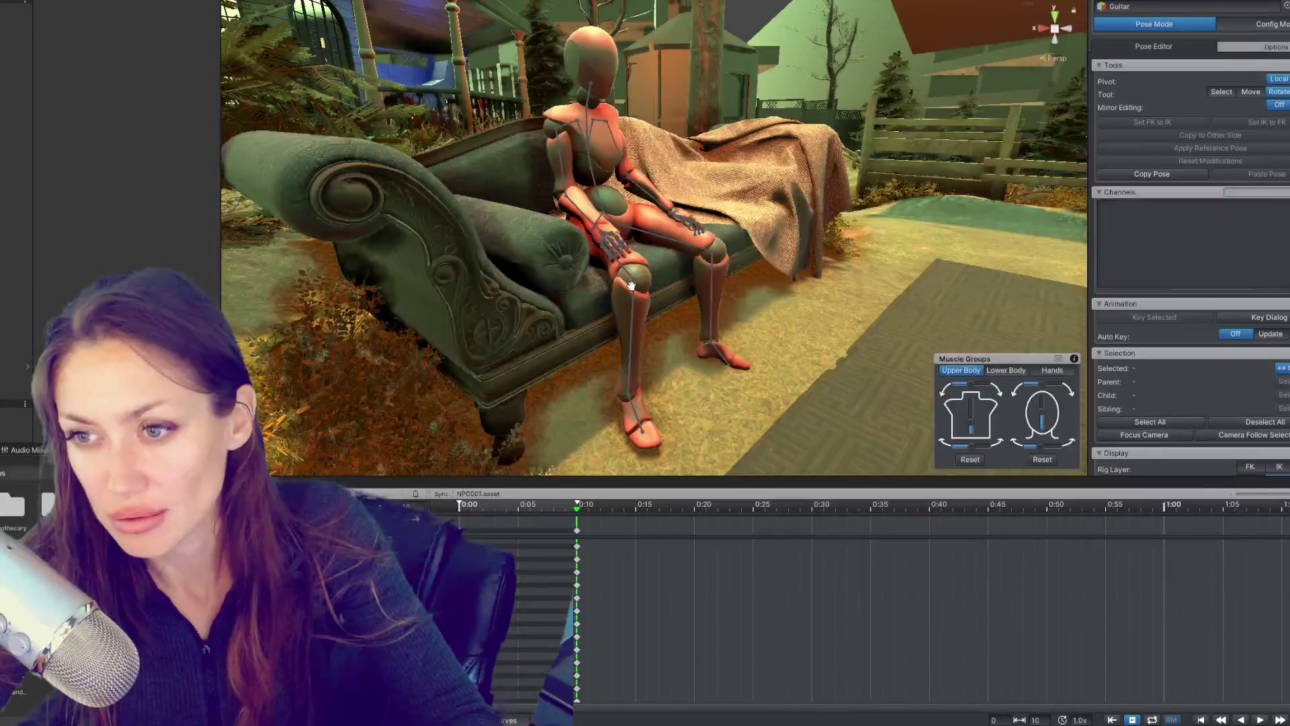
pyautogui.moveTo(608, 211); pyautogui.dragTo(693, 282)
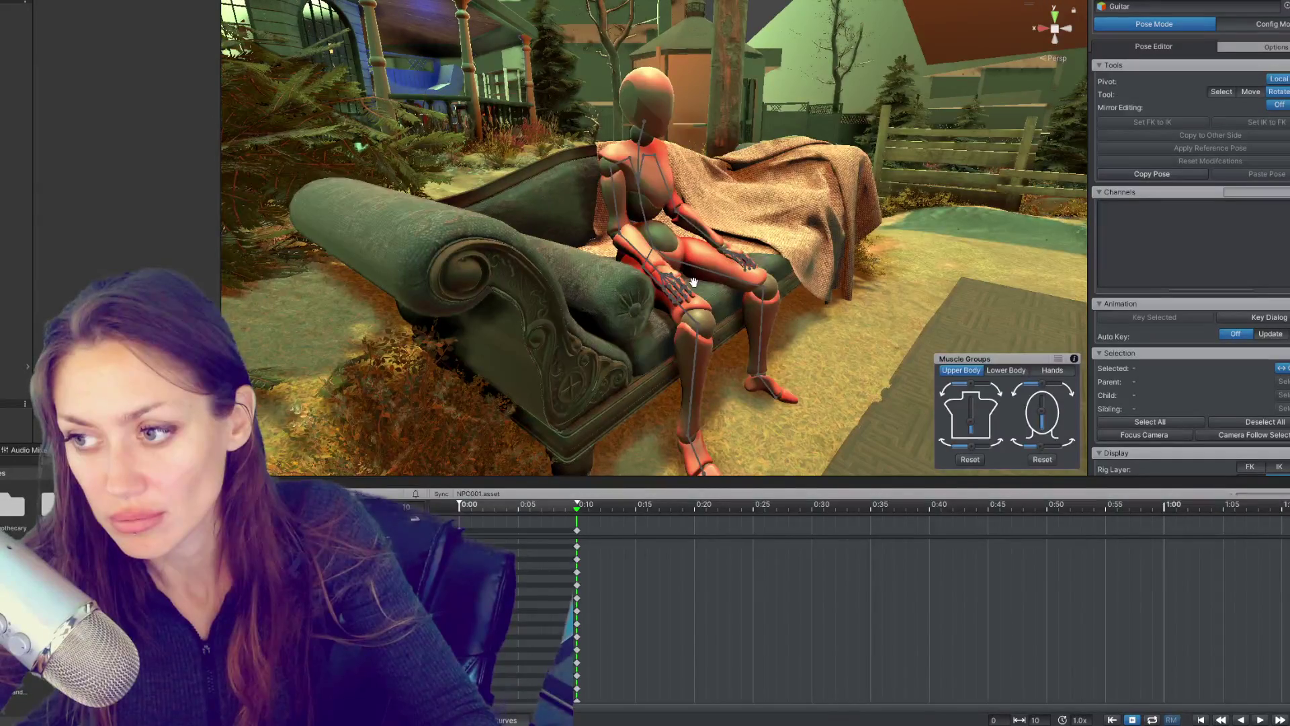
pyautogui.moveTo(648, 235); pyautogui.dragTo(692, 242)
# Step: Test zeroing the Hips' x, y and z positions, then undo those changes
pyautogui.press('w')
pyautogui.click(692, 242)
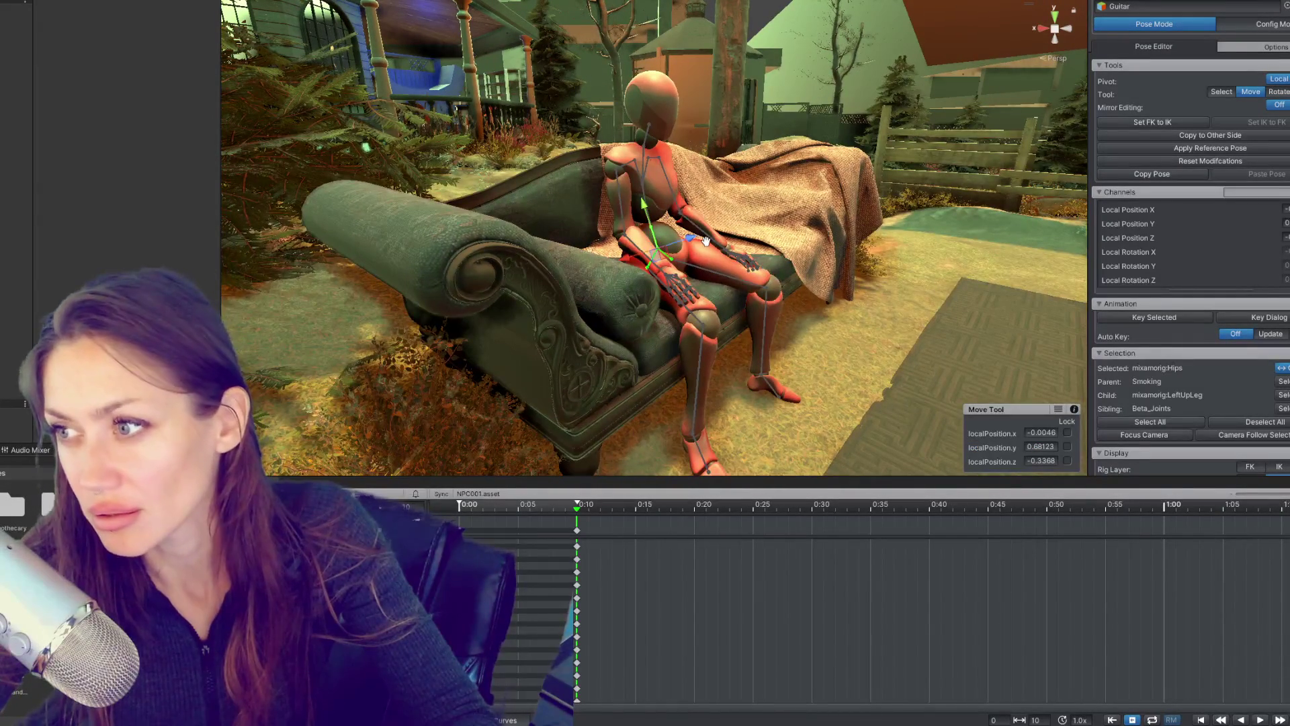
pyautogui.write('0')
pyautogui.press('Tab')
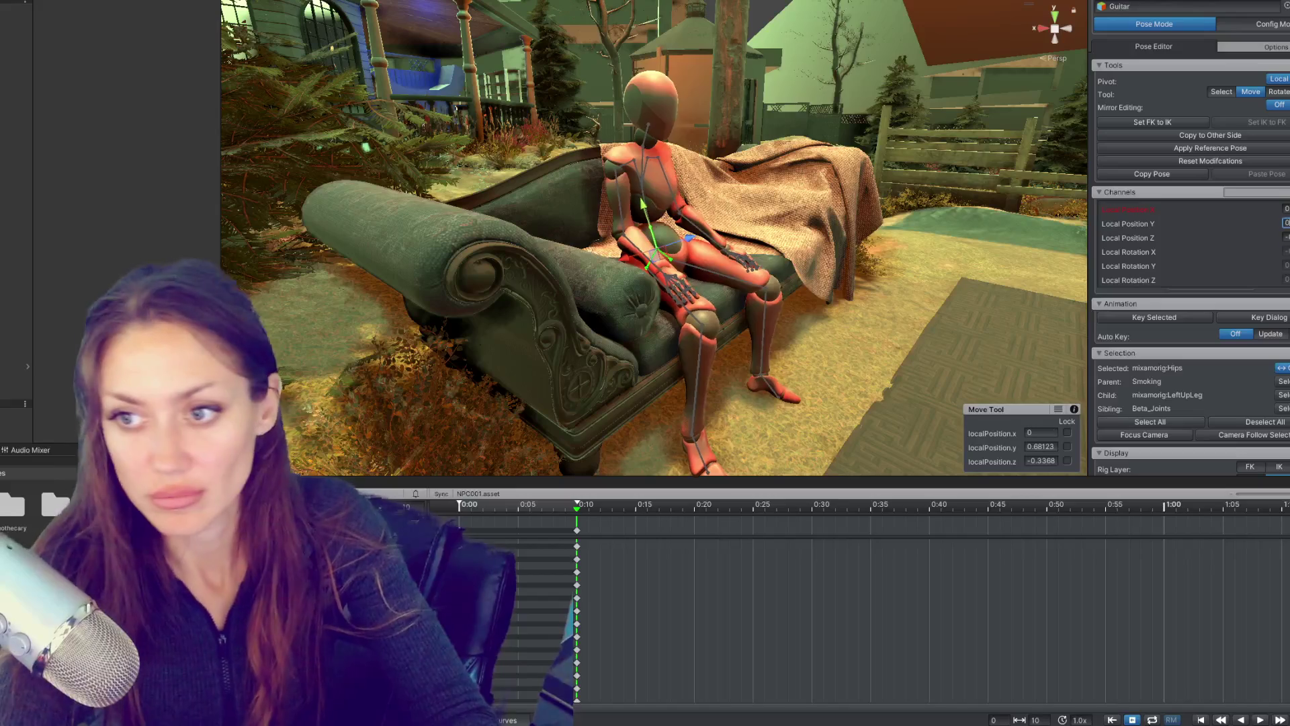
pyautogui.write('0')
pyautogui.press('Tab')
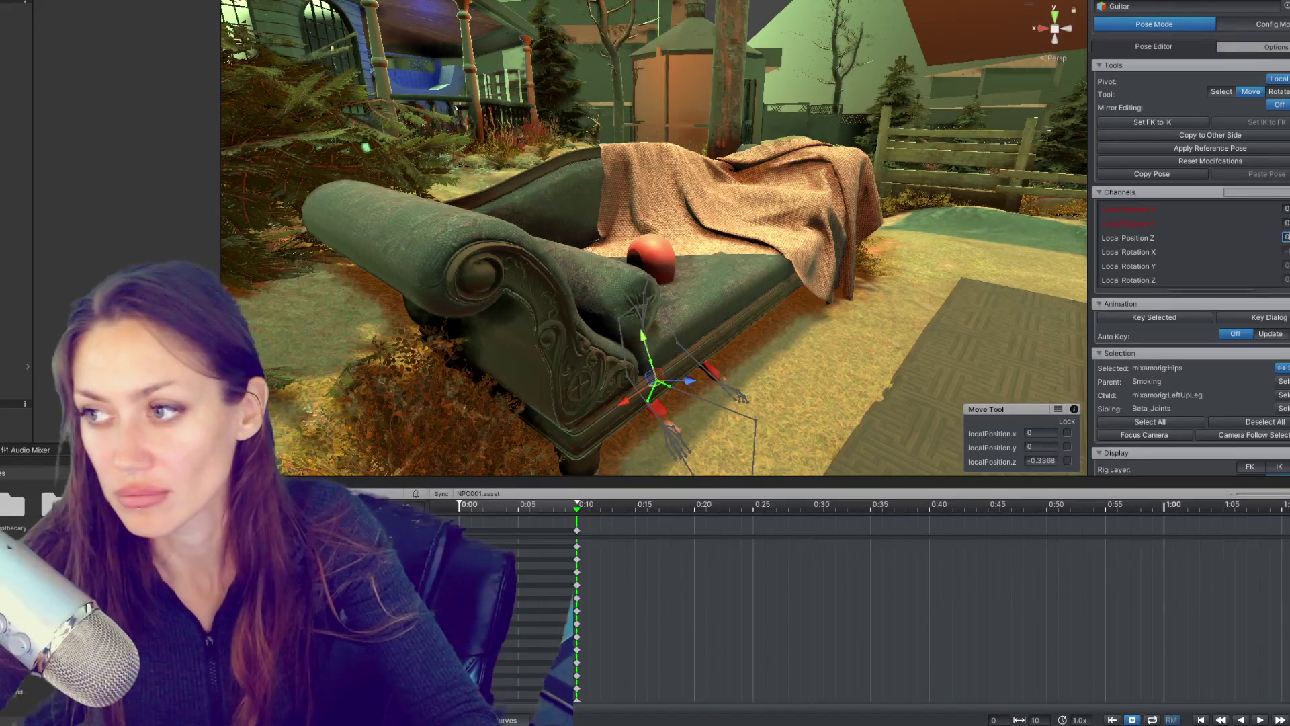
pyautogui.hotkey('ctrl', 'z')
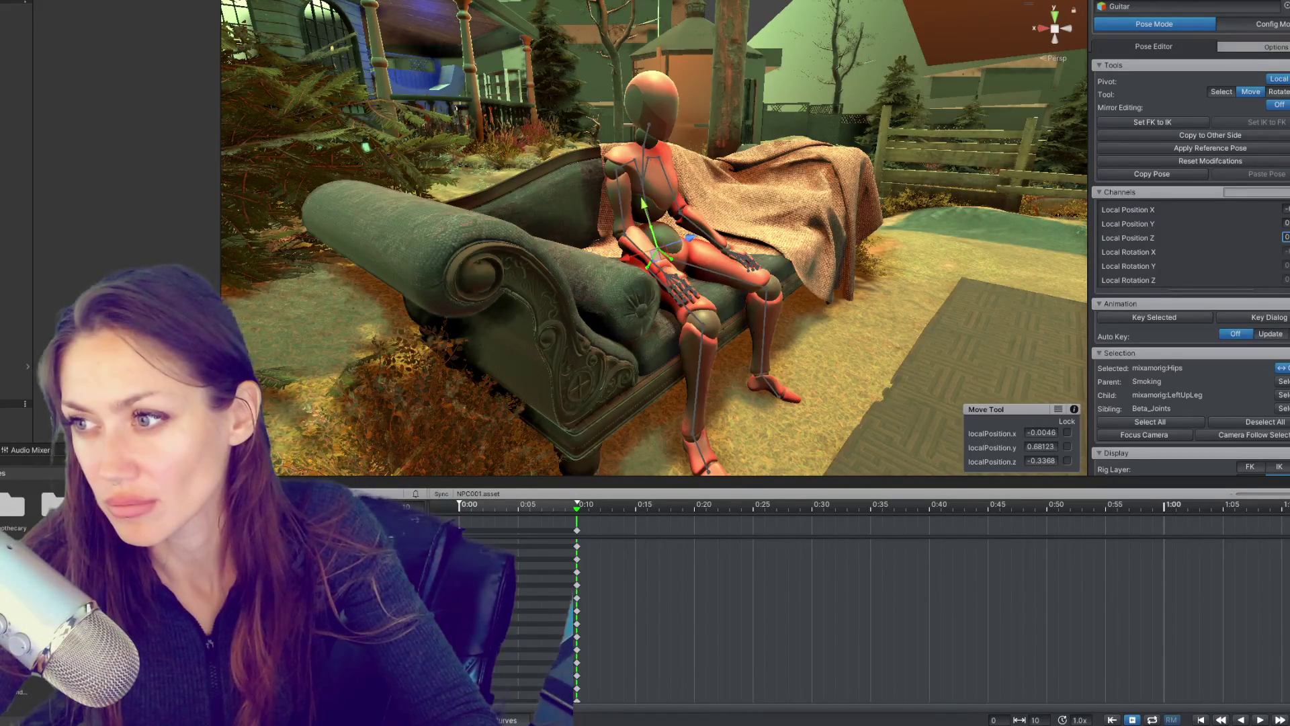
pyautogui.write('0')
pyautogui.press('Return')
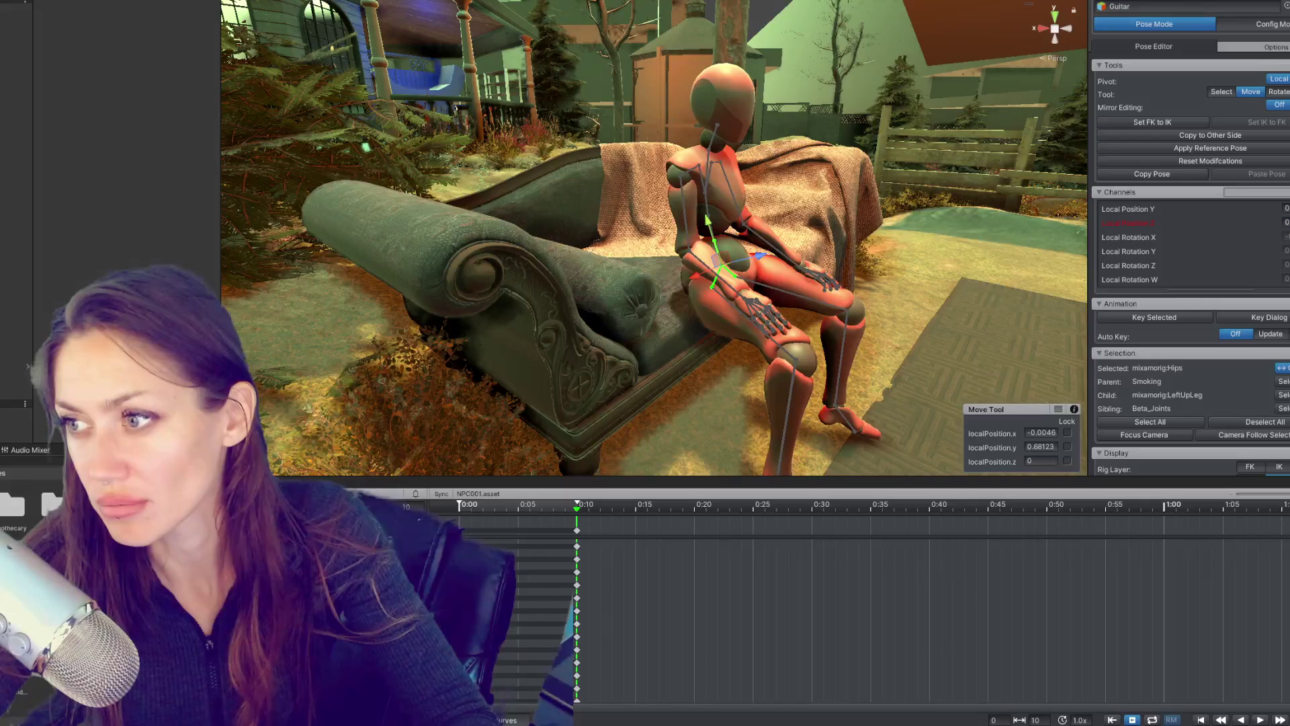
pyautogui.moveTo(765, 249); pyautogui.dragTo(873, 266)
pyautogui.hotkey('ctrl', 'z')
pyautogui.press('e')
# Step: Set the Spine bone's local rotation to 0 on x, y and z and apply it
pyautogui.click(652, 240)
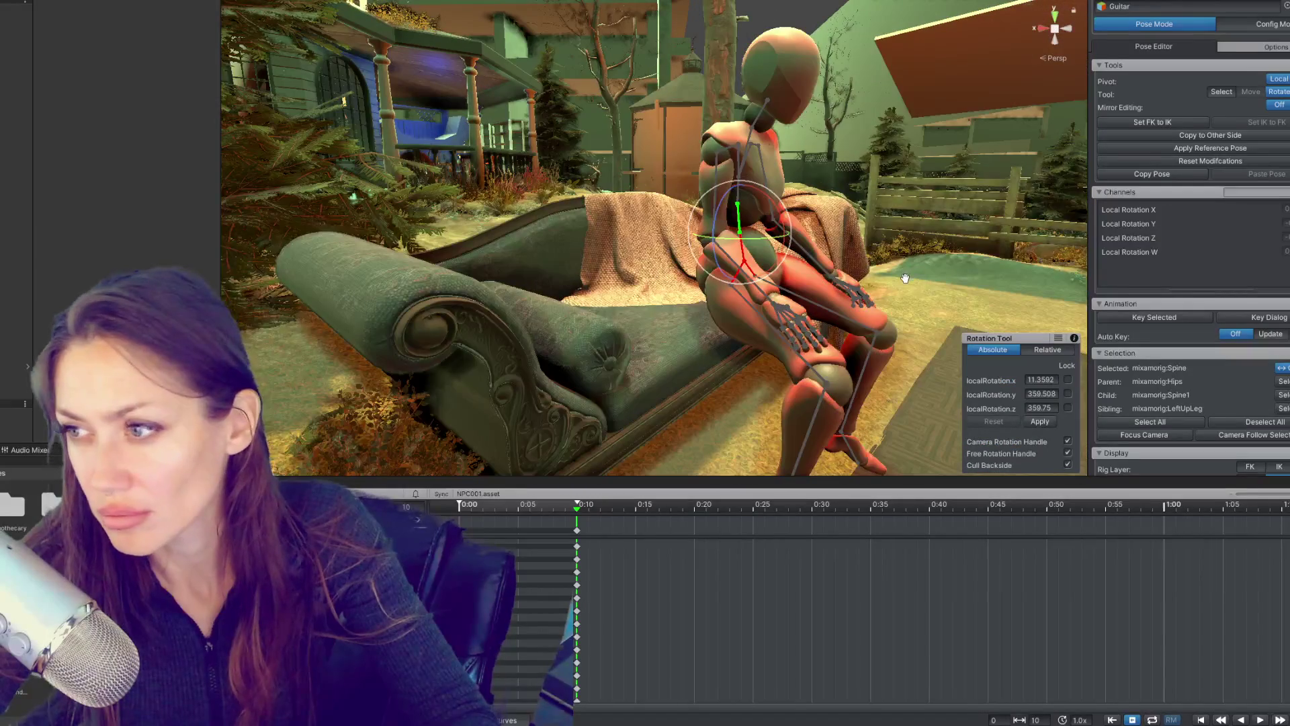
pyautogui.scroll(-3)
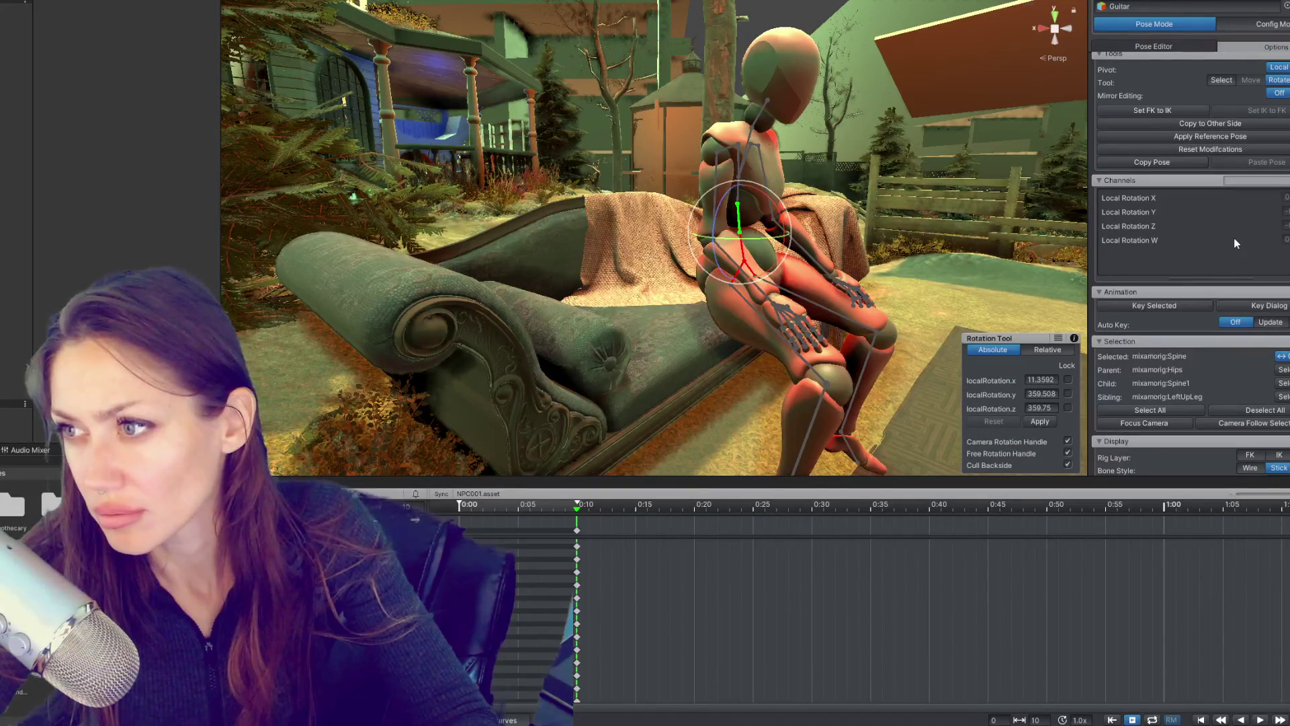
pyautogui.scroll(3)
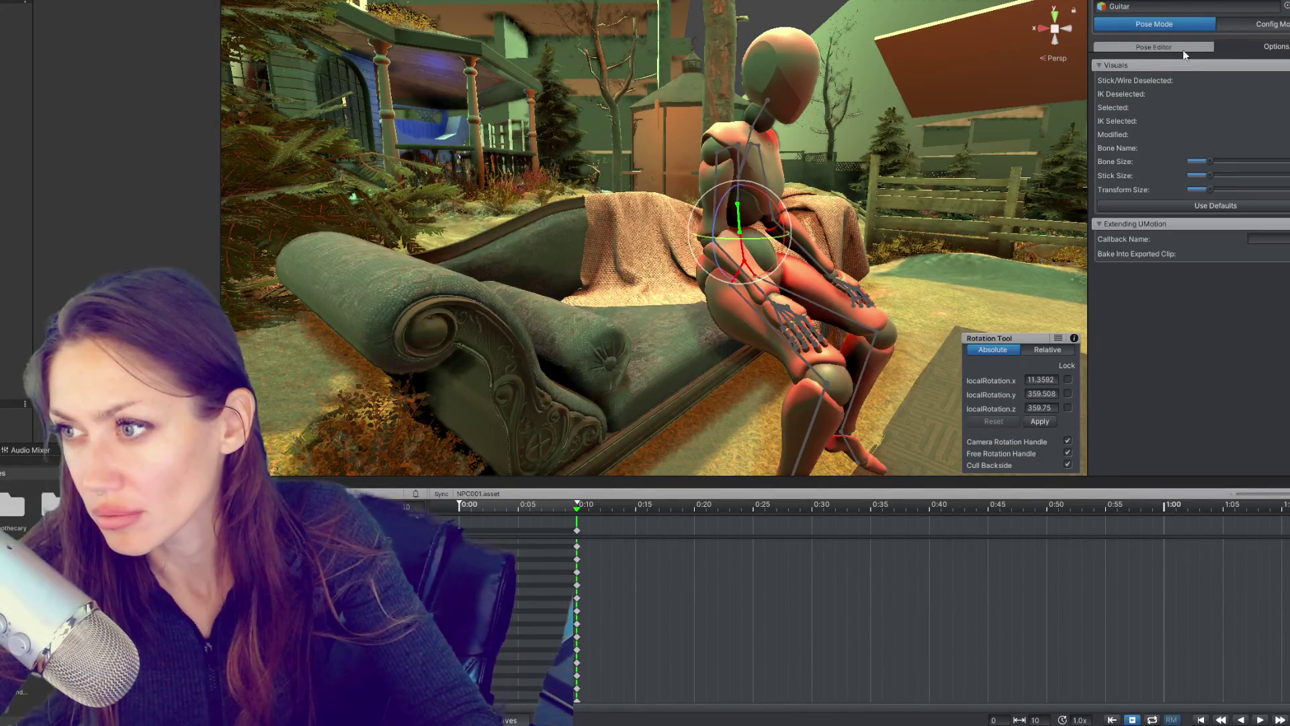
pyautogui.moveTo(857, 193); pyautogui.dragTo(985, 315)
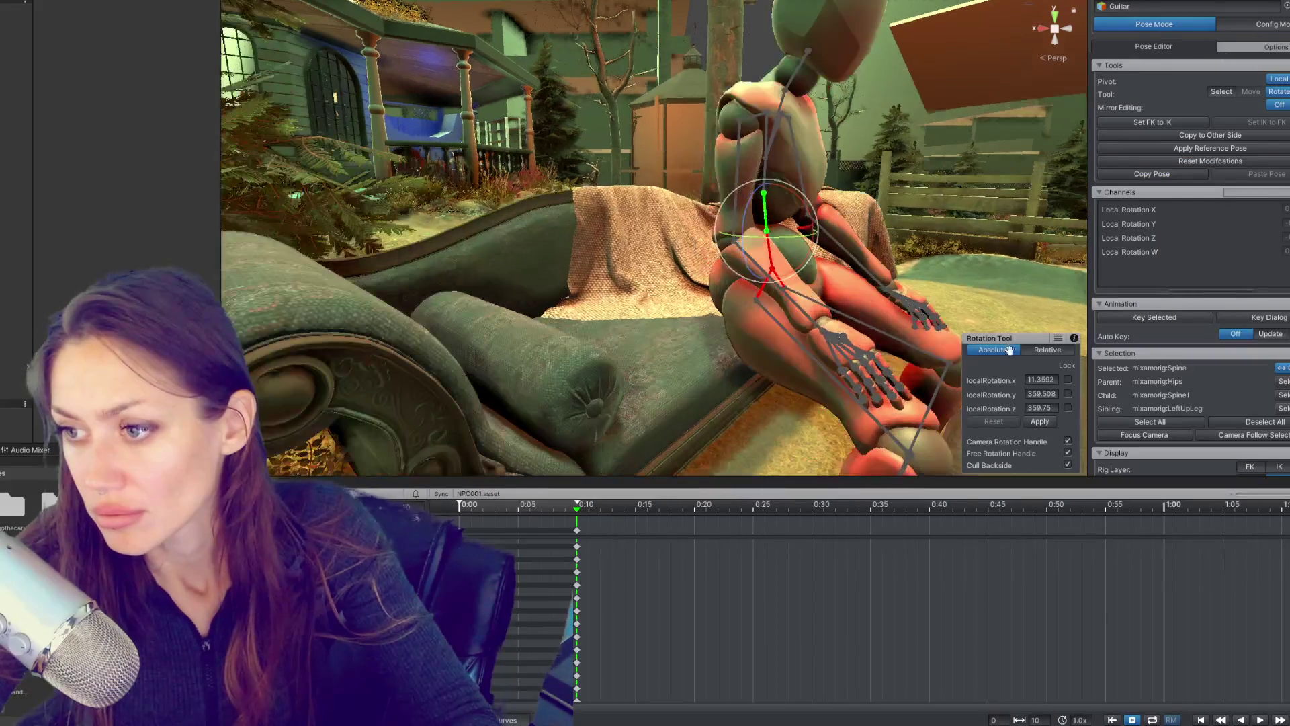
pyautogui.click(1041, 381)
pyautogui.write('0')
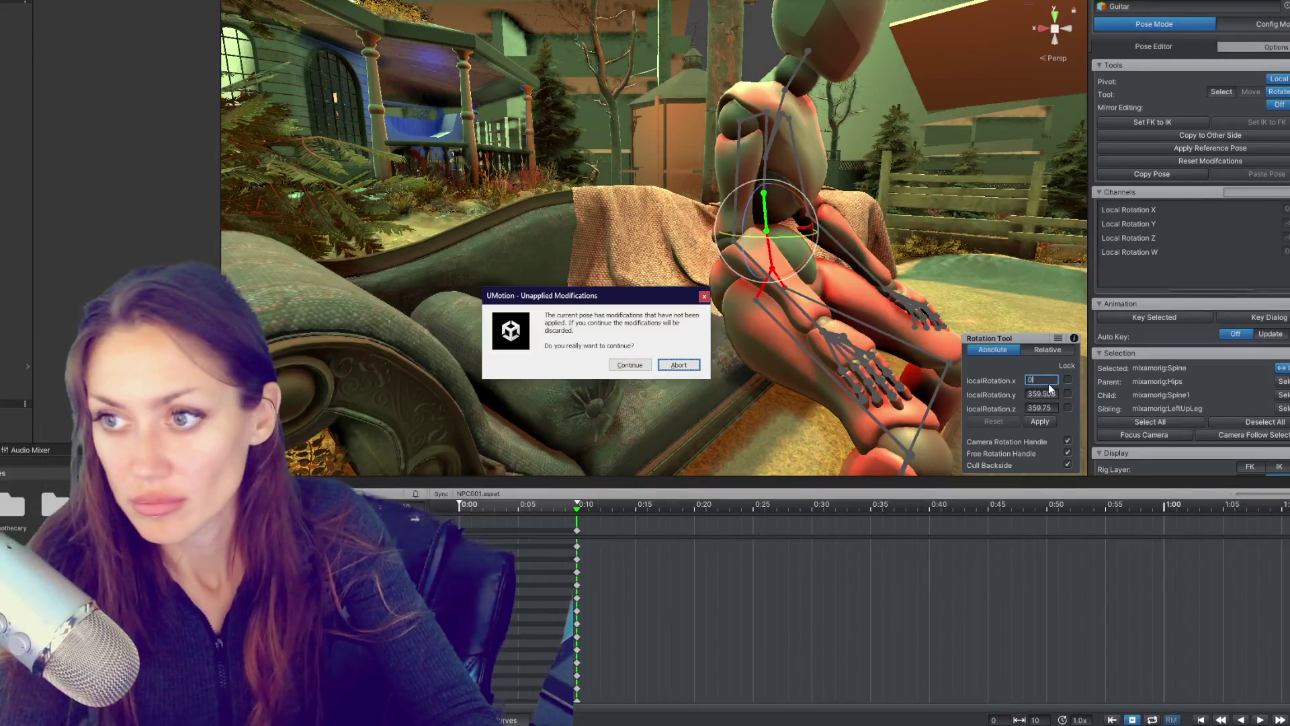
pyautogui.click(669, 366)
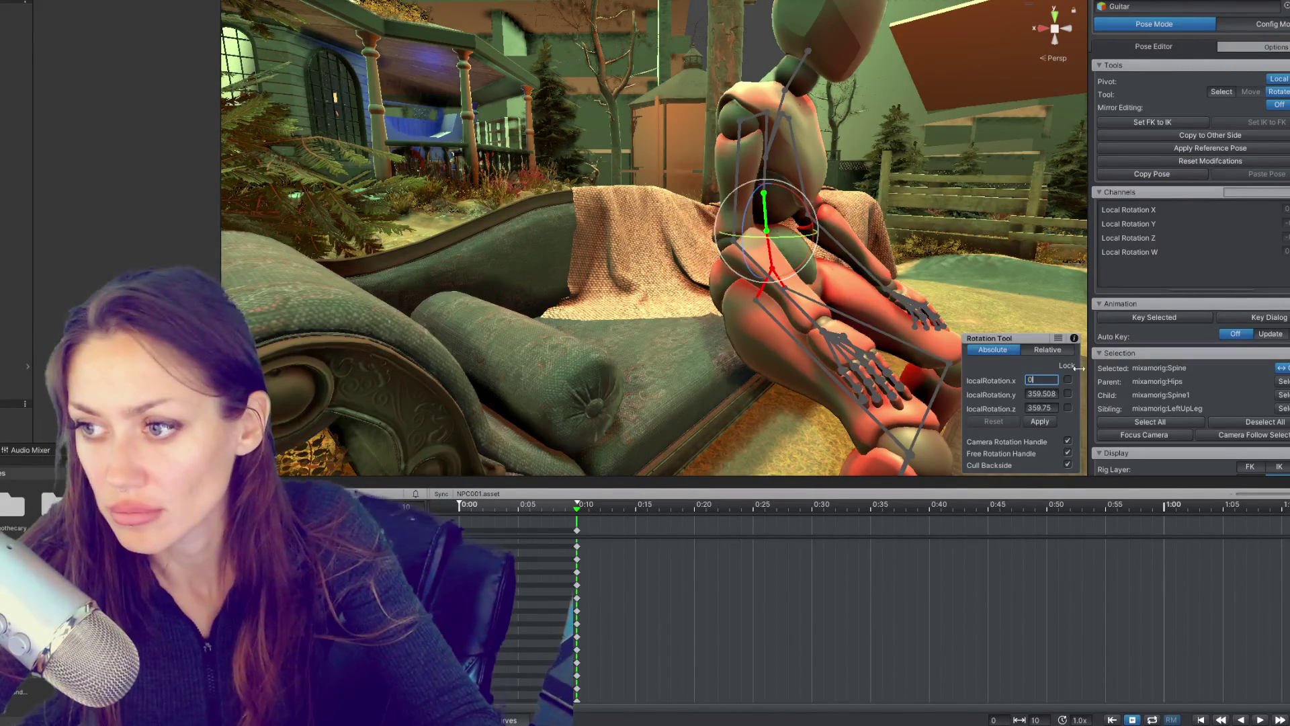
pyautogui.click(1040, 396)
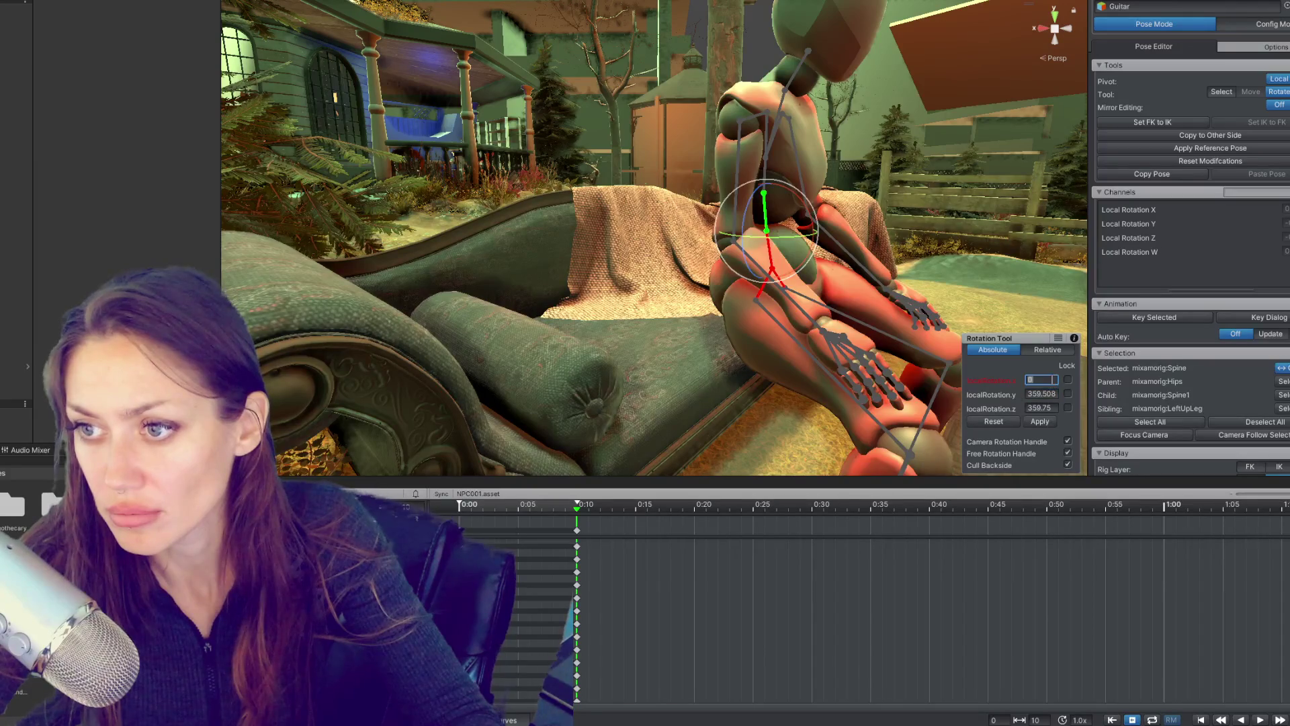
pyautogui.write('0')
pyautogui.press('Return')
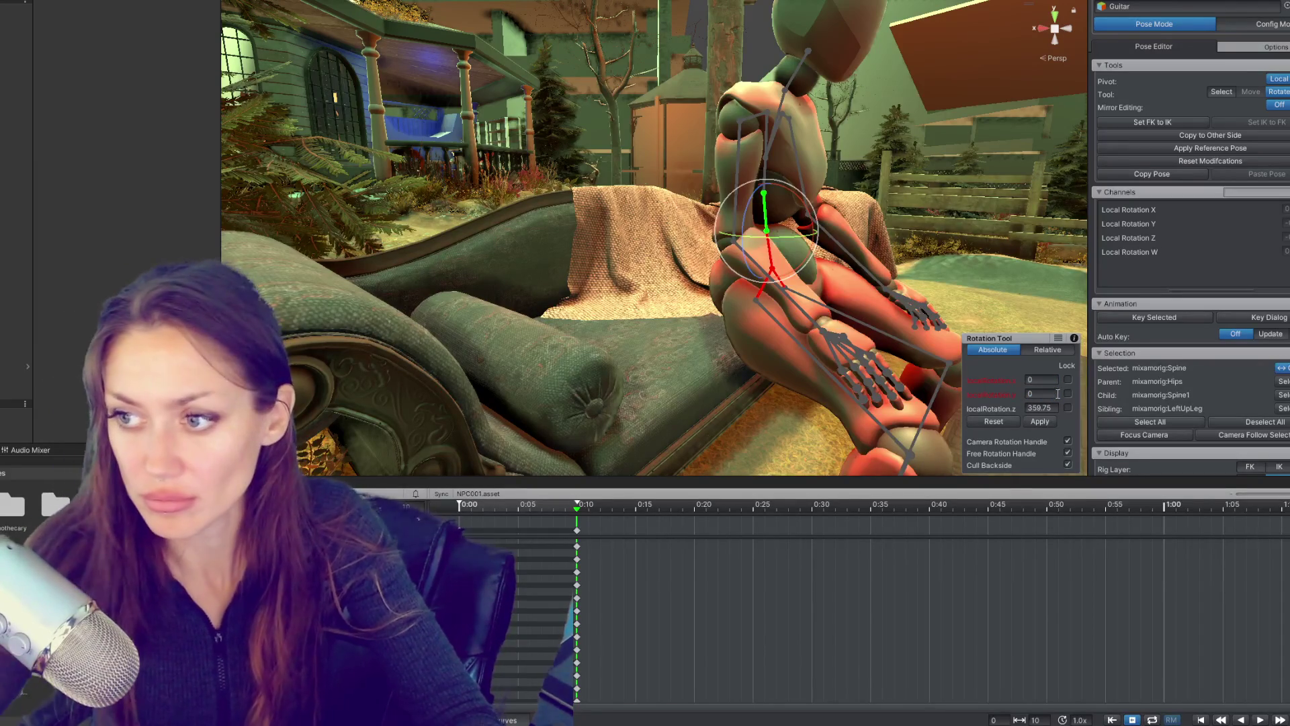
pyautogui.write('0')
pyautogui.press('Return')
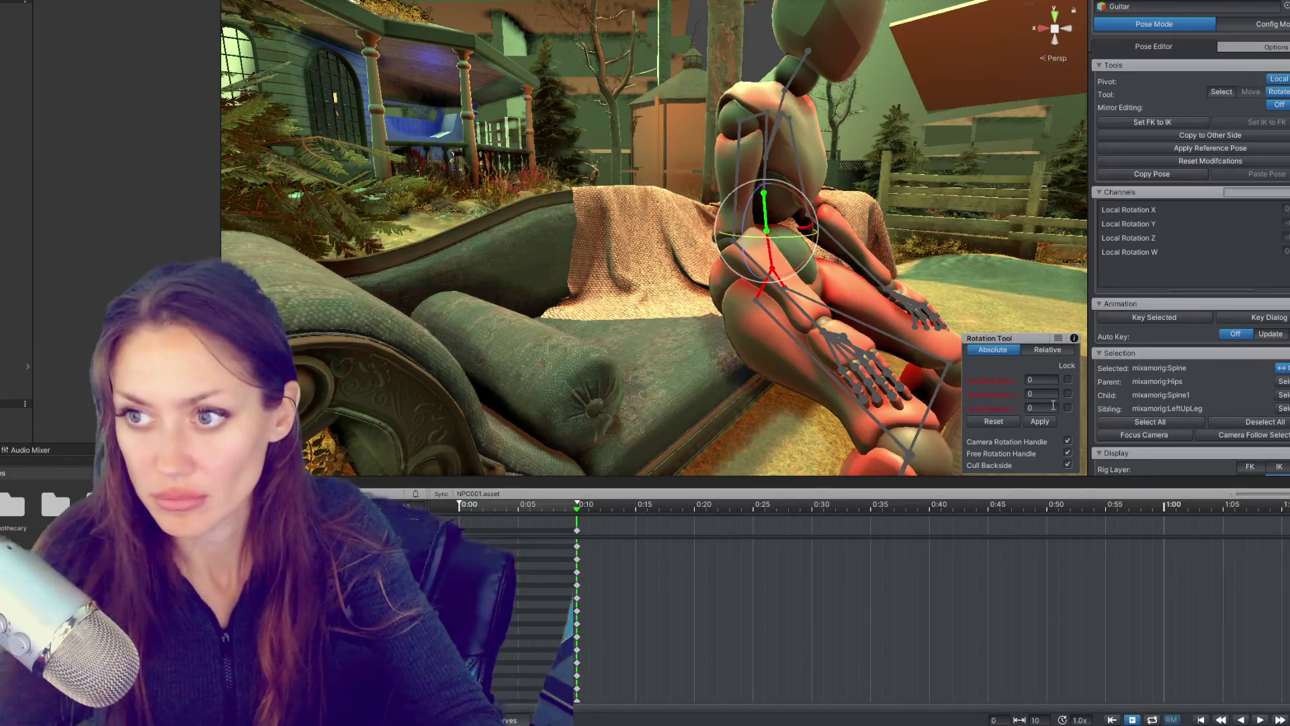
pyautogui.click(1032, 422)
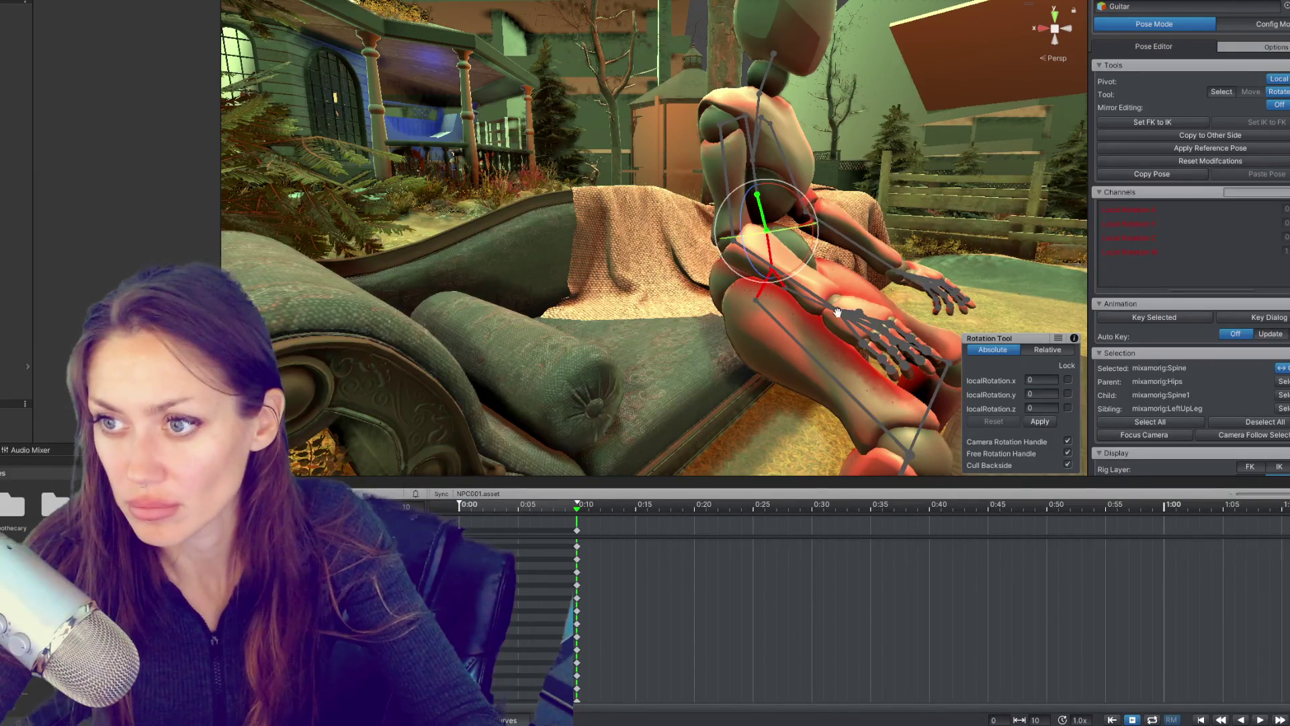
# Step: Select the Hips and inspect the rig in Config Mode from several angles
pyautogui.click(840, 308)
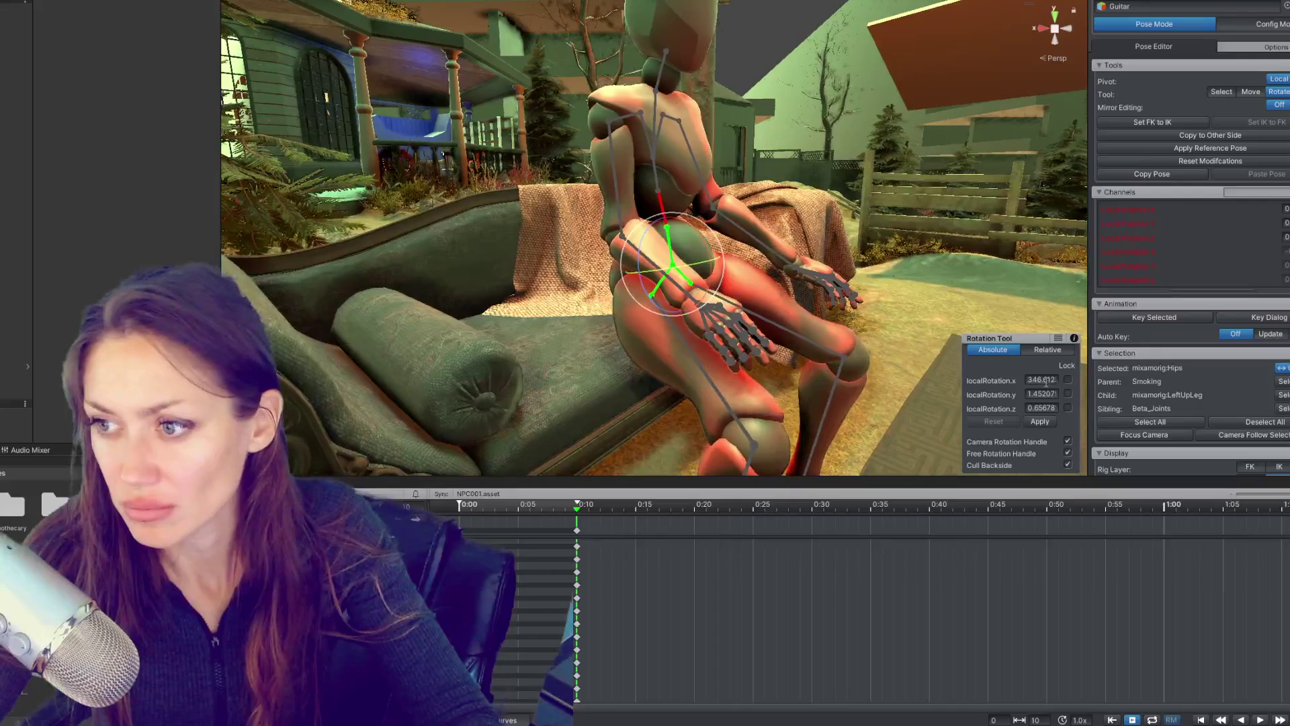
pyautogui.press('Return')
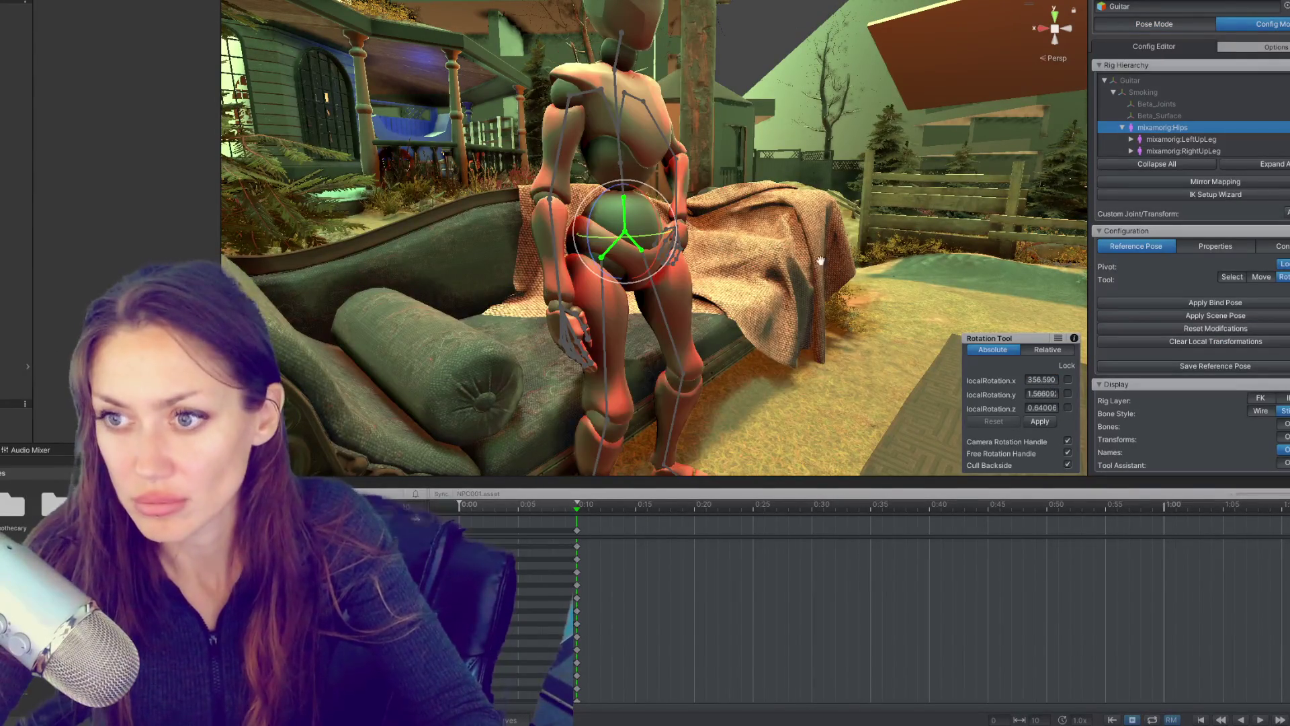
pyautogui.moveTo(834, 300); pyautogui.dragTo(814, 196)
pyautogui.click(513, 516)
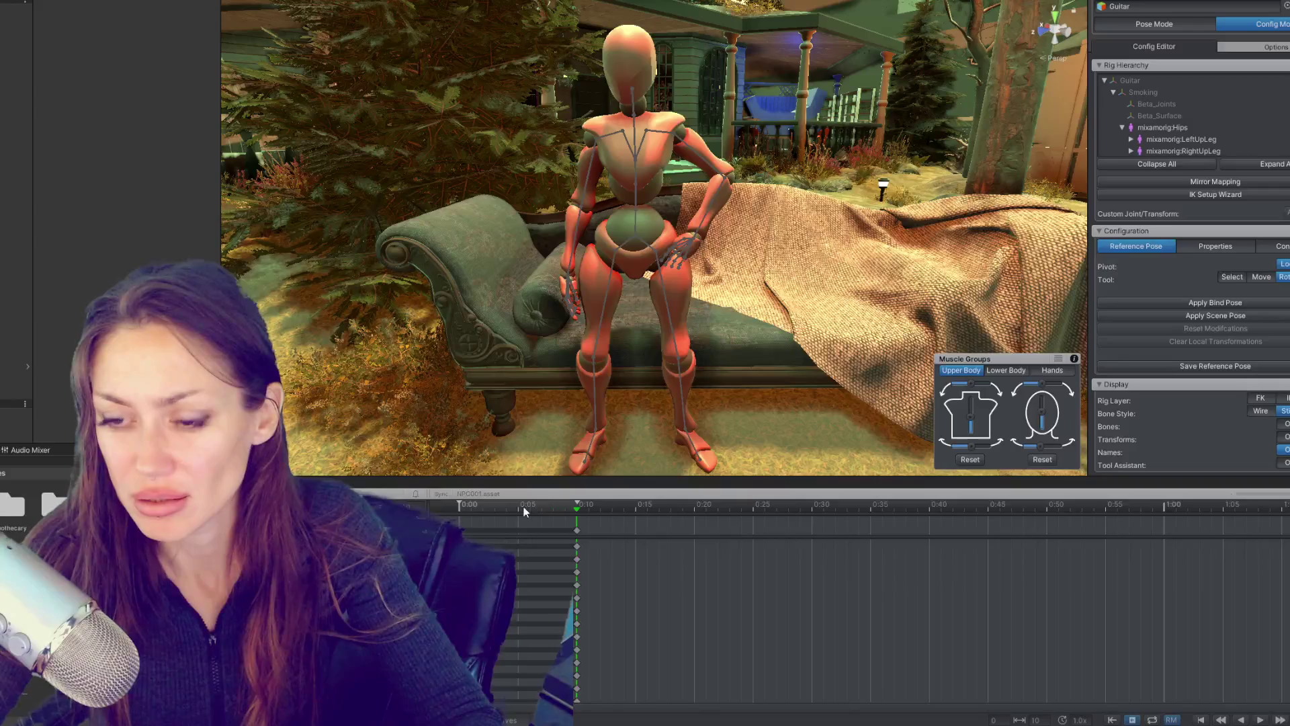
pyautogui.moveTo(511, 464); pyautogui.dragTo(443, 457)
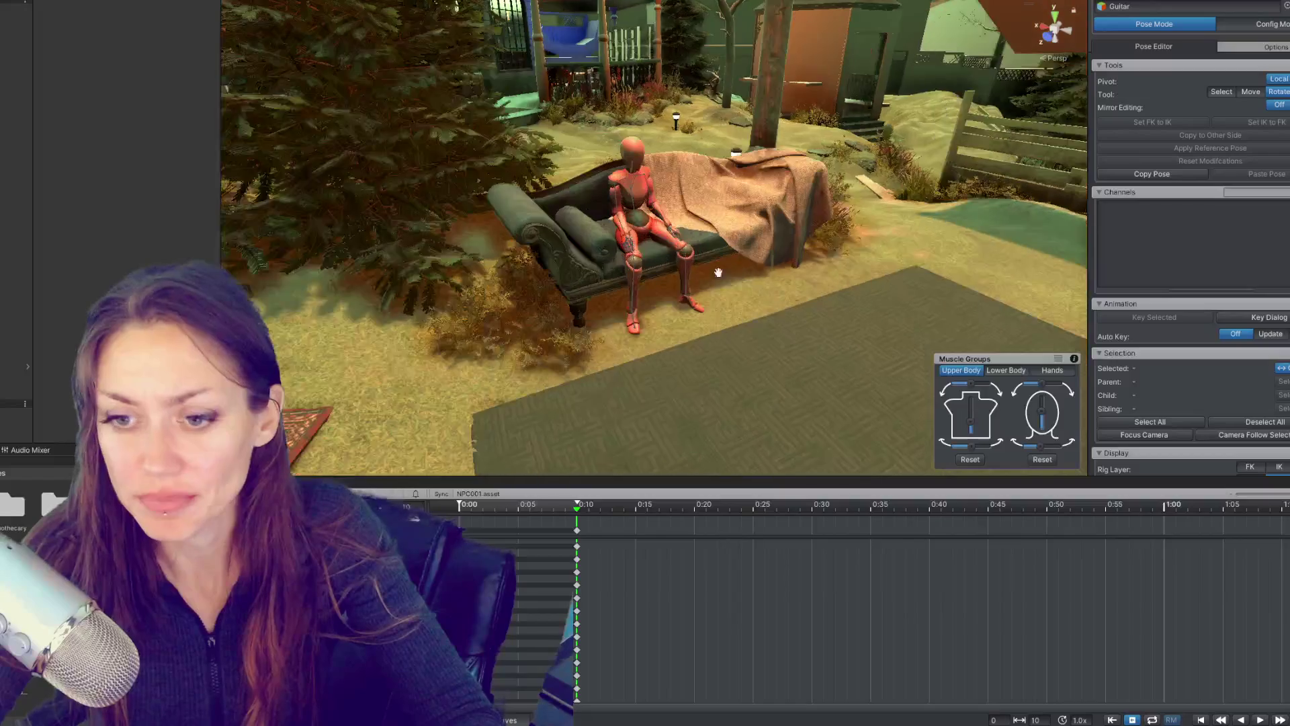
pyautogui.scroll(3)
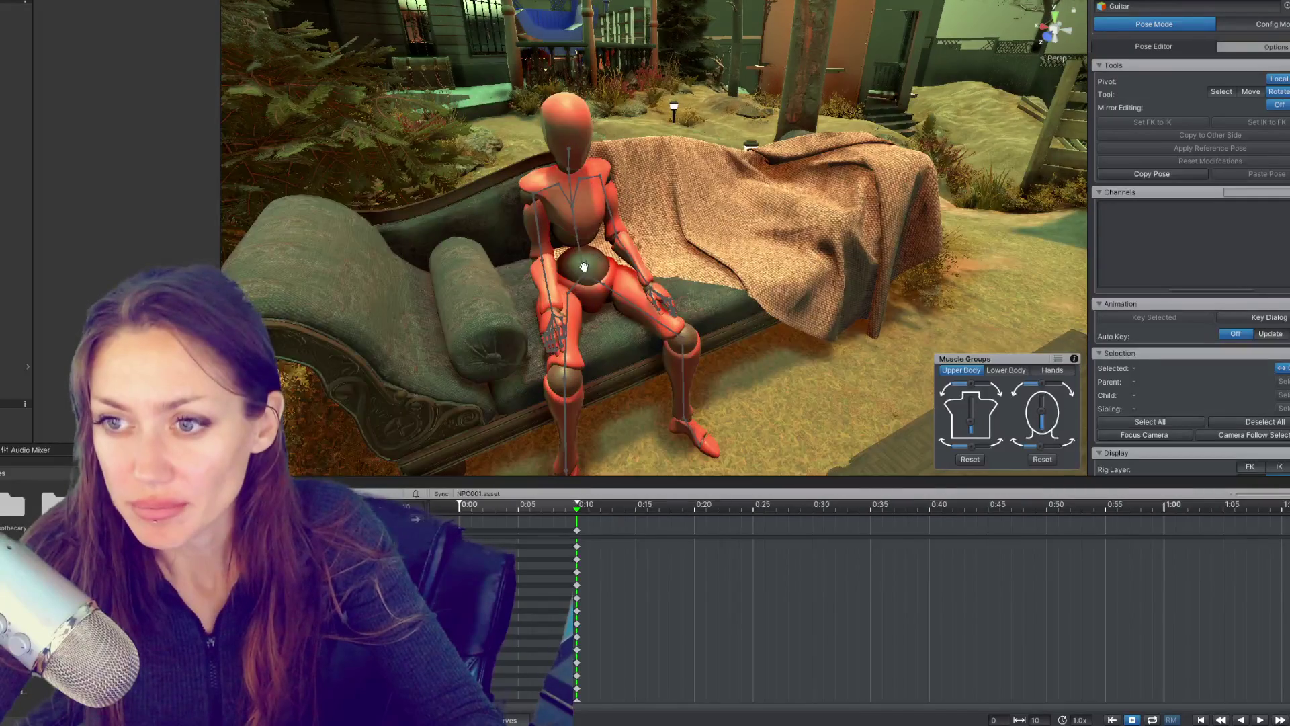
pyautogui.scroll(3)
pyautogui.click(655, 256)
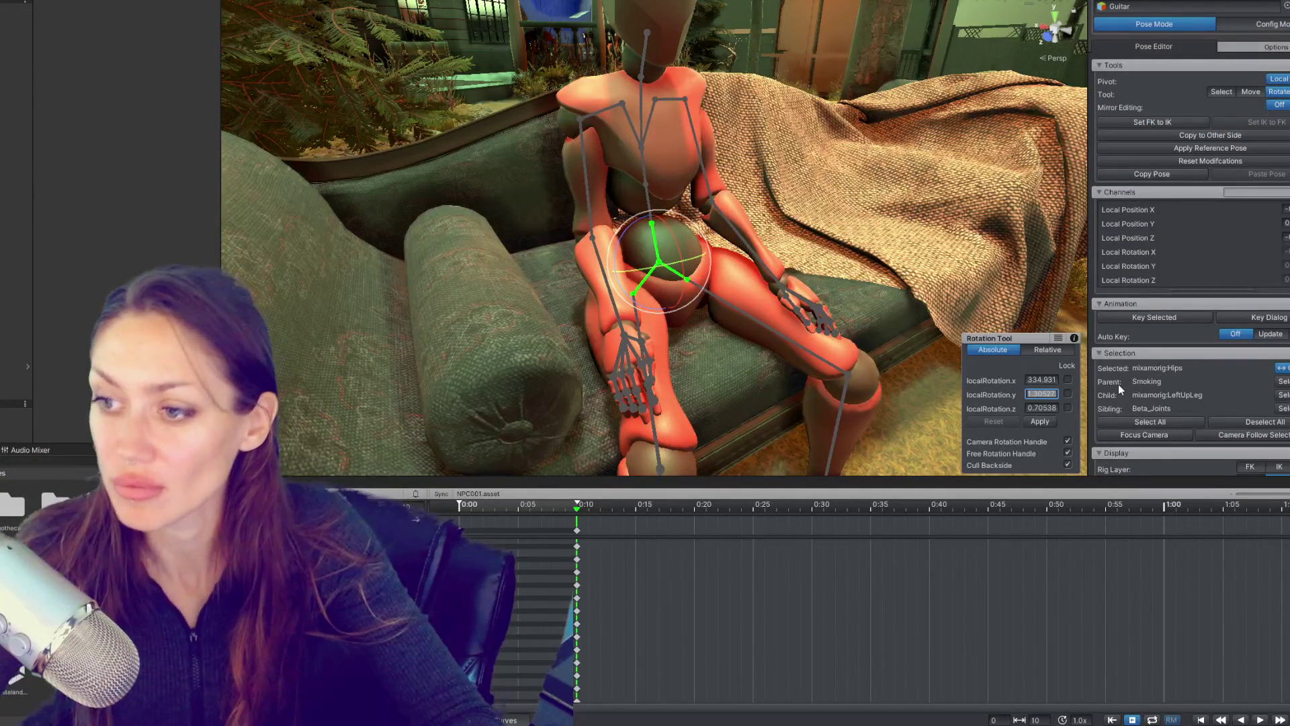
pyautogui.click(1050, 351)
pyautogui.moveTo(1007, 374); pyautogui.dragTo(1050, 424)
pyautogui.moveTo(960, 423); pyautogui.dragTo(991, 423)
pyautogui.click(993, 349)
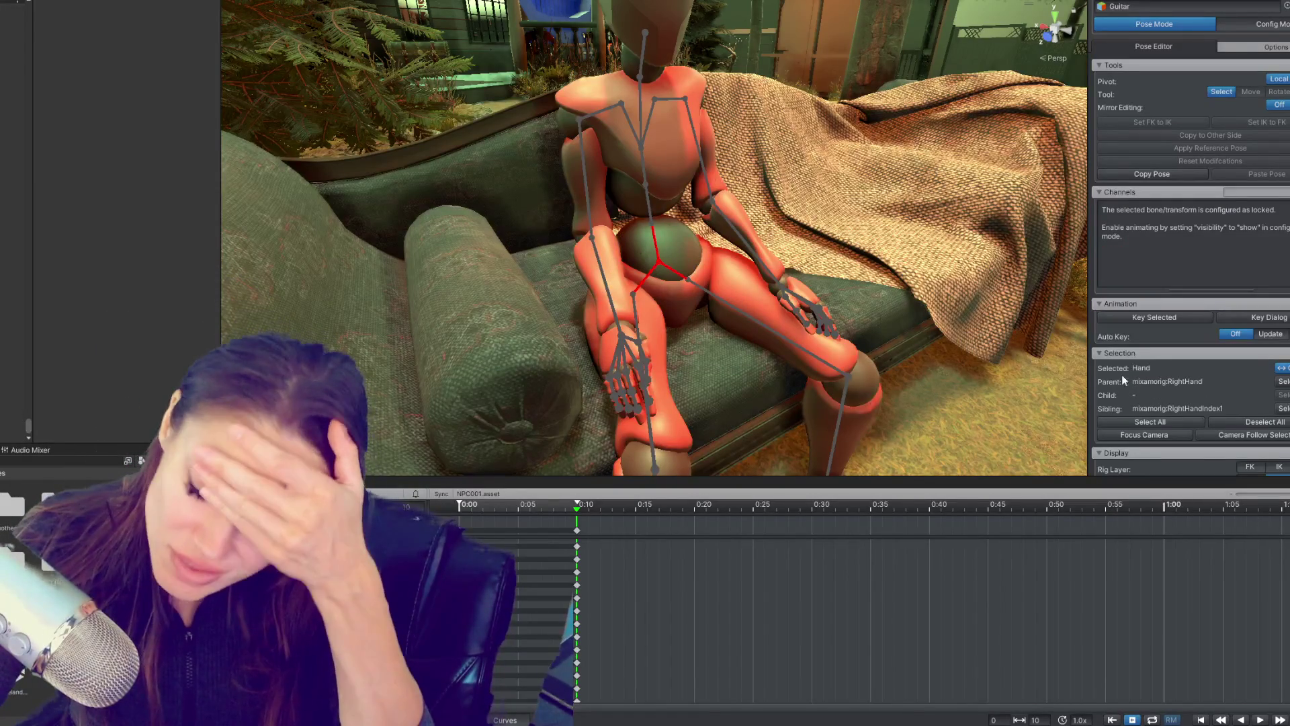
pyautogui.click(664, 236)
# Step: Select the mannequin's hips and level their rotation
pyautogui.moveTo(664, 236); pyautogui.dragTo(661, 220)
pyautogui.press('w')
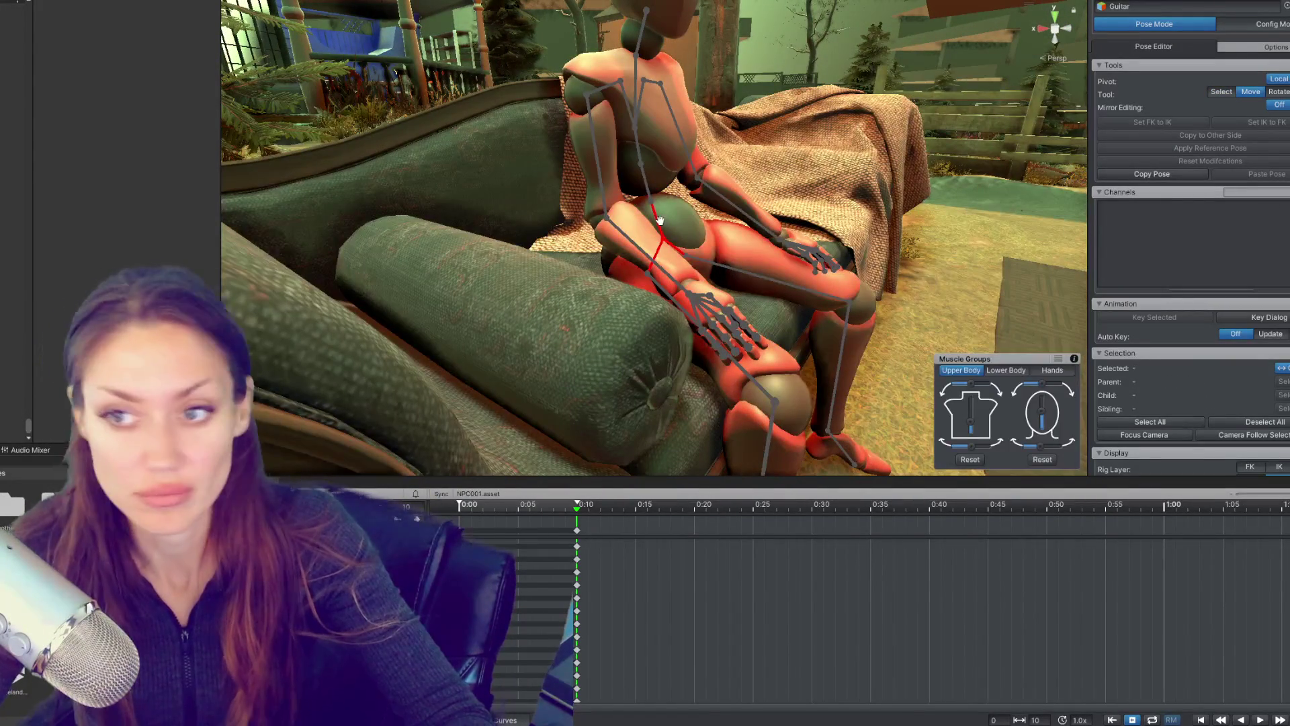
pyautogui.click(666, 228)
pyautogui.scroll(3)
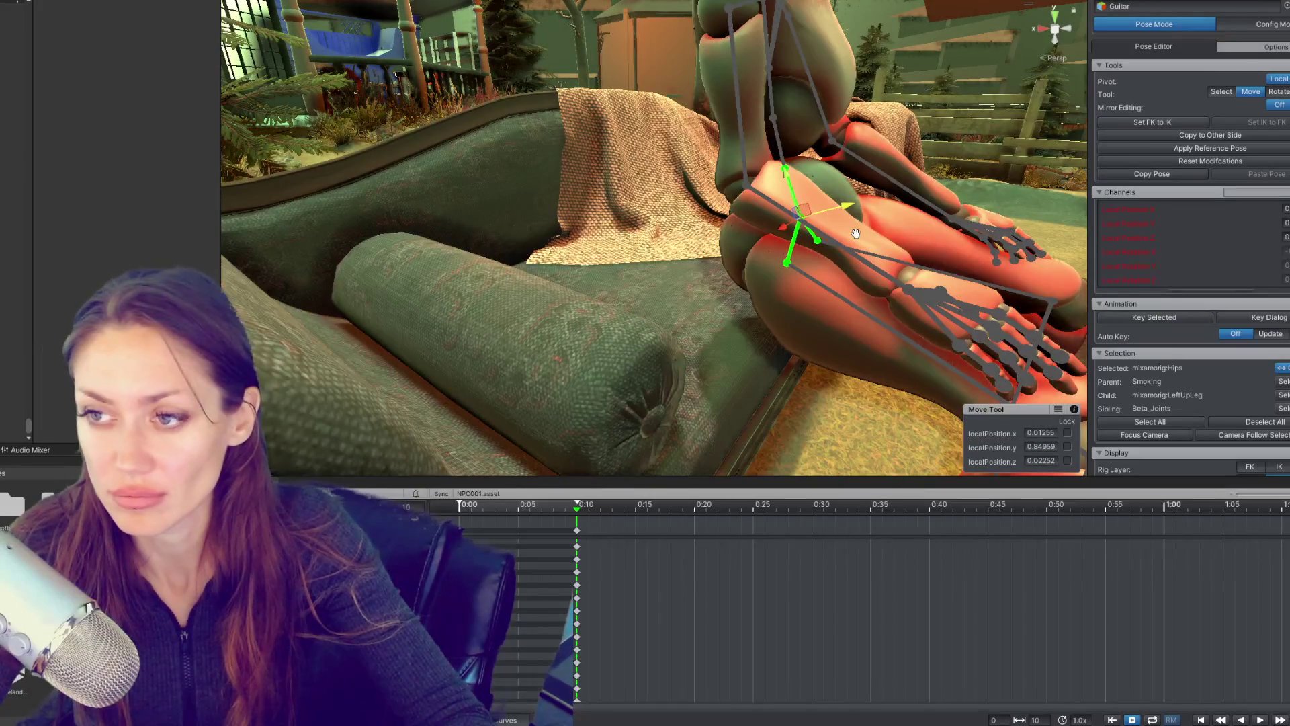
pyautogui.moveTo(827, 234); pyautogui.dragTo(845, 221)
pyautogui.press('e')
pyautogui.press('f')
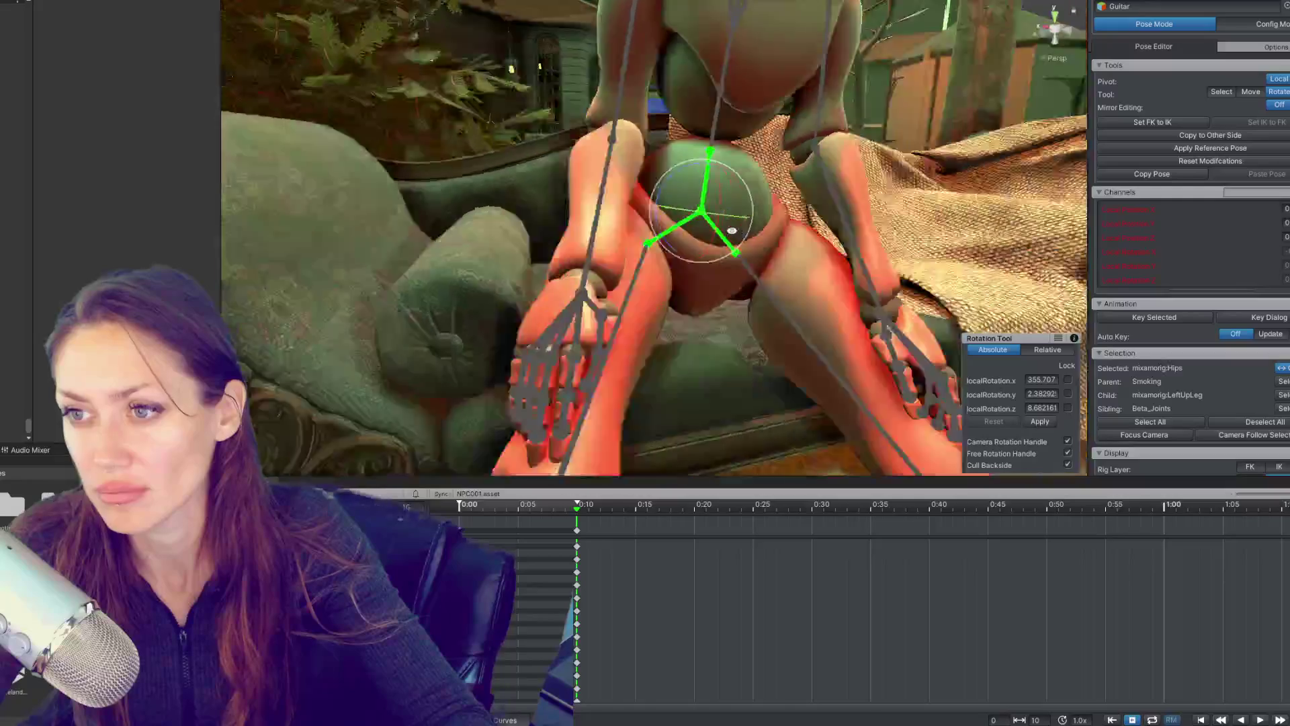
pyautogui.moveTo(681, 203); pyautogui.dragTo(706, 224)
# Step: Swing the right thigh so it points straight down
pyautogui.moveTo(578, 221); pyautogui.dragTo(849, 234)
pyautogui.scroll(-3)
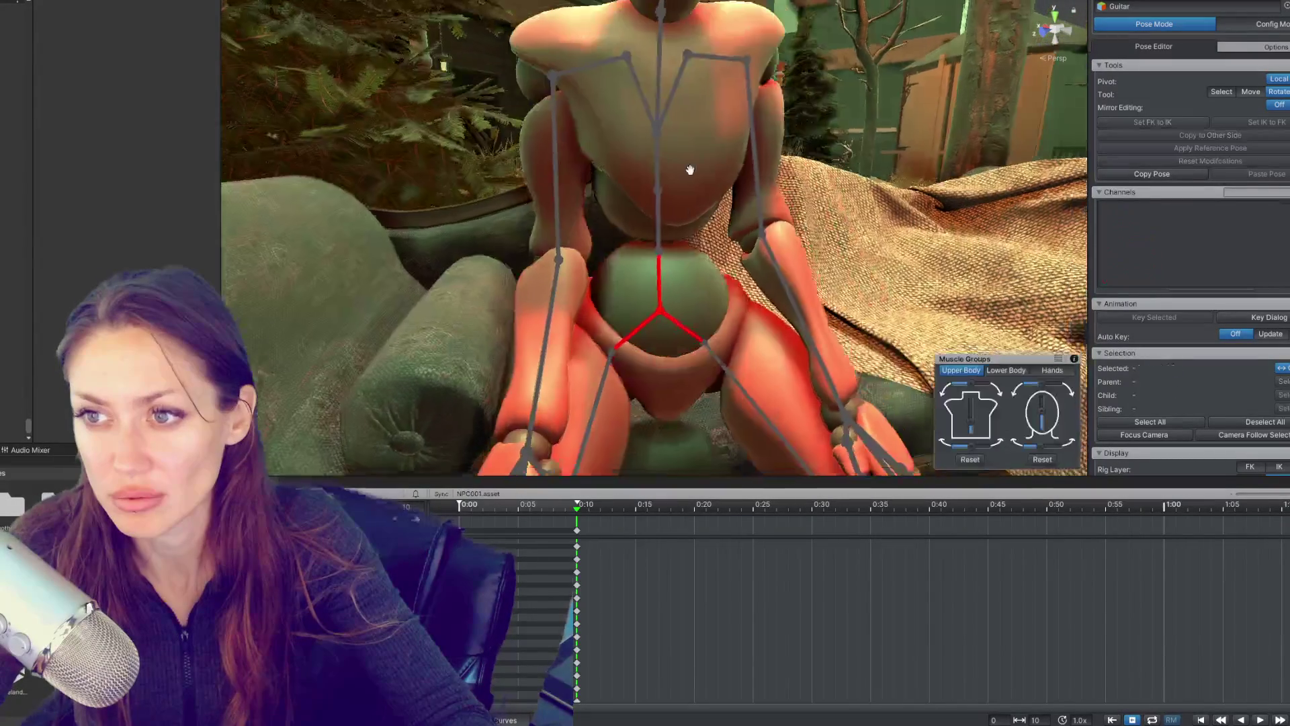
pyautogui.click(651, 262)
pyautogui.moveTo(651, 262); pyautogui.dragTo(775, 219)
pyautogui.moveTo(749, 149); pyautogui.dragTo(677, 244)
pyautogui.moveTo(652, 178); pyautogui.dragTo(639, 255)
pyautogui.click(699, 195)
pyautogui.click(759, 282)
pyautogui.moveTo(613, 174); pyautogui.dragTo(618, 174)
# Step: Bend the right knee by rotating the right shin
pyautogui.scroll(-3)
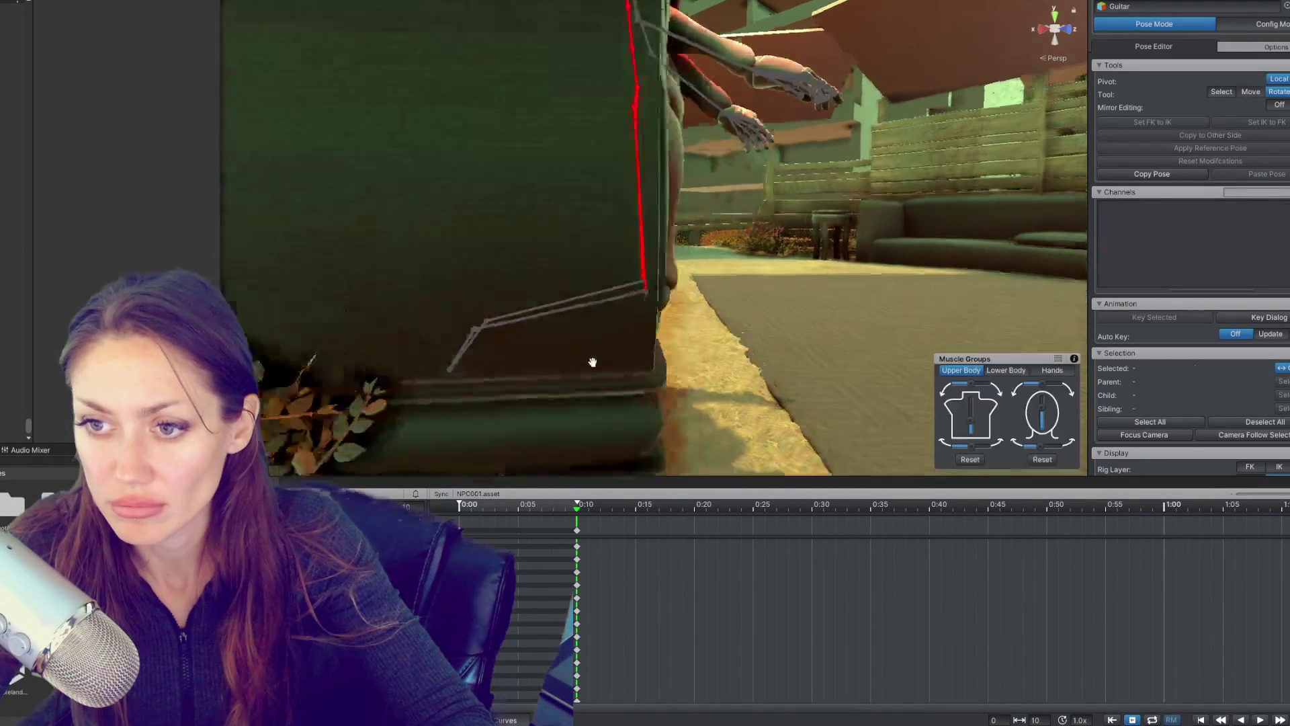
pyautogui.click(675, 246)
pyautogui.moveTo(698, 221); pyautogui.dragTo(567, 184)
pyautogui.moveTo(640, 160); pyautogui.dragTo(655, 262)
pyautogui.click(655, 155)
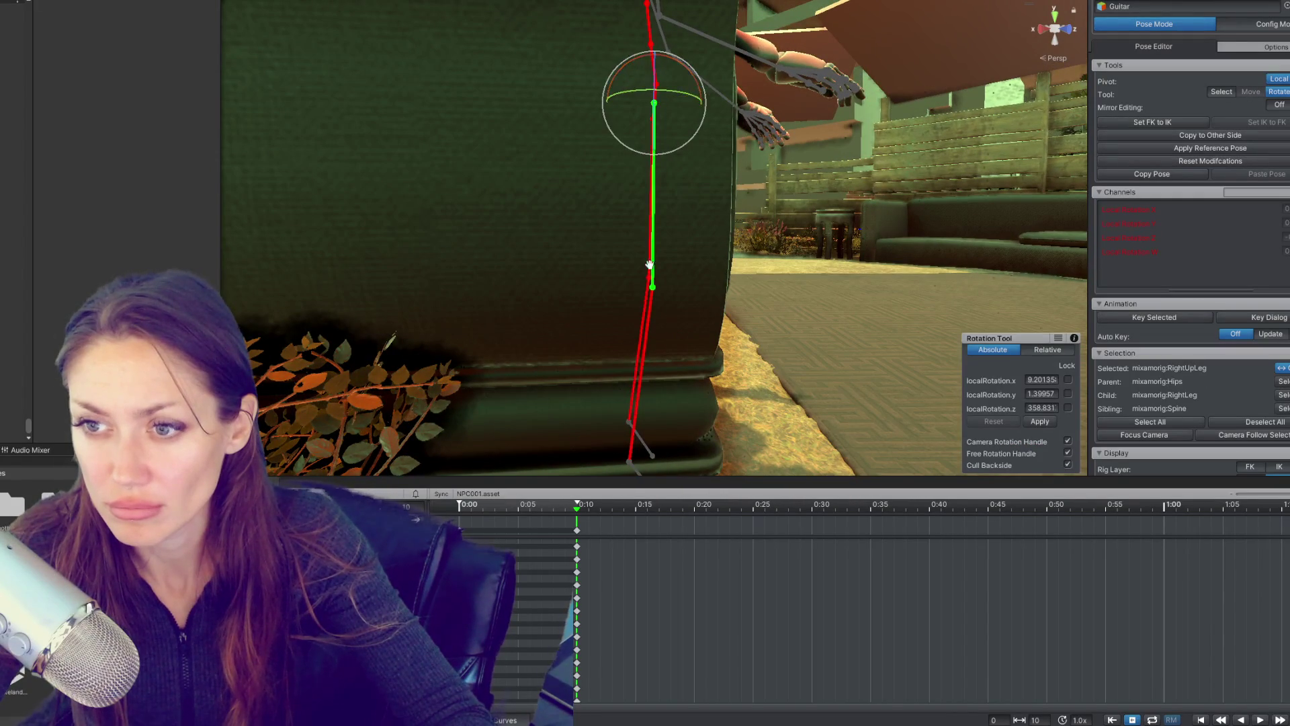
pyautogui.click(645, 345)
pyautogui.moveTo(645, 345); pyautogui.dragTo(648, 301)
pyautogui.click(648, 301)
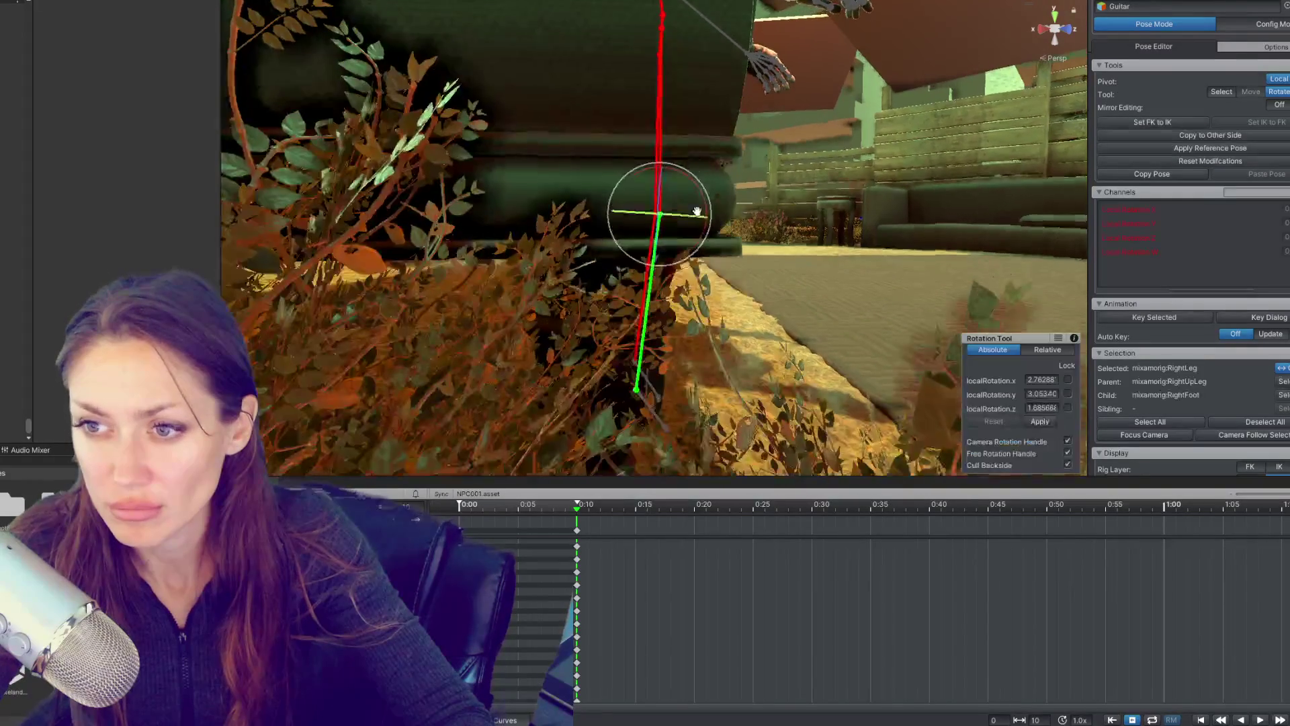
pyautogui.scroll(3)
pyautogui.scroll(-3)
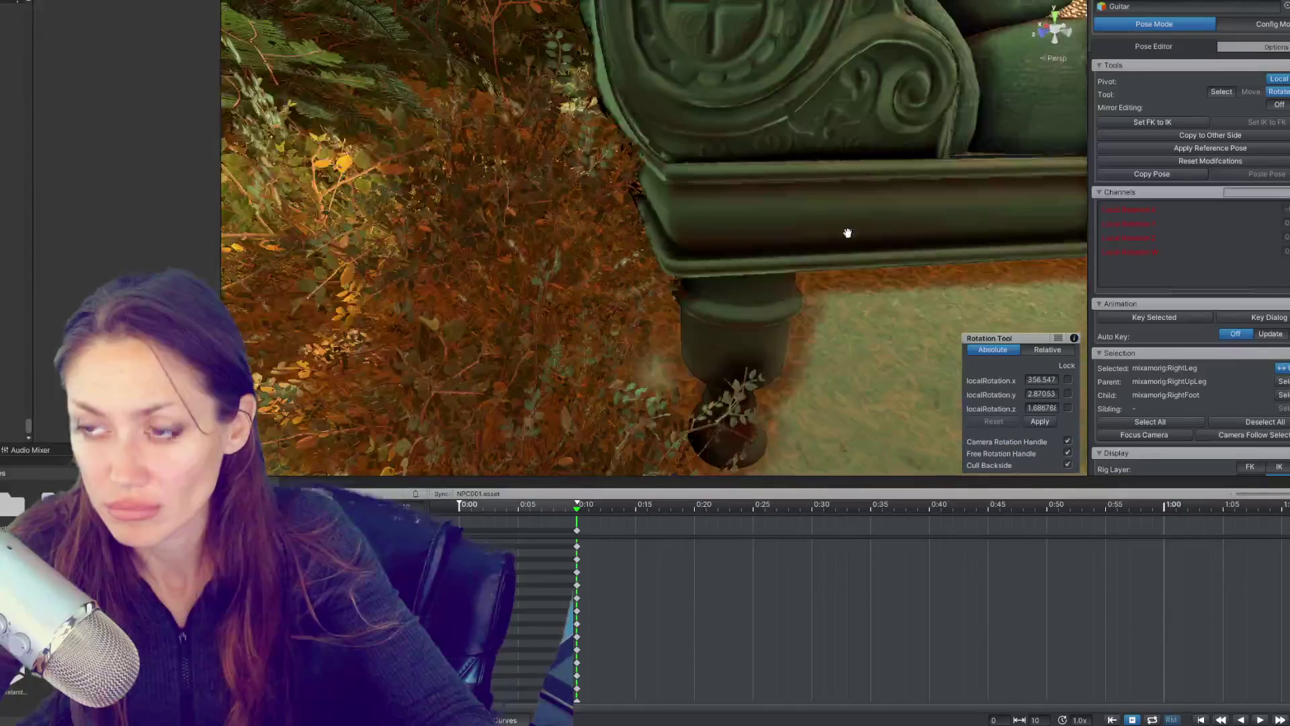
pyautogui.scroll(-3)
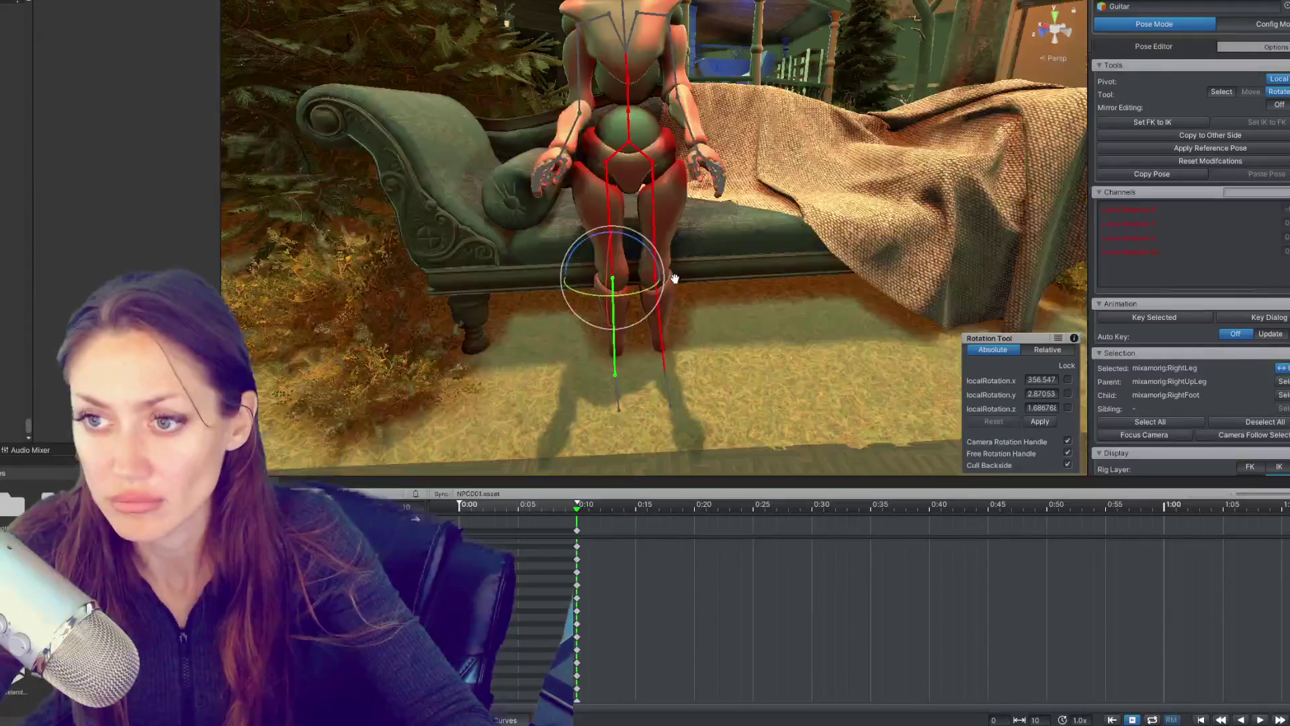
pyautogui.moveTo(726, 273); pyautogui.dragTo(836, 250)
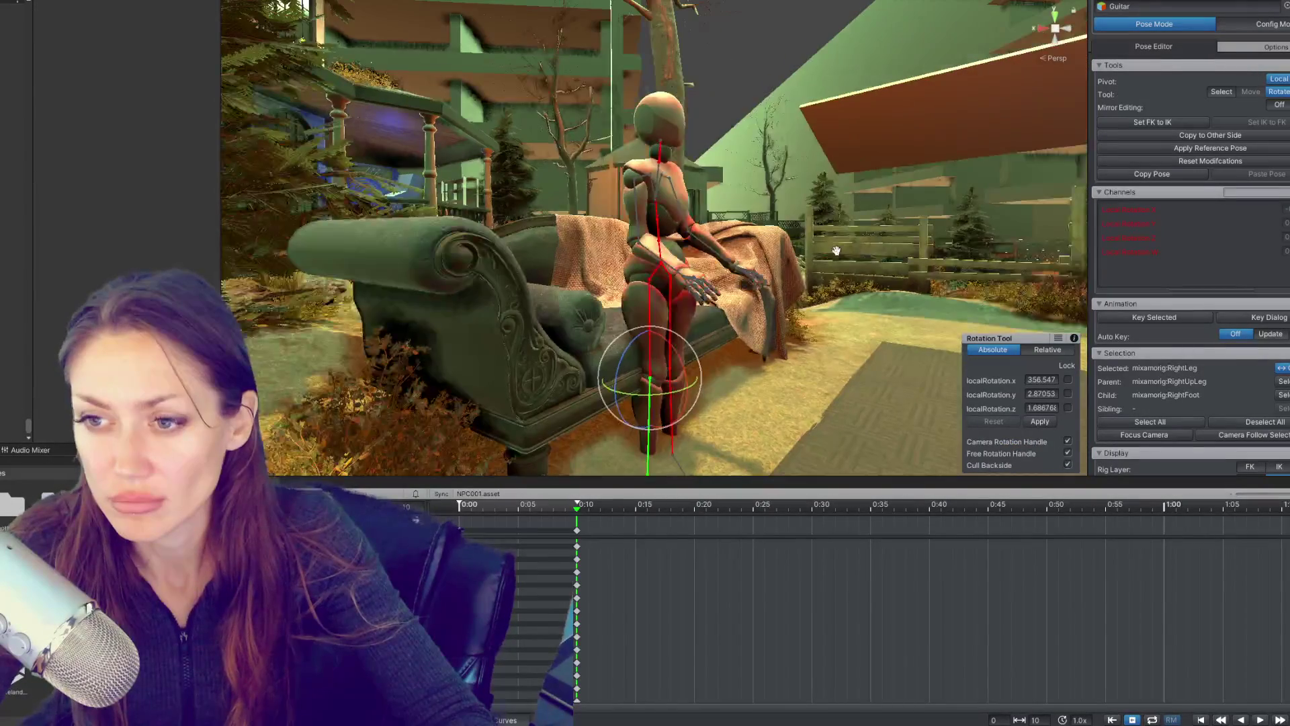
pyautogui.moveTo(659, 282); pyautogui.dragTo(660, 151)
# Step: Adjust the hips with the Move tool, undo it, and select the left foot
pyautogui.press('w')
pyautogui.click(659, 167)
pyautogui.hotkey('ctrl', 'z')
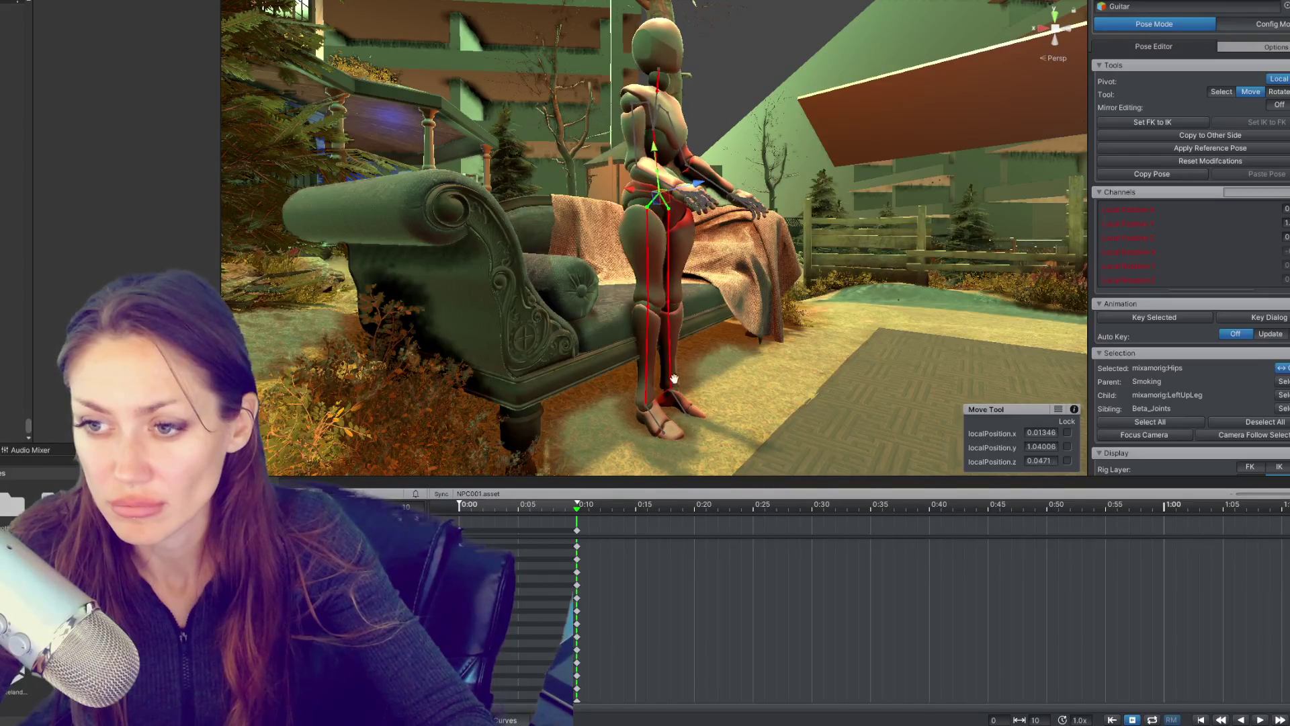
pyautogui.click(637, 458)
pyautogui.moveTo(637, 417); pyautogui.dragTo(669, 248)
pyautogui.click(657, 250)
pyautogui.press('e')
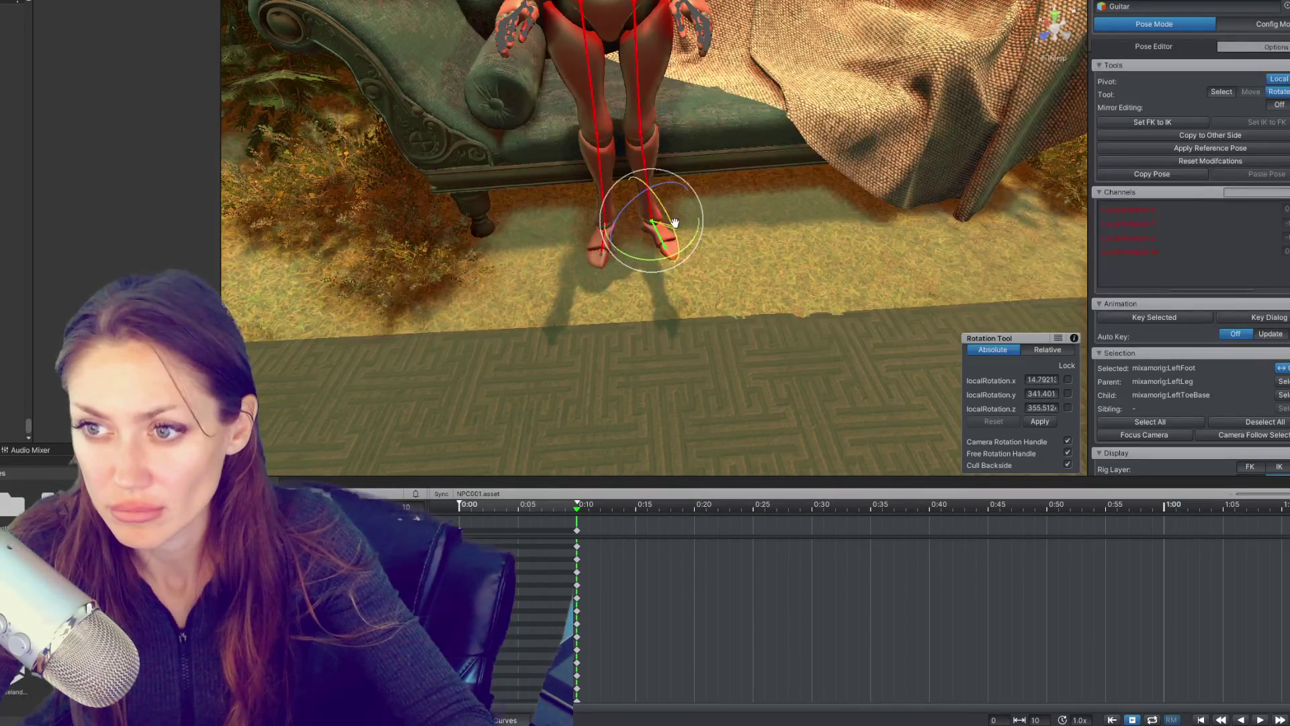
# Step: Check the right and left feet from a low, level view to align them flat
pyautogui.moveTo(691, 224); pyautogui.dragTo(744, 149)
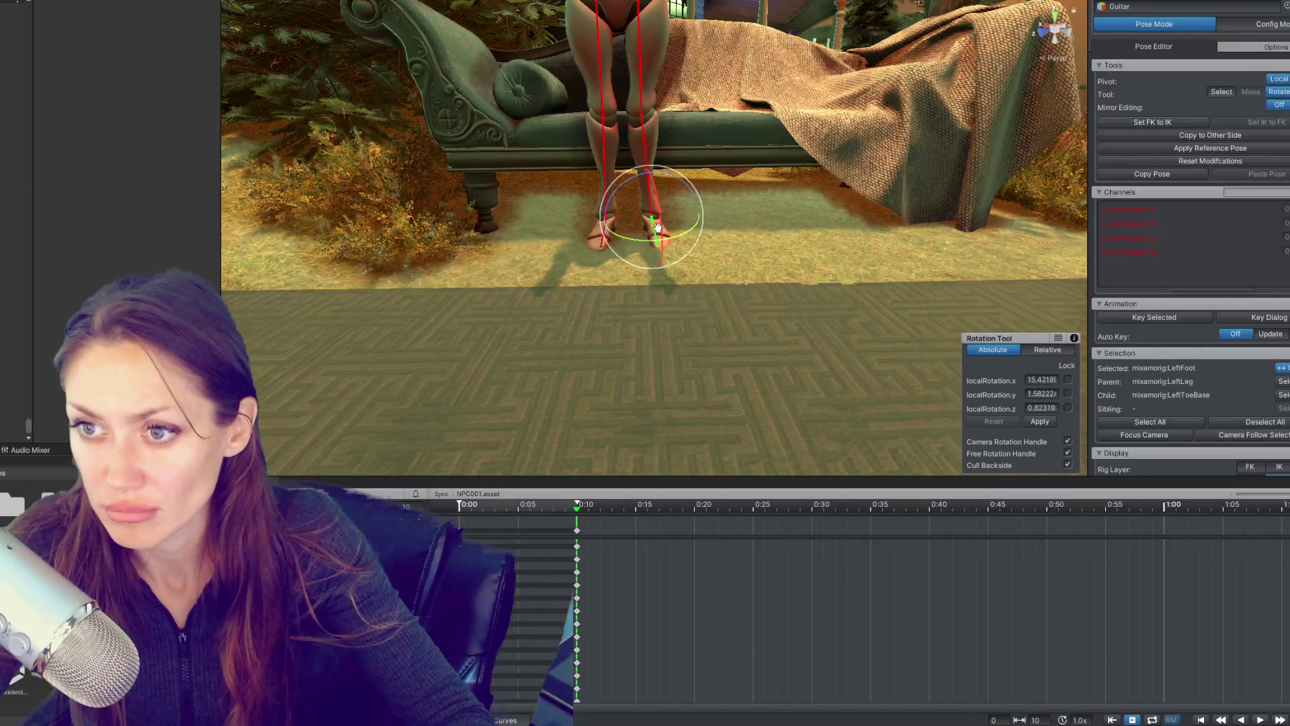
pyautogui.click(665, 223)
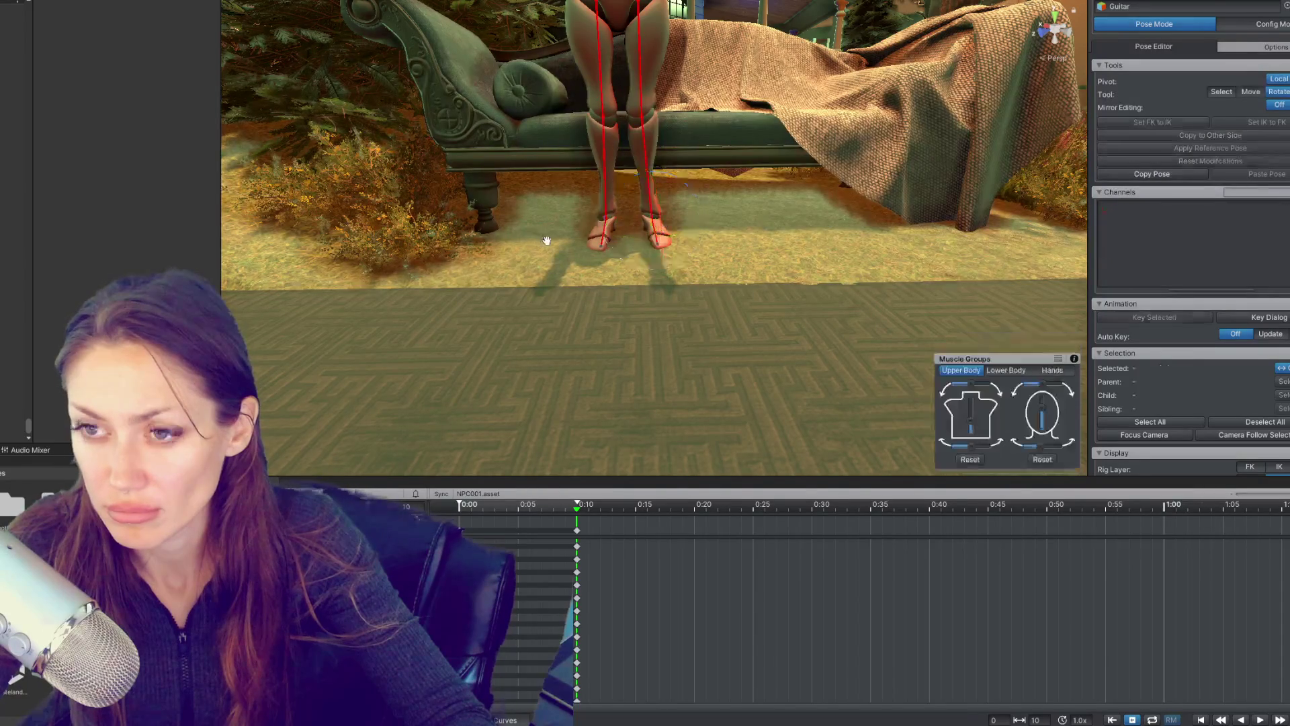
pyautogui.scroll(3)
pyautogui.scroll(3)
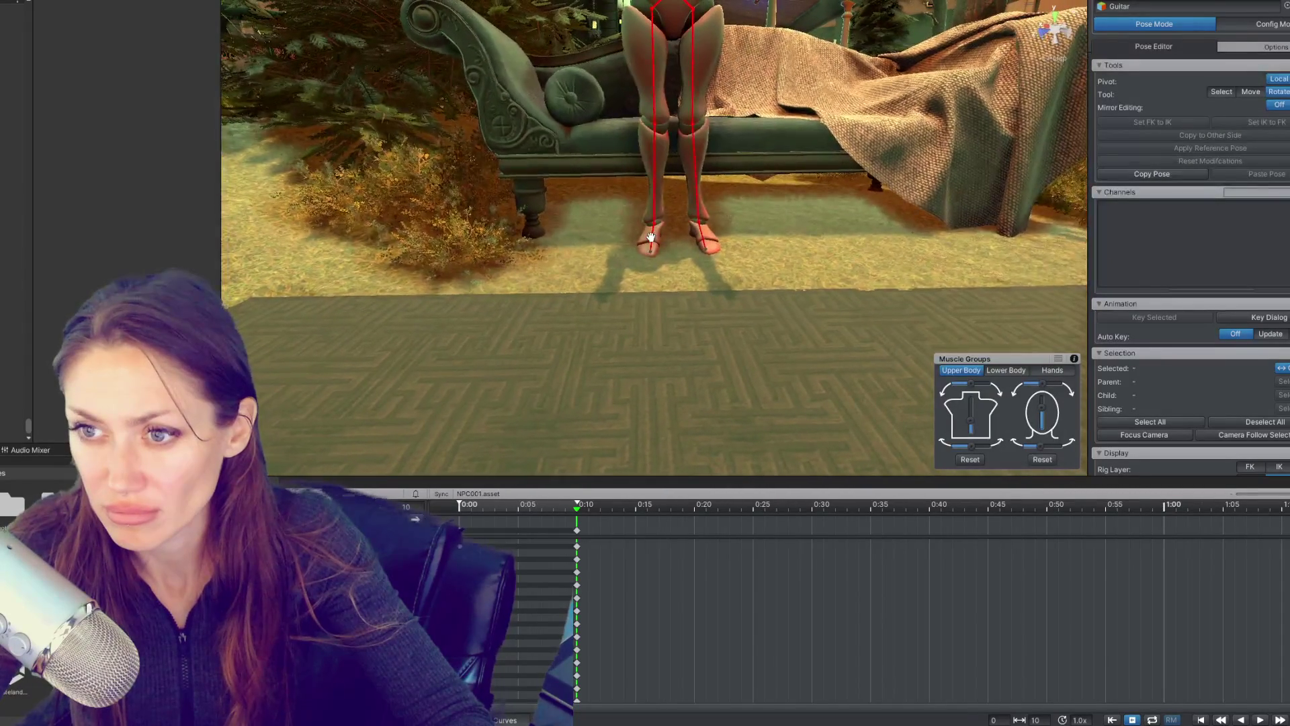
pyautogui.click(655, 229)
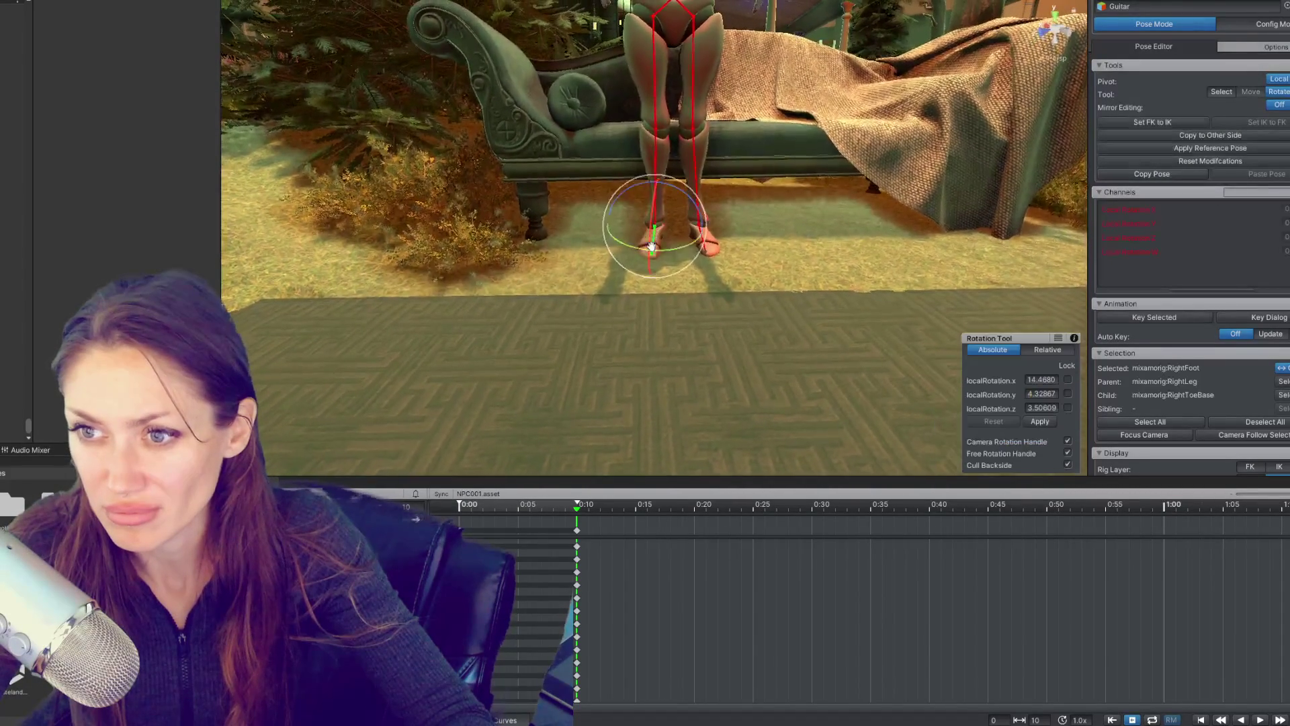
pyautogui.scroll(3)
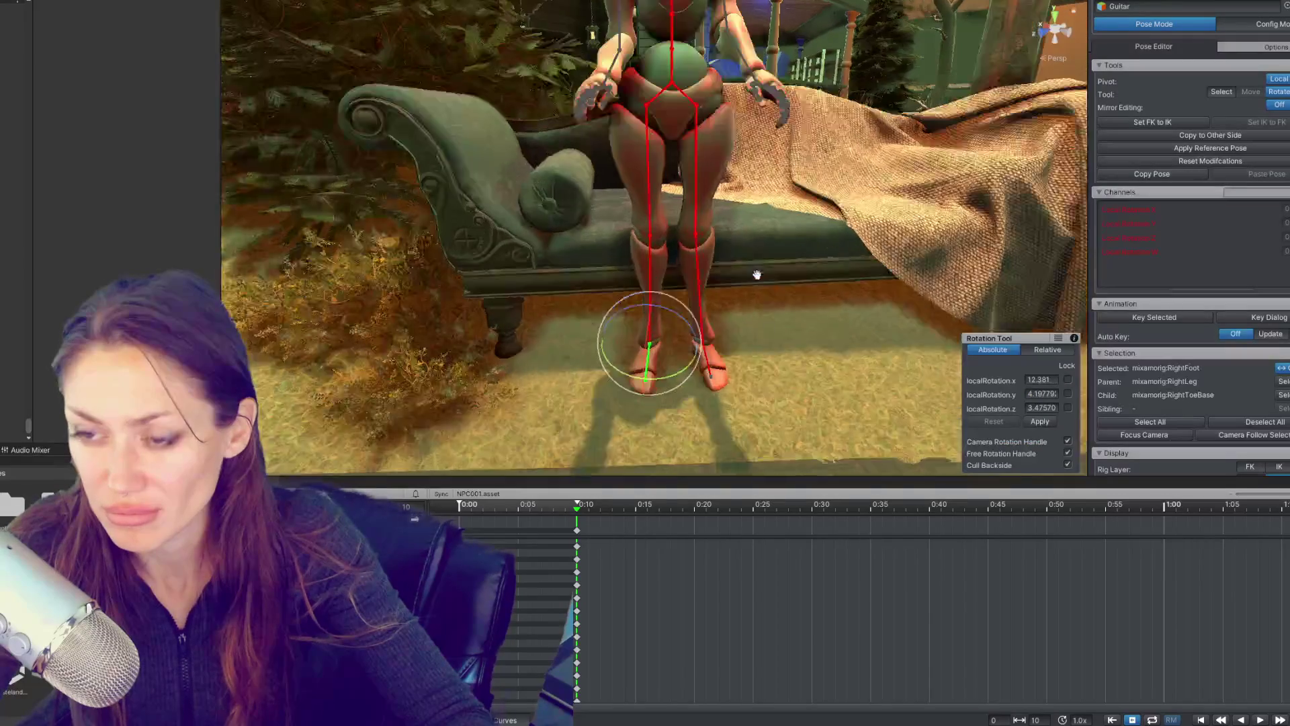
pyautogui.click(681, 265)
pyautogui.scroll(-3)
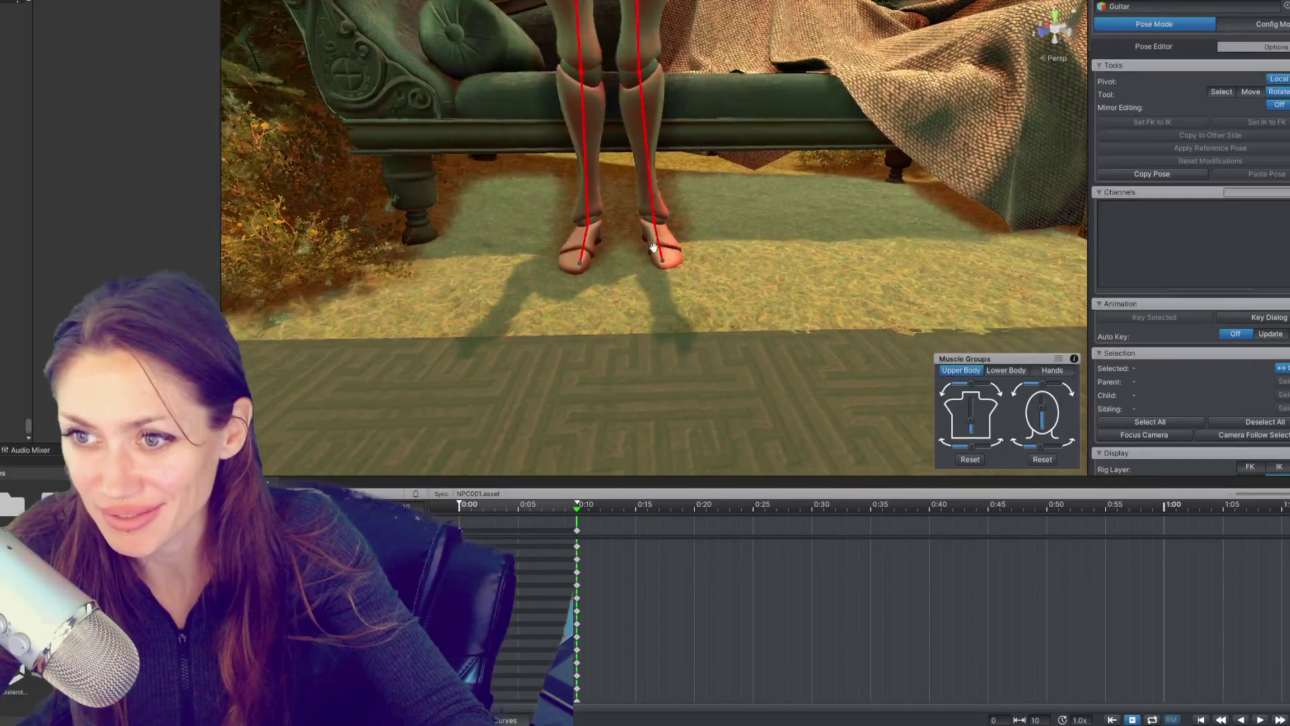
pyautogui.click(663, 240)
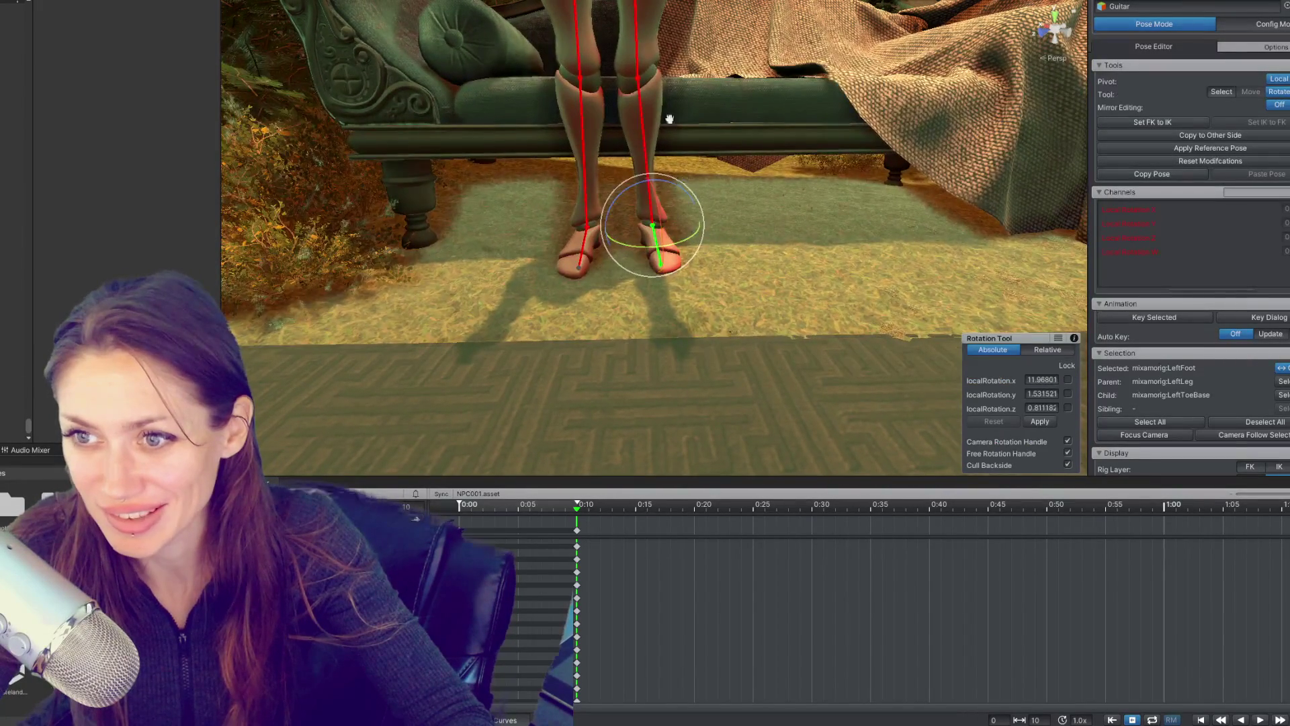
pyautogui.scroll(-3)
pyautogui.moveTo(669, 119); pyautogui.dragTo(665, 188)
pyautogui.click(662, 222)
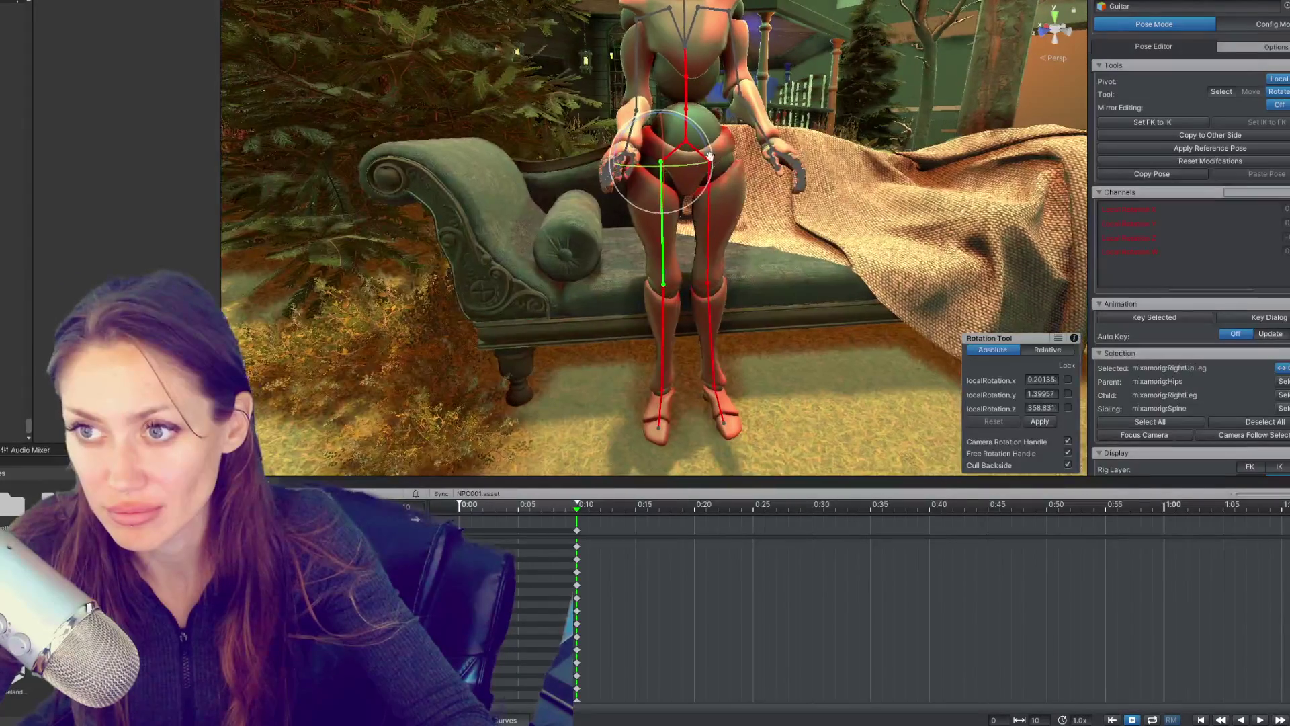
# Step: Rotate the left upper arm down to about 74.8 local z so it hangs alongside the body
pyautogui.click(666, 262)
pyautogui.moveTo(666, 262); pyautogui.dragTo(651, 241)
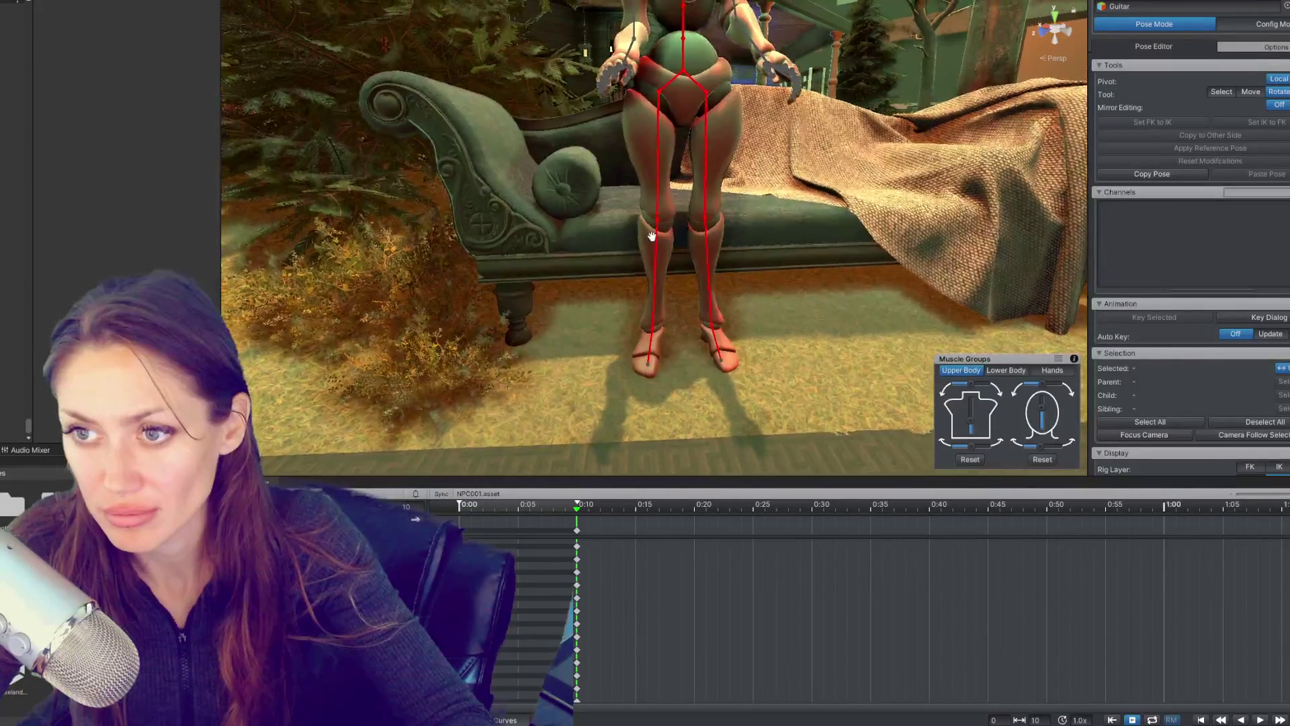
pyautogui.click(679, 205)
pyautogui.click(687, 193)
pyautogui.moveTo(687, 193); pyautogui.dragTo(650, 202)
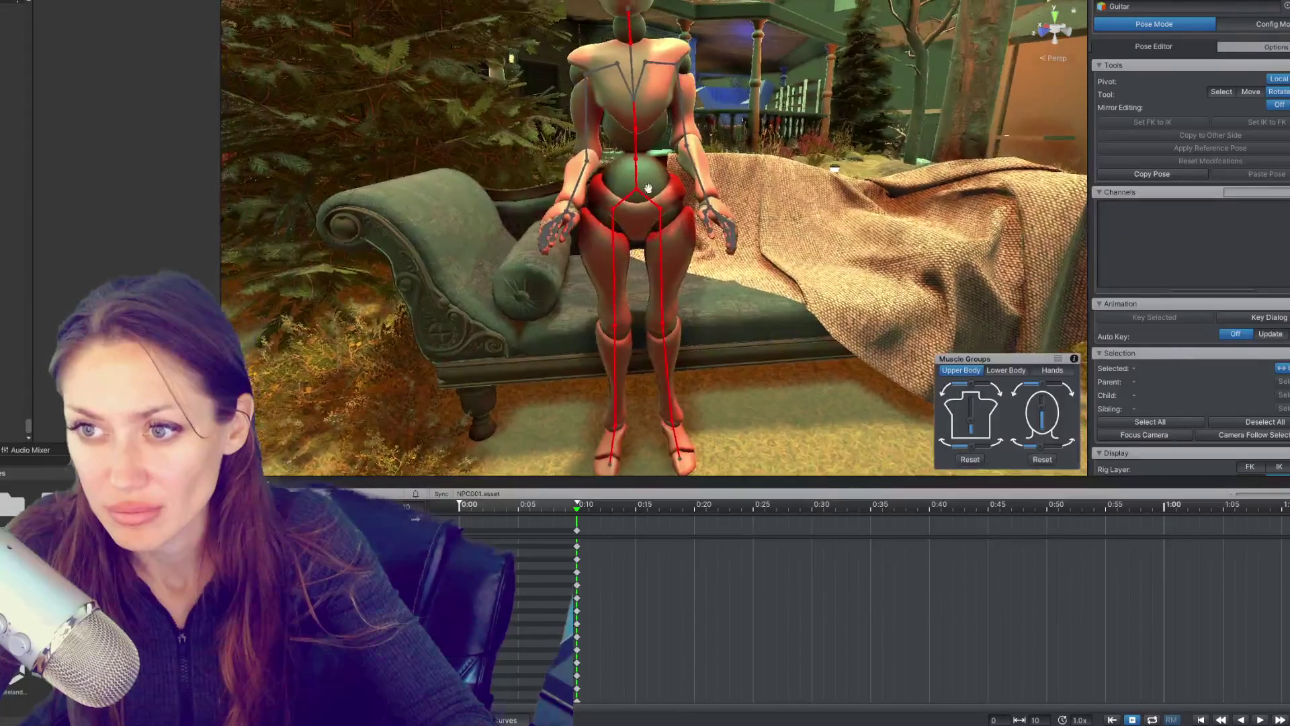
pyautogui.click(645, 258)
pyautogui.moveTo(623, 155); pyautogui.dragTo(650, 270)
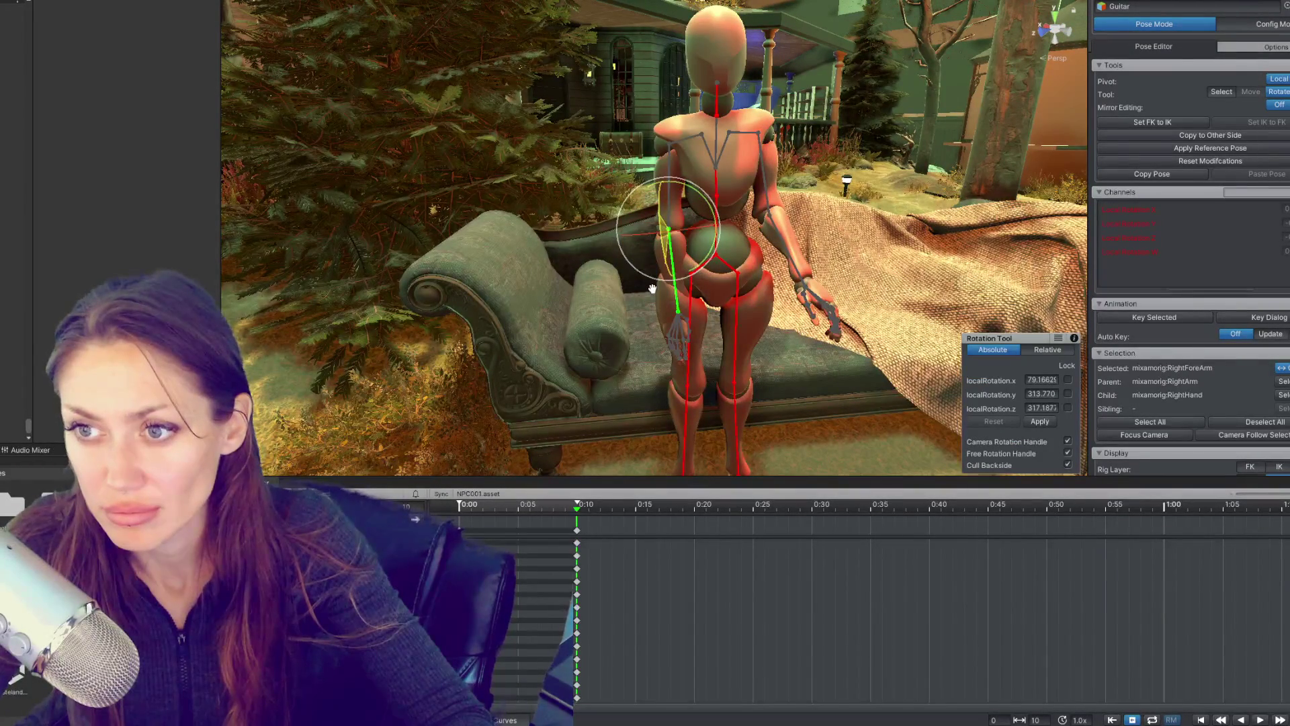
pyautogui.moveTo(783, 237); pyautogui.dragTo(647, 243)
pyautogui.click(653, 228)
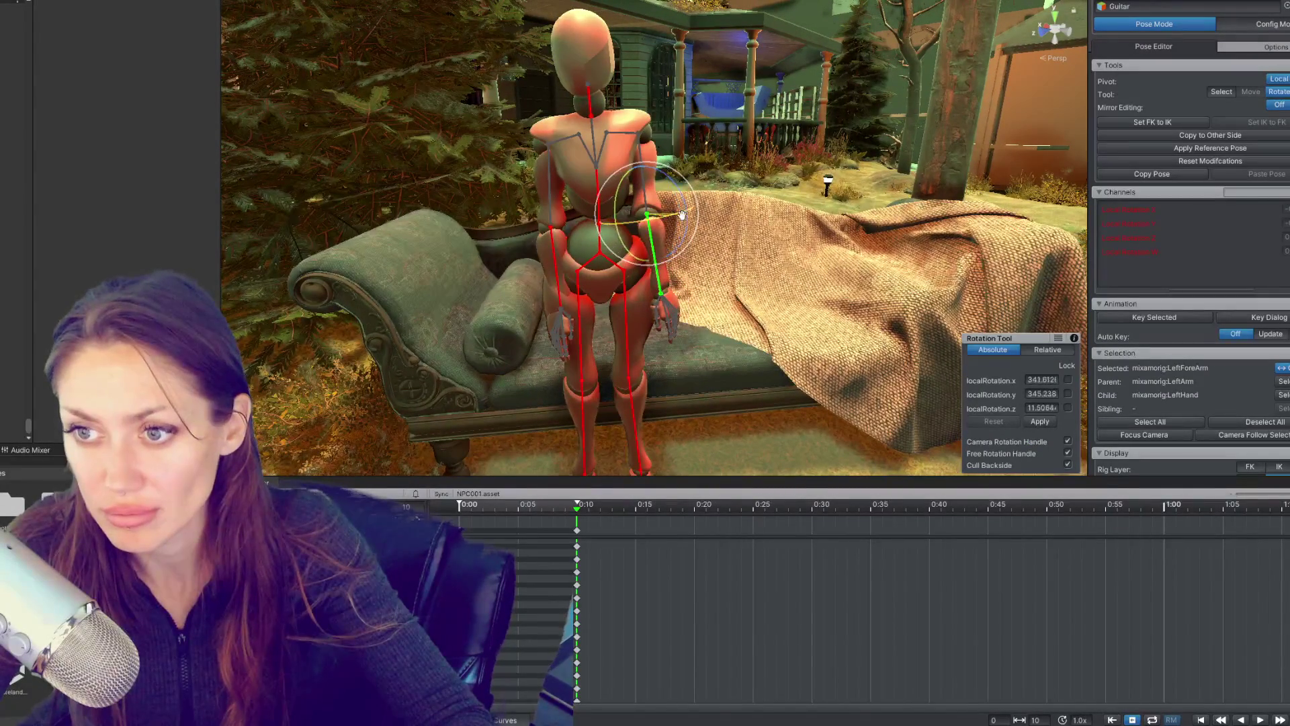
pyautogui.moveTo(665, 156); pyautogui.dragTo(519, 259)
pyautogui.click(604, 202)
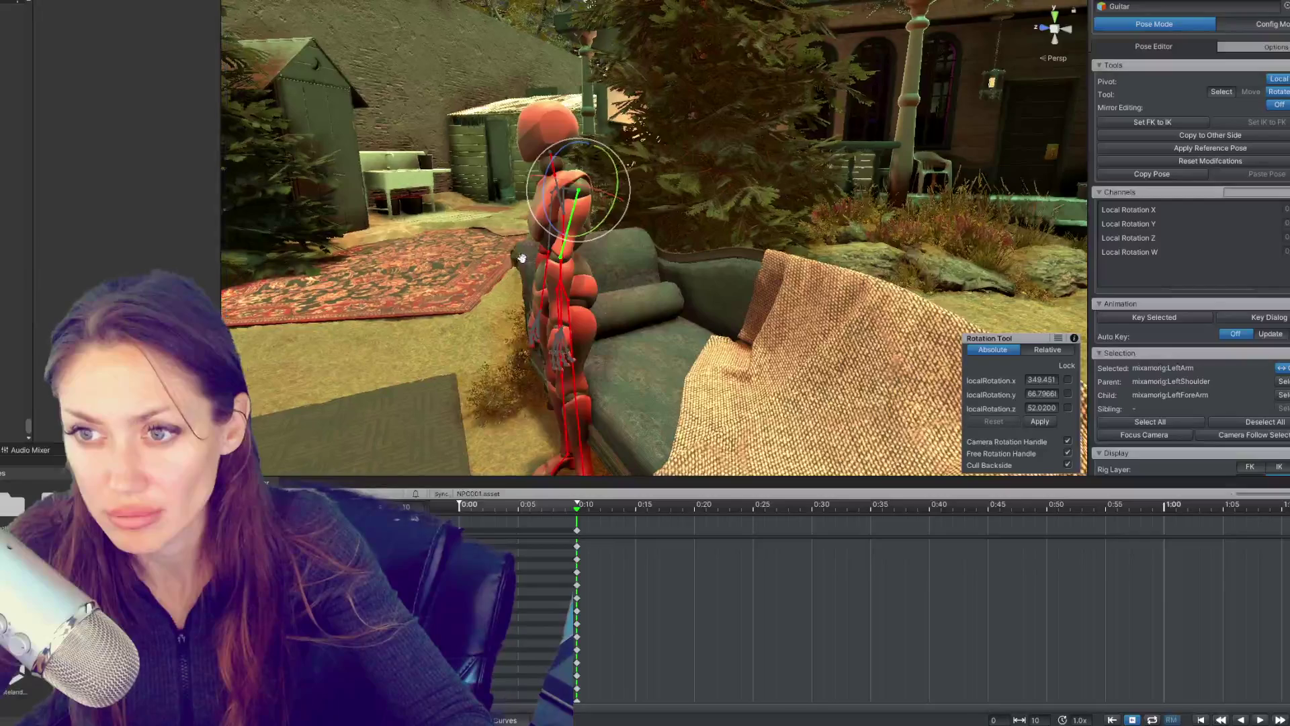
pyautogui.hotkey('ctrl', 'z')
pyautogui.moveTo(545, 215); pyautogui.dragTo(677, 232)
# Step: At 0:10, rotate and twist the left forearm inward so the left arm hangs relaxed
pyautogui.click(585, 235)
pyautogui.click(677, 232)
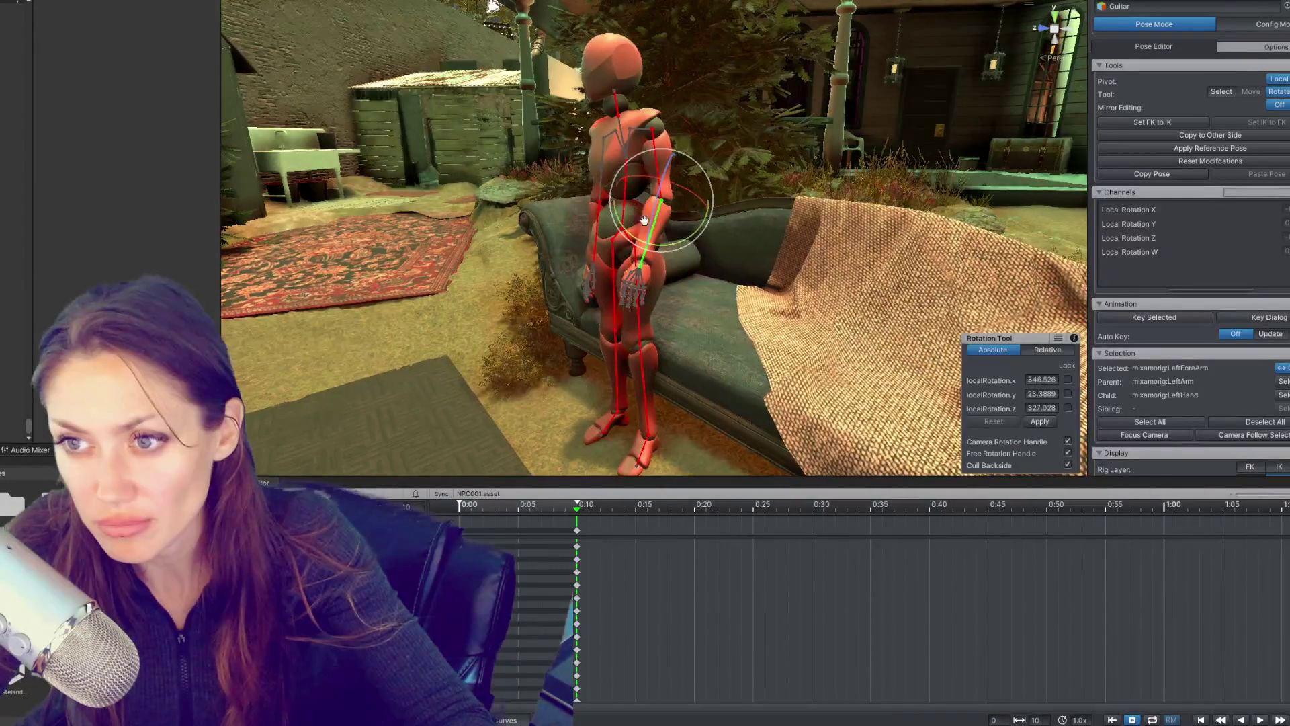
pyautogui.moveTo(653, 214); pyautogui.dragTo(703, 242)
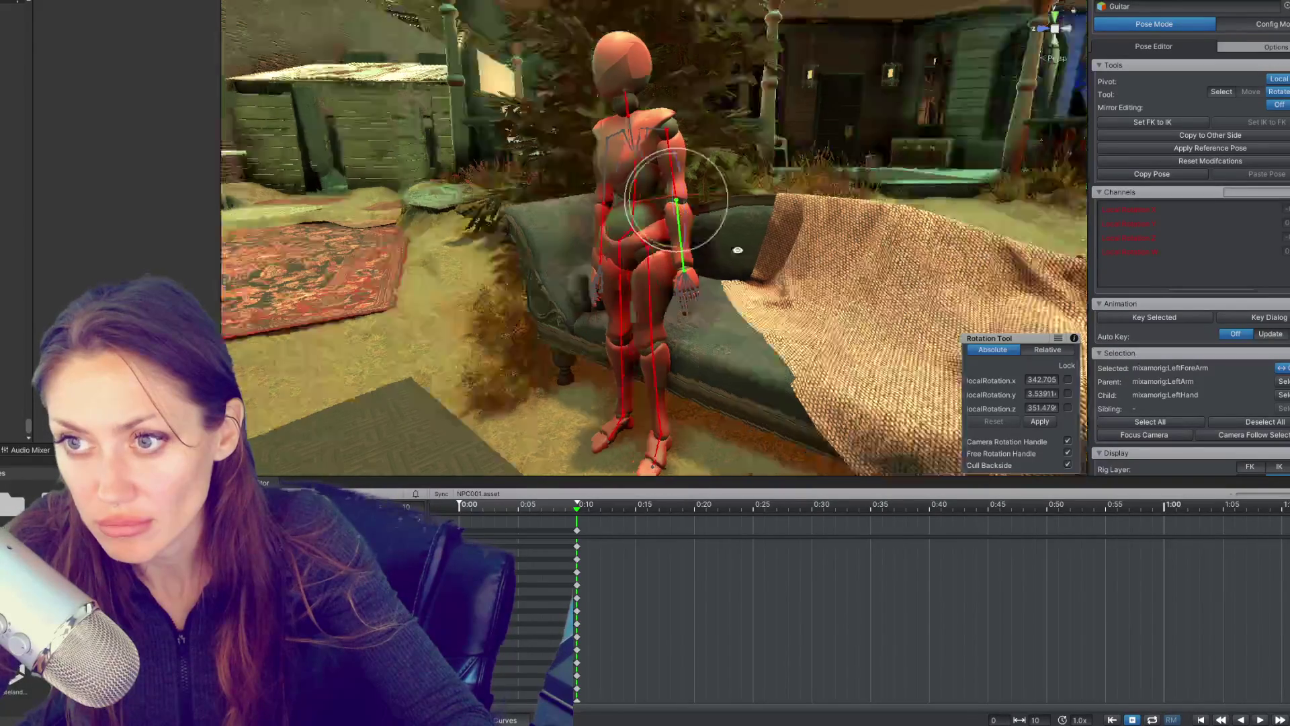
pyautogui.moveTo(760, 203); pyautogui.dragTo(637, 230)
pyautogui.click(638, 231)
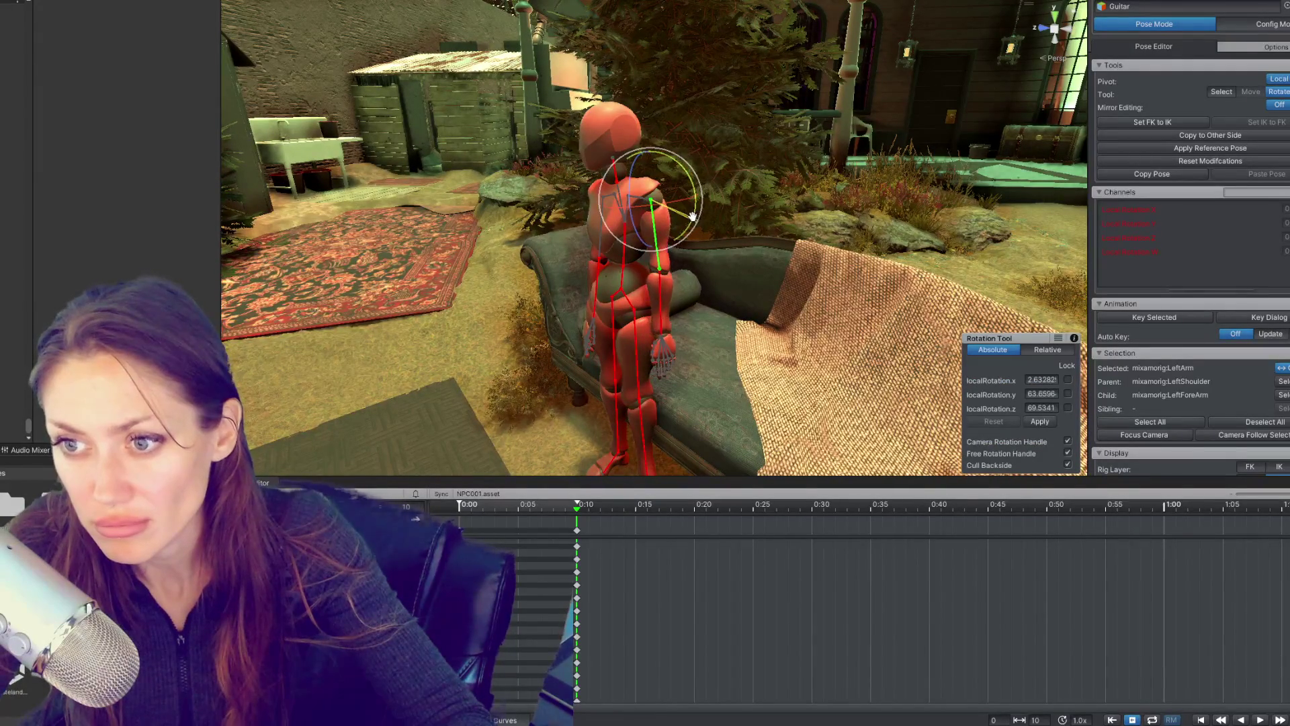
pyautogui.click(661, 282)
pyautogui.moveTo(661, 282); pyautogui.dragTo(655, 231)
pyautogui.scroll(3)
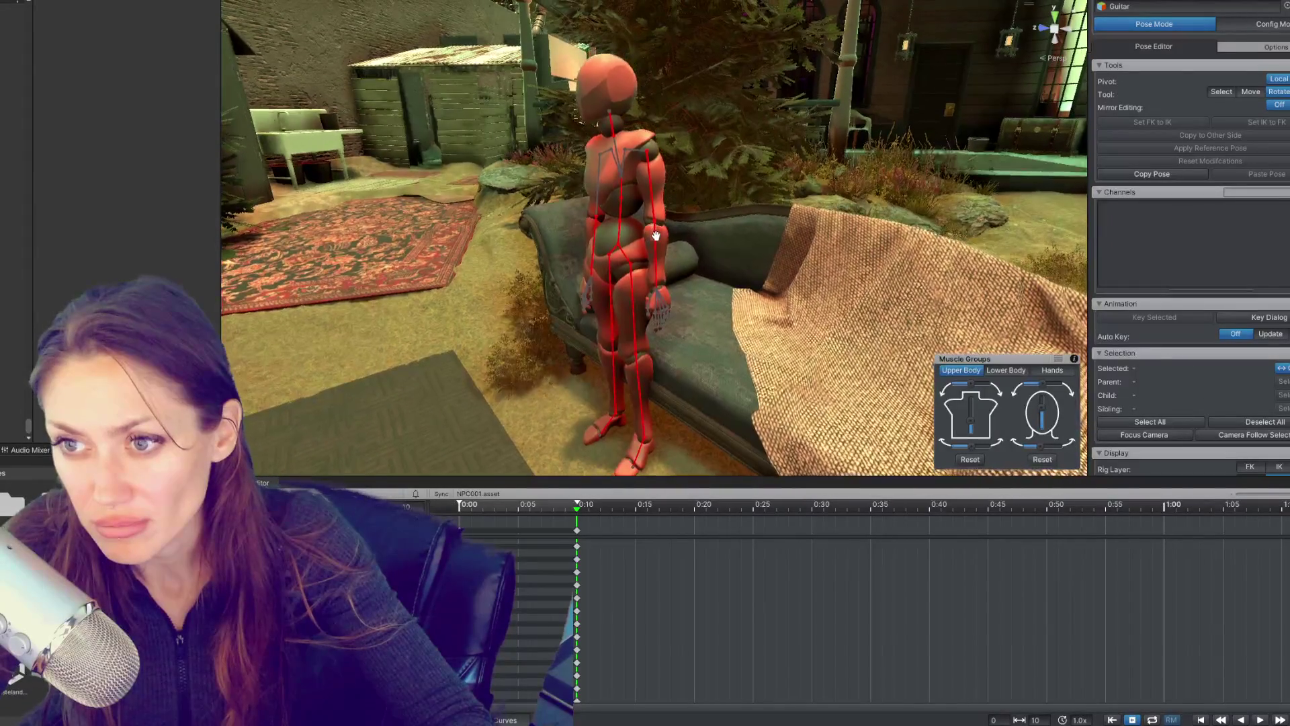
pyautogui.scroll(3)
pyautogui.click(654, 161)
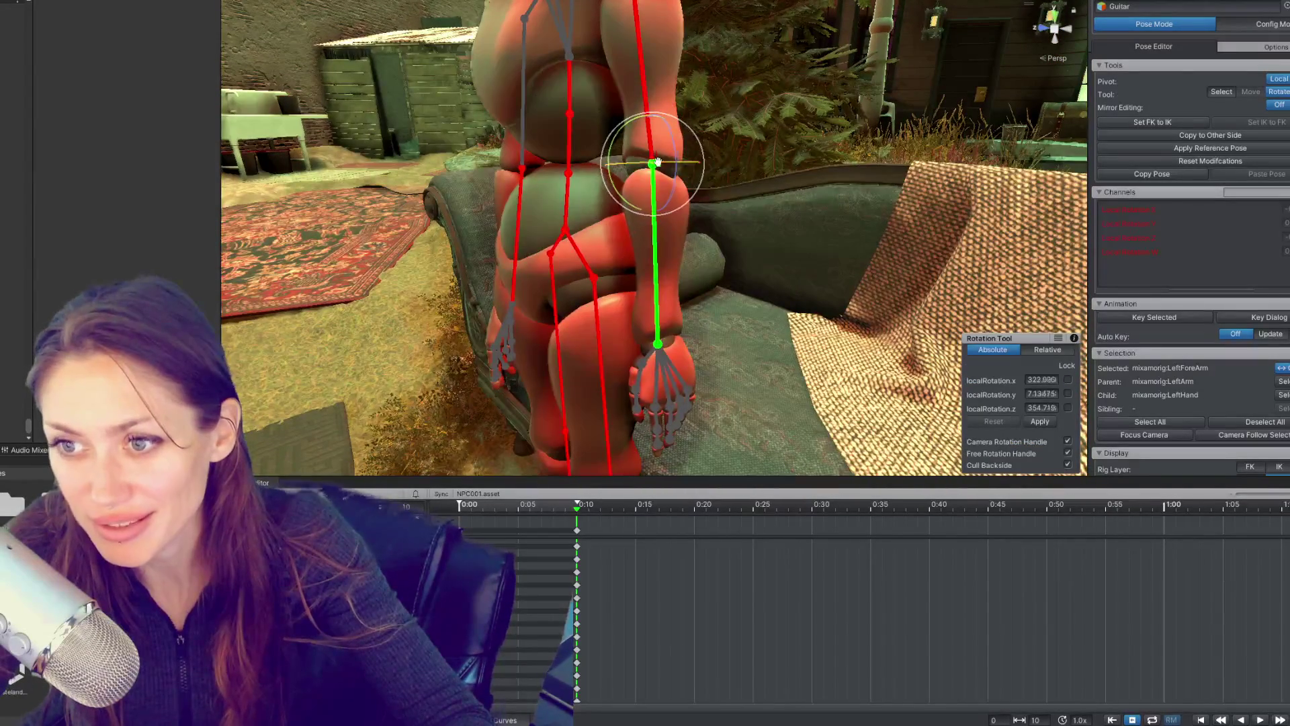
pyautogui.scroll(-3)
pyautogui.moveTo(671, 163); pyautogui.dragTo(759, 230)
pyautogui.click(632, 137)
# Step: Straighten the right upper arm and forearm so the right arm also hangs down
pyautogui.click(647, 201)
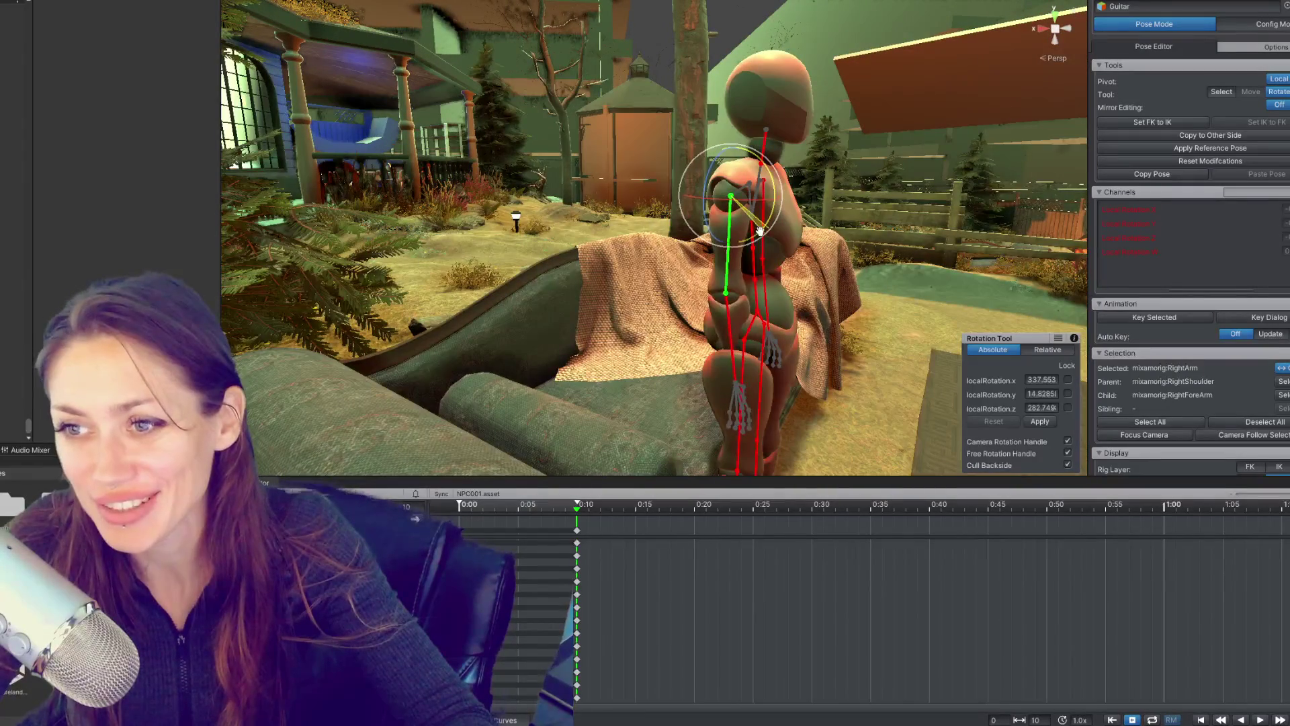
pyautogui.click(727, 311)
pyautogui.moveTo(727, 312); pyautogui.dragTo(617, 213)
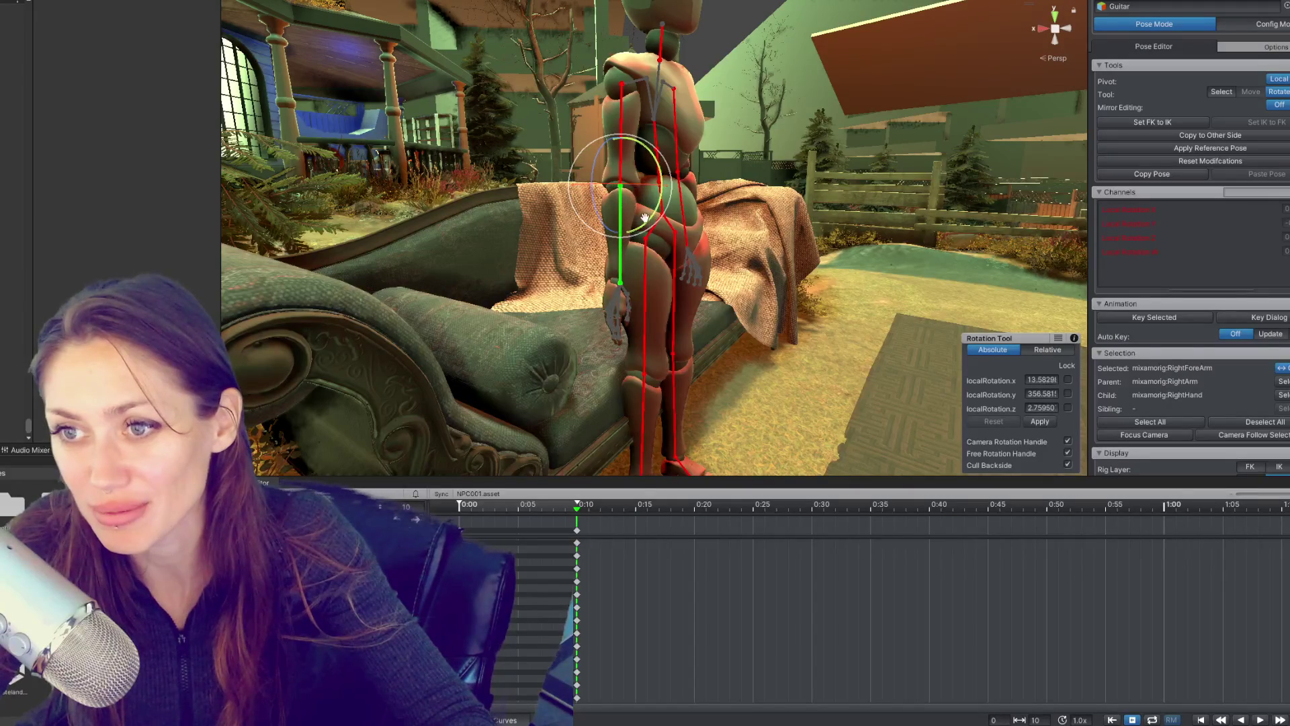
pyautogui.moveTo(653, 216); pyautogui.dragTo(613, 205)
pyautogui.click(547, 128)
pyautogui.moveTo(547, 129); pyautogui.dragTo(670, 174)
pyautogui.moveTo(645, 291); pyautogui.dragTo(632, 339)
pyautogui.click(523, 511)
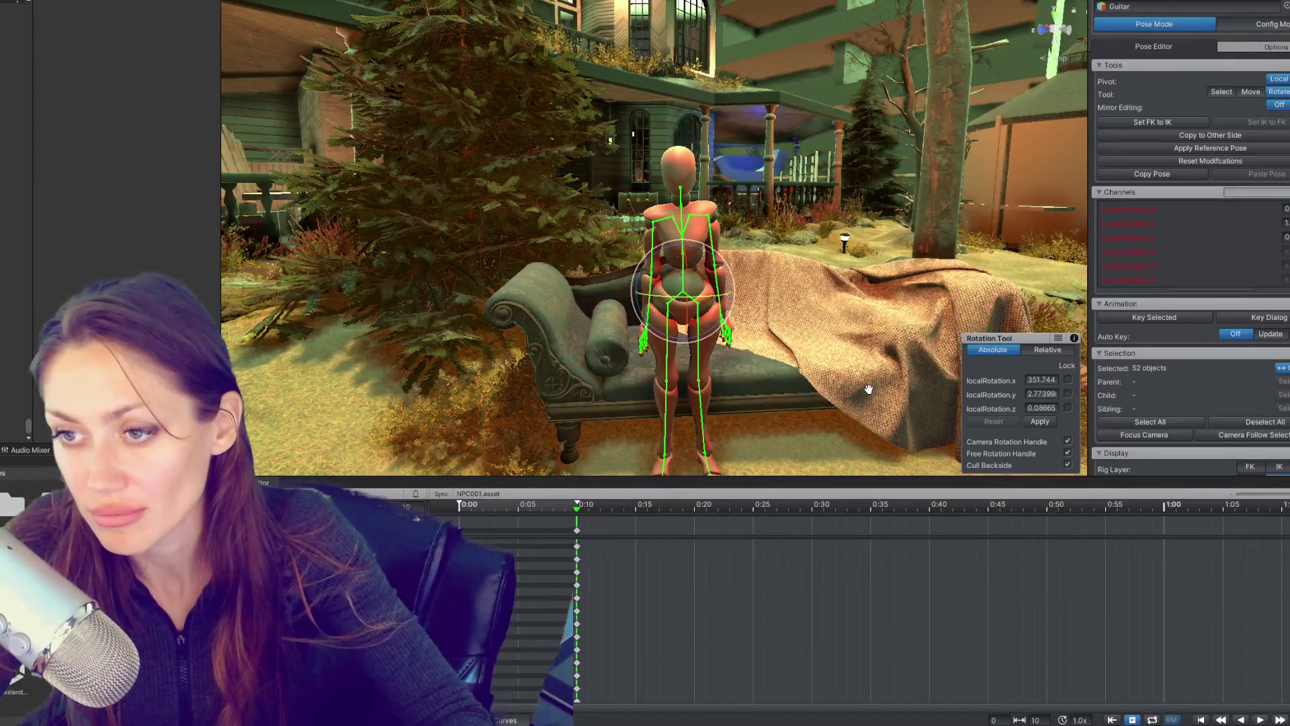
# Step: Review the seated pose, then shift the standing-pose key column from 0:10 to 0:15
pyautogui.moveTo(521, 509); pyautogui.dragTo(460, 501)
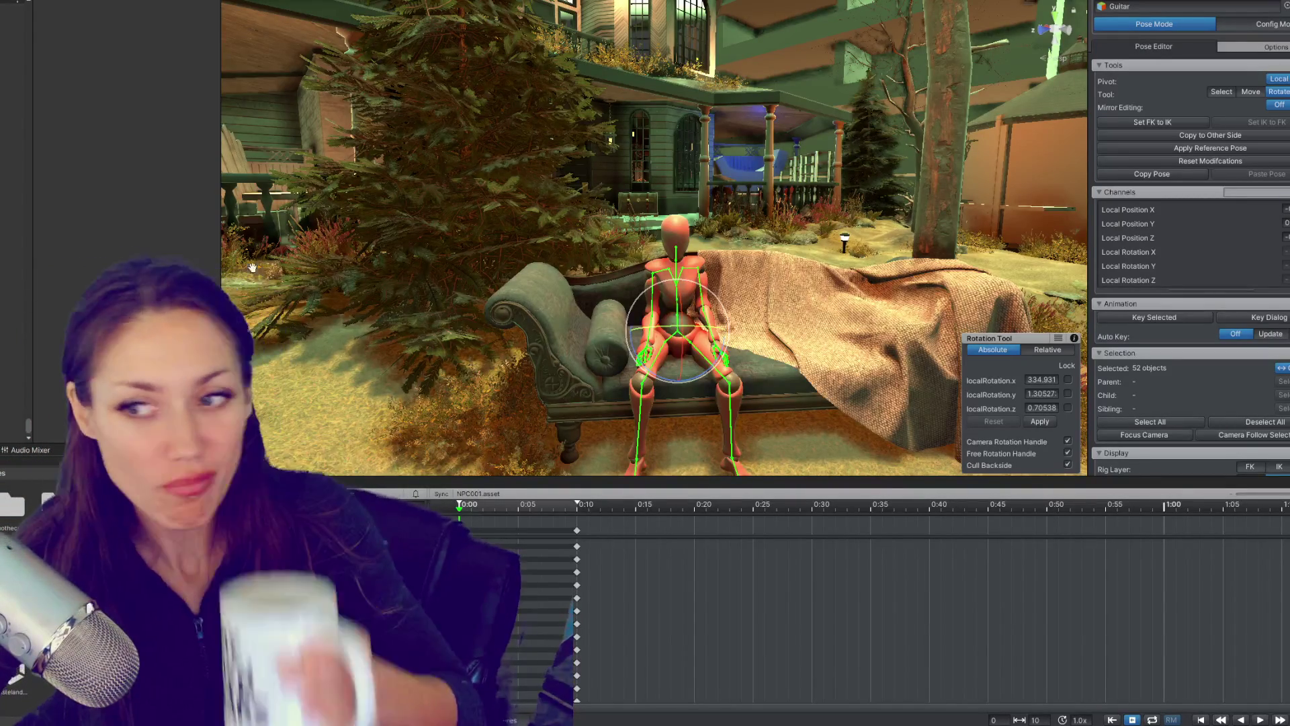
pyautogui.click(518, 509)
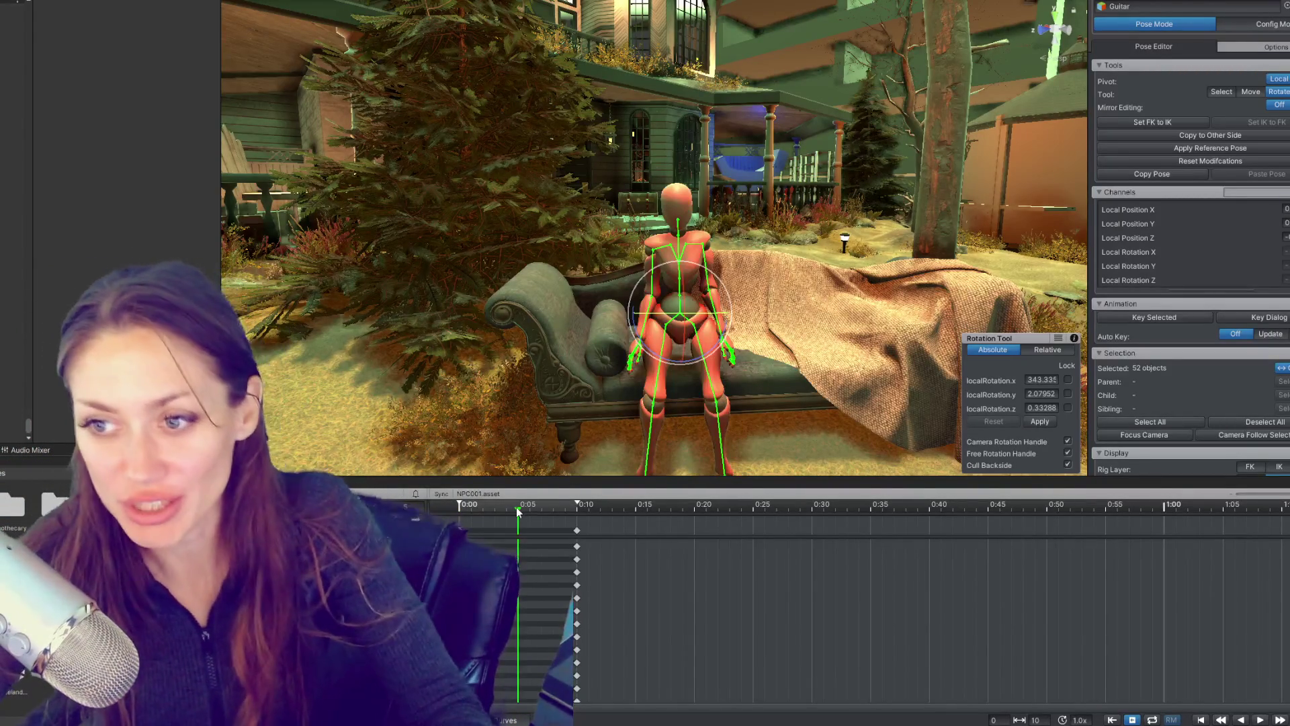
pyautogui.moveTo(638, 377); pyautogui.dragTo(794, 429)
pyautogui.click(463, 505)
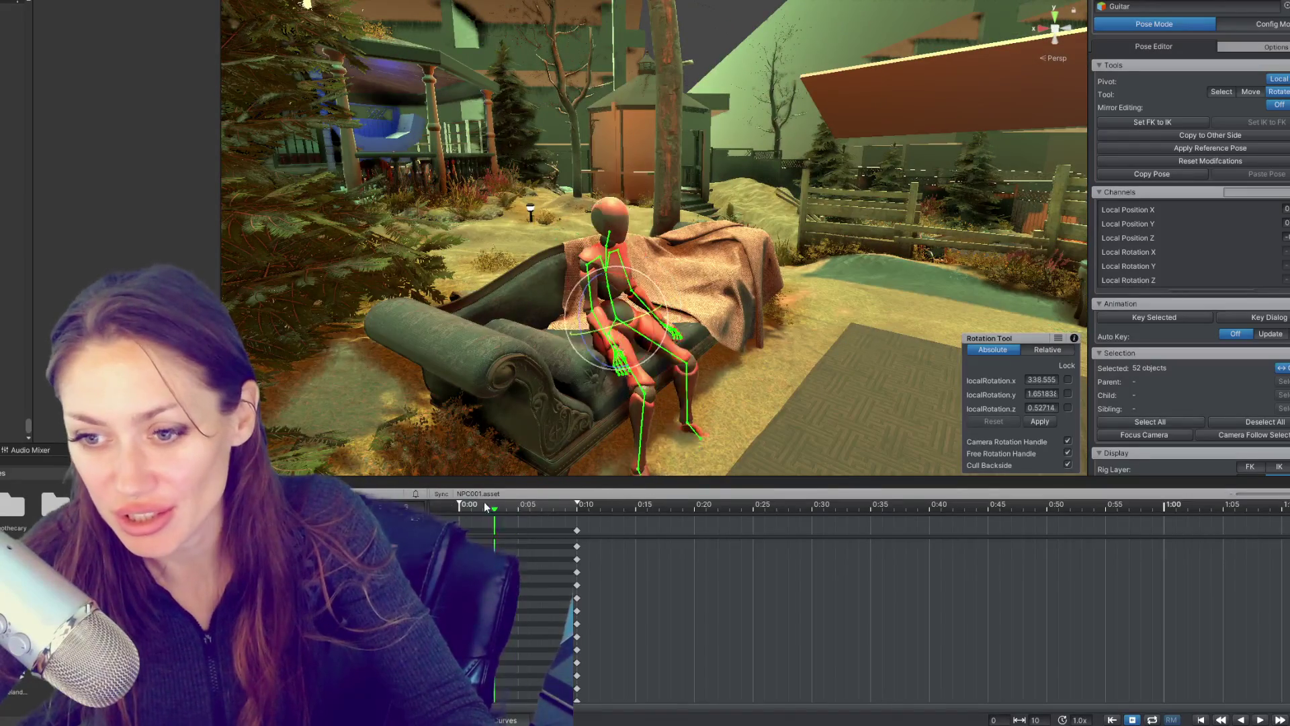
pyautogui.moveTo(588, 531); pyautogui.dragTo(646, 529)
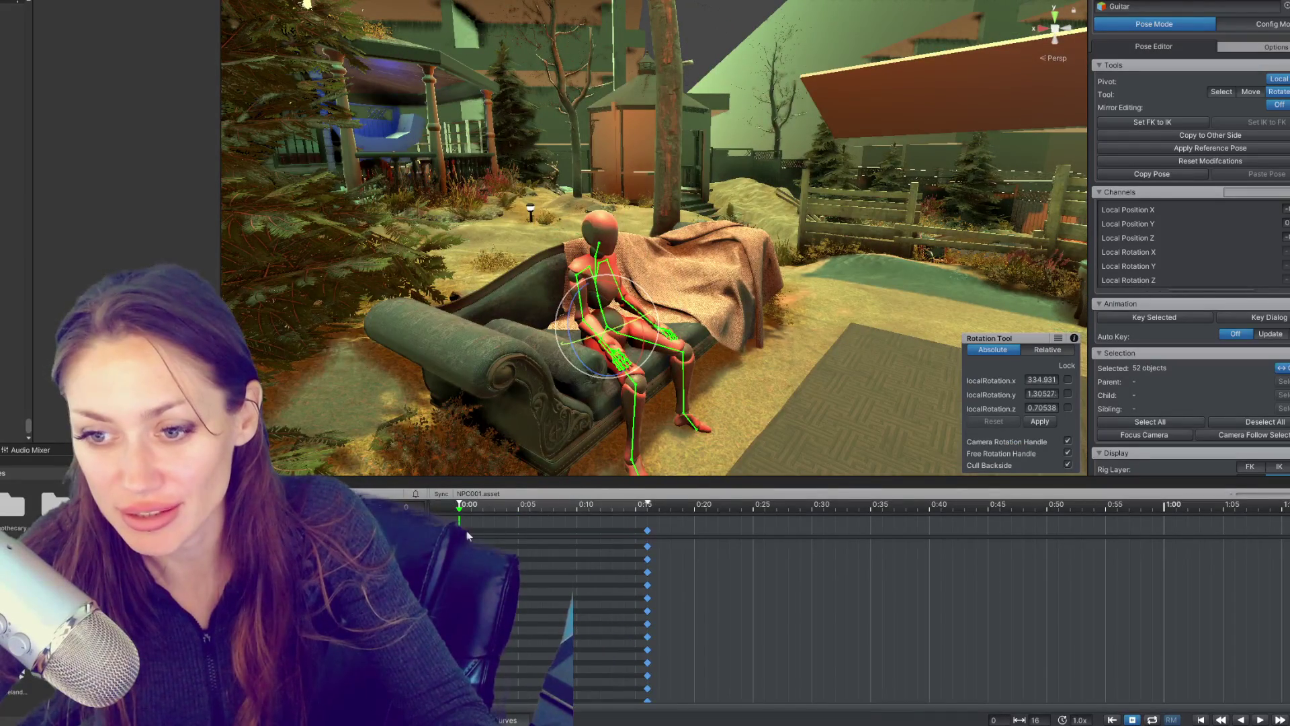
# Step: Key the full pose at 0:05 and rotate both upper arms slightly outward from the body
pyautogui.click(518, 505)
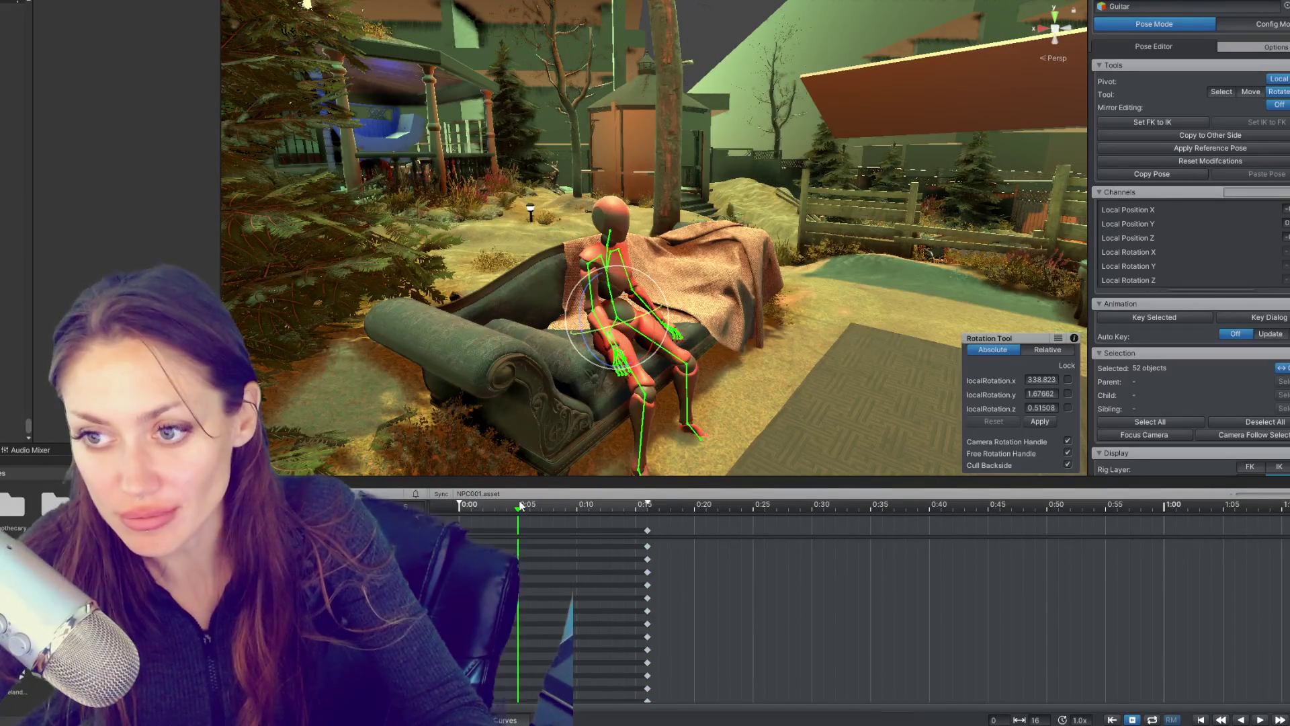
pyautogui.hotkey('ctrl', 'v')
pyautogui.moveTo(739, 282); pyautogui.dragTo(894, 279)
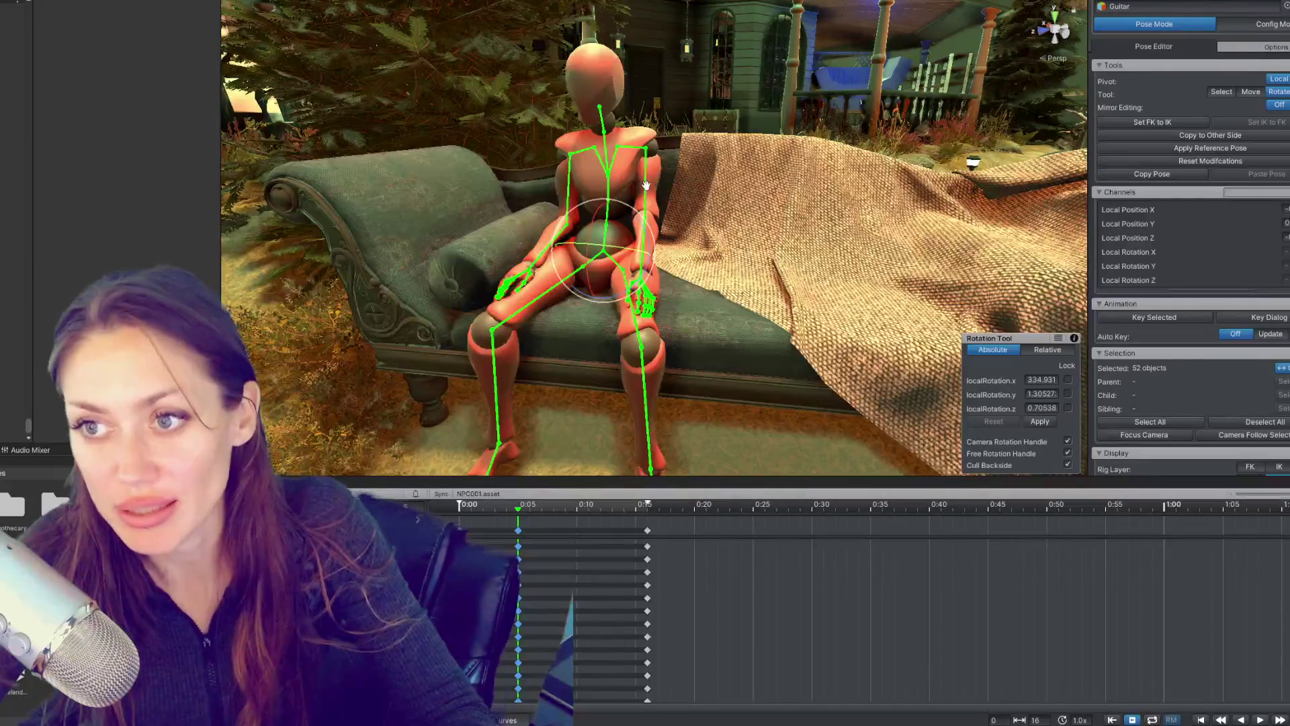
pyautogui.scroll(3)
pyautogui.click(657, 229)
pyautogui.moveTo(680, 193); pyautogui.dragTo(696, 148)
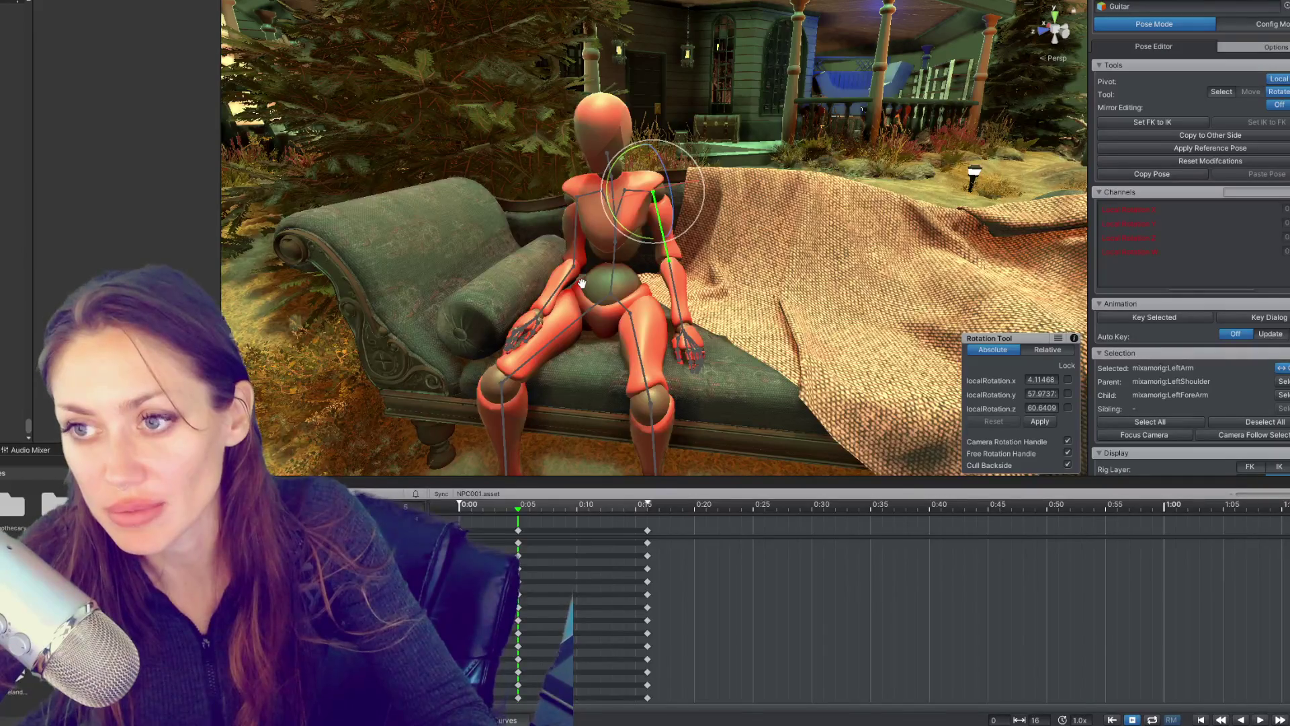
pyautogui.hotkey('ctrl', 'z')
pyautogui.moveTo(653, 266); pyautogui.dragTo(670, 225)
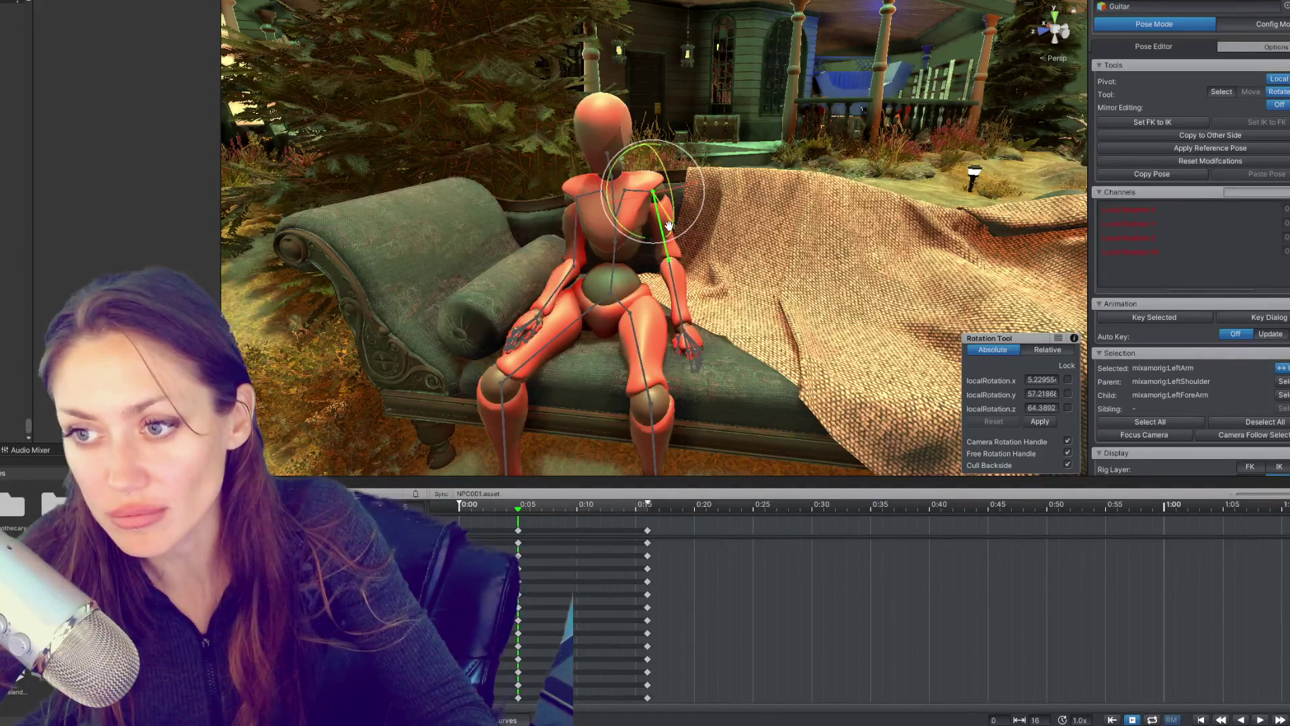
pyautogui.moveTo(582, 251); pyautogui.dragTo(645, 235)
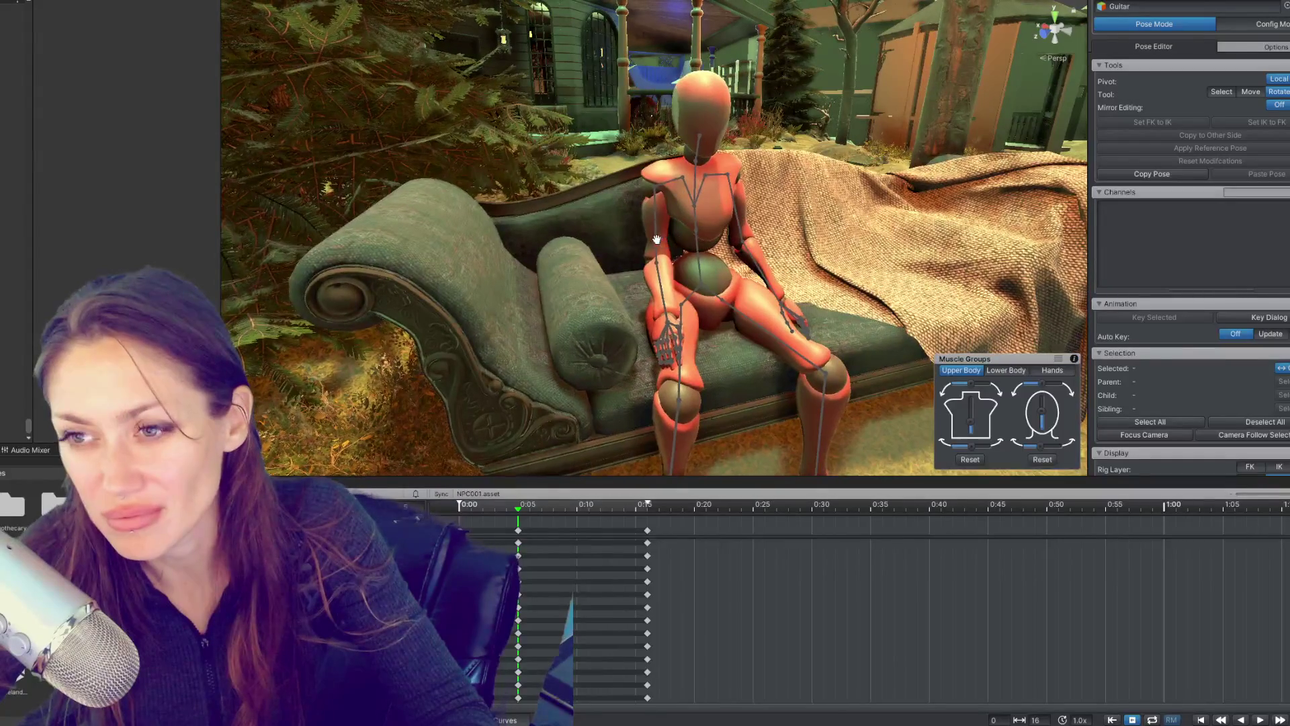
pyautogui.click(650, 233)
pyautogui.moveTo(677, 228); pyautogui.dragTo(653, 230)
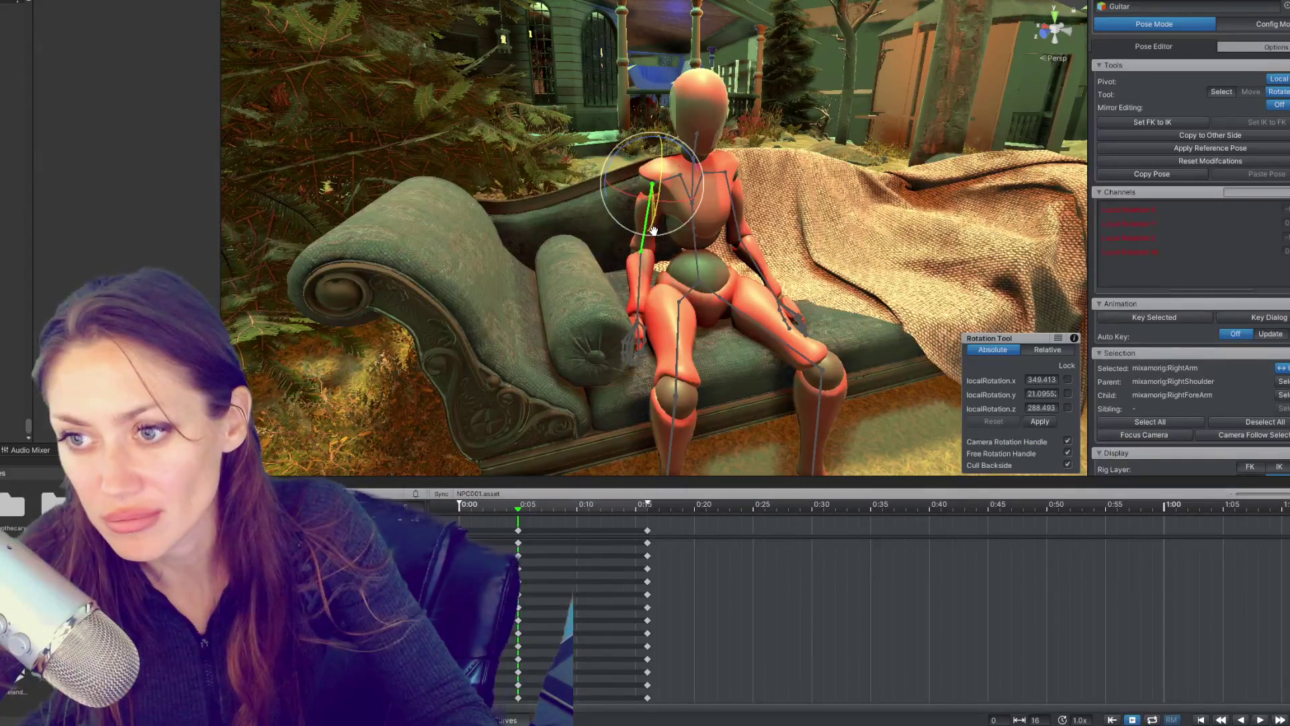
# Step: Move the standing-pose keys out to about 0:58 and play the clip
pyautogui.click(457, 505)
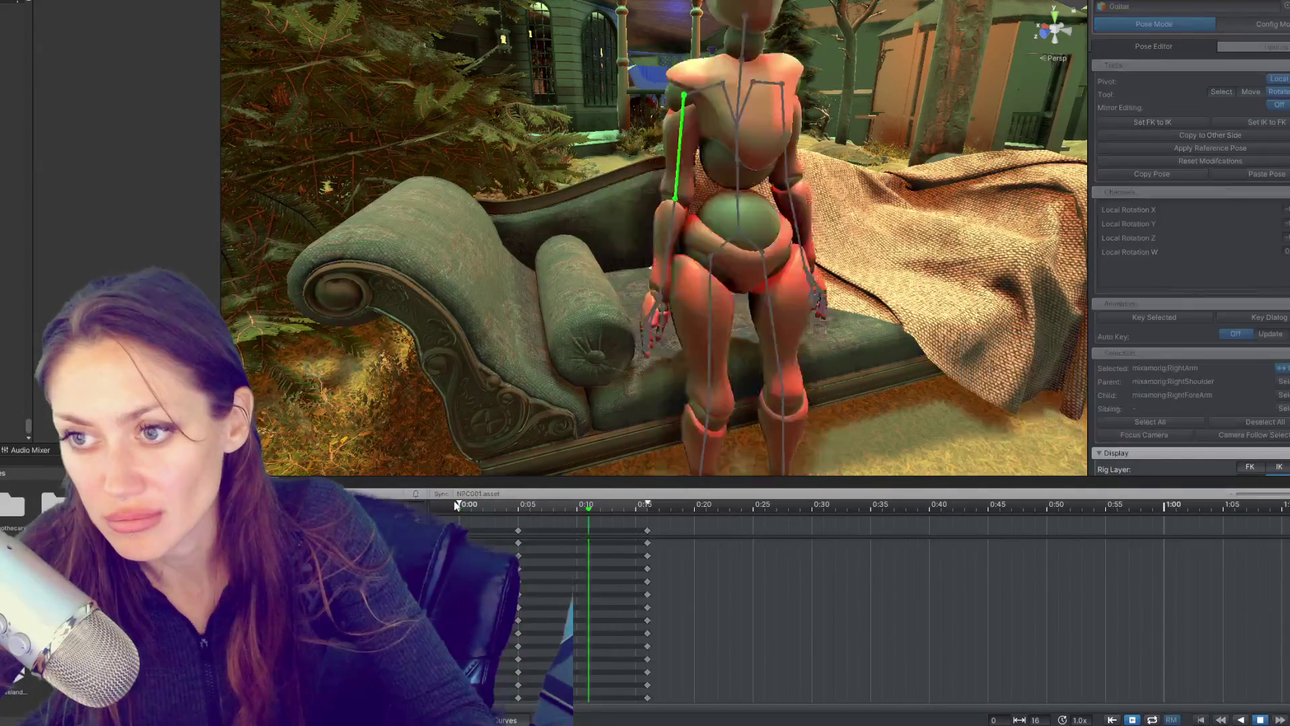
pyautogui.moveTo(649, 530); pyautogui.dragTo(1140, 530)
pyautogui.press('space')
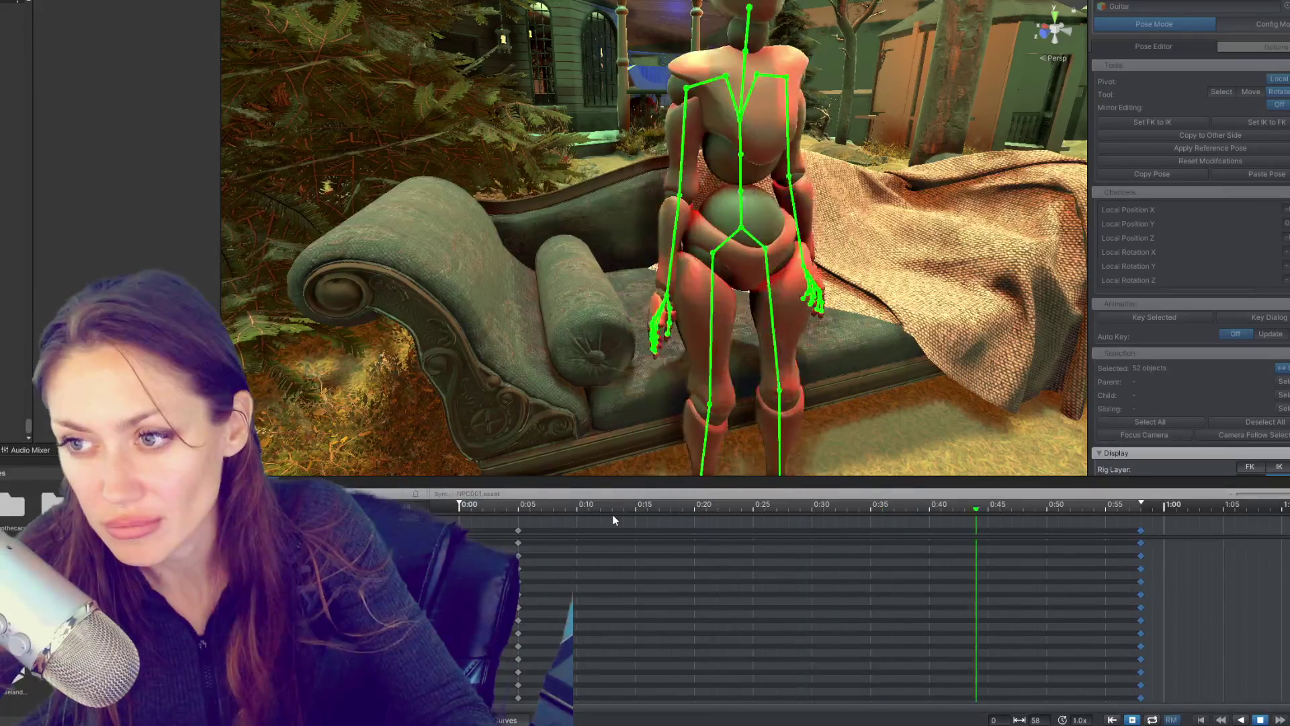
# Step: Stop playback and scrub and loop the clip to review the rise, ending near 0:30
pyautogui.press('space')
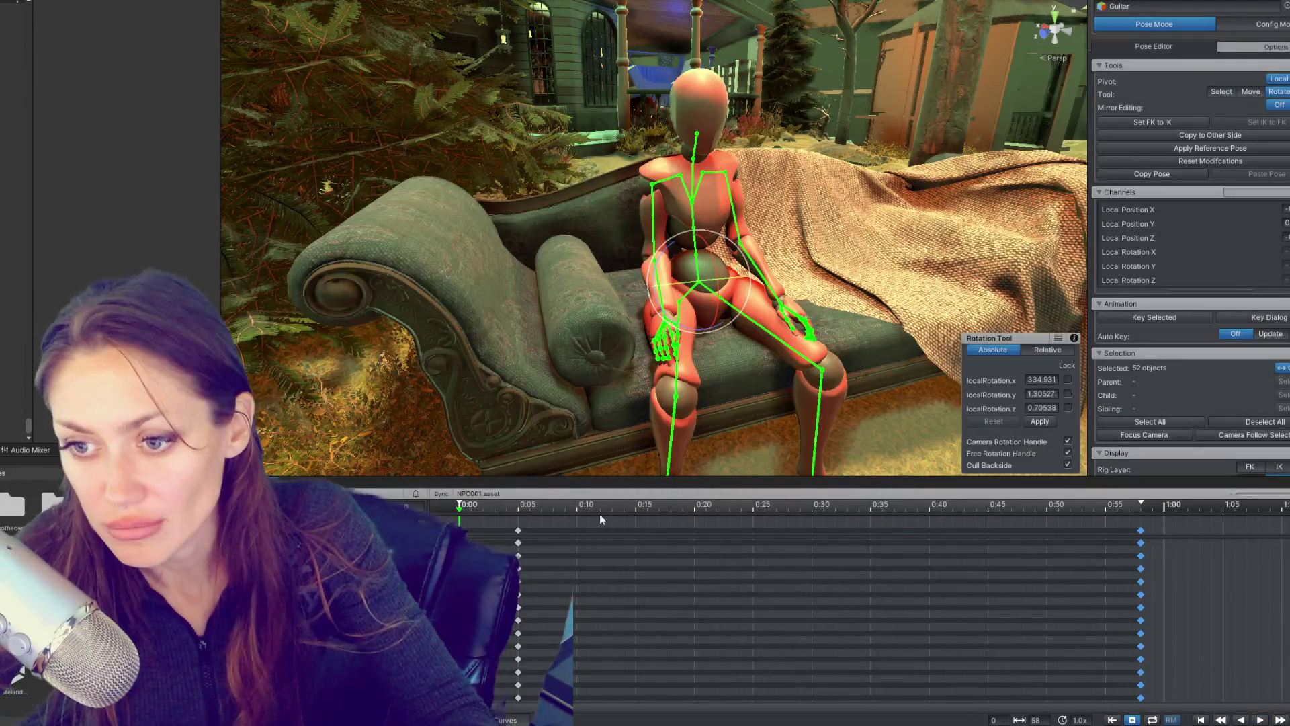
pyautogui.moveTo(480, 507); pyautogui.dragTo(837, 517)
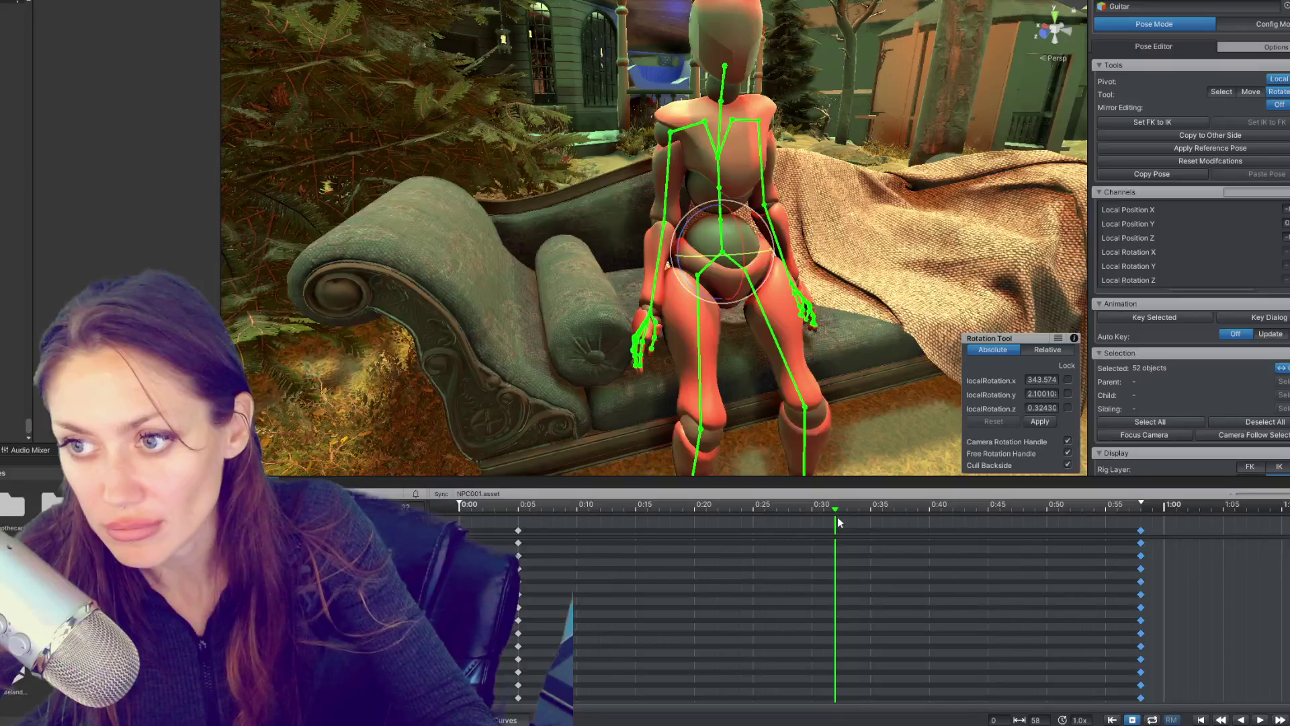
pyautogui.scroll(-3)
pyautogui.moveTo(695, 326); pyautogui.dragTo(853, 323)
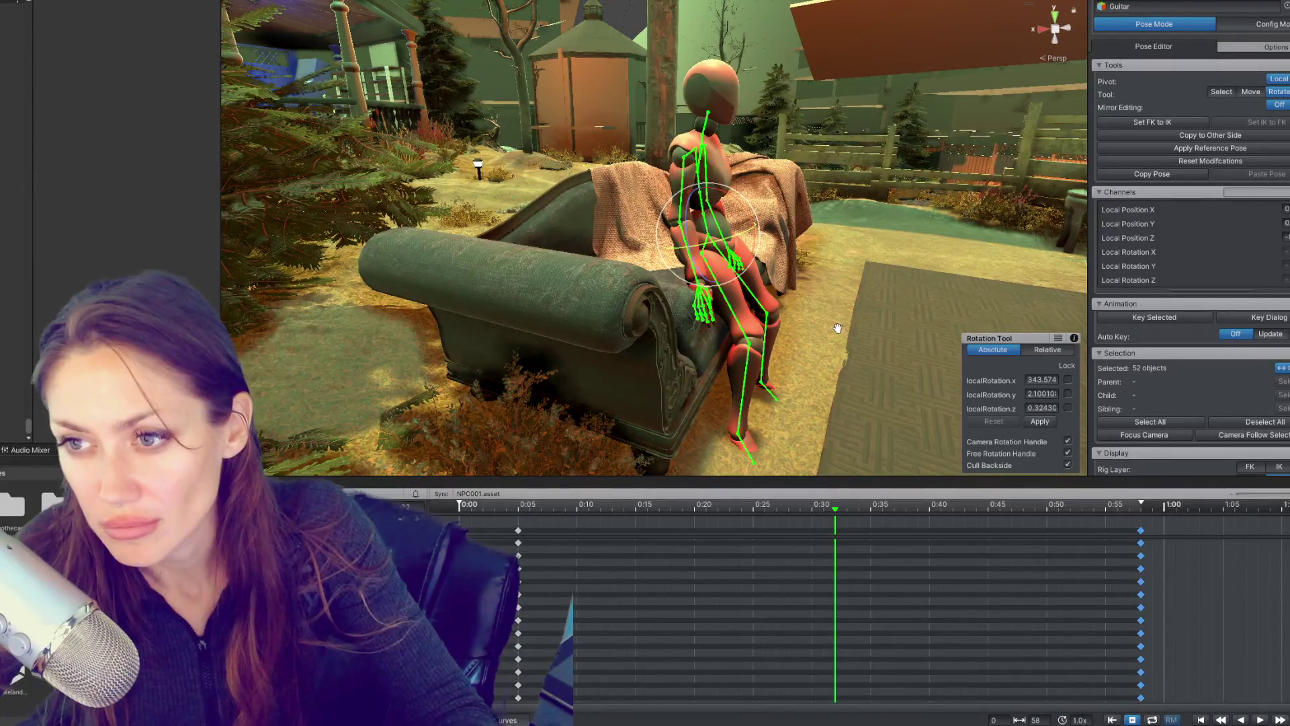
pyautogui.moveTo(625, 508); pyautogui.dragTo(465, 509)
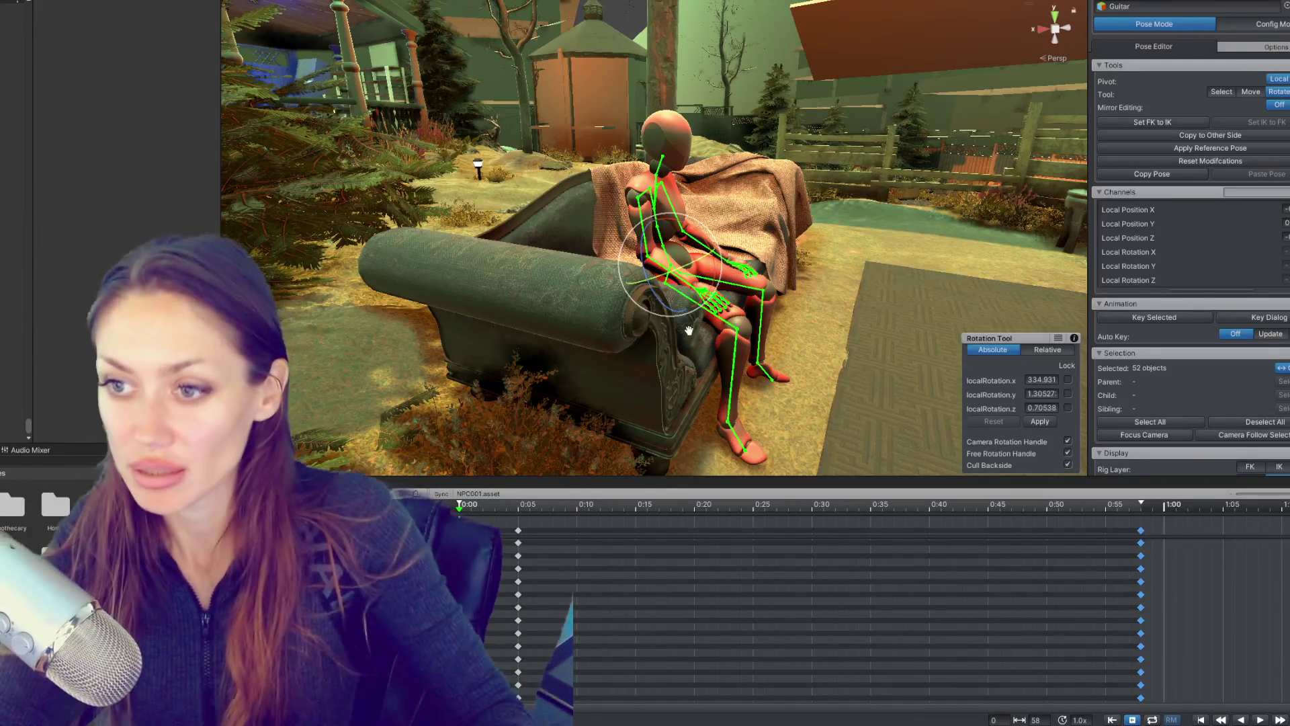
pyautogui.moveTo(526, 509); pyautogui.dragTo(1231, 538)
pyautogui.press('space')
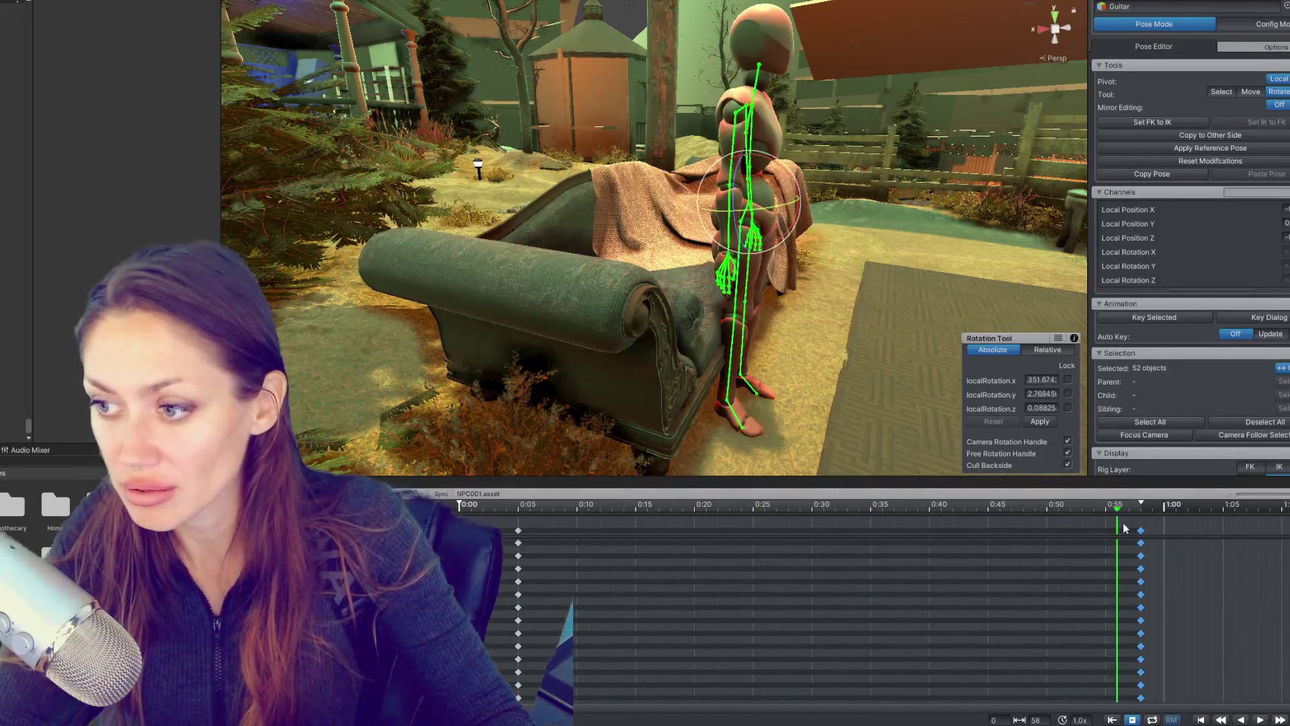
pyautogui.click(562, 553)
pyautogui.moveTo(562, 554); pyautogui.dragTo(798, 566)
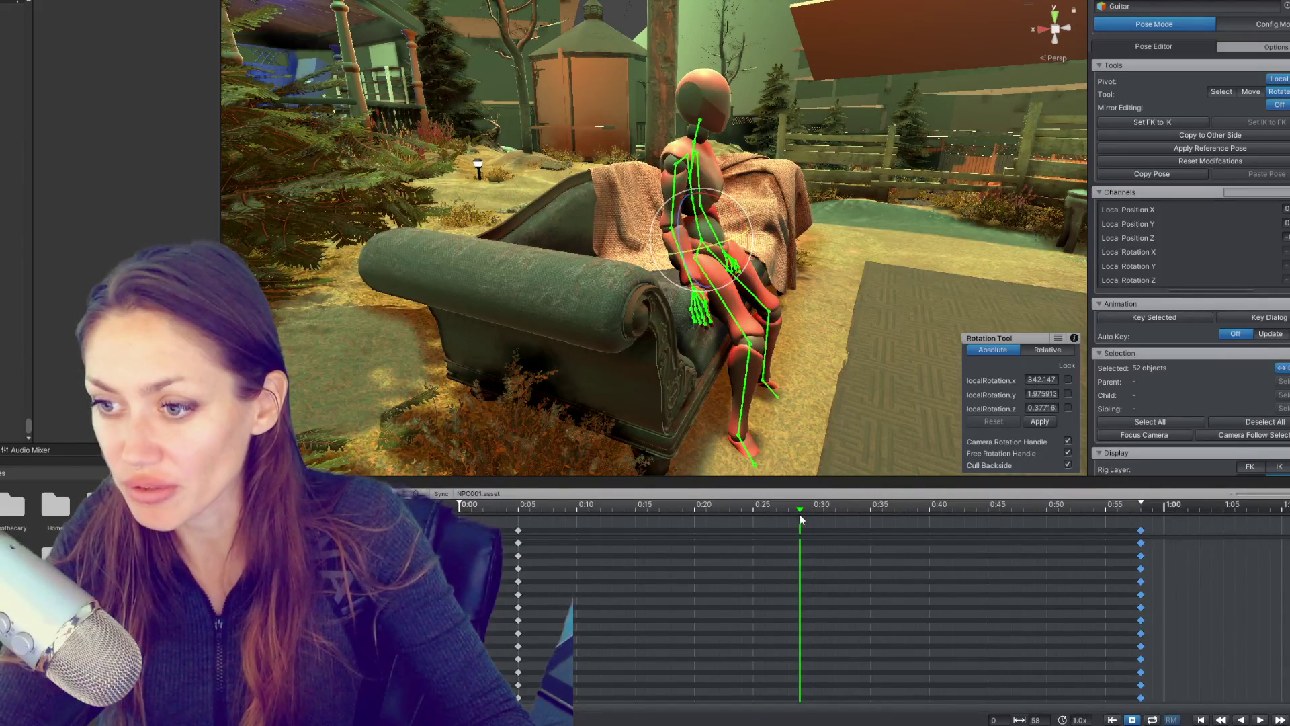
pyautogui.moveTo(801, 514); pyautogui.dragTo(811, 507)
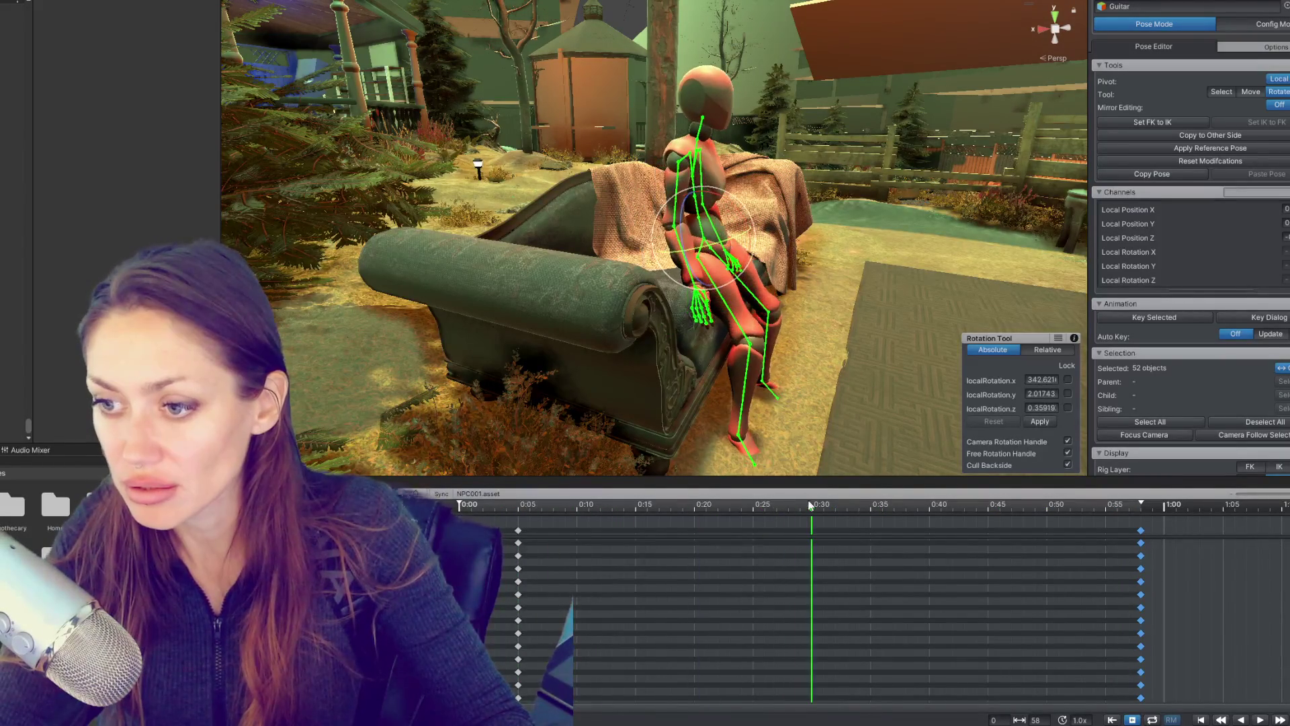
pyautogui.moveTo(840, 332); pyautogui.dragTo(692, 185)
# Step: Key the current partway-risen pose at 0:30 with the Move tool and select that key column
pyautogui.press('w')
pyautogui.moveTo(719, 231); pyautogui.dragTo(752, 238)
pyautogui.scroll(3)
pyautogui.press('k')
pyautogui.click(752, 237)
pyautogui.moveTo(833, 508); pyautogui.dragTo(1165, 510)
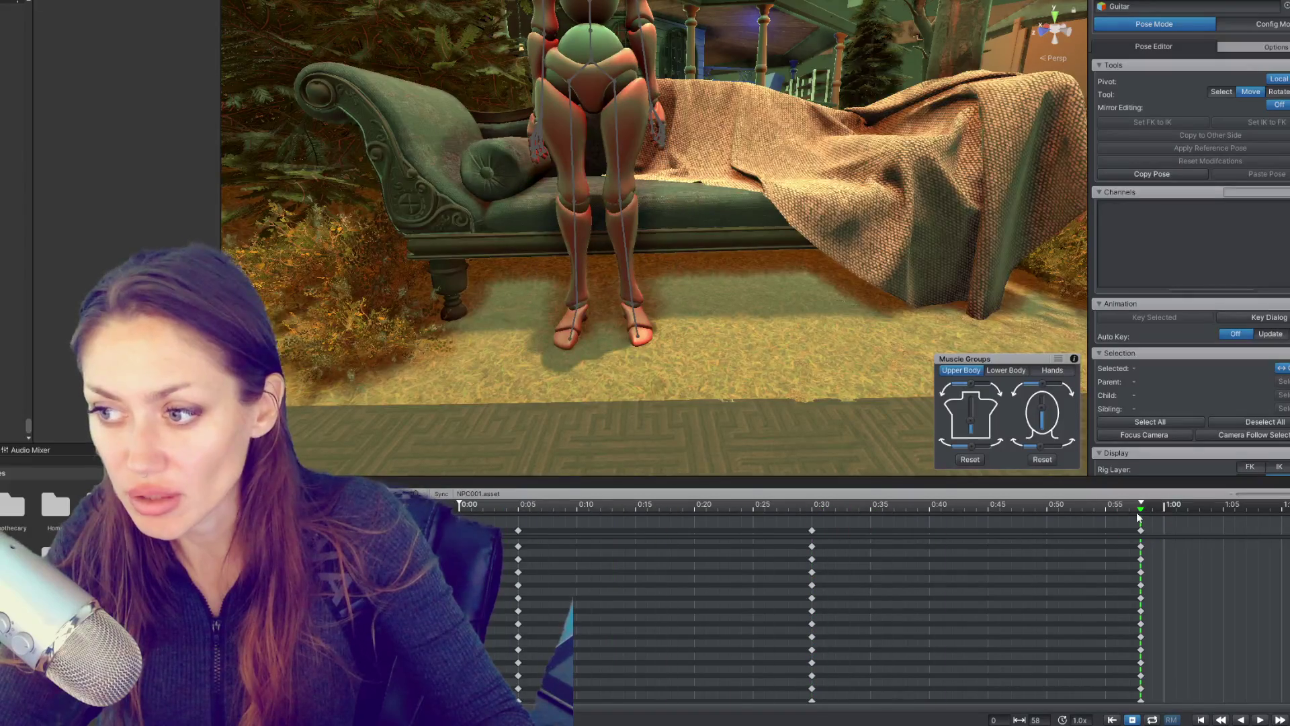
pyautogui.click(812, 530)
# Step: Delete the 0:30 keys and return to the 0:05 in-between pose
pyautogui.press('Delete')
pyautogui.click(518, 508)
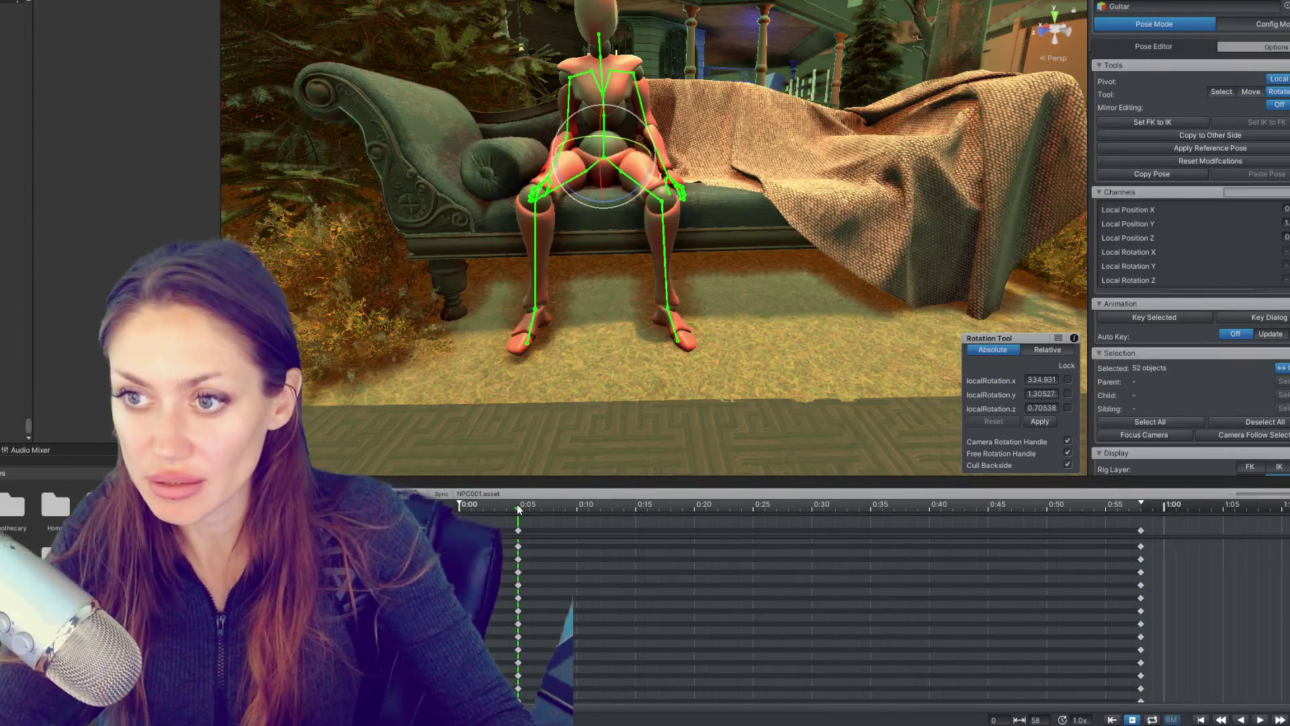
pyautogui.moveTo(526, 509); pyautogui.dragTo(515, 526)
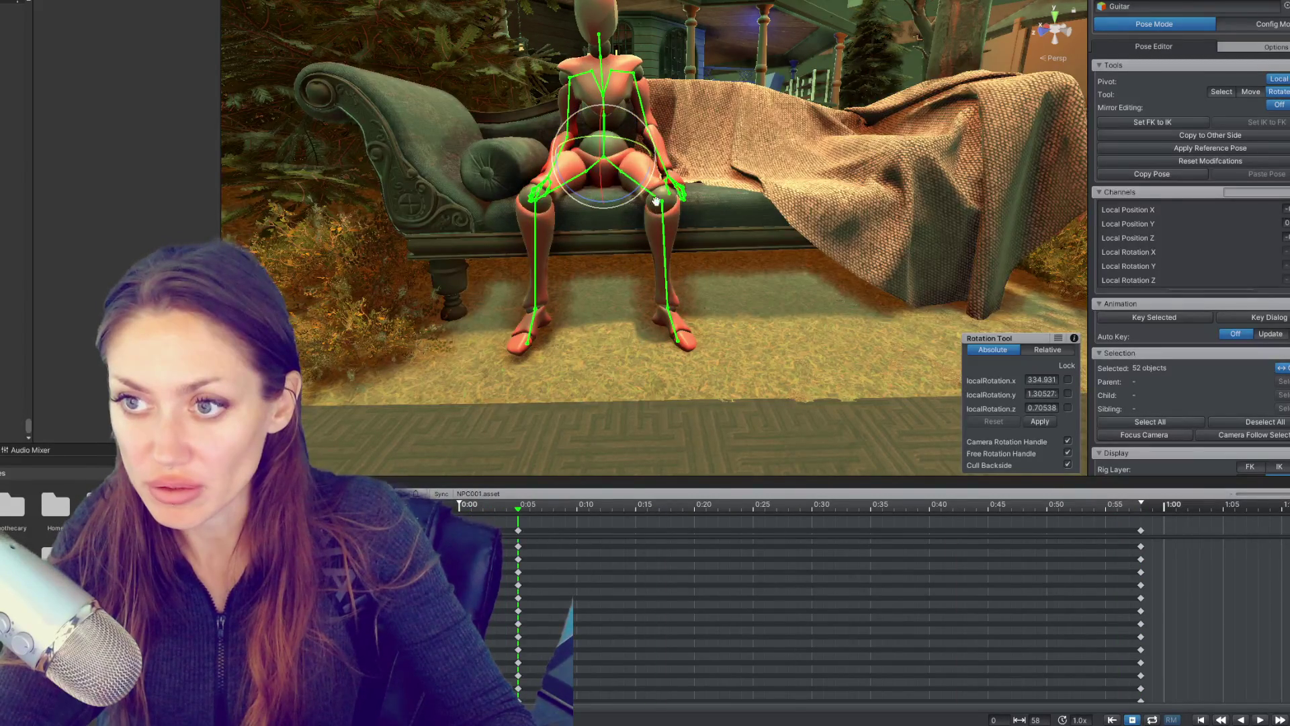
pyautogui.click(657, 208)
pyautogui.scroll(3)
pyautogui.scroll(3)
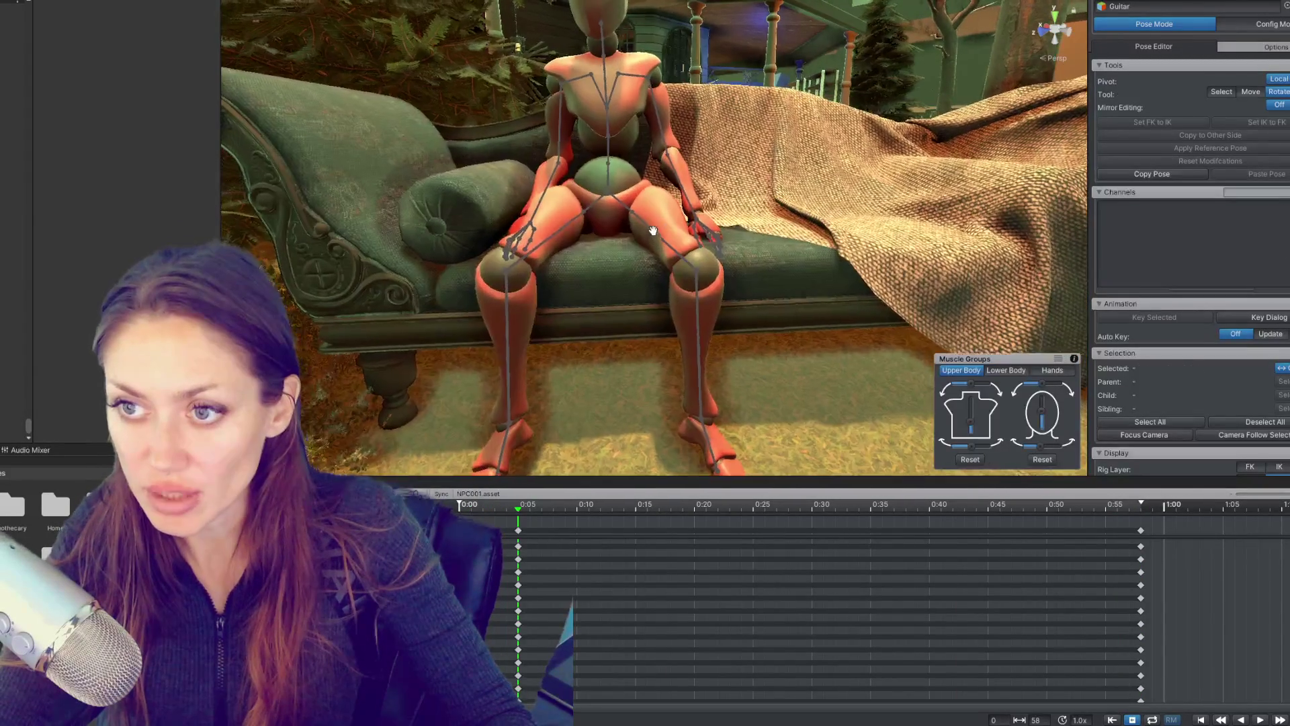
# Step: Re-angle the left and right thighs, then move the 0:05 keys to about 0:09
pyautogui.click(652, 230)
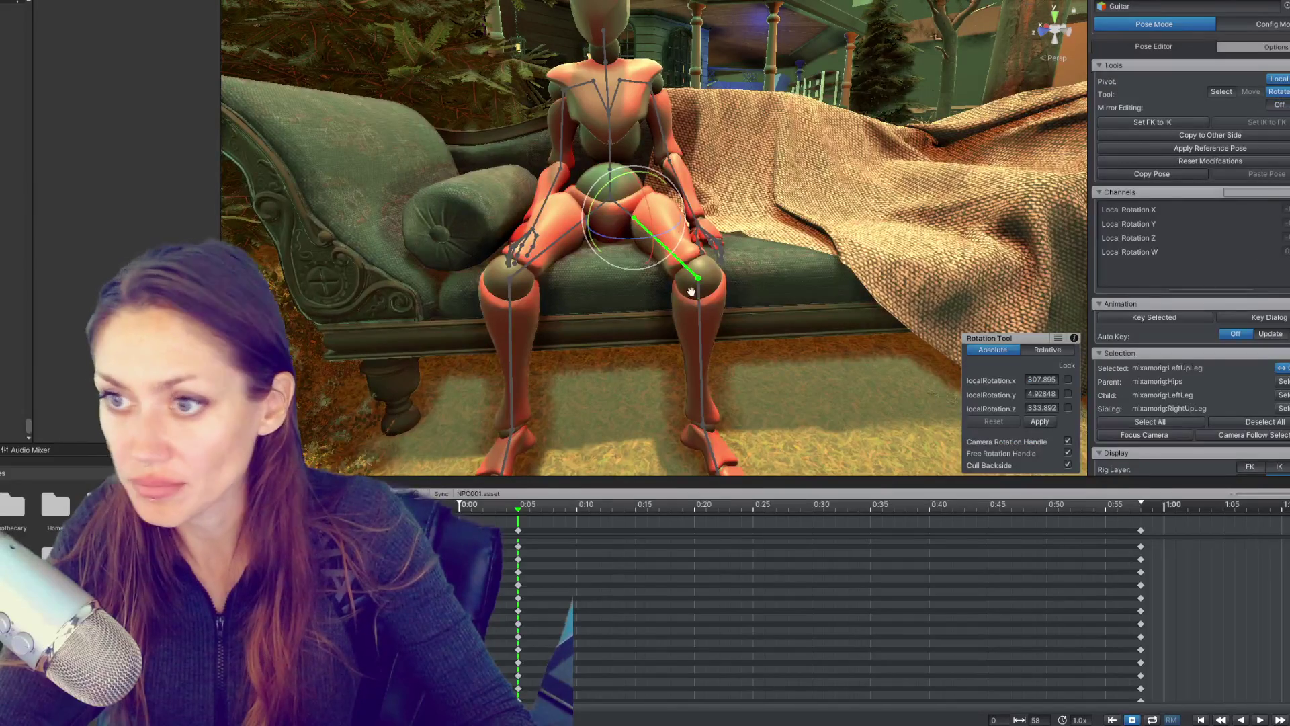
pyautogui.moveTo(655, 232); pyautogui.dragTo(699, 305)
pyautogui.click(566, 262)
pyautogui.press('f')
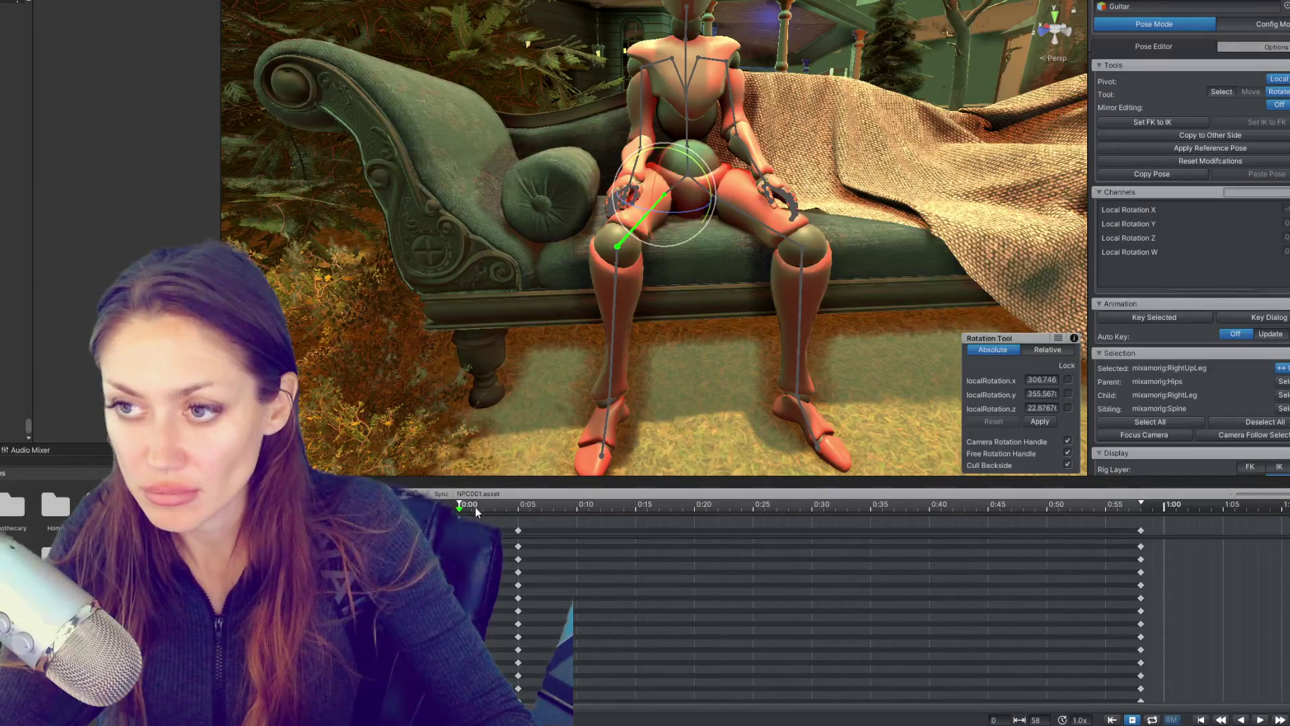
pyautogui.moveTo(521, 530); pyautogui.dragTo(566, 536)
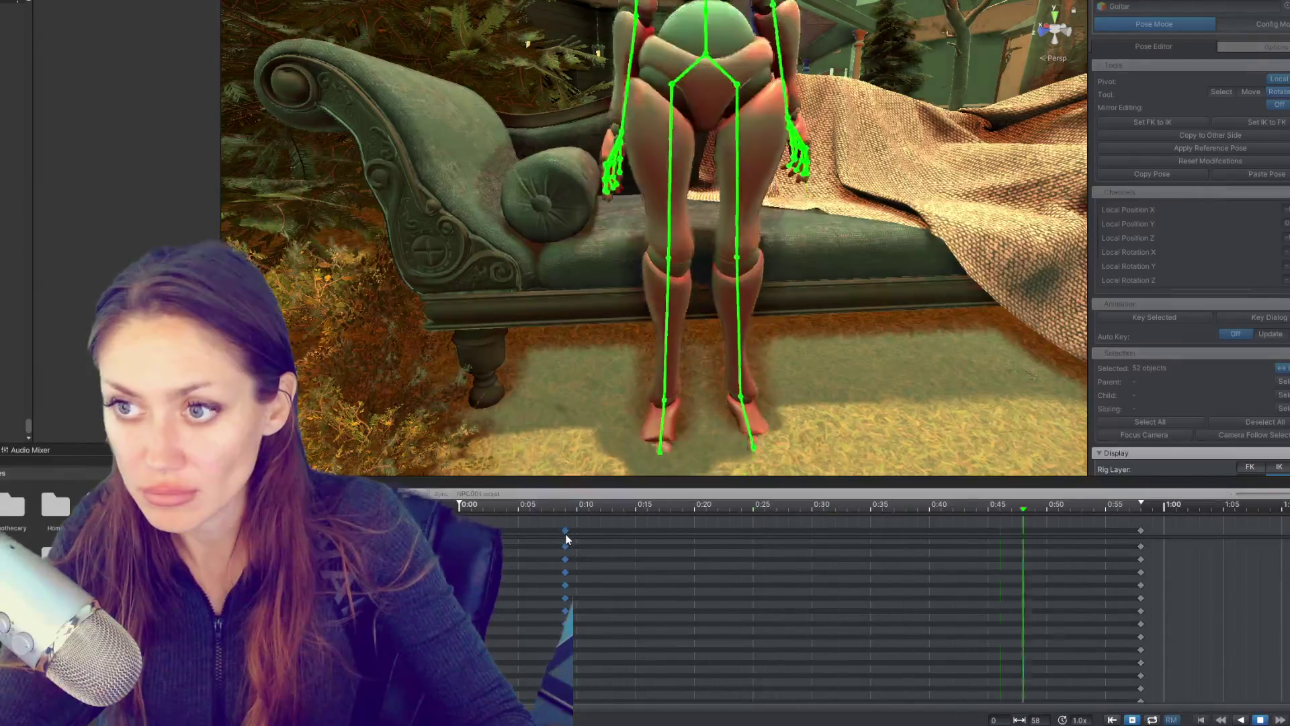
# Step: At the 0:09 key, rotate the right foot flatter on the floor, keeping the modifications
pyautogui.press('space')
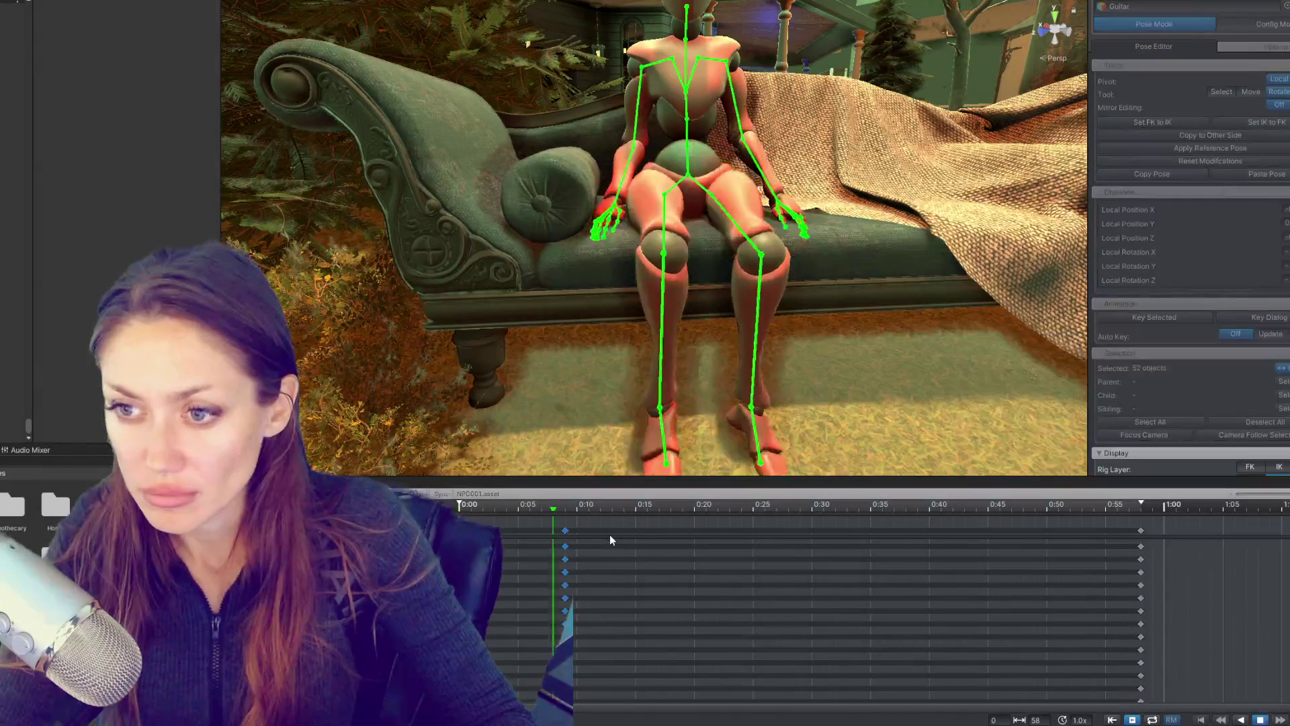
pyautogui.click(554, 506)
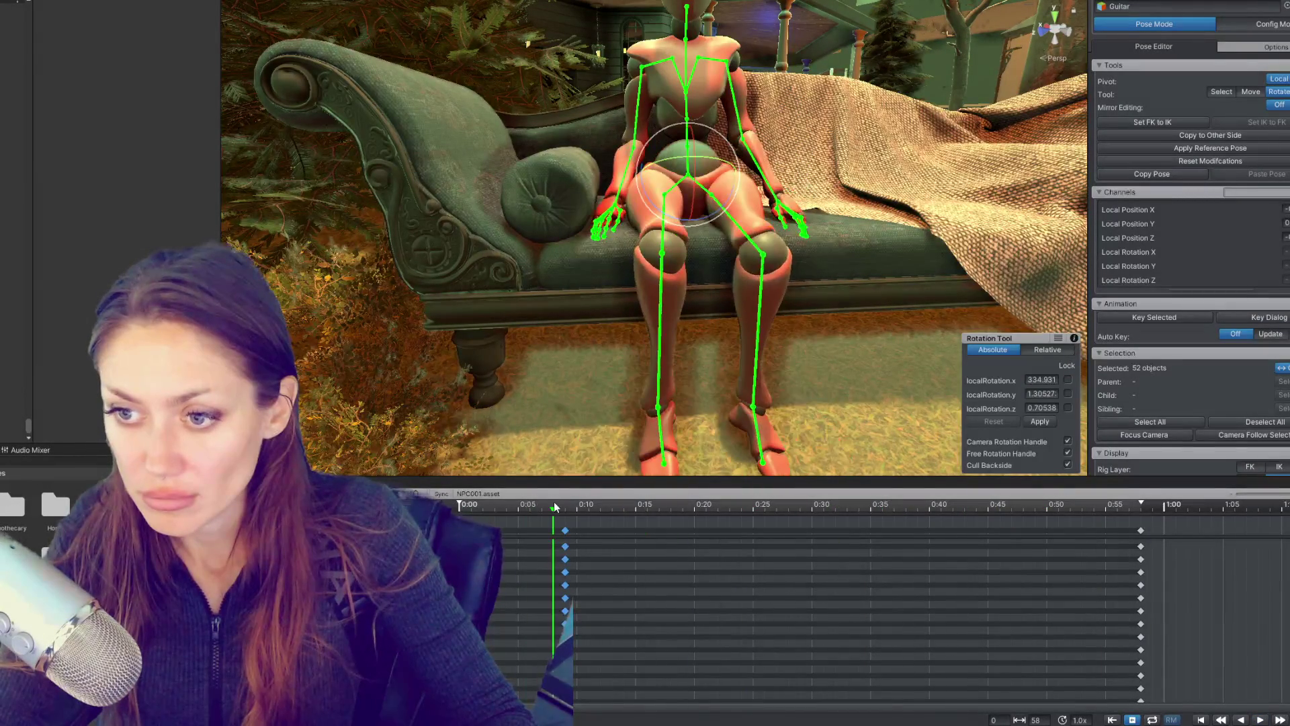
pyautogui.click(565, 507)
pyautogui.moveTo(672, 389); pyautogui.dragTo(729, 398)
pyautogui.click(728, 393)
pyautogui.press('f')
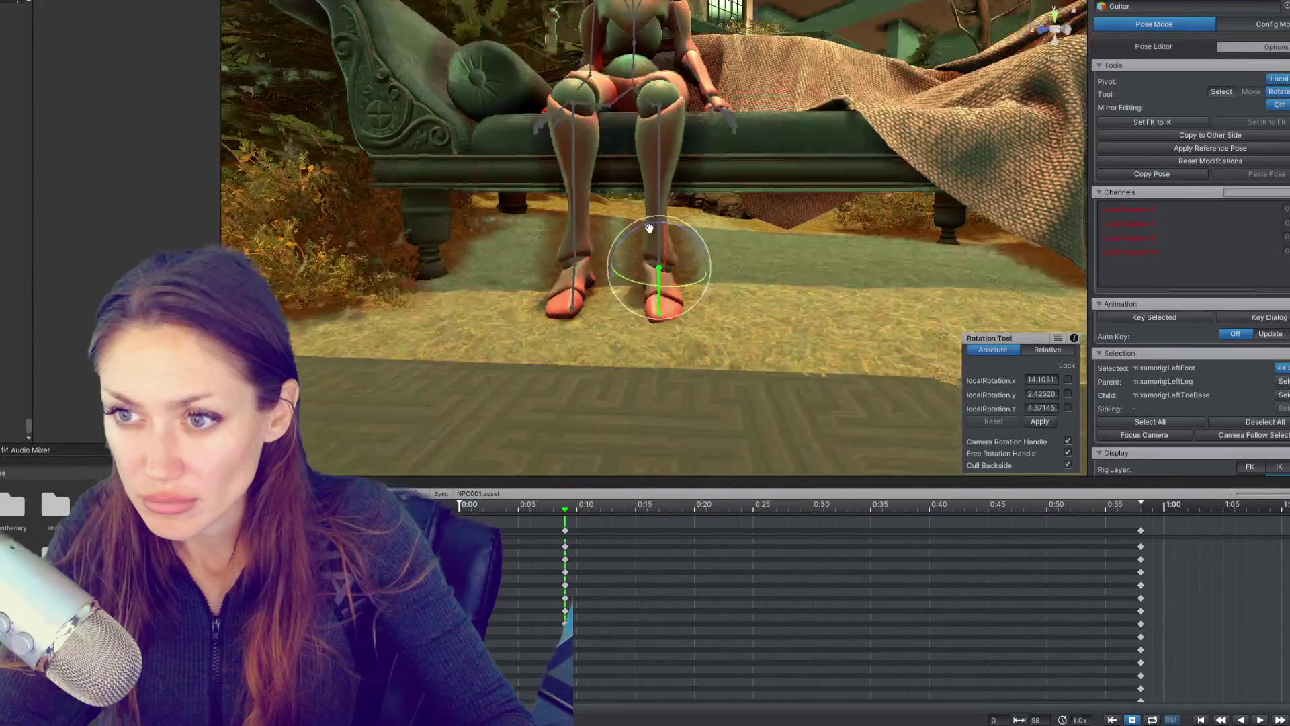
pyautogui.click(572, 289)
pyautogui.press('f')
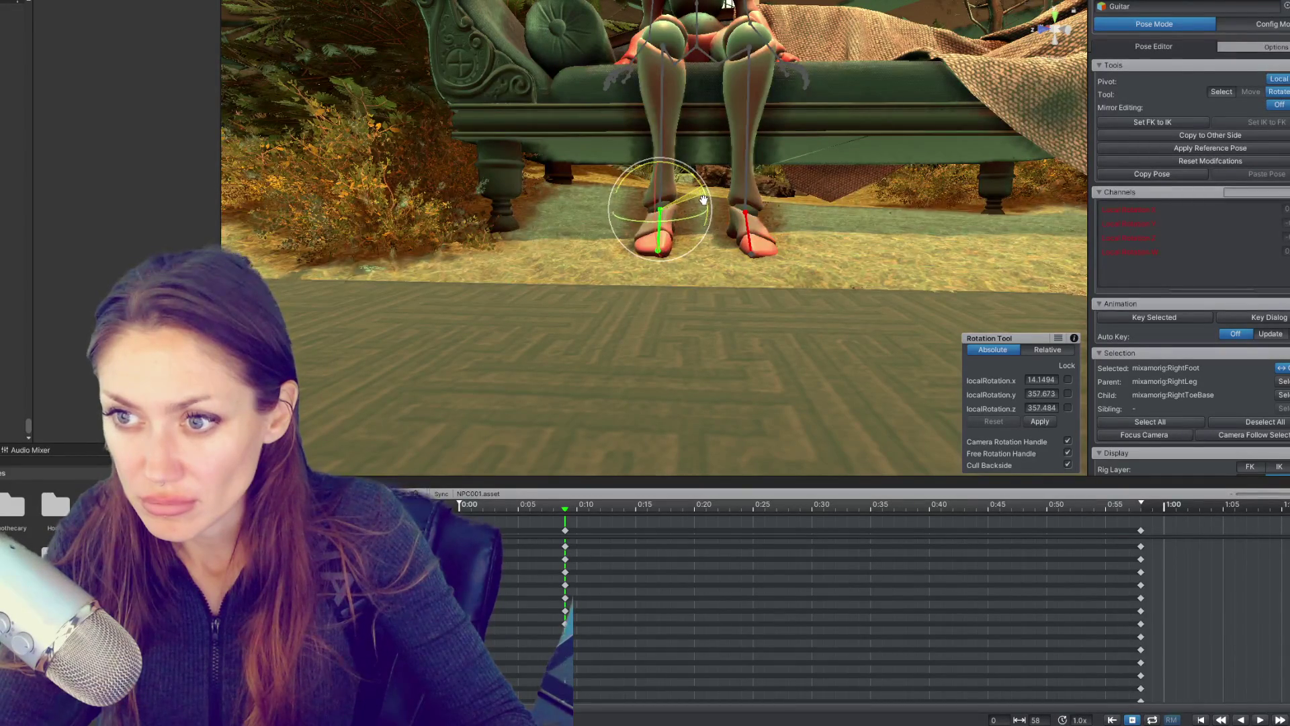
pyautogui.click(1121, 505)
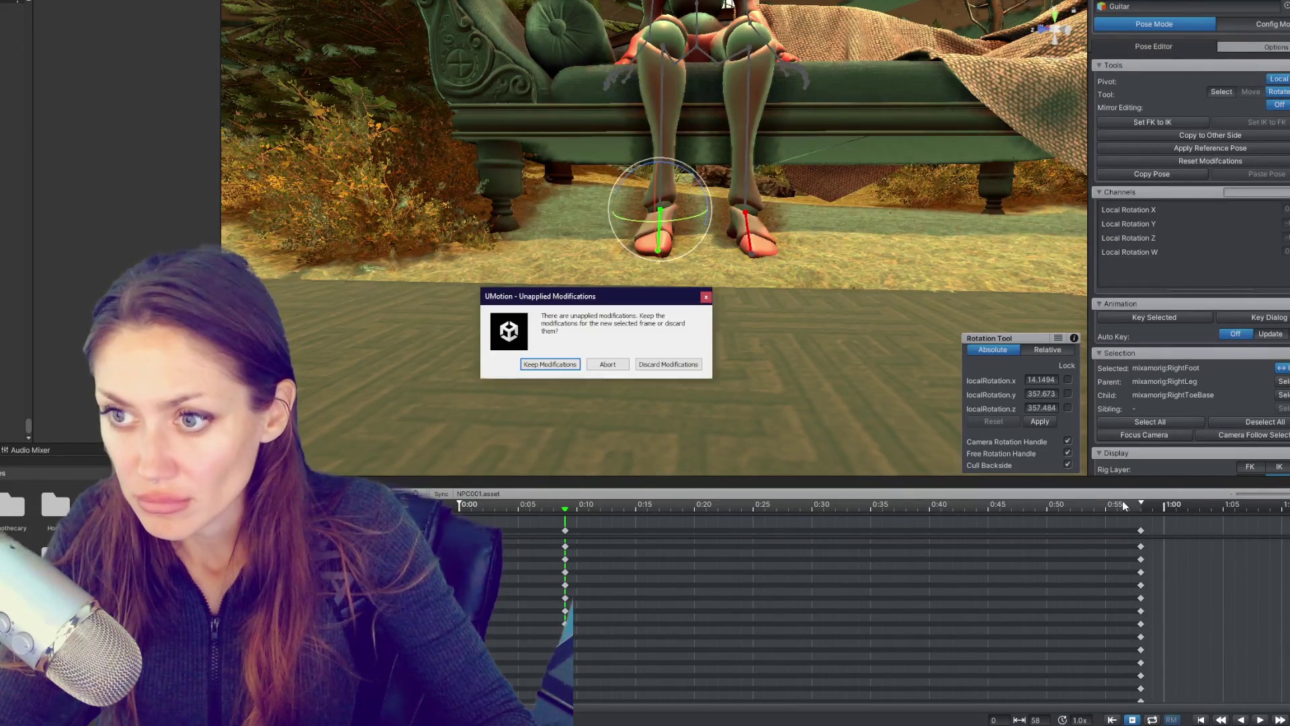
pyautogui.click(672, 364)
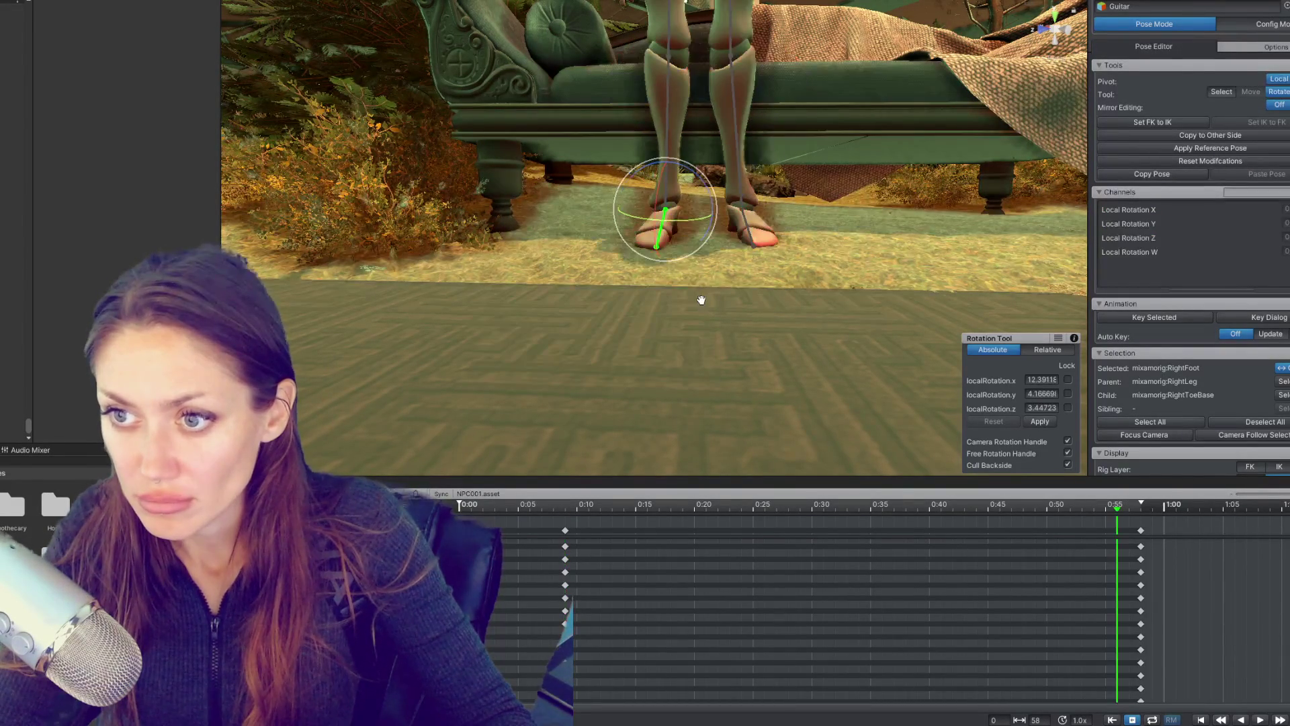
pyautogui.click(565, 505)
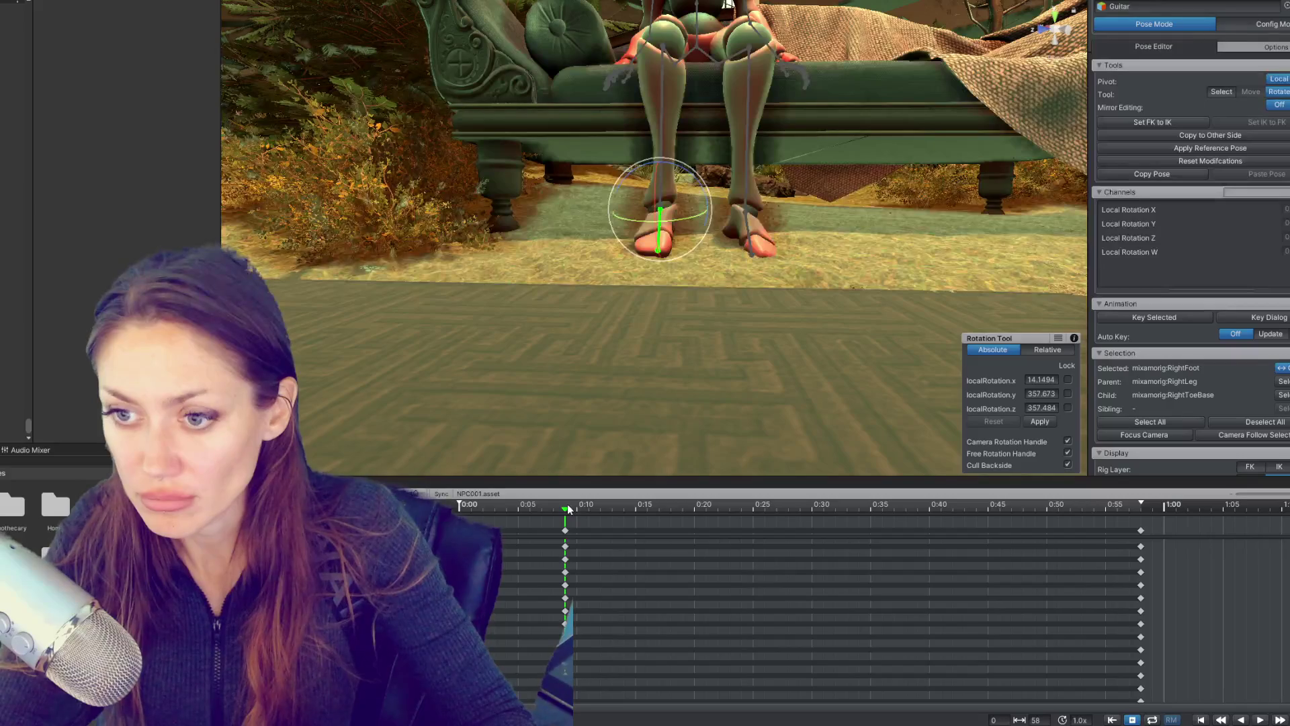
pyautogui.moveTo(698, 215); pyautogui.dragTo(690, 216)
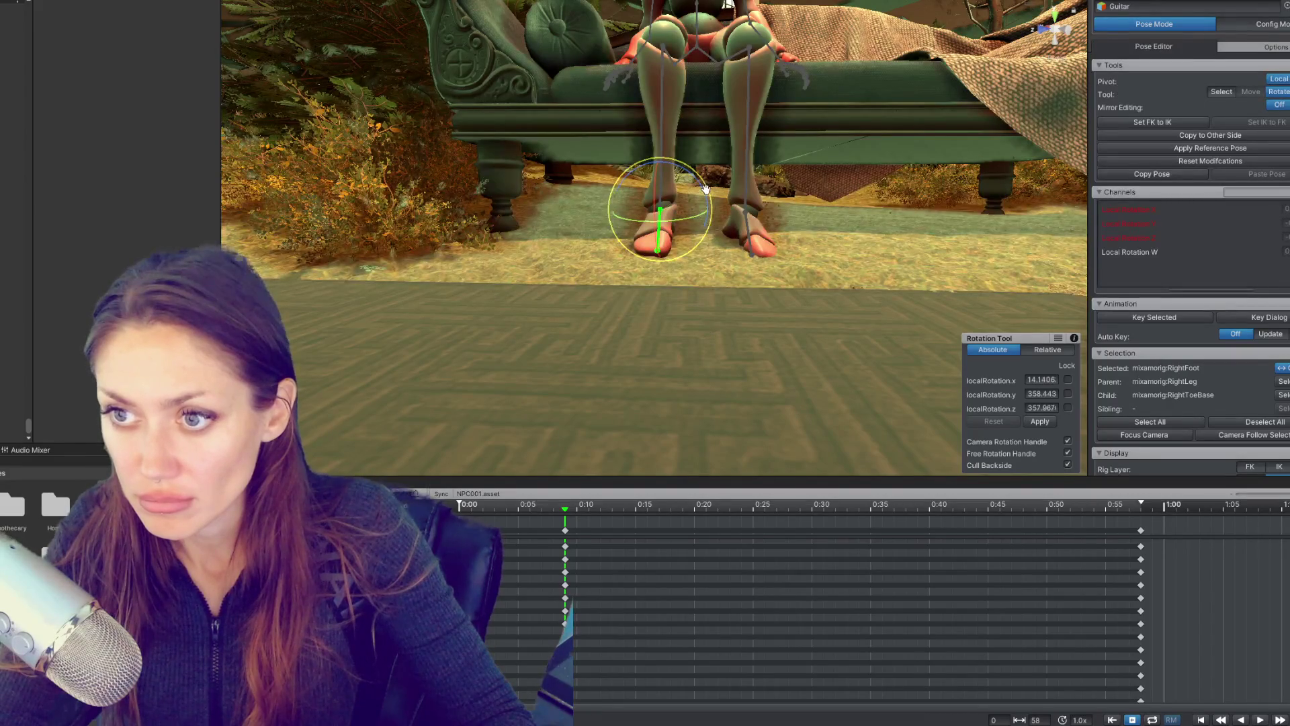
# Step: Rotate the left foot and both lower legs so the shins hang nearly straight, feet together
pyautogui.click(746, 230)
pyautogui.click(646, 232)
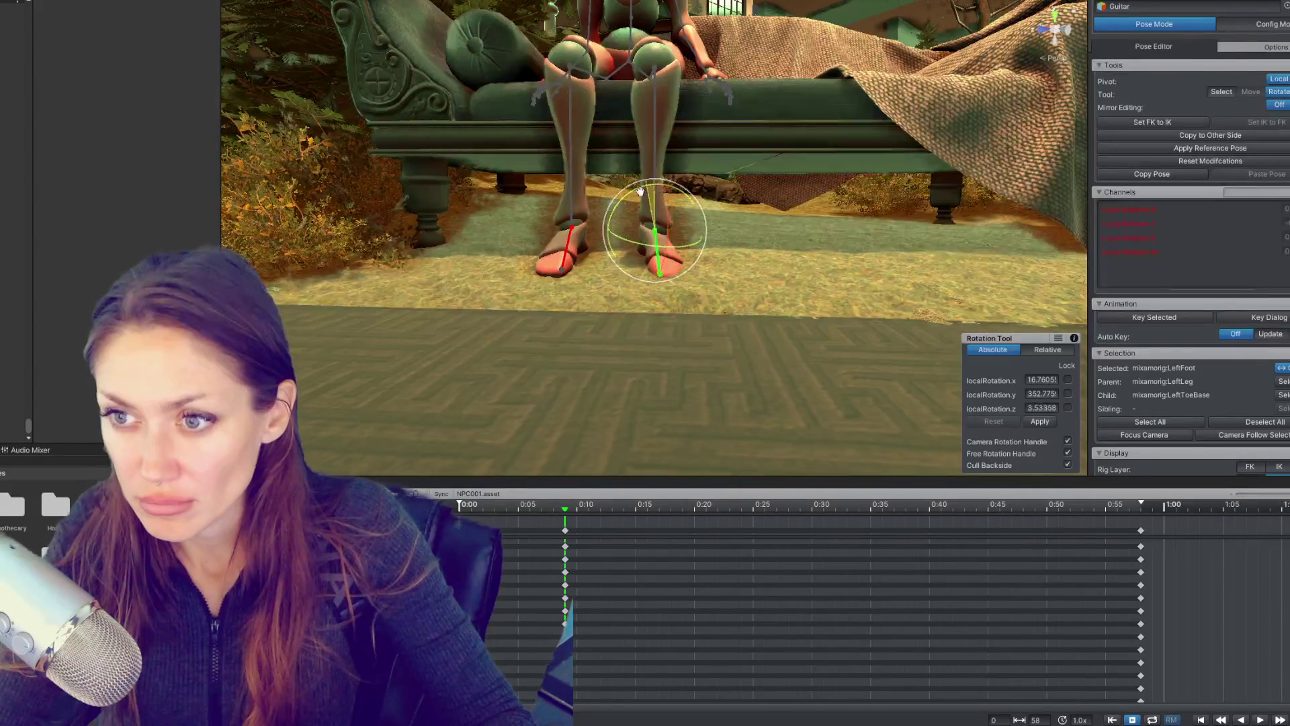
pyautogui.moveTo(674, 223); pyautogui.dragTo(685, 188)
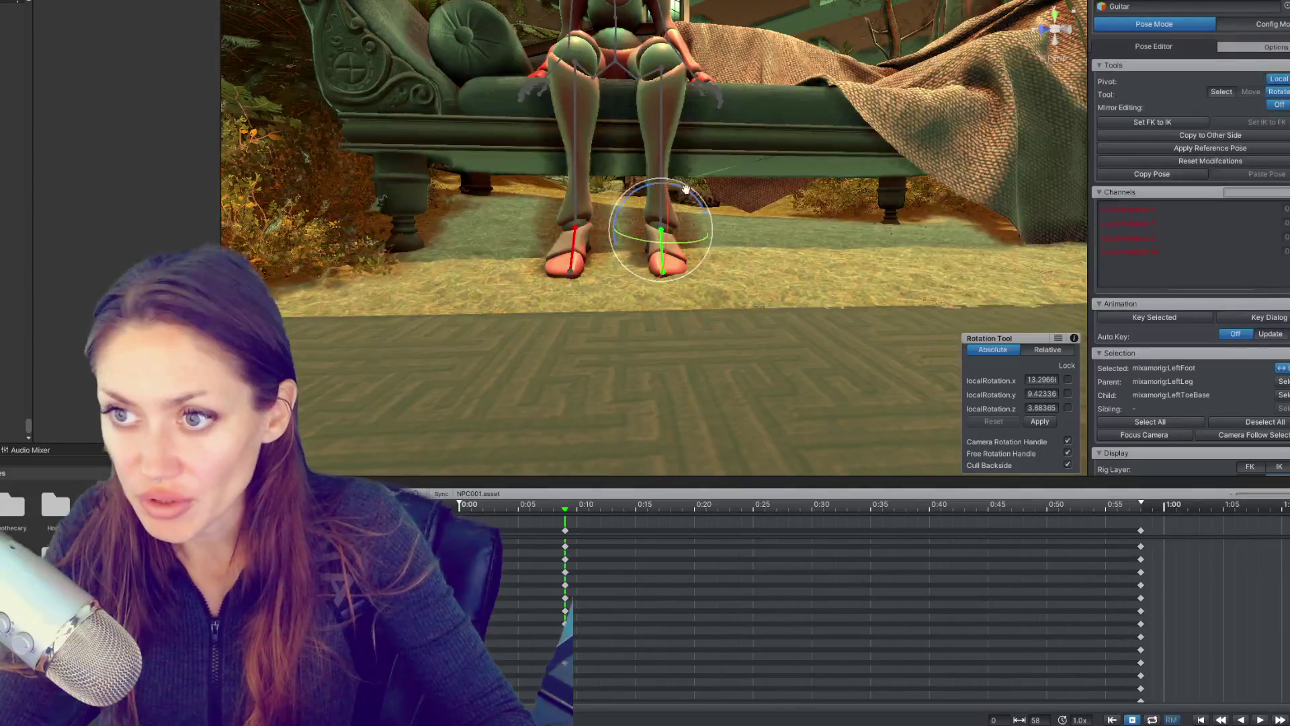
pyautogui.moveTo(569, 243); pyautogui.dragTo(687, 243)
pyautogui.click(663, 250)
pyautogui.click(743, 288)
pyautogui.click(654, 223)
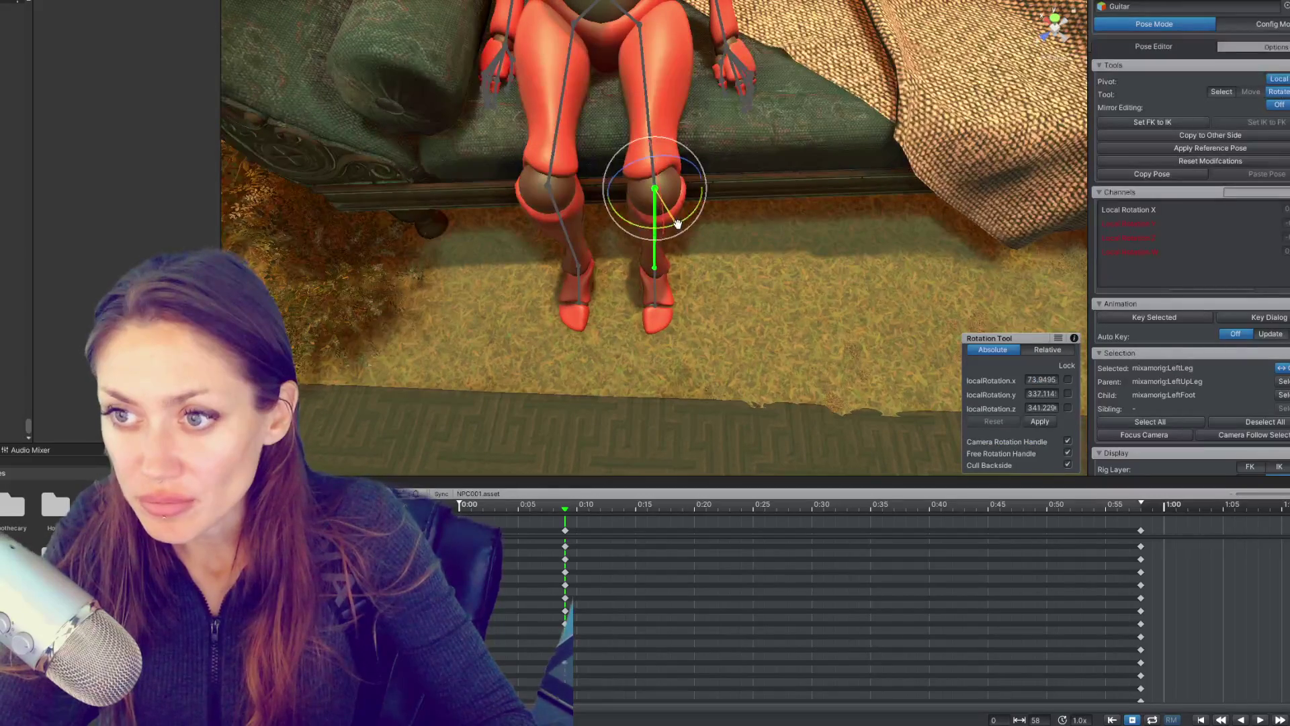
pyautogui.click(545, 227)
pyautogui.moveTo(545, 227); pyautogui.dragTo(655, 201)
pyautogui.click(658, 242)
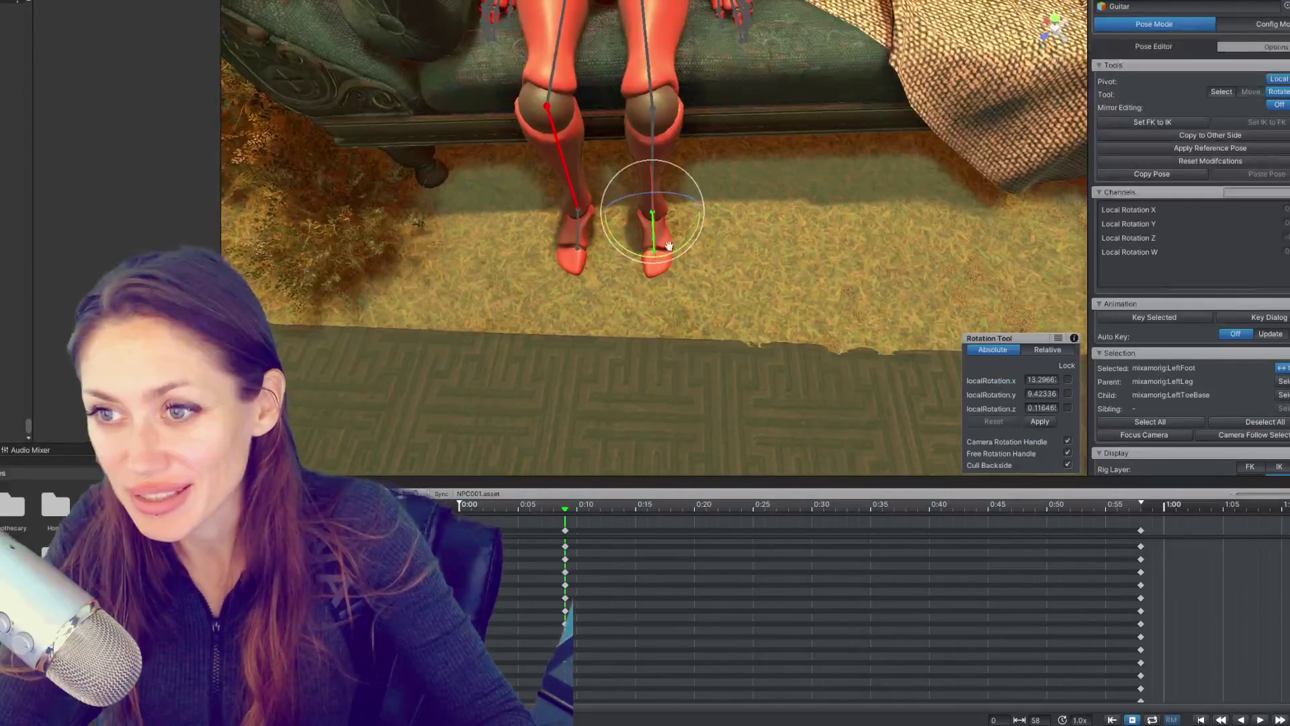
pyautogui.moveTo(561, 158); pyautogui.dragTo(605, 174)
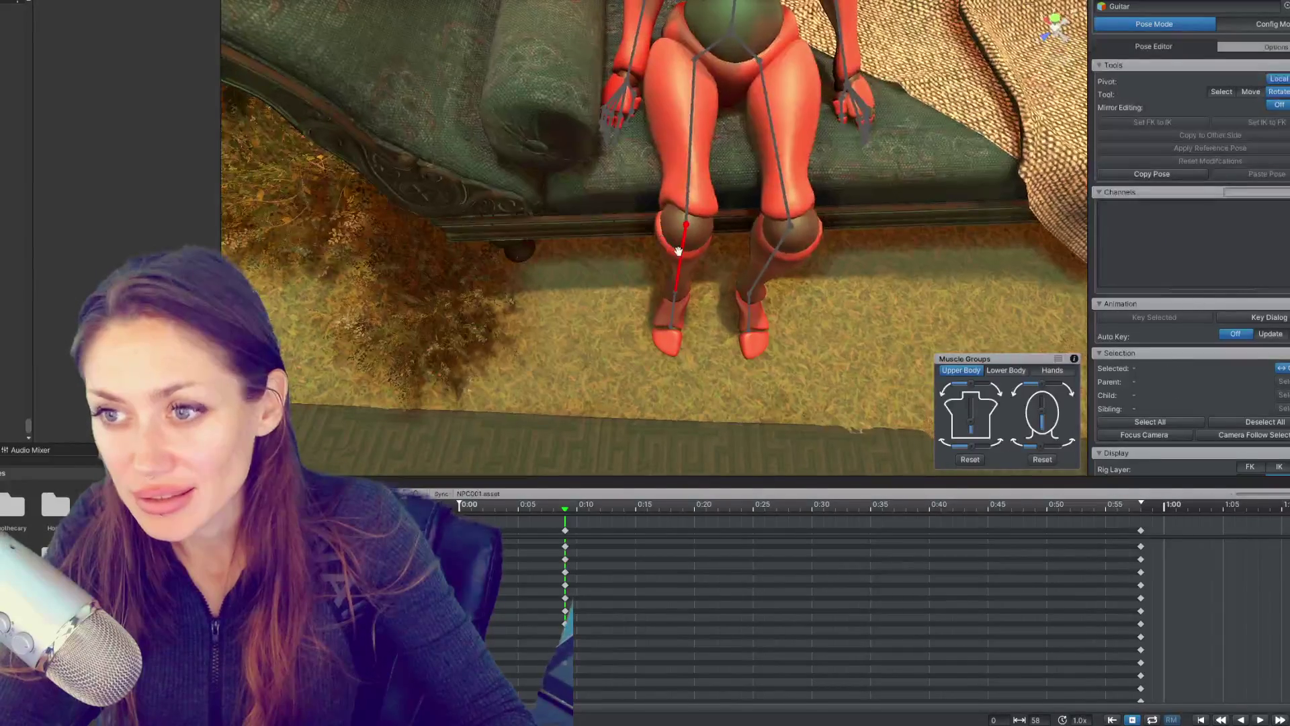
pyautogui.click(647, 256)
pyautogui.moveTo(646, 255); pyautogui.dragTo(786, 202)
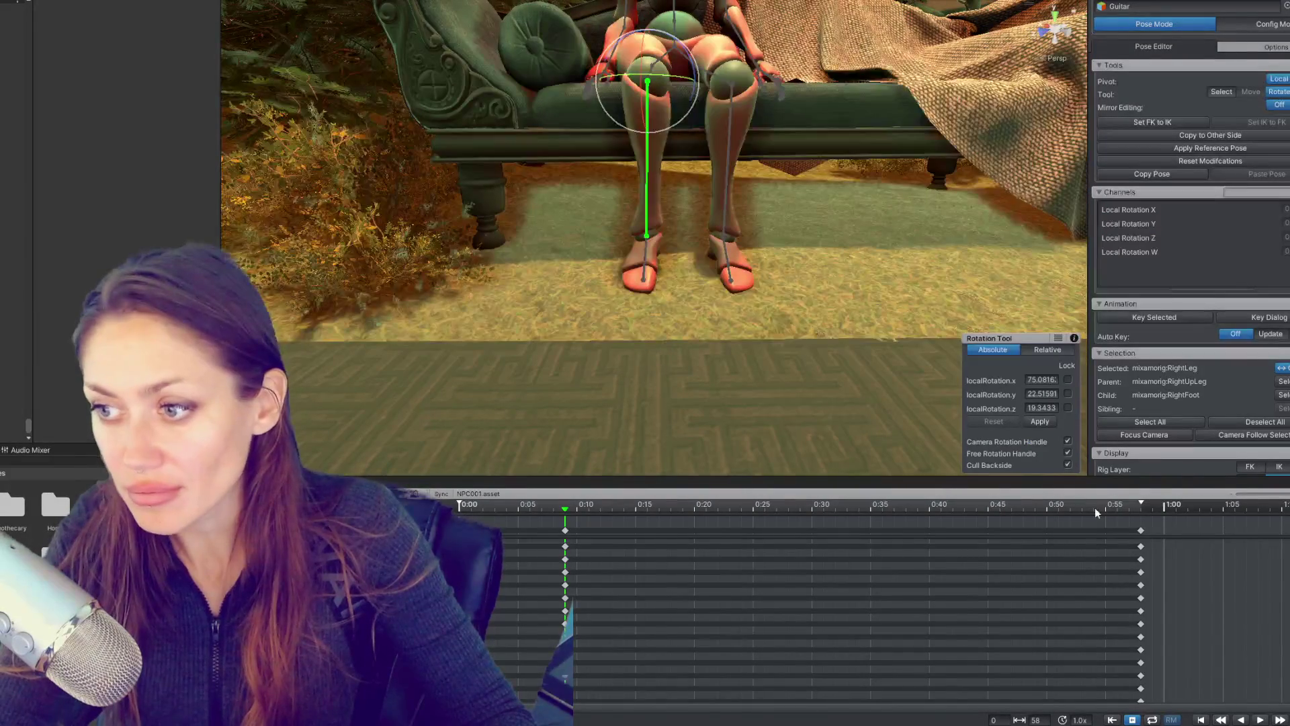
# Step: At the standing keyframe near 0:58, move the Hips bone down slightly
pyautogui.moveTo(1098, 512); pyautogui.dragTo(565, 526)
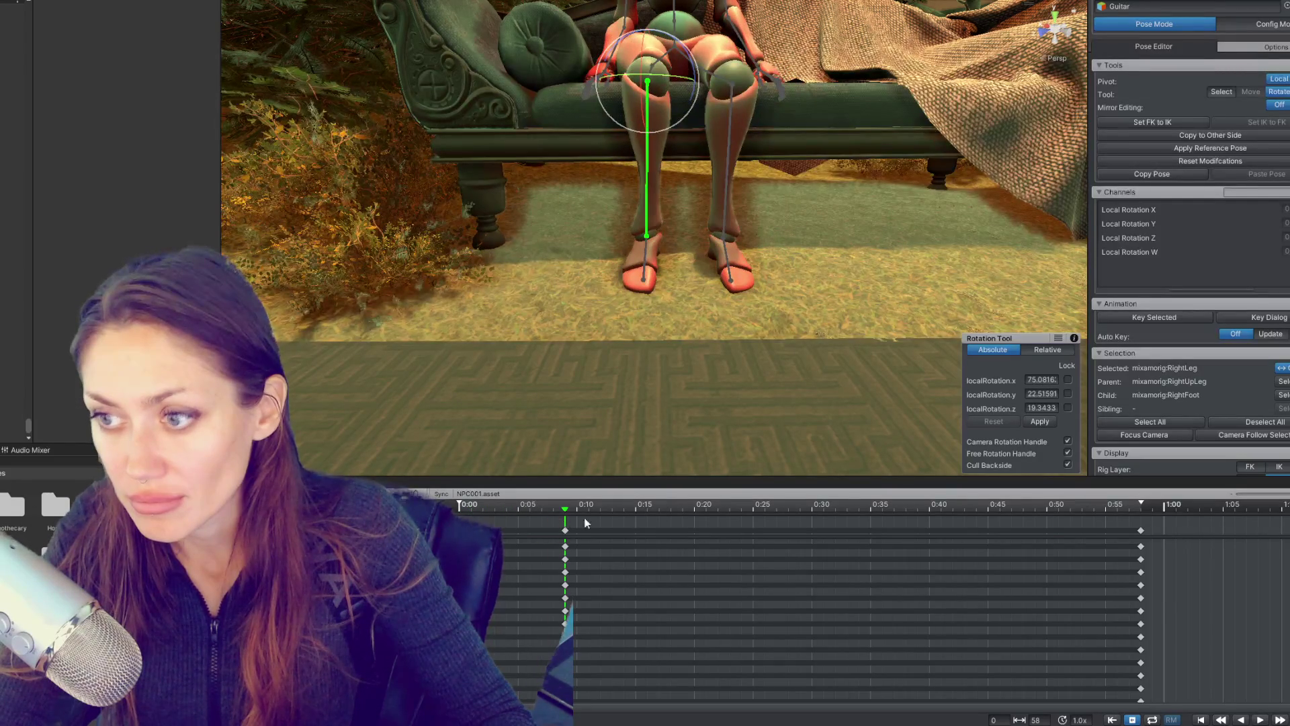
pyautogui.click(1139, 511)
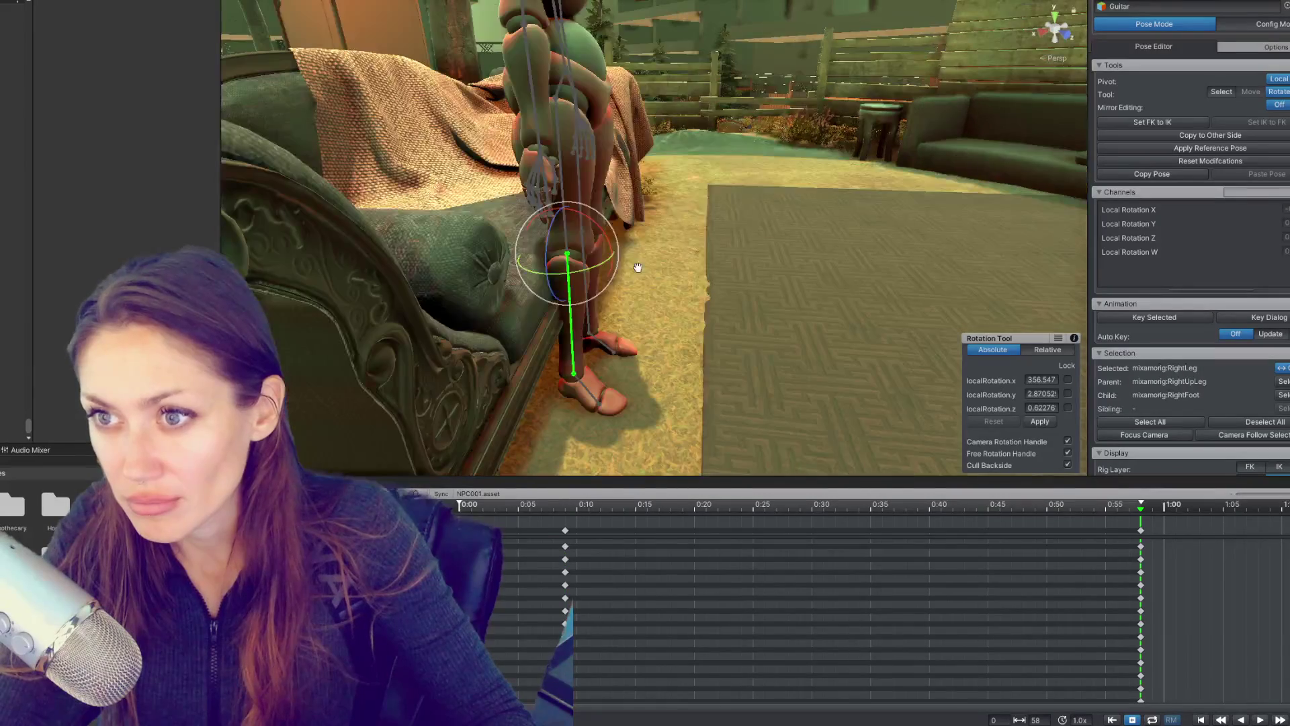
pyautogui.click(564, 75)
pyautogui.press('f')
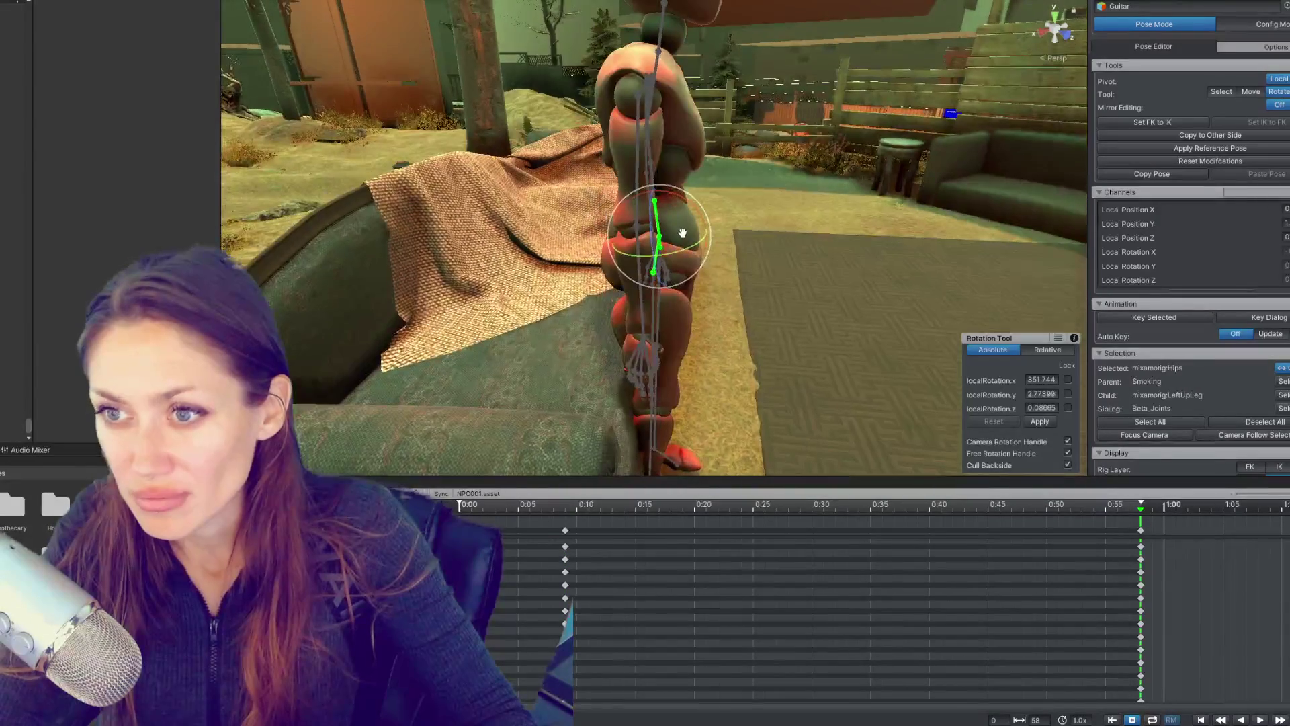
pyautogui.press('w')
pyautogui.moveTo(682, 233); pyautogui.dragTo(725, 235)
pyautogui.moveTo(670, 197); pyautogui.dragTo(670, 203)
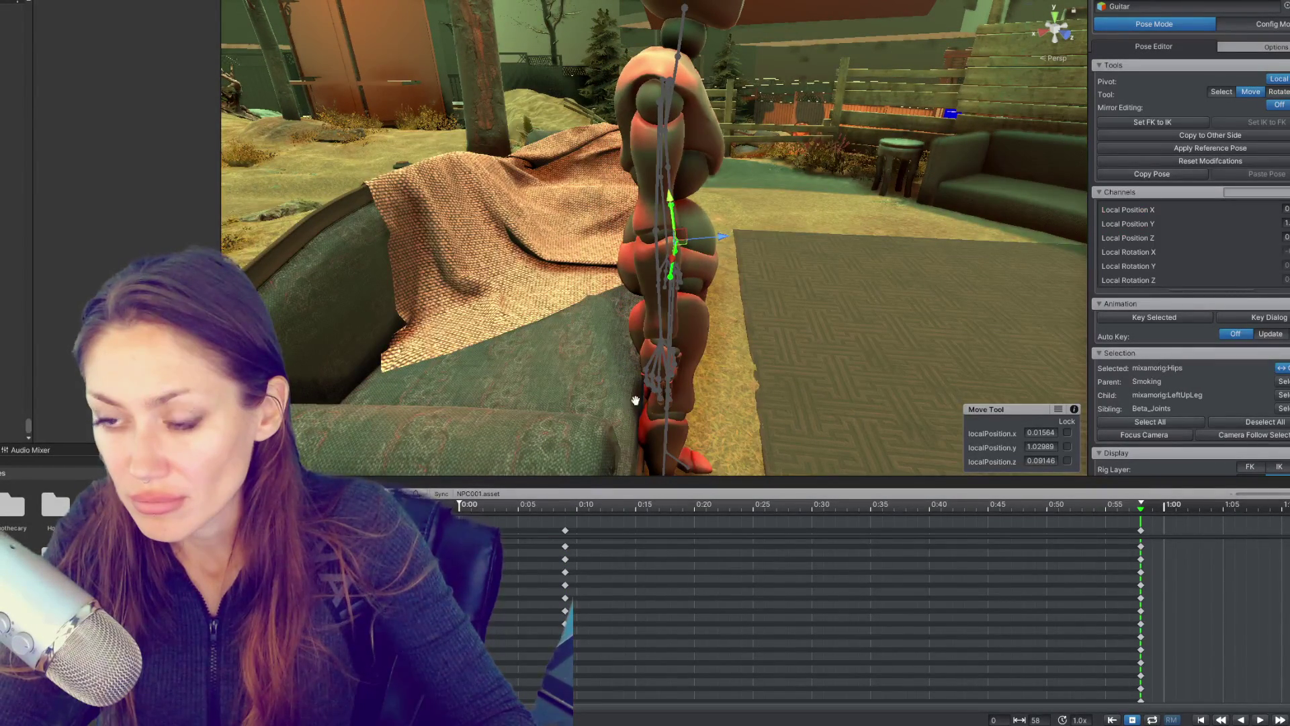
# Step: Compare seated and standing keyframes and nudge the hips to local Y about 1.015
pyautogui.click(564, 502)
pyautogui.moveTo(788, 222); pyautogui.dragTo(787, 180)
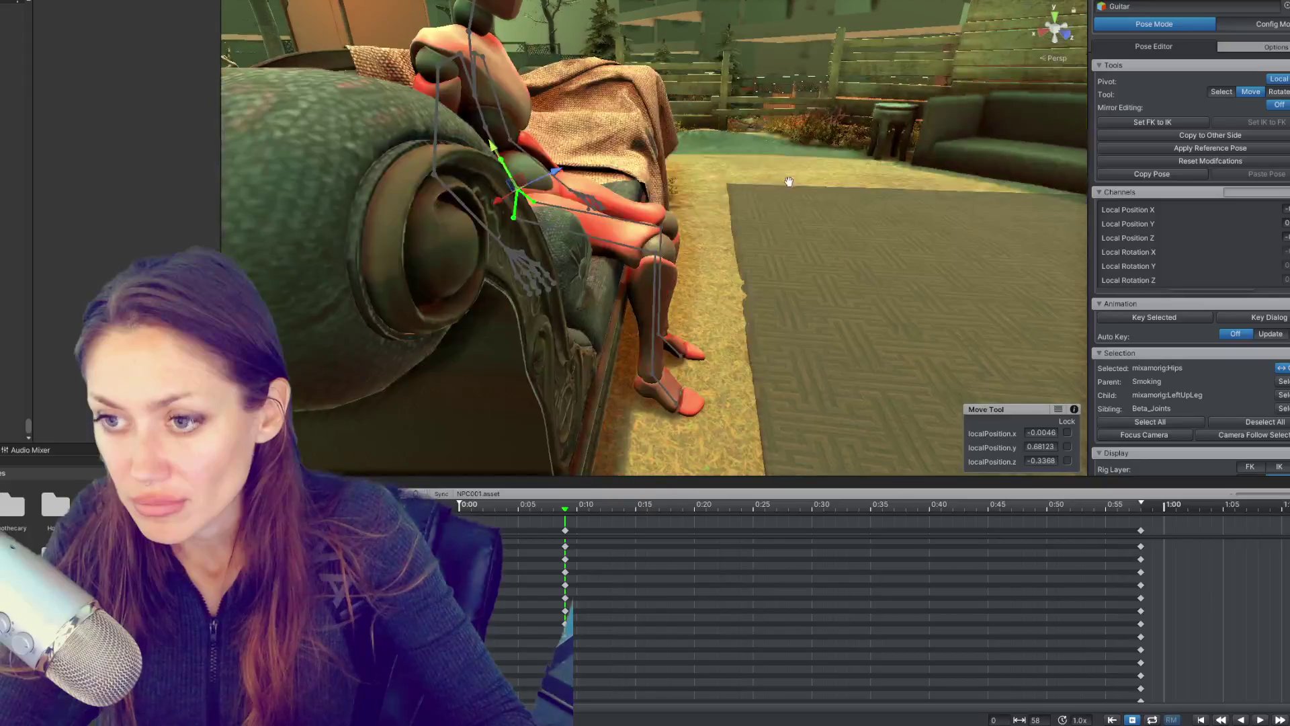
pyautogui.click(1142, 513)
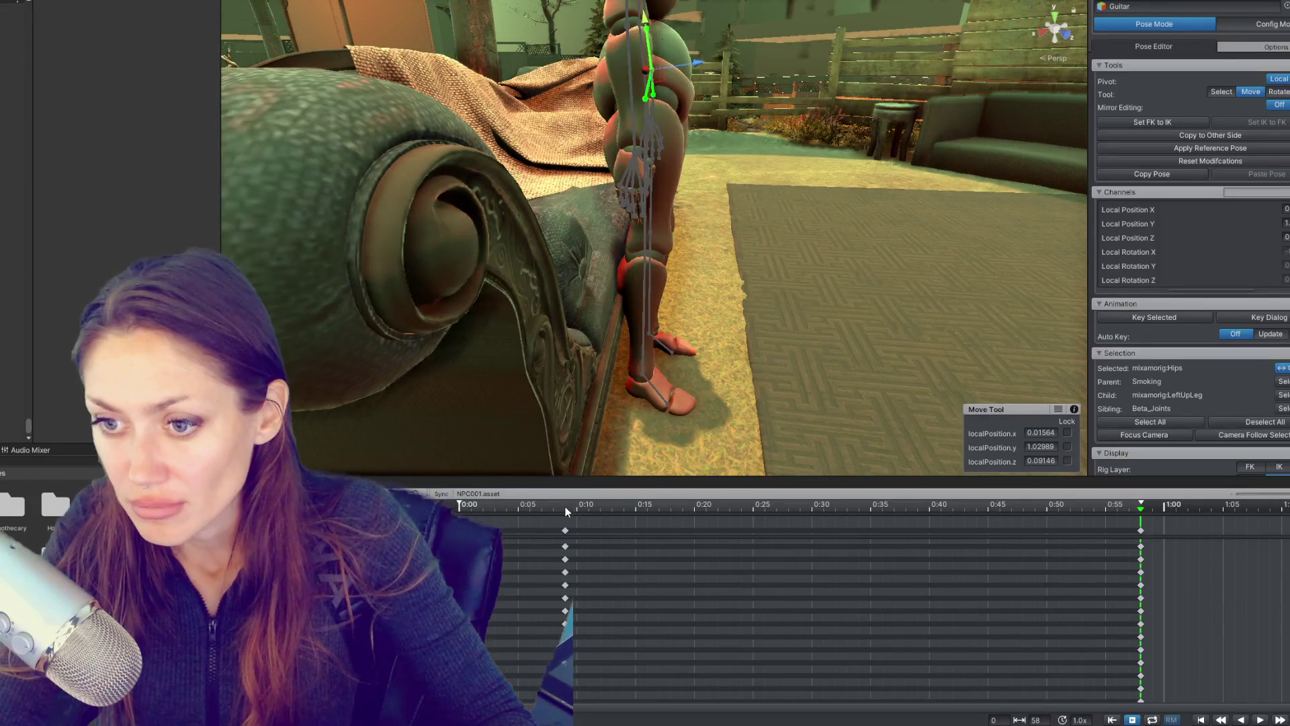
pyautogui.click(566, 506)
pyautogui.click(1143, 511)
pyautogui.scroll(-3)
pyautogui.moveTo(672, 255); pyautogui.dragTo(698, 128)
pyautogui.moveTo(647, 73); pyautogui.dragTo(649, 77)
pyautogui.click(566, 510)
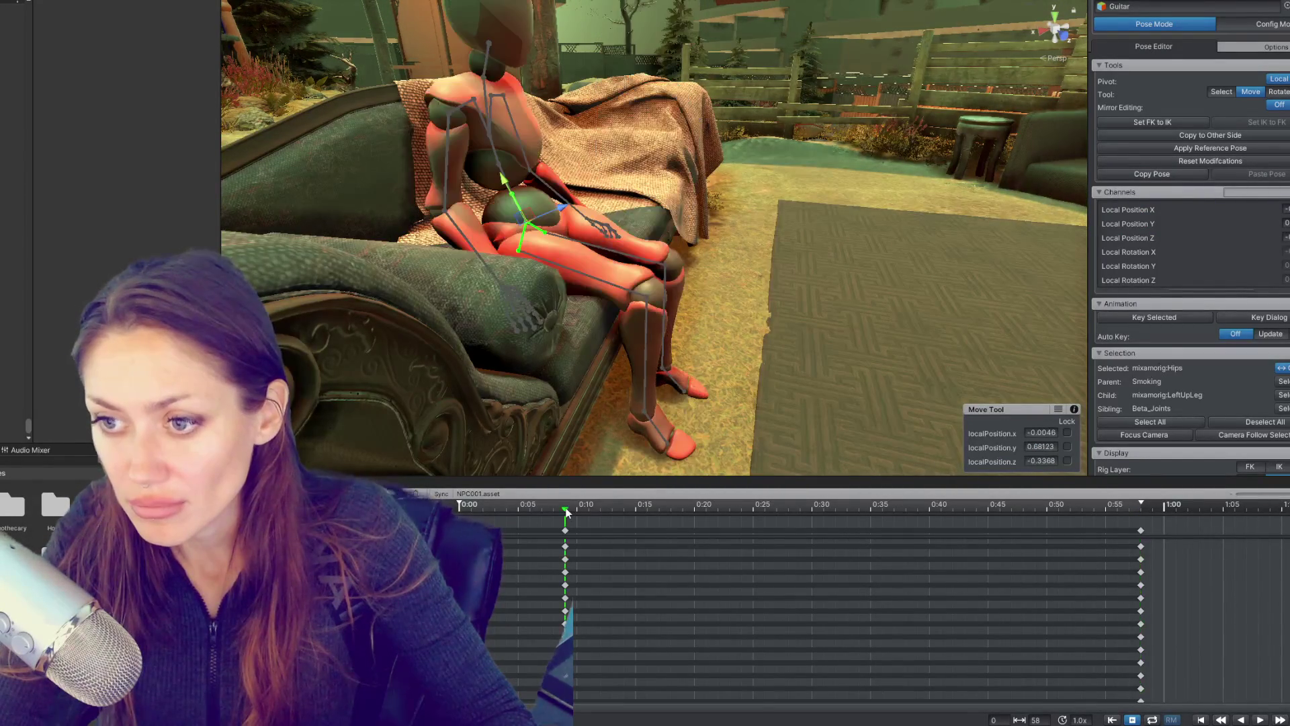
pyautogui.click(1139, 516)
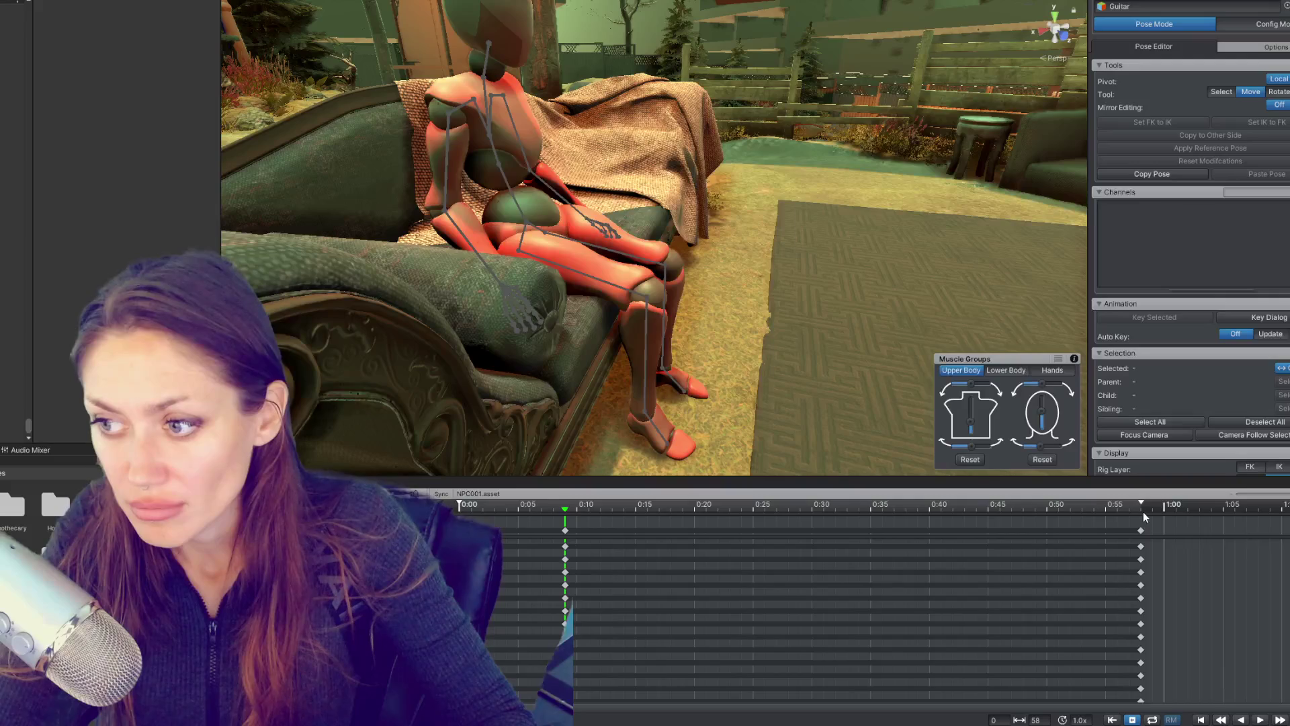
pyautogui.click(1141, 508)
pyautogui.click(564, 510)
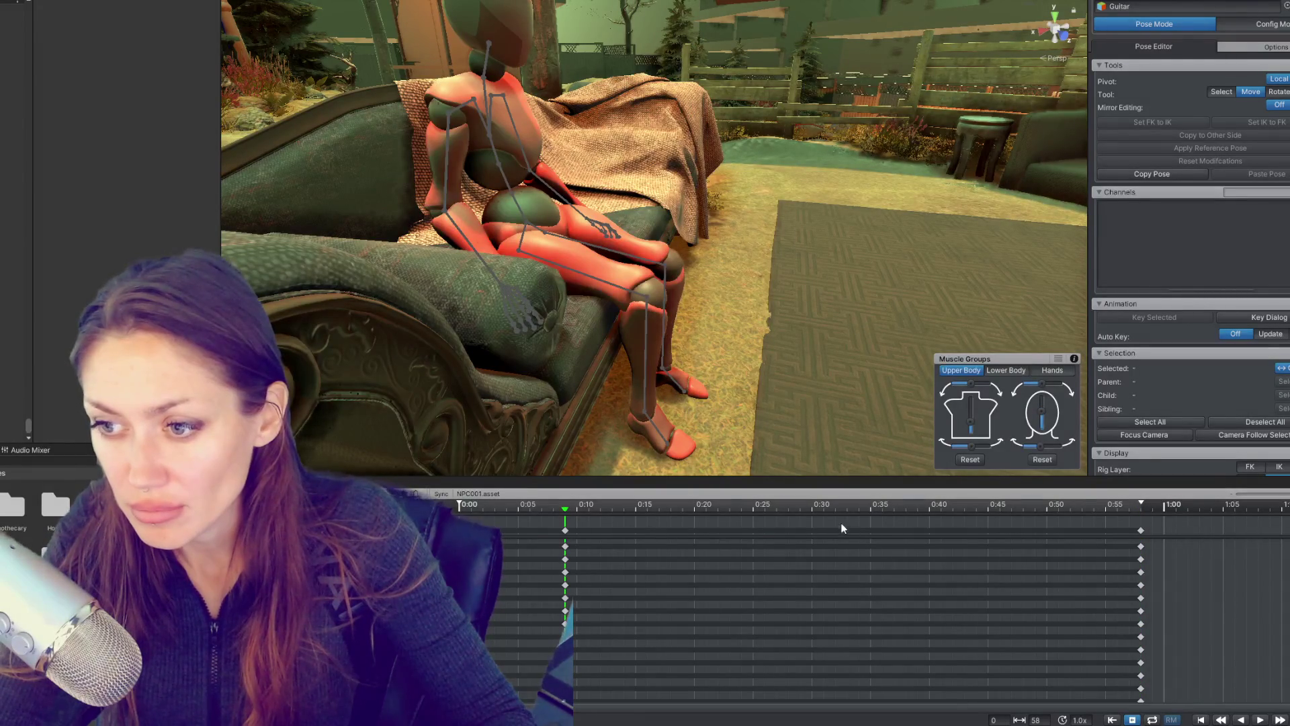
pyautogui.moveTo(852, 509); pyautogui.dragTo(868, 507)
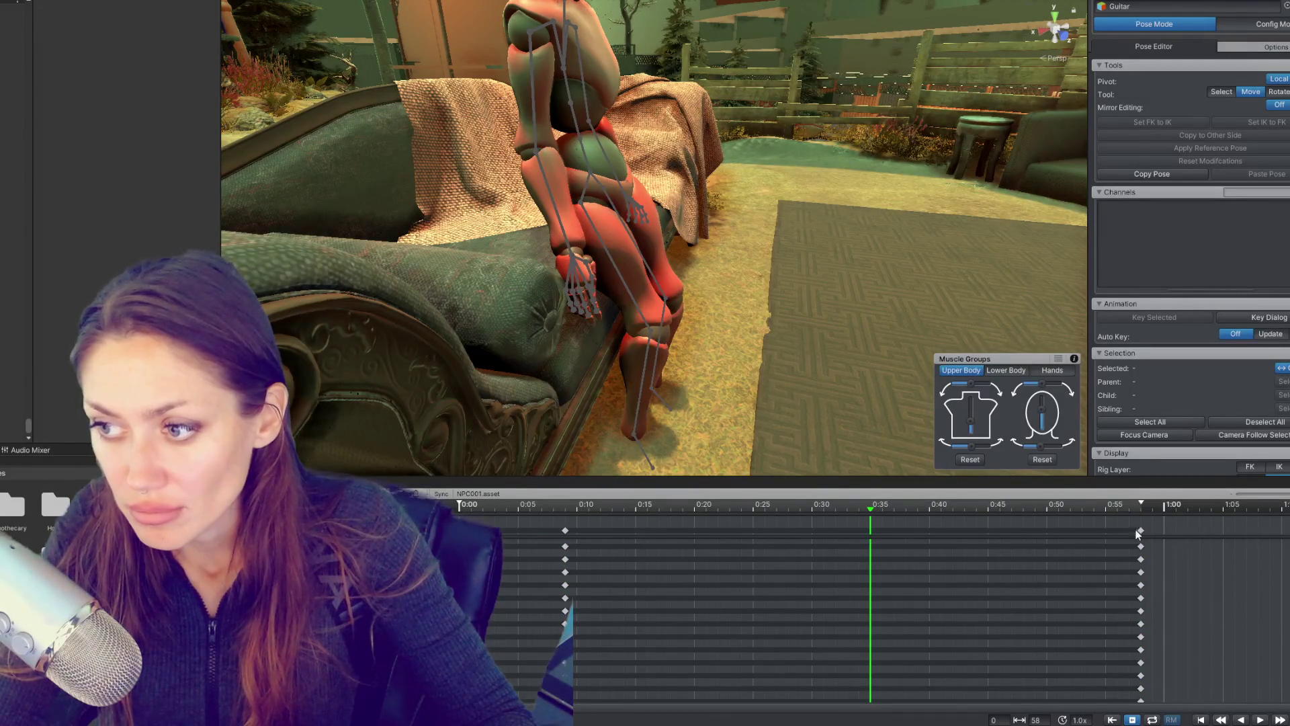
# Step: Move the standing keys out to about 1:07 and the seated keys to about 0:09
pyautogui.moveTo(1142, 531); pyautogui.dragTo(1165, 531)
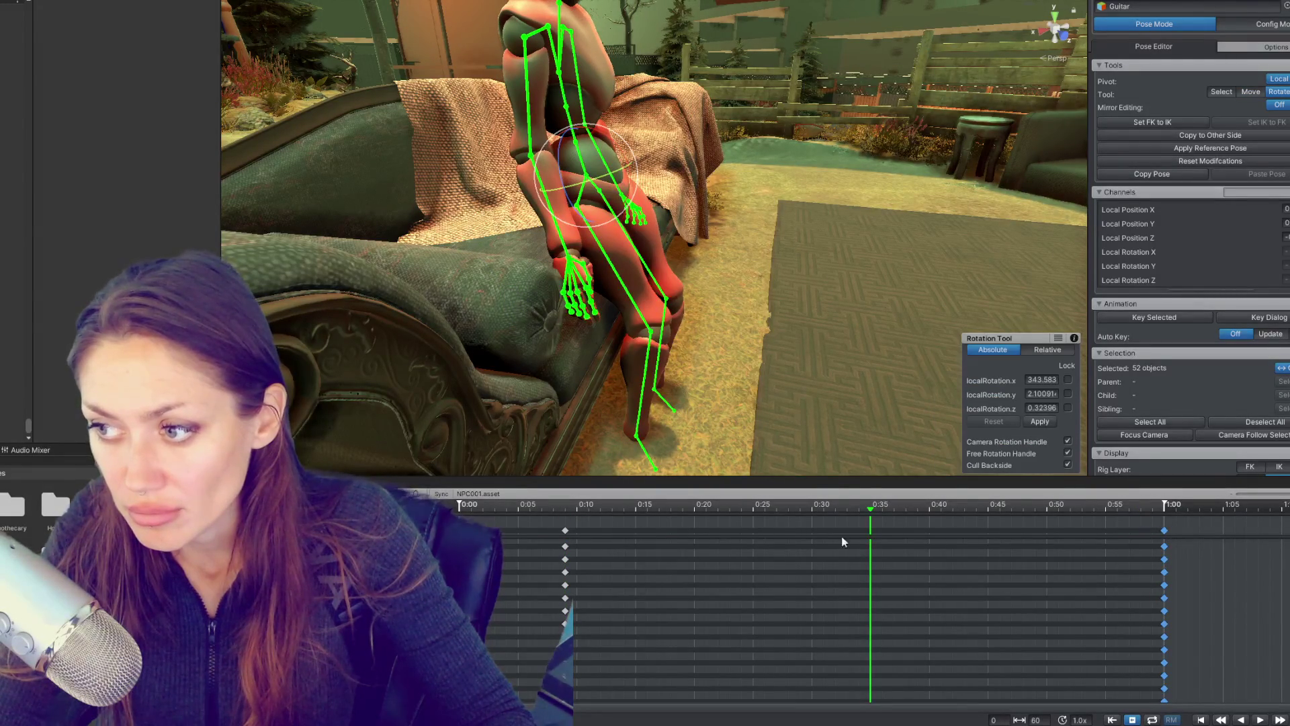
pyautogui.moveTo(565, 531); pyautogui.dragTo(576, 533)
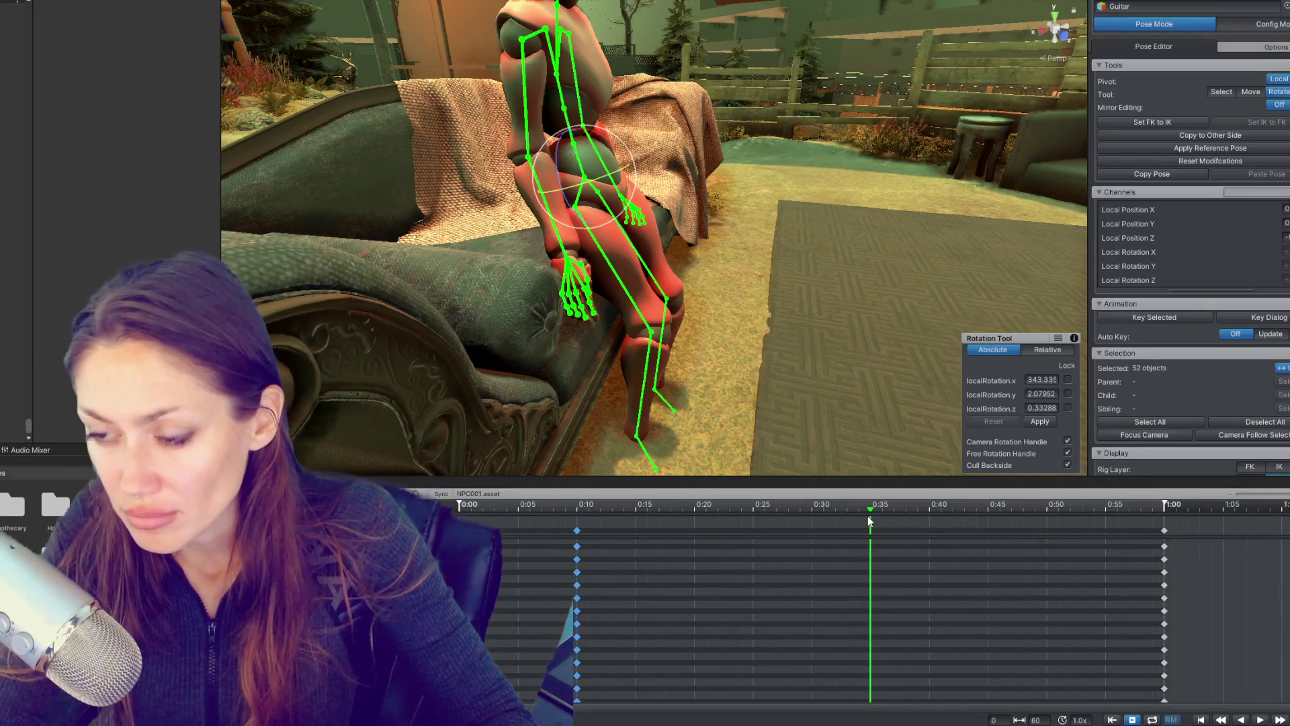
pyautogui.moveTo(1163, 530); pyautogui.dragTo(1282, 534)
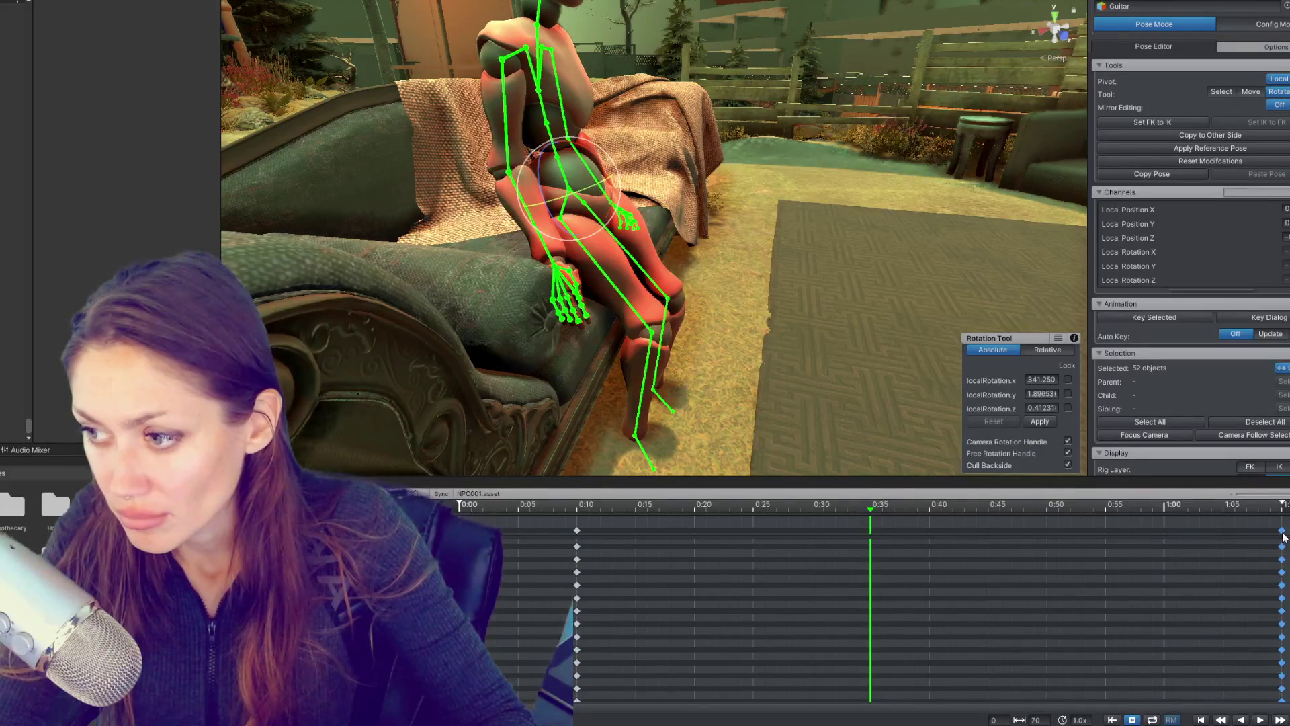
# Step: At about 0:39, select the Hips bone with the Move tool for an in-between pose
pyautogui.moveTo(869, 513); pyautogui.dragTo(929, 511)
pyautogui.moveTo(653, 279); pyautogui.dragTo(615, 225)
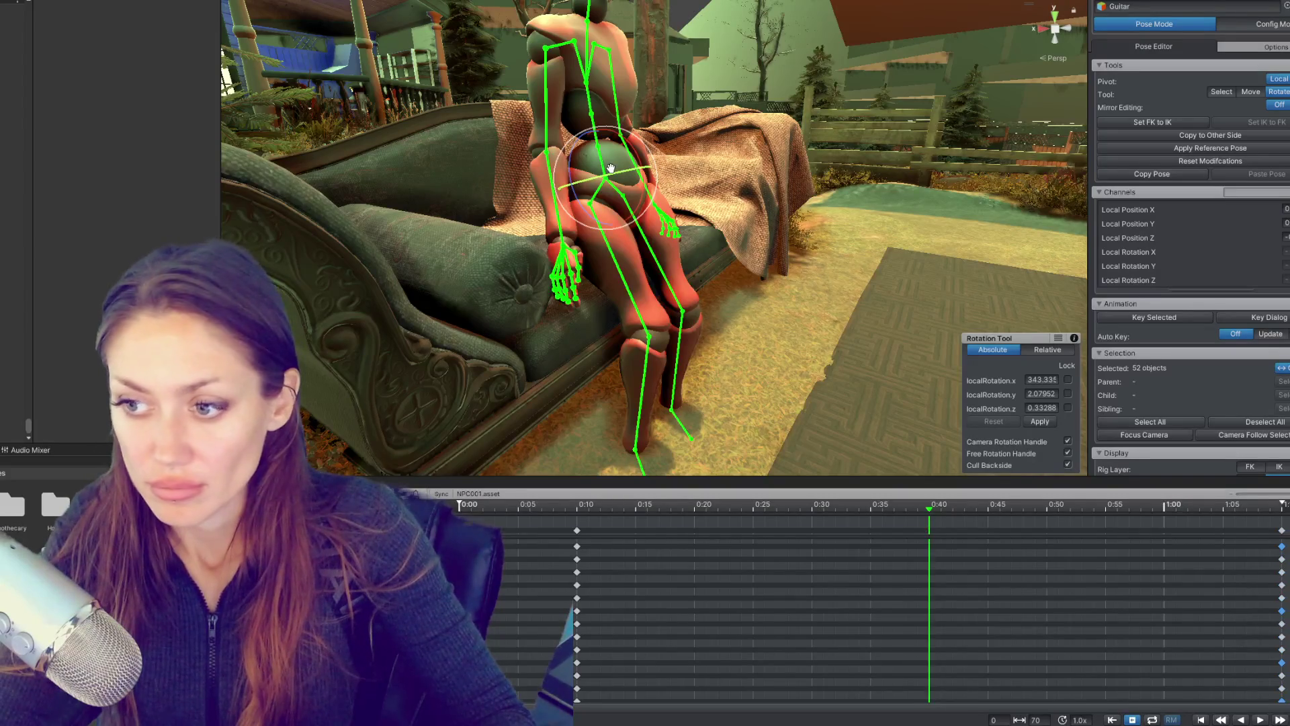
pyautogui.moveTo(677, 118); pyautogui.dragTo(720, 115)
pyautogui.click(536, 242)
pyautogui.press('w')
pyautogui.click(665, 282)
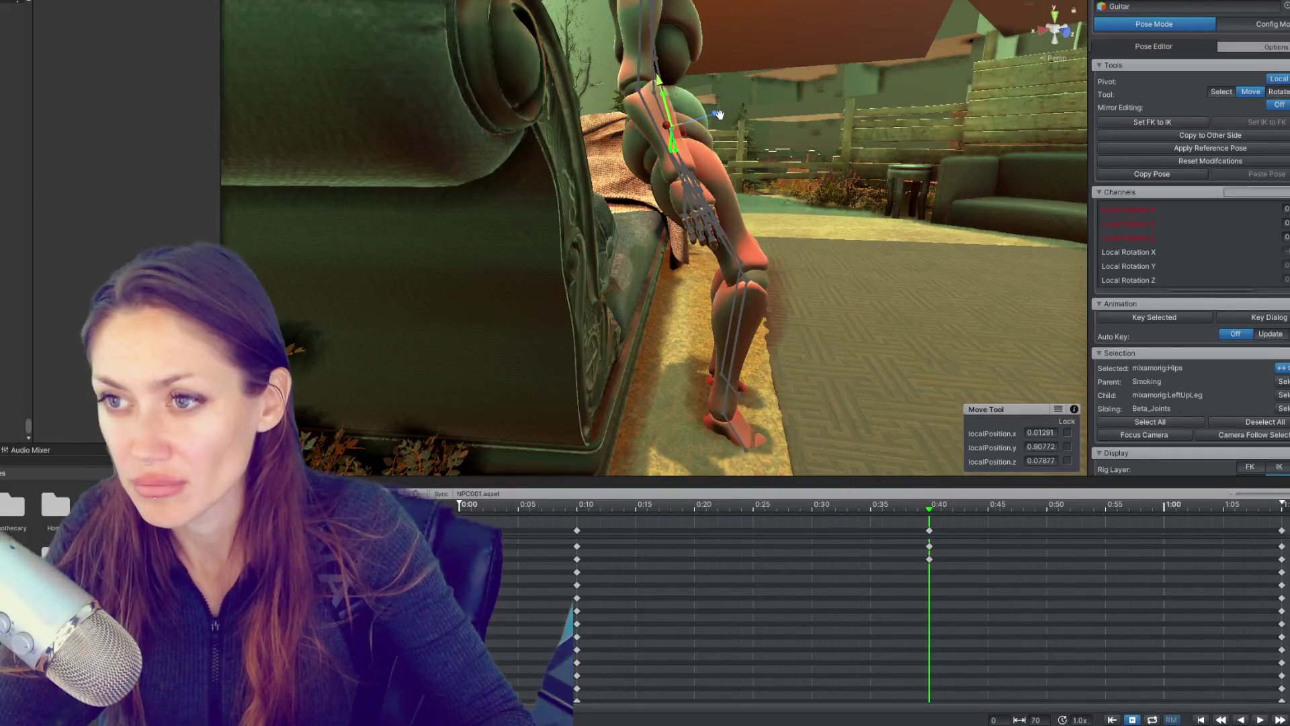
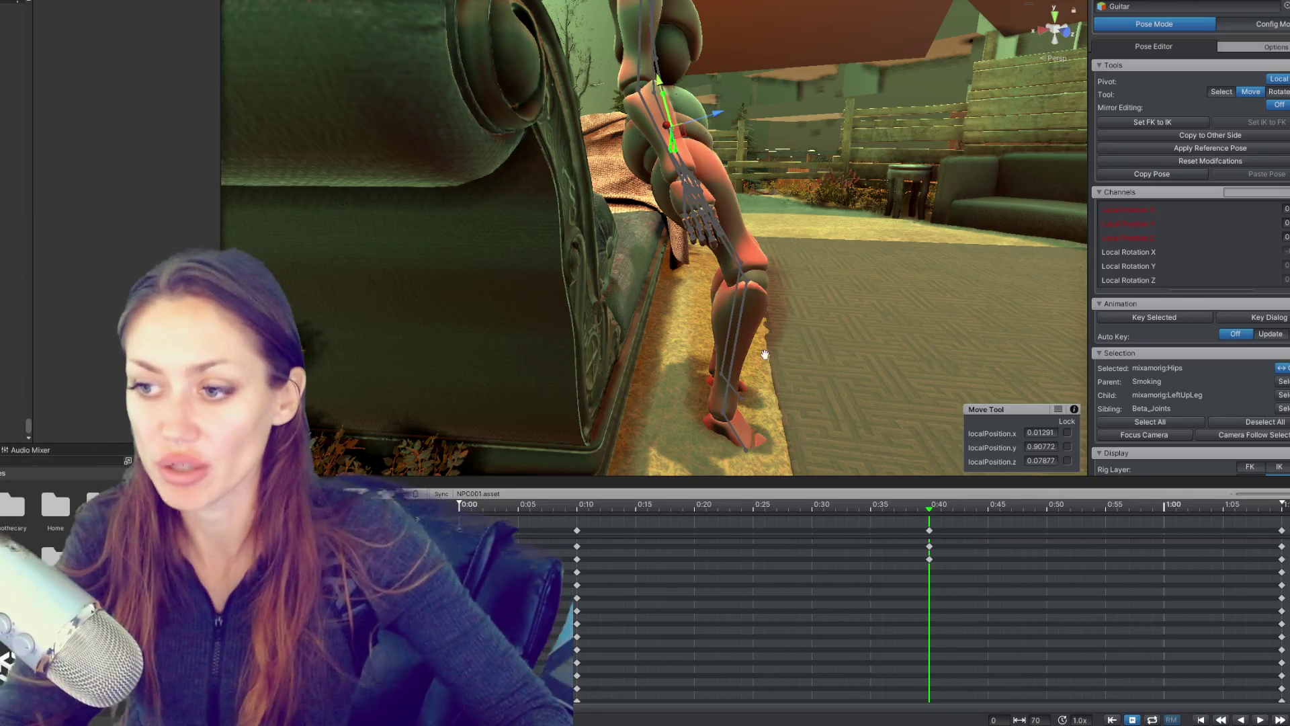
# Step: Rotate the right thigh (RightUpLeg) forward so the leg bends toward sitting, redoing the first attempt
pyautogui.moveTo(488, 43); pyautogui.dragTo(671, 124)
pyautogui.press('e')
pyautogui.click(645, 222)
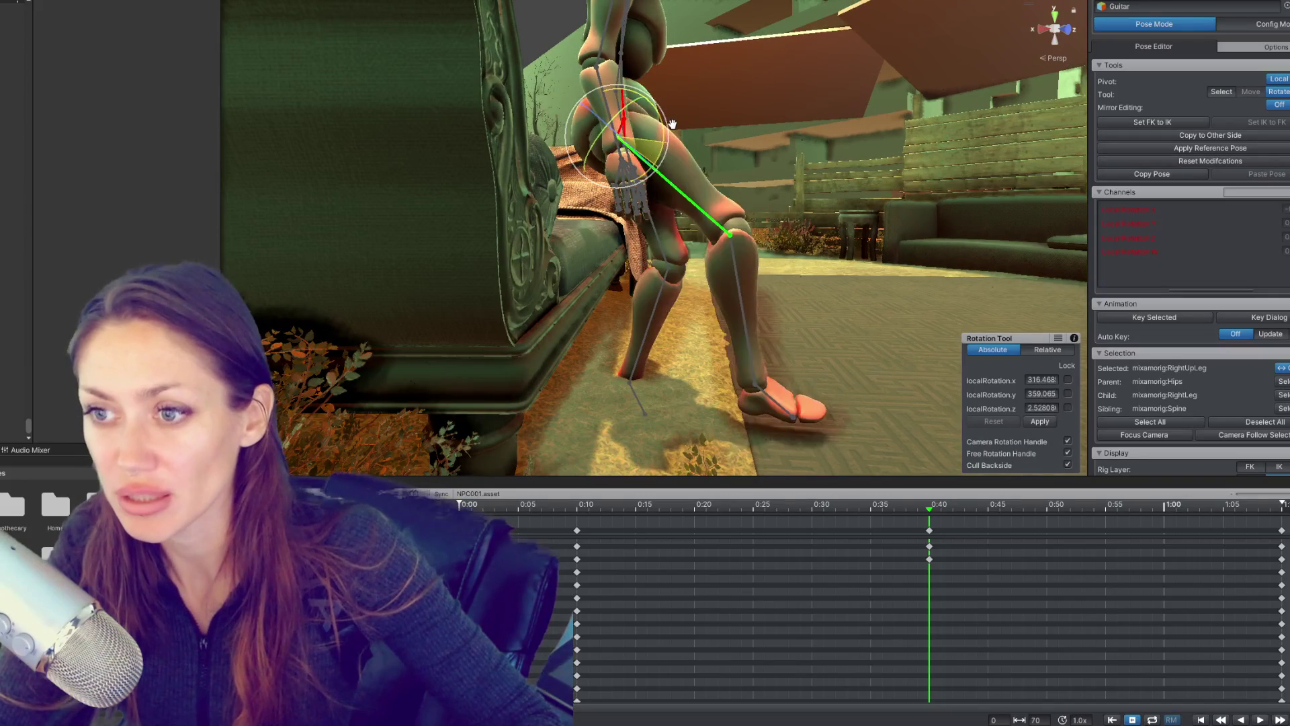
pyautogui.hotkey('ctrl', 'z')
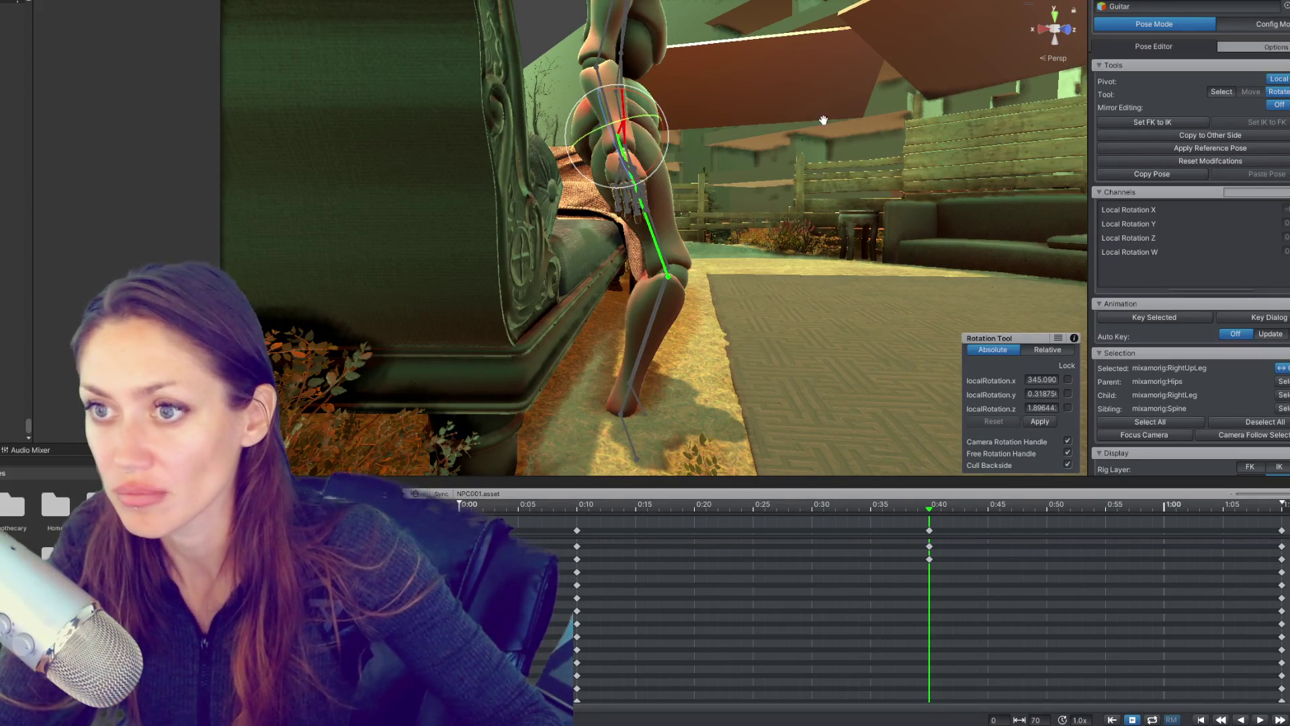
pyautogui.moveTo(669, 128); pyautogui.dragTo(687, 141)
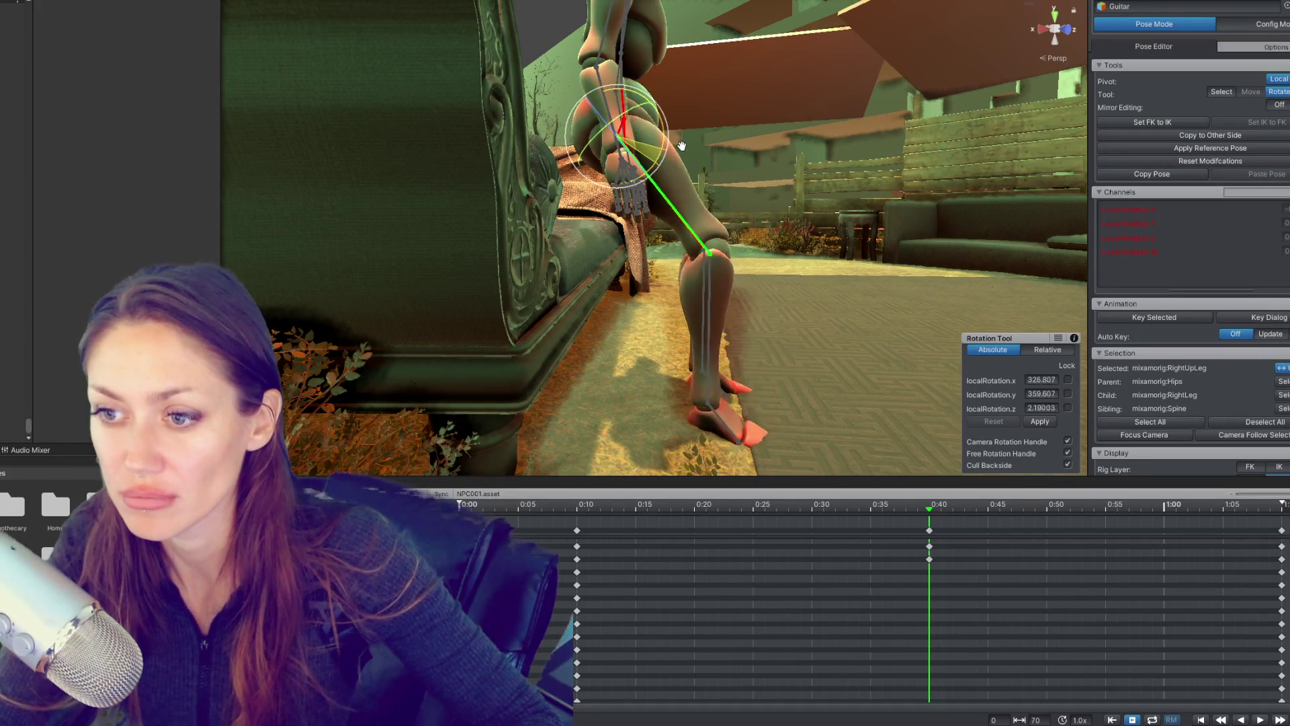
pyautogui.moveTo(852, 189); pyautogui.dragTo(835, 208)
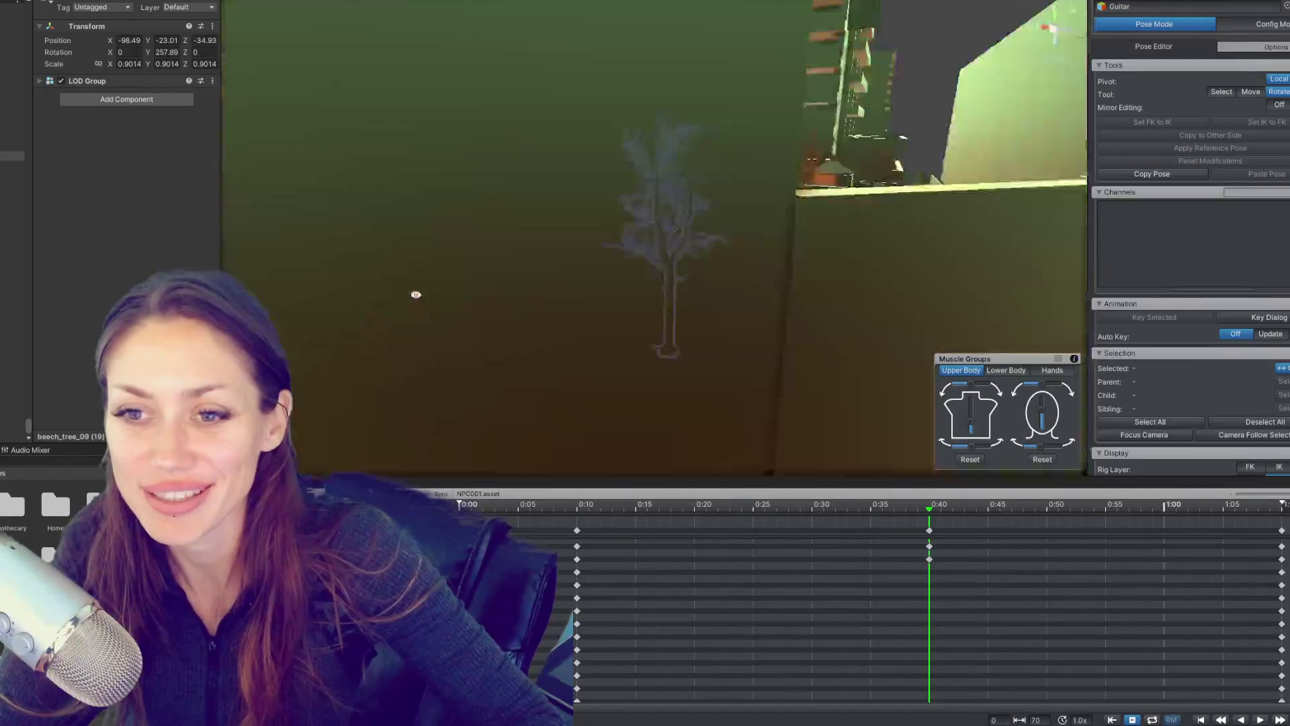
# Step: Zoom the Scene view from the overhead courtyard back down to the mannequin on the lounge
pyautogui.scroll(3)
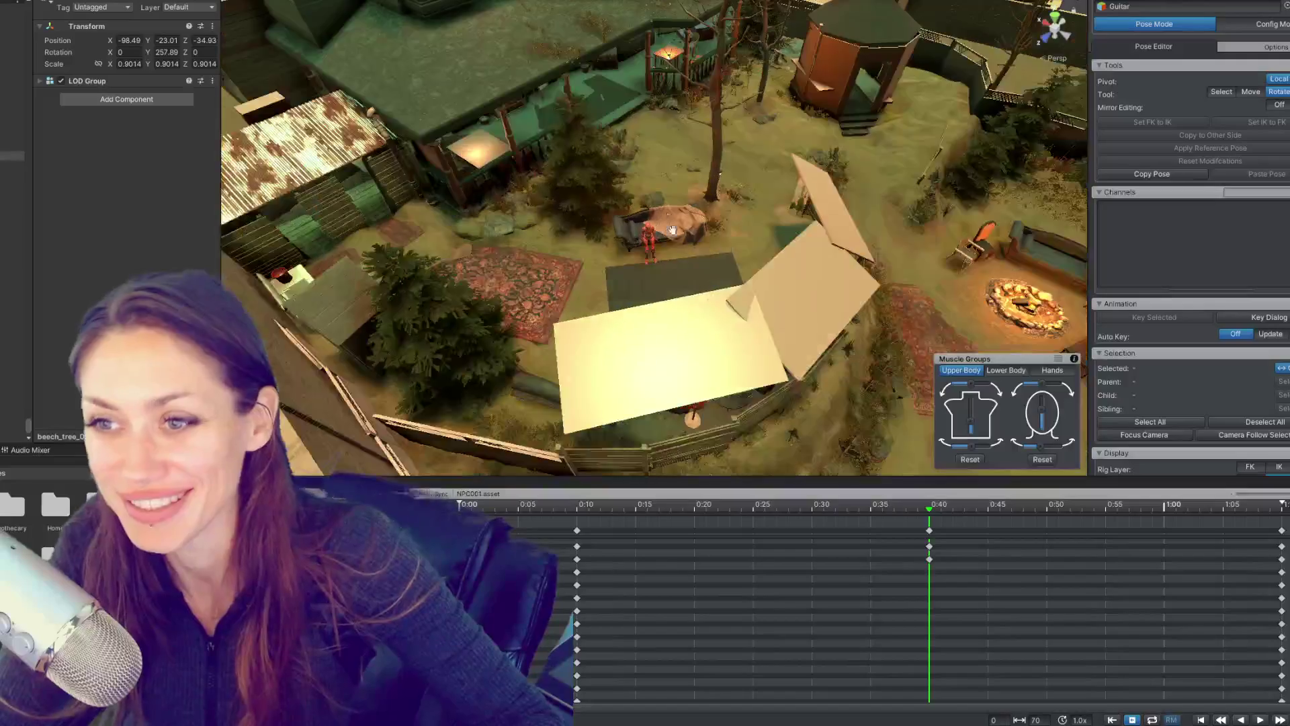
pyautogui.scroll(3)
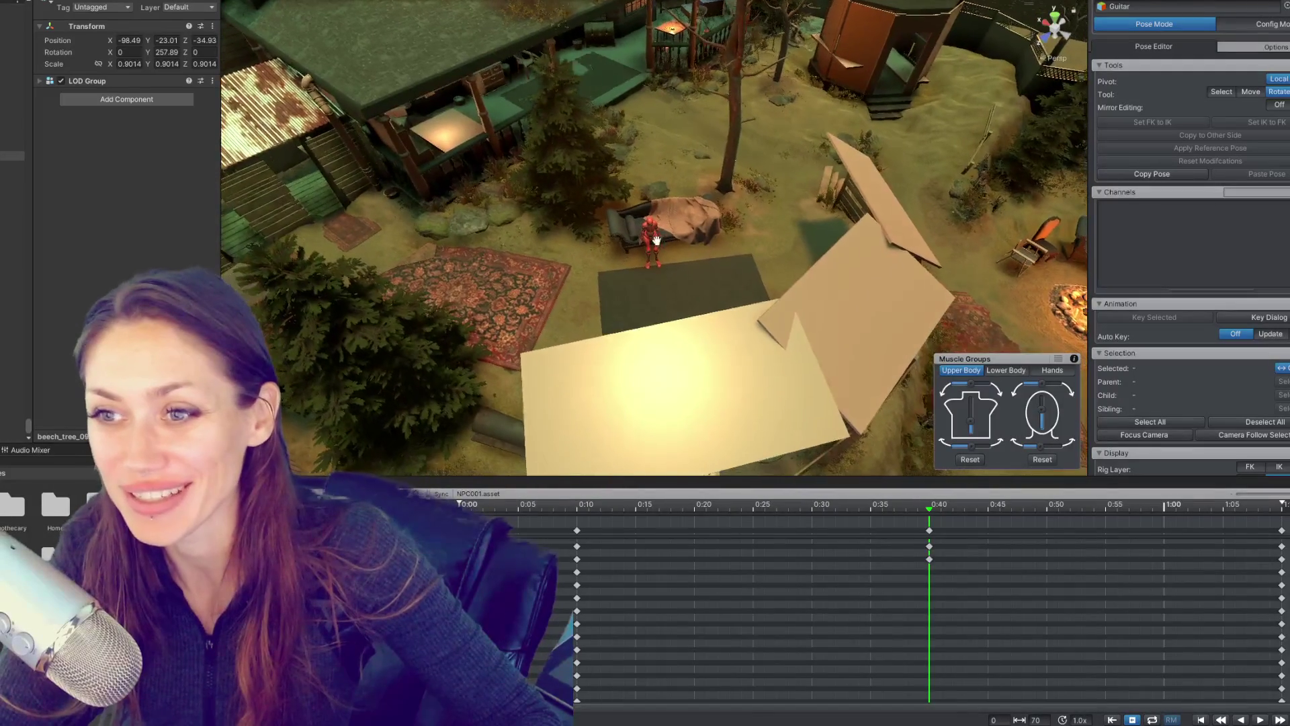
pyautogui.scroll(3)
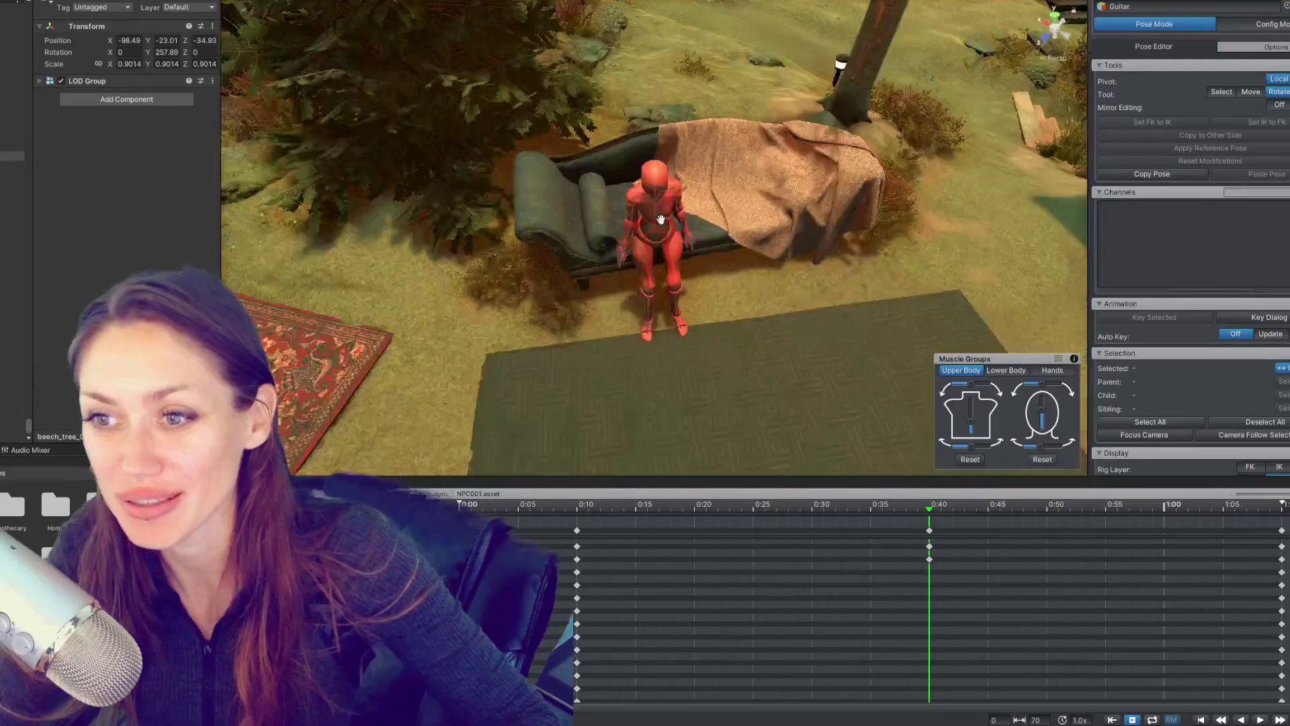
pyautogui.scroll(3)
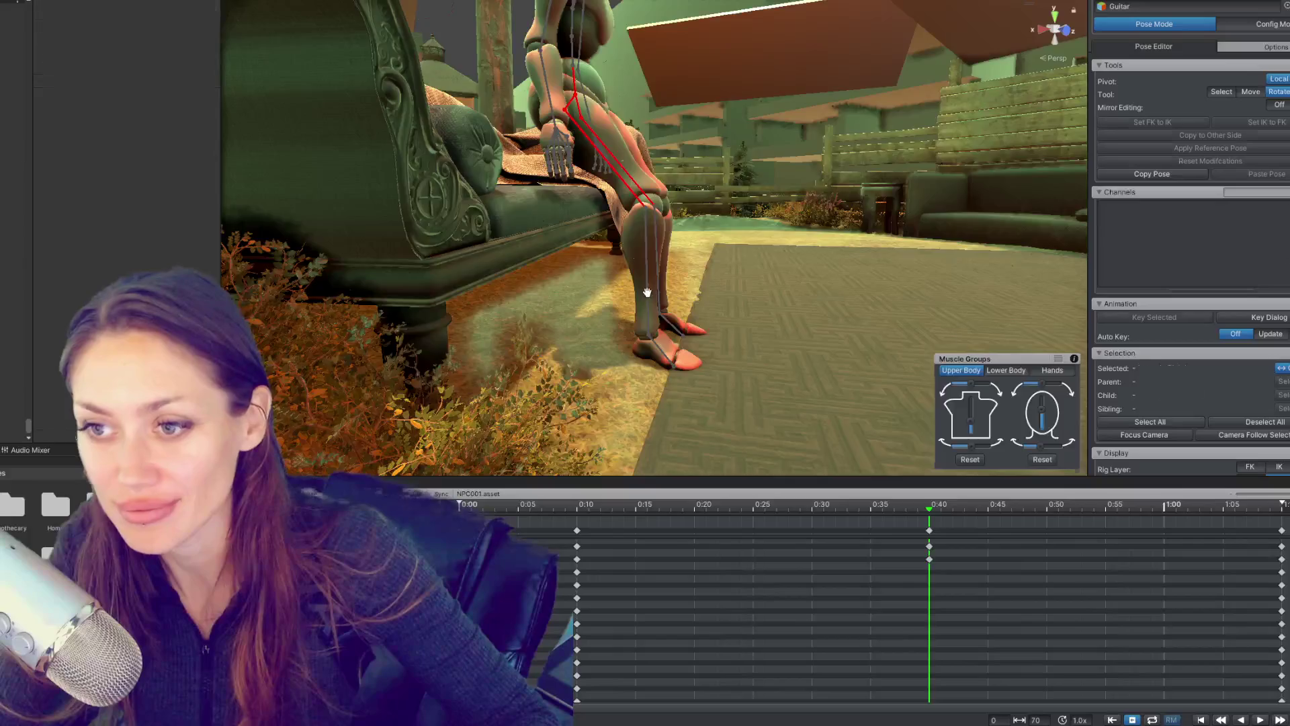
# Step: Select the right shin and right foot bones, checking their angles from front and side views
pyautogui.click(647, 293)
pyautogui.moveTo(671, 322); pyautogui.dragTo(785, 315)
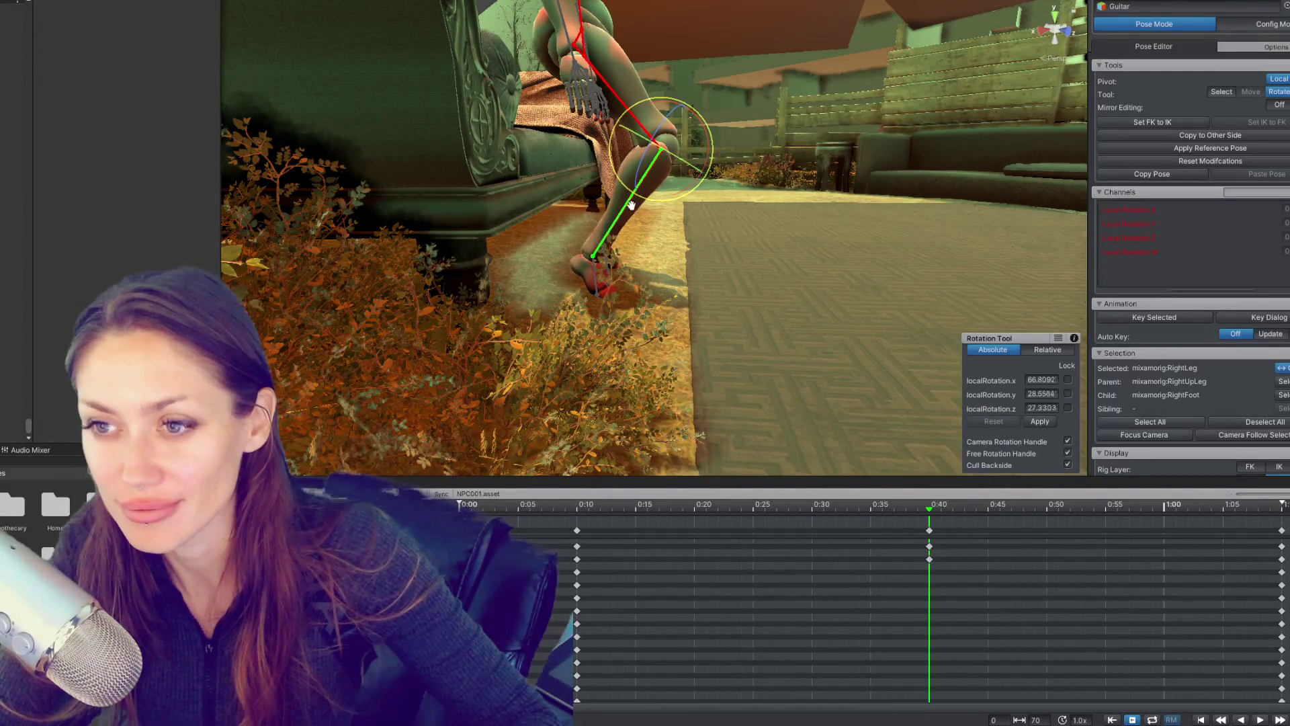
pyautogui.moveTo(902, 195); pyautogui.dragTo(639, 166)
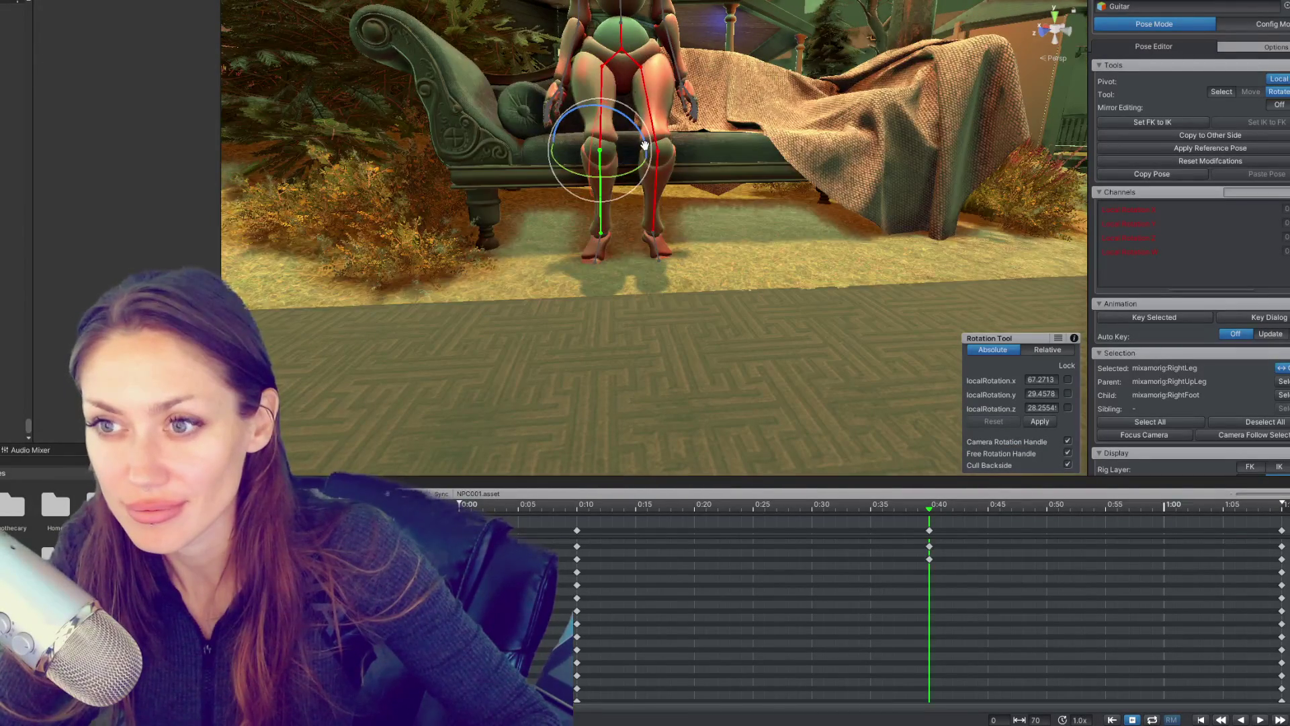
pyautogui.moveTo(596, 246); pyautogui.dragTo(660, 232)
pyautogui.click(651, 236)
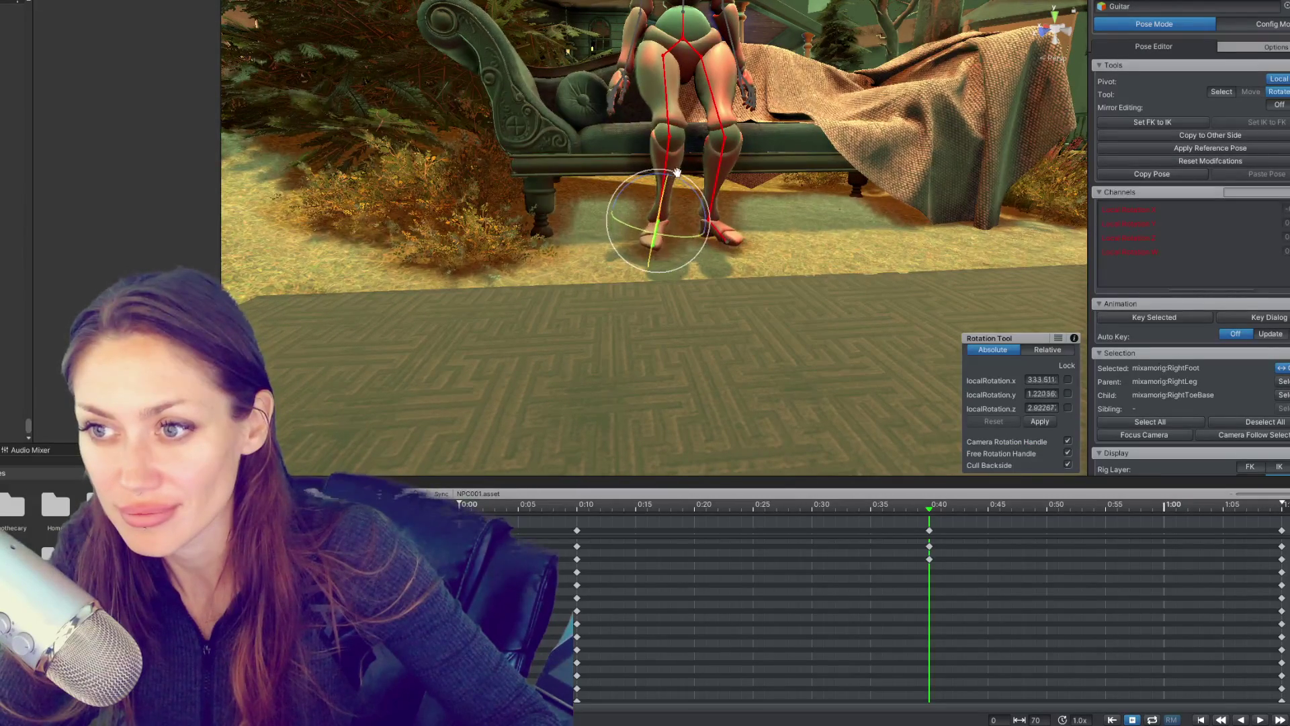
pyautogui.moveTo(673, 173); pyautogui.dragTo(673, 213)
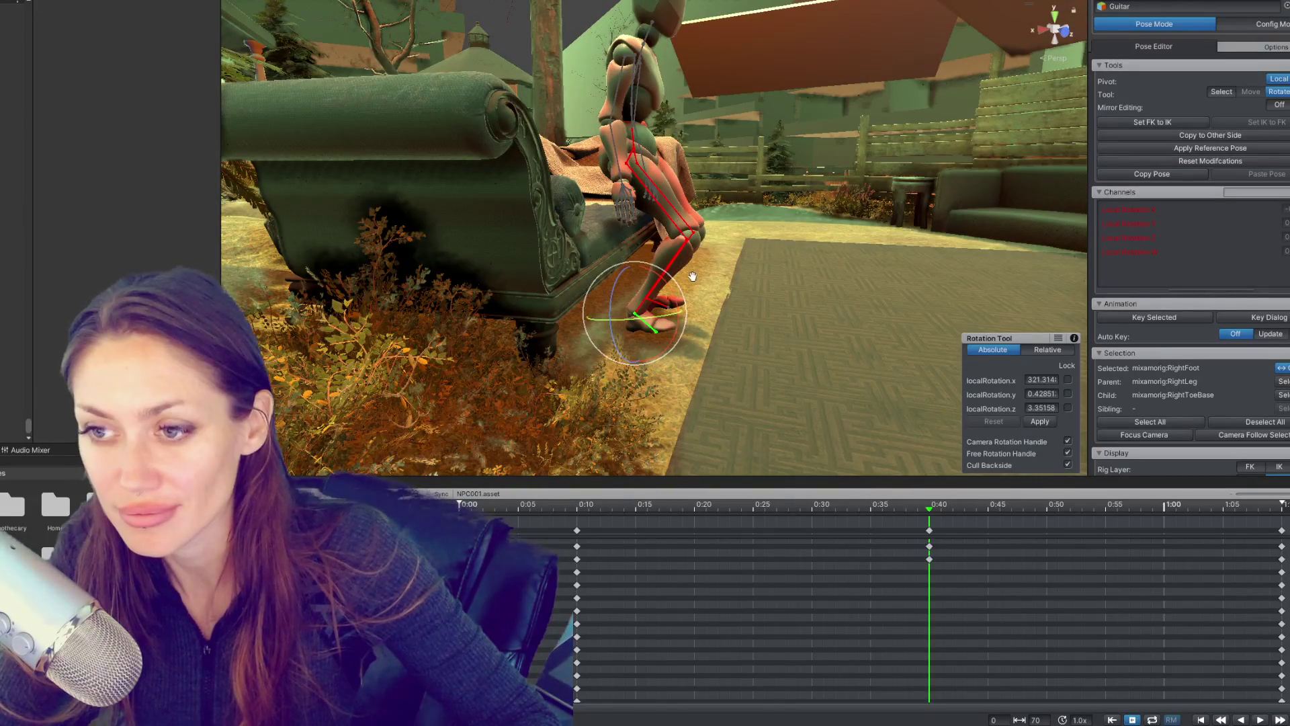
pyautogui.moveTo(675, 299); pyautogui.dragTo(757, 277)
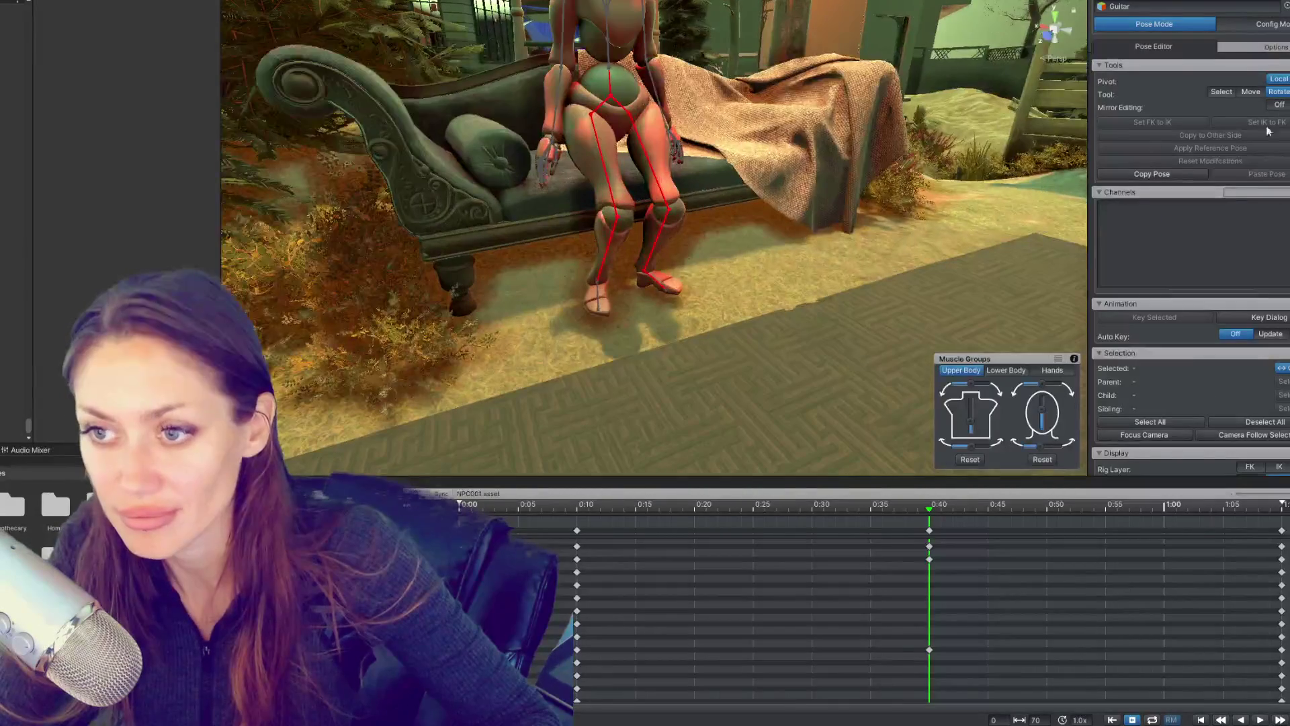
# Step: Turn on Mirror Editing in the Pose Editor and reselect the right shin
pyautogui.click(1279, 106)
pyautogui.moveTo(668, 289); pyautogui.dragTo(655, 243)
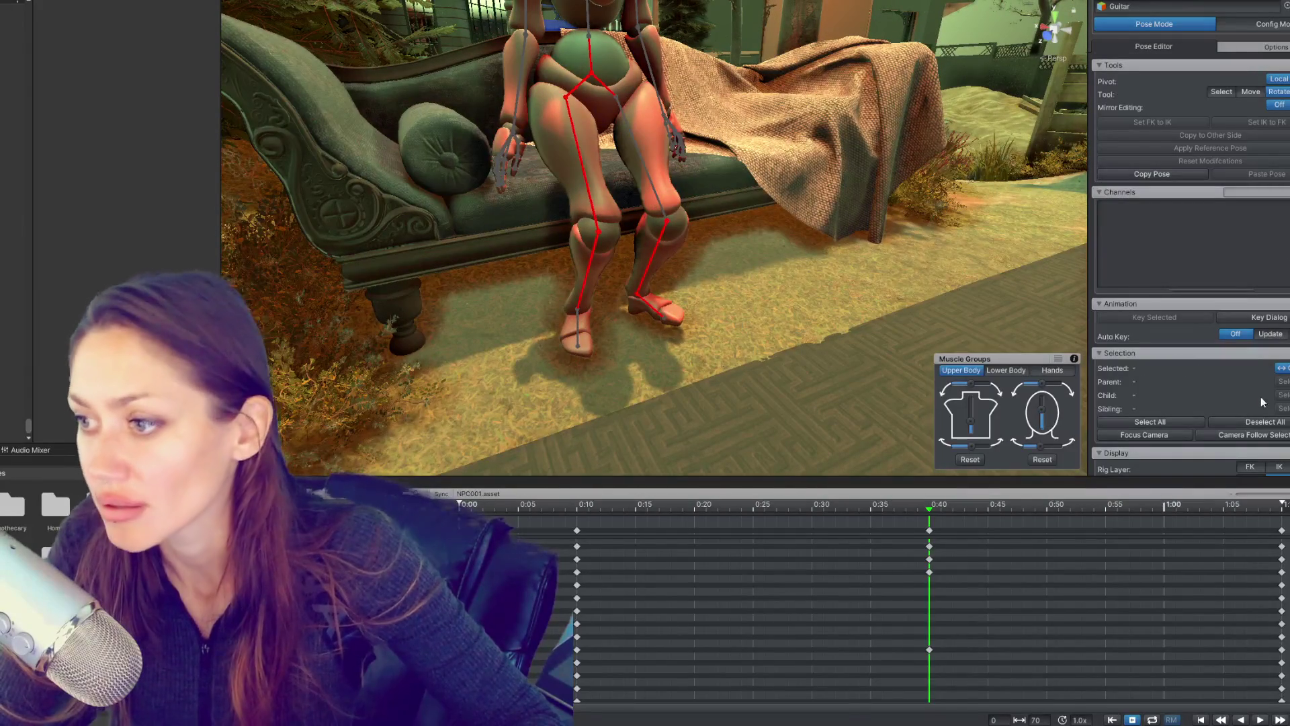
pyautogui.scroll(-3)
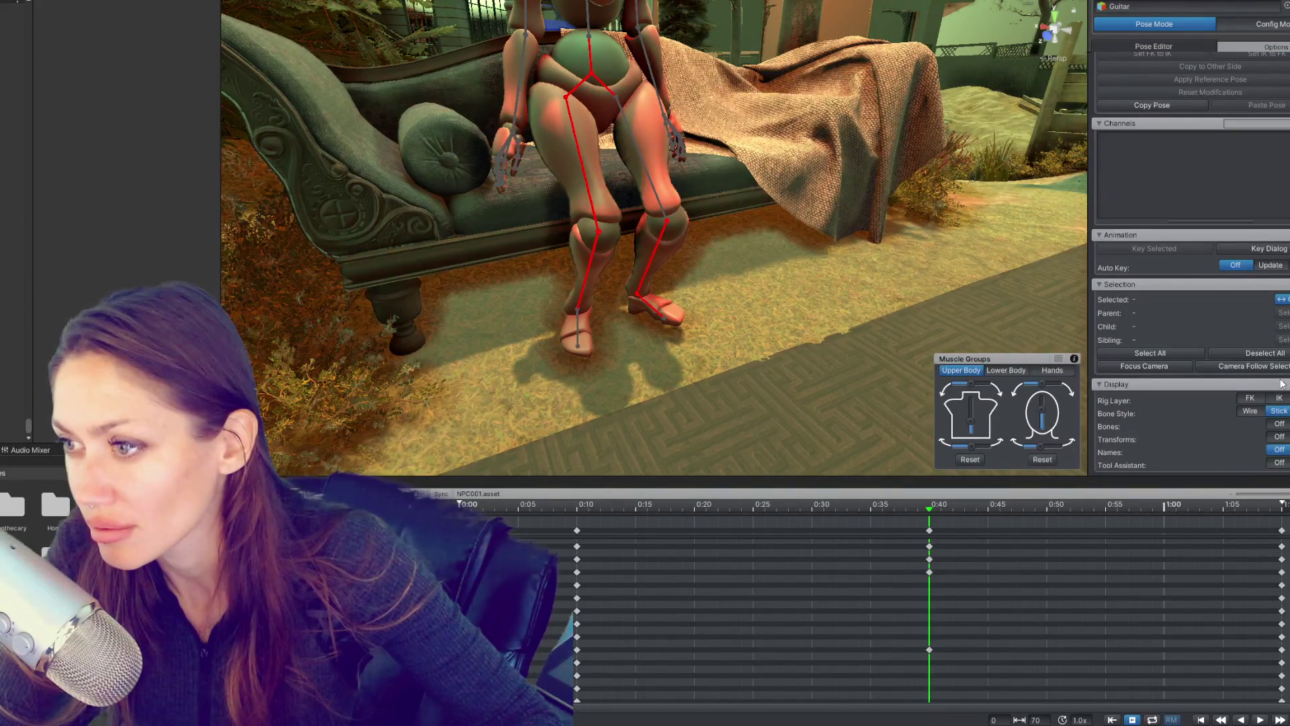
pyautogui.scroll(3)
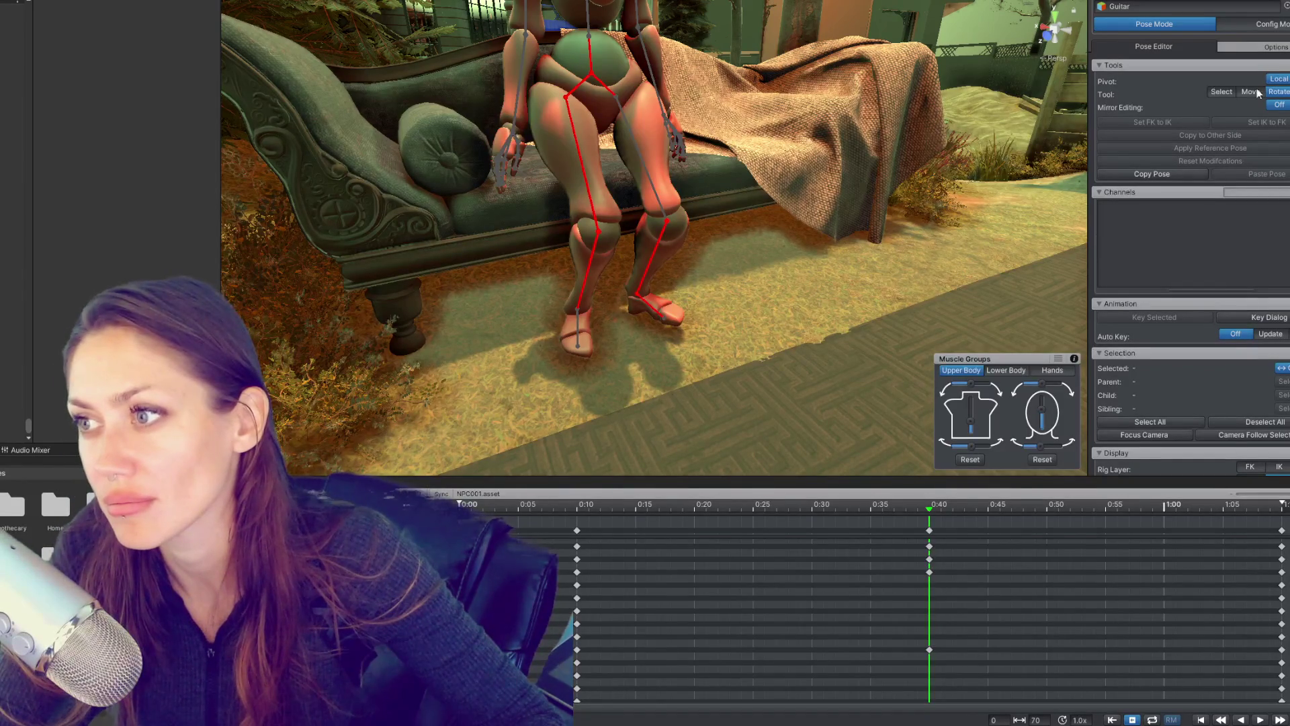
pyautogui.click(598, 247)
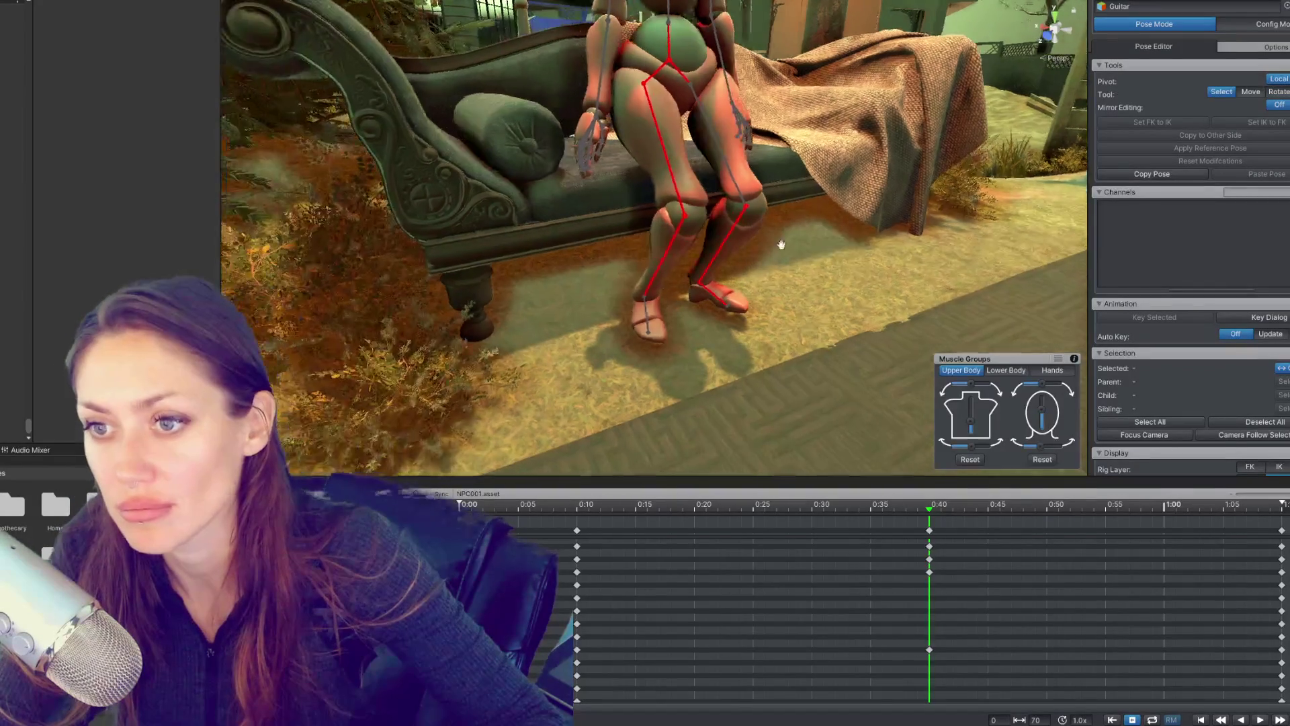
# Step: Select the leg and hip bones in turn to inspect the current seated pose
pyautogui.scroll(3)
pyautogui.scroll(-3)
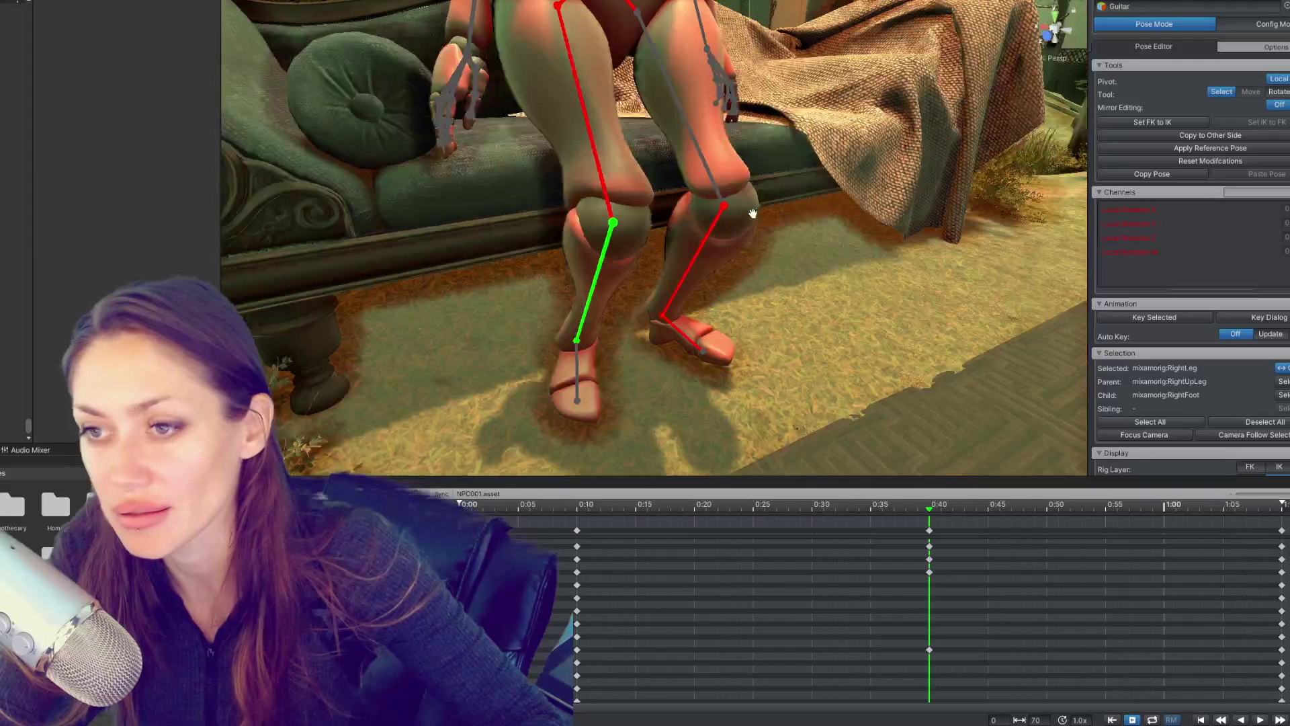
pyautogui.click(695, 259)
pyautogui.click(648, 302)
pyautogui.scroll(3)
pyautogui.click(570, 31)
pyautogui.click(668, 40)
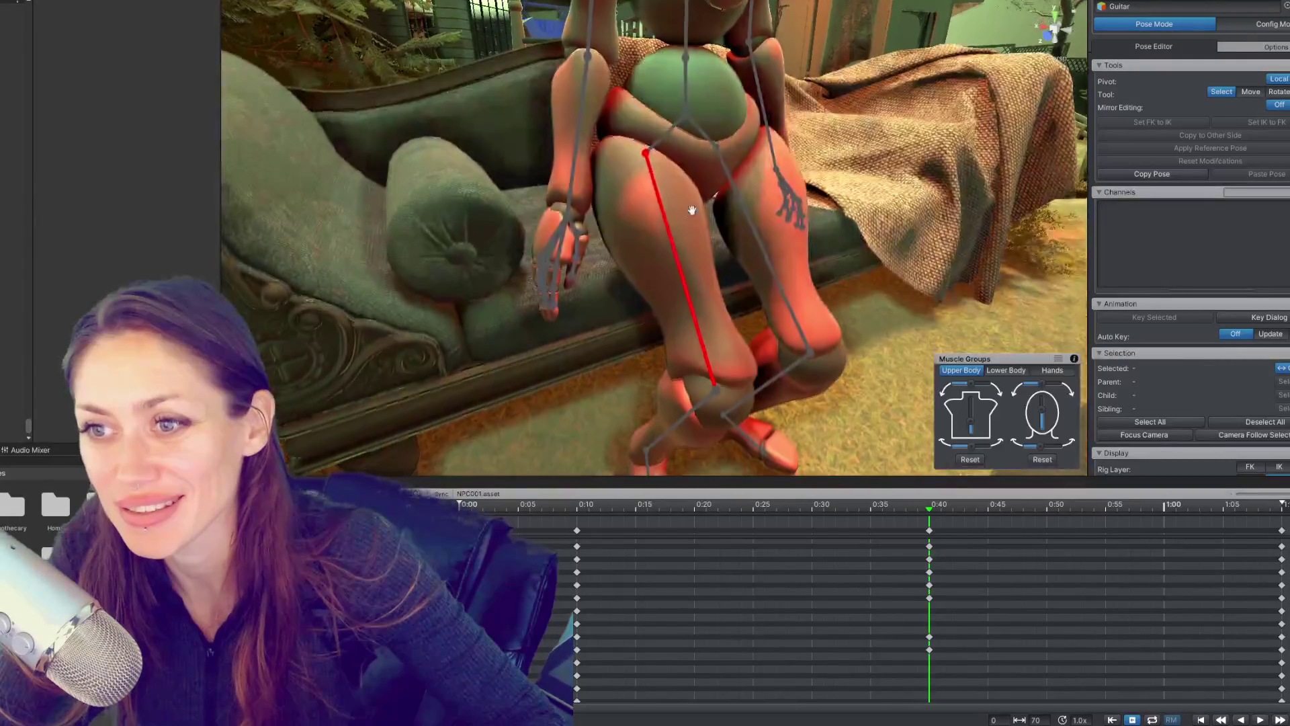
pyautogui.click(655, 302)
pyautogui.click(696, 295)
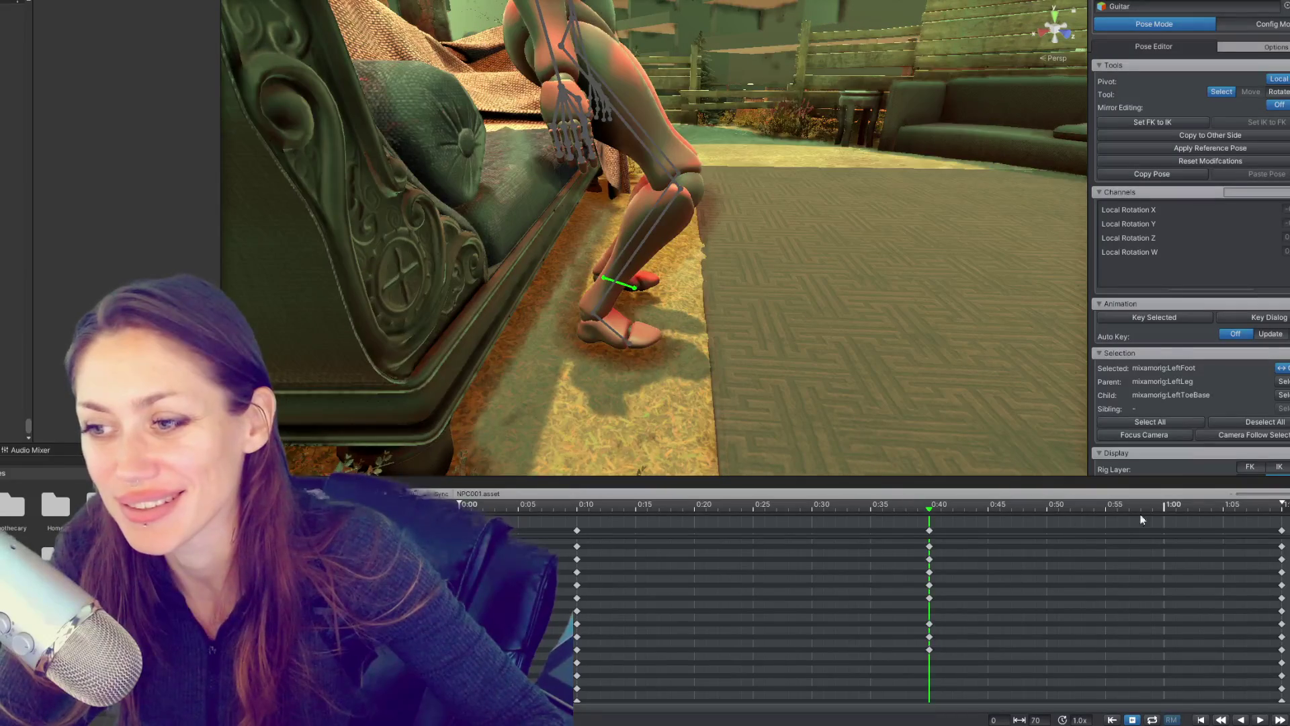
# Step: Compare the 0:10 and 0:40 keyframes, then move the hips with the W tool
pyautogui.click(579, 506)
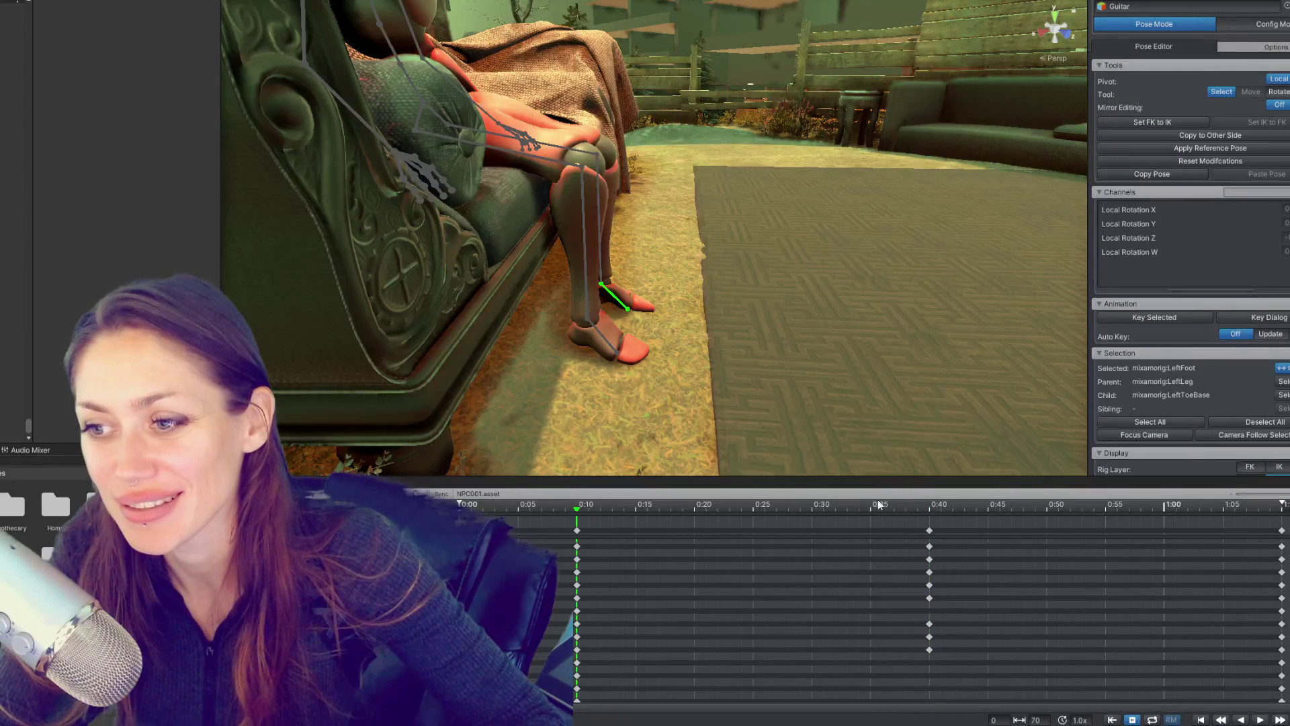
pyautogui.click(931, 507)
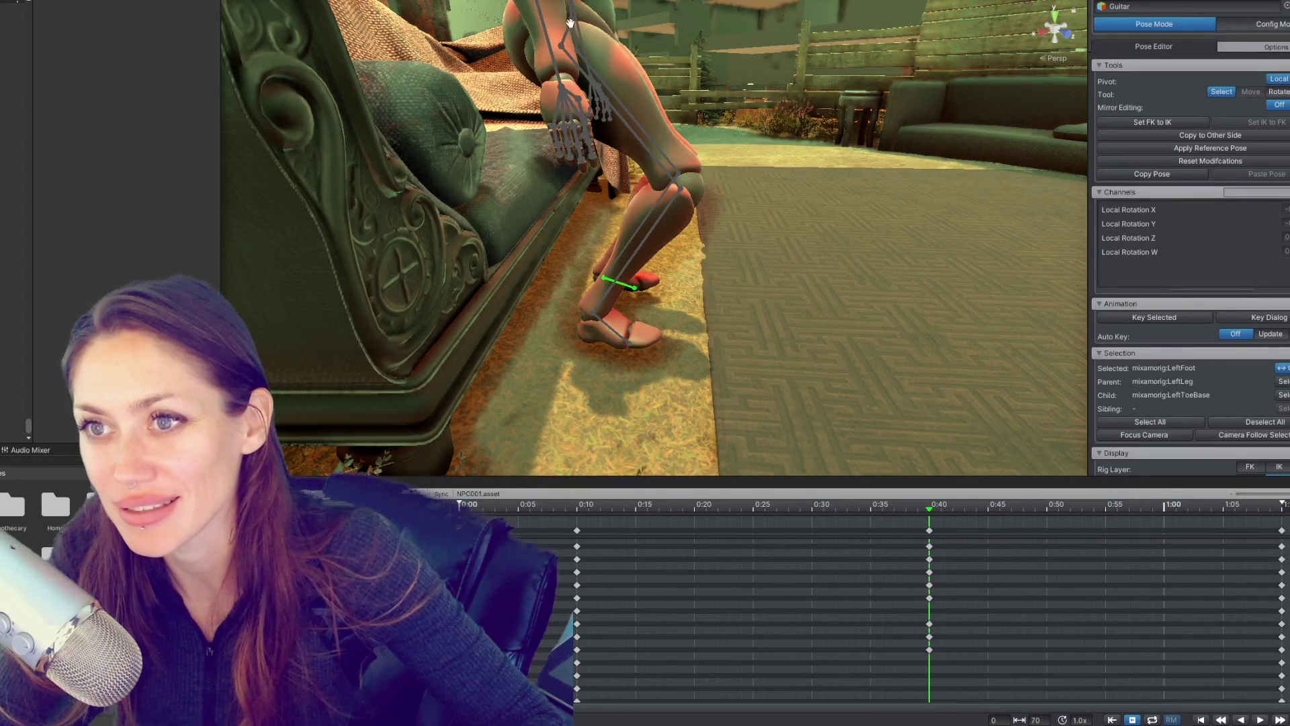
pyautogui.click(571, 25)
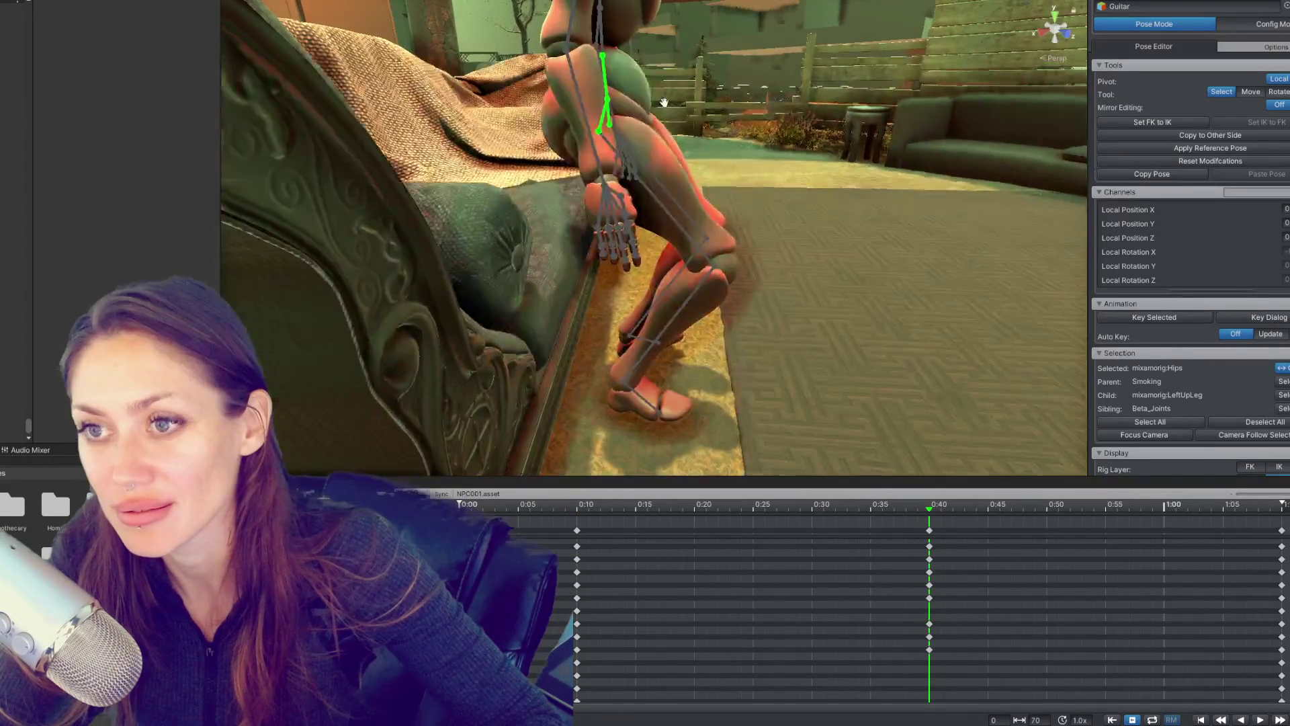
pyautogui.press('w')
pyautogui.moveTo(655, 102); pyautogui.dragTo(597, 76)
# Step: Re-angle the right foot to about 332° X, comparing it against the 0:10 pose
pyautogui.click(632, 410)
pyautogui.press('e')
pyautogui.press('f')
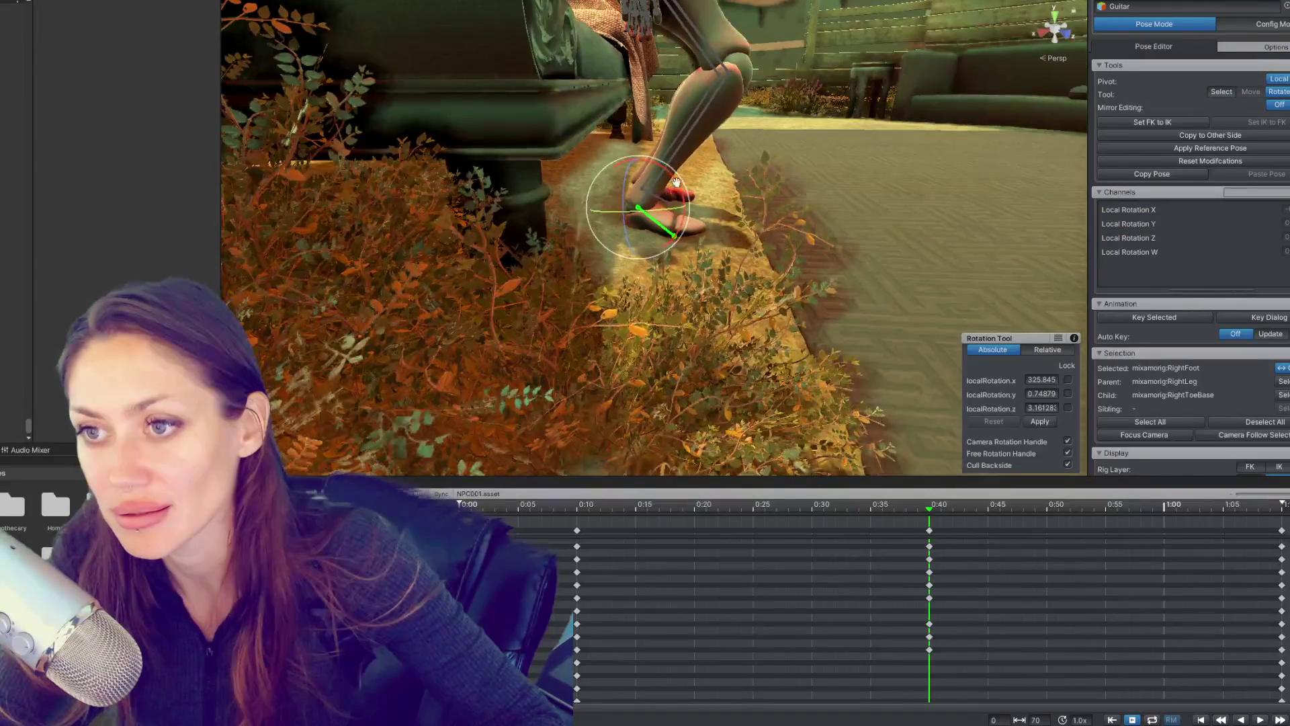
pyautogui.moveTo(582, 509); pyautogui.dragTo(929, 504)
pyautogui.click(580, 507)
pyautogui.click(934, 505)
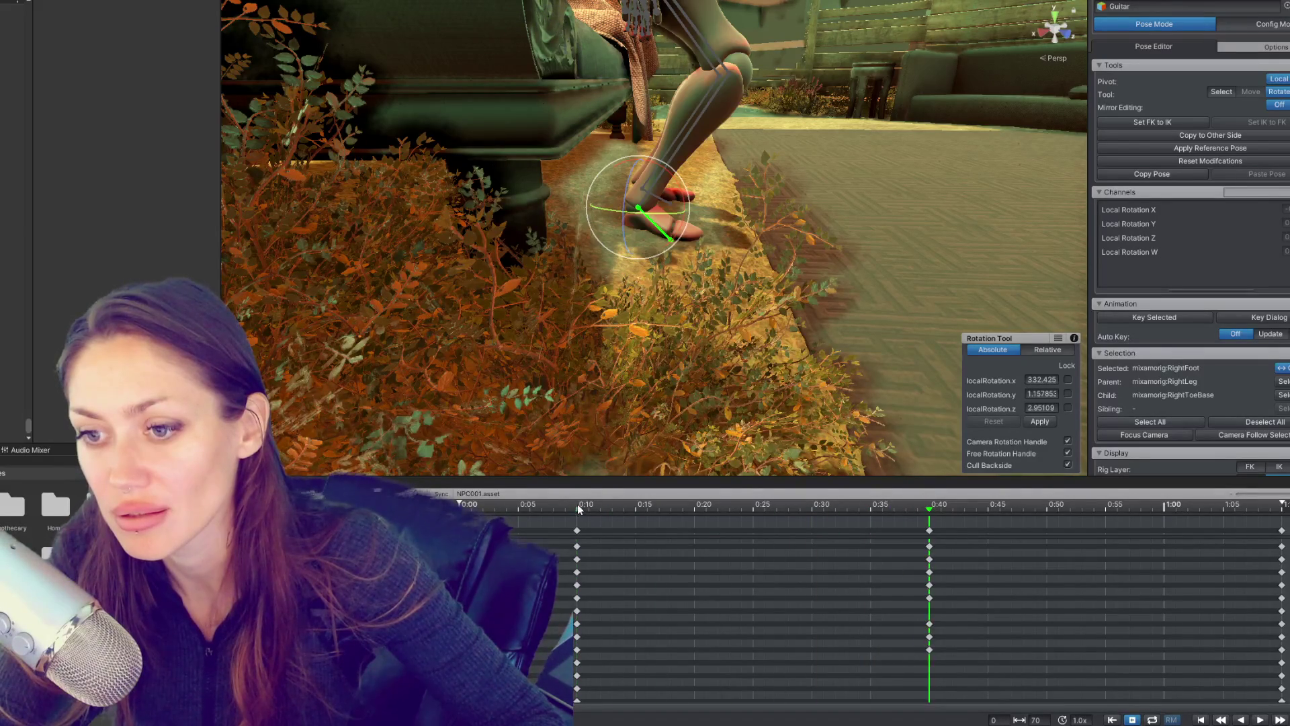
pyautogui.click(578, 509)
pyautogui.click(930, 509)
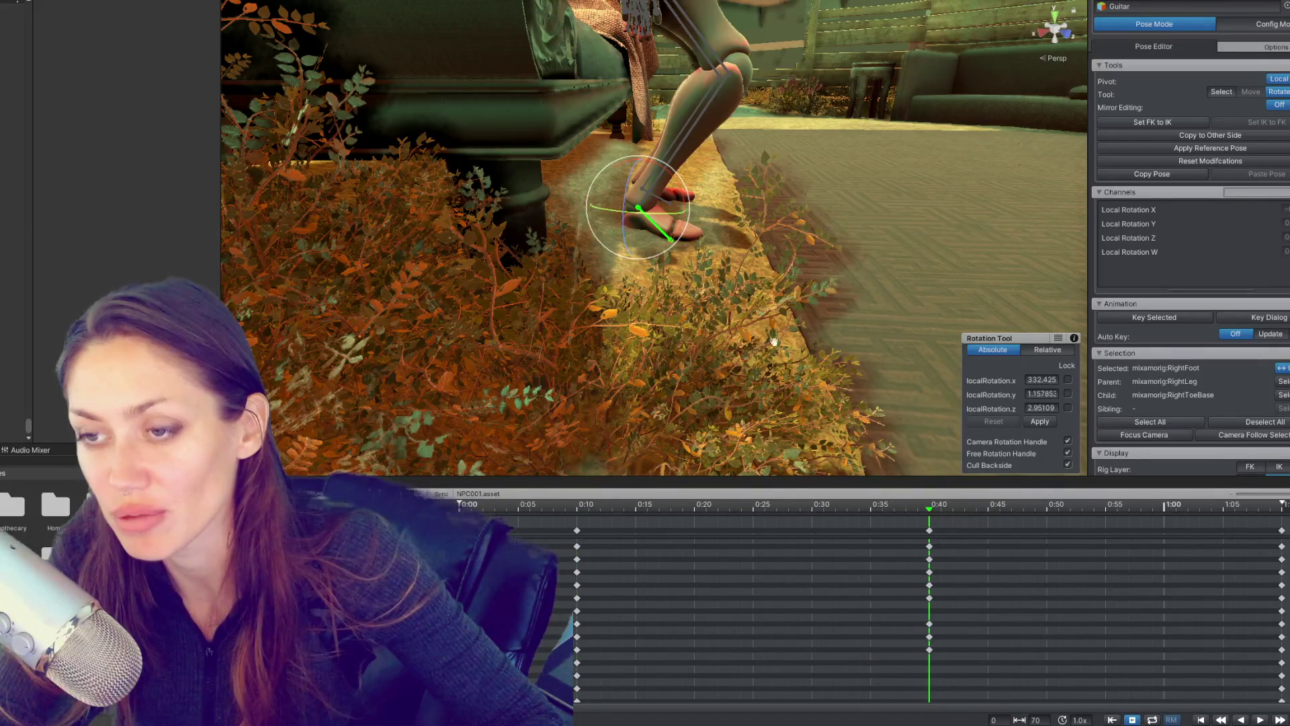
pyautogui.moveTo(778, 347); pyautogui.dragTo(683, 388)
pyautogui.click(576, 506)
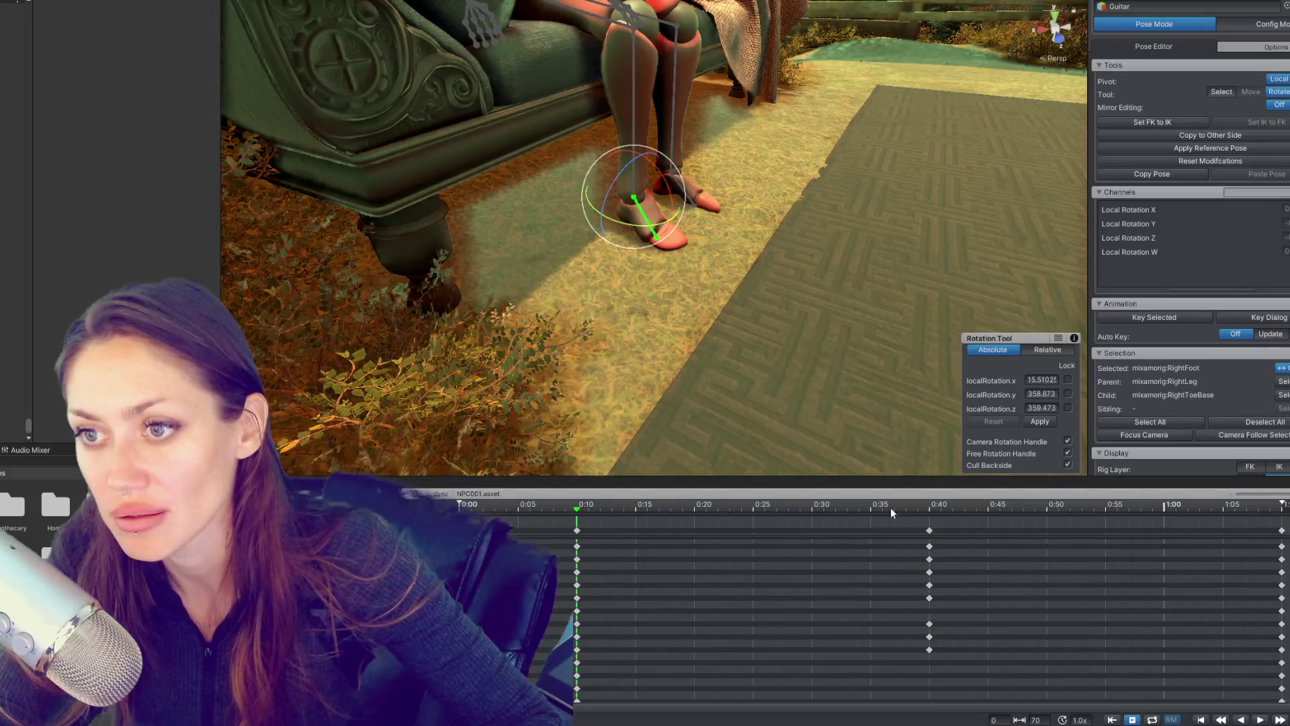
# Step: Review the clip's 0:10, 0:40 and final frames, settling on the 0:40 seated pose
pyautogui.click(929, 504)
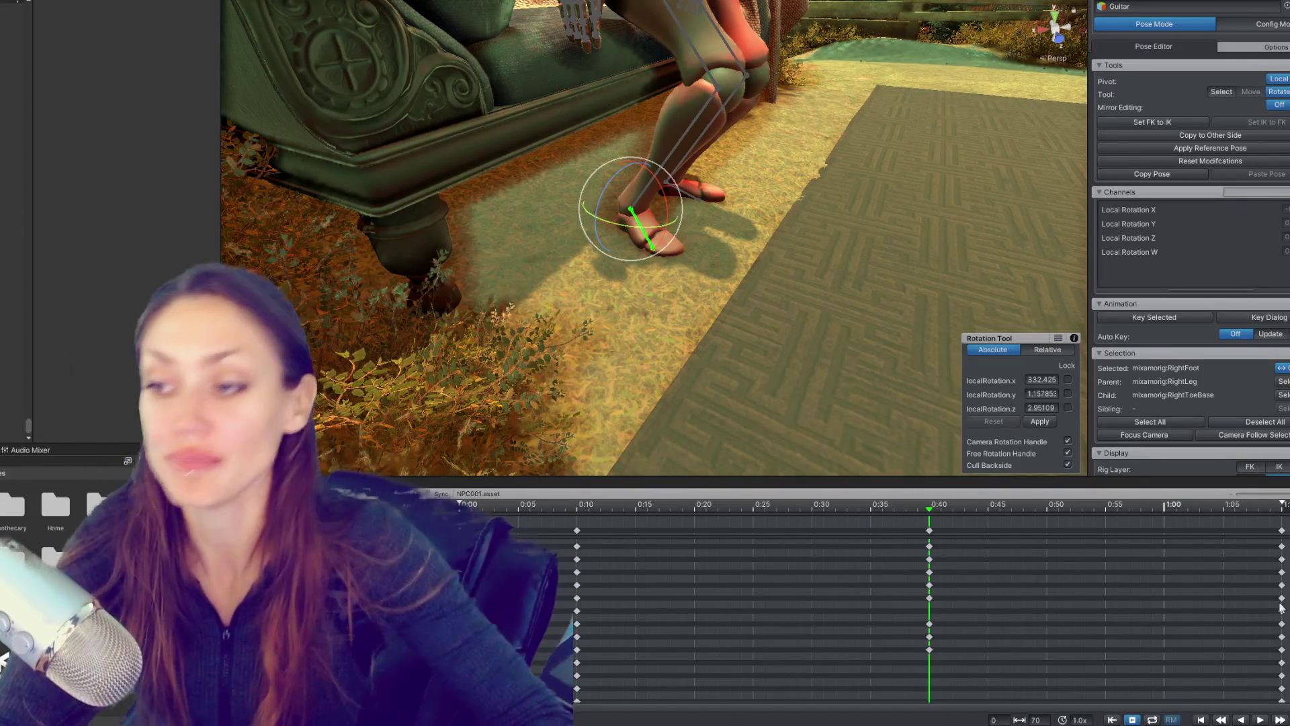
pyautogui.click(1282, 614)
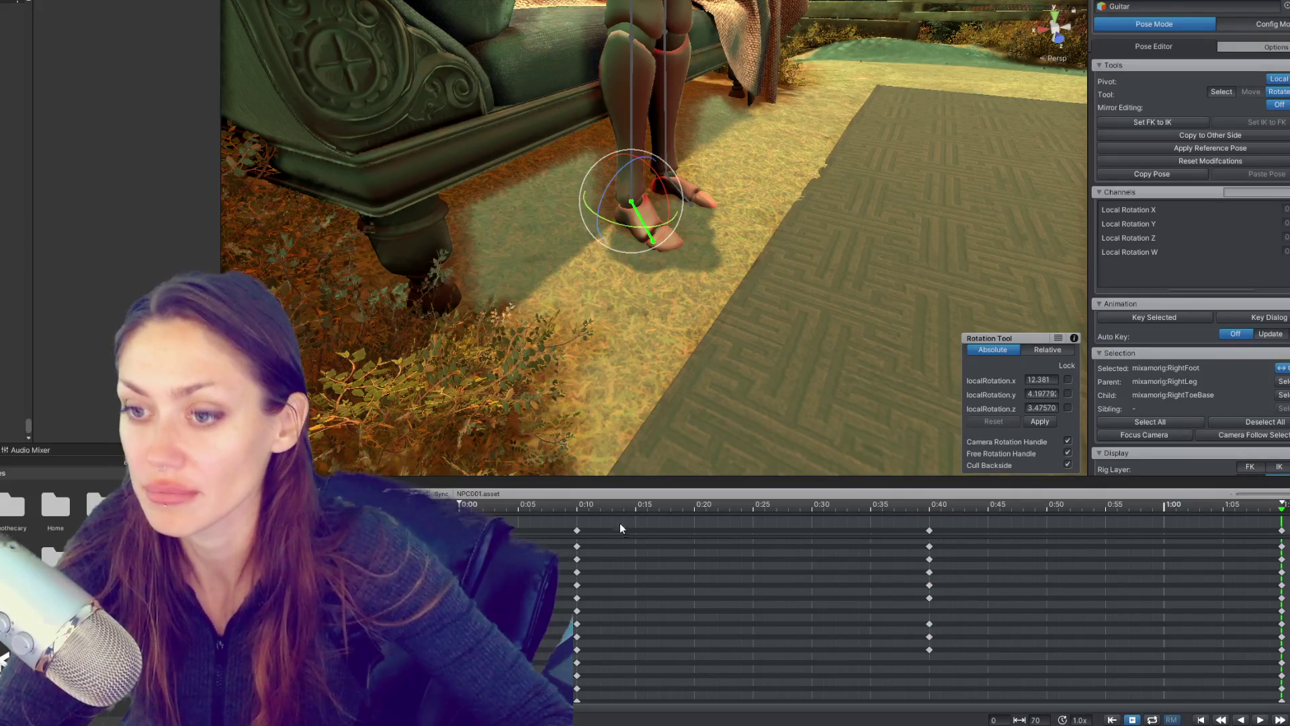
pyautogui.click(576, 530)
pyautogui.press('Escape')
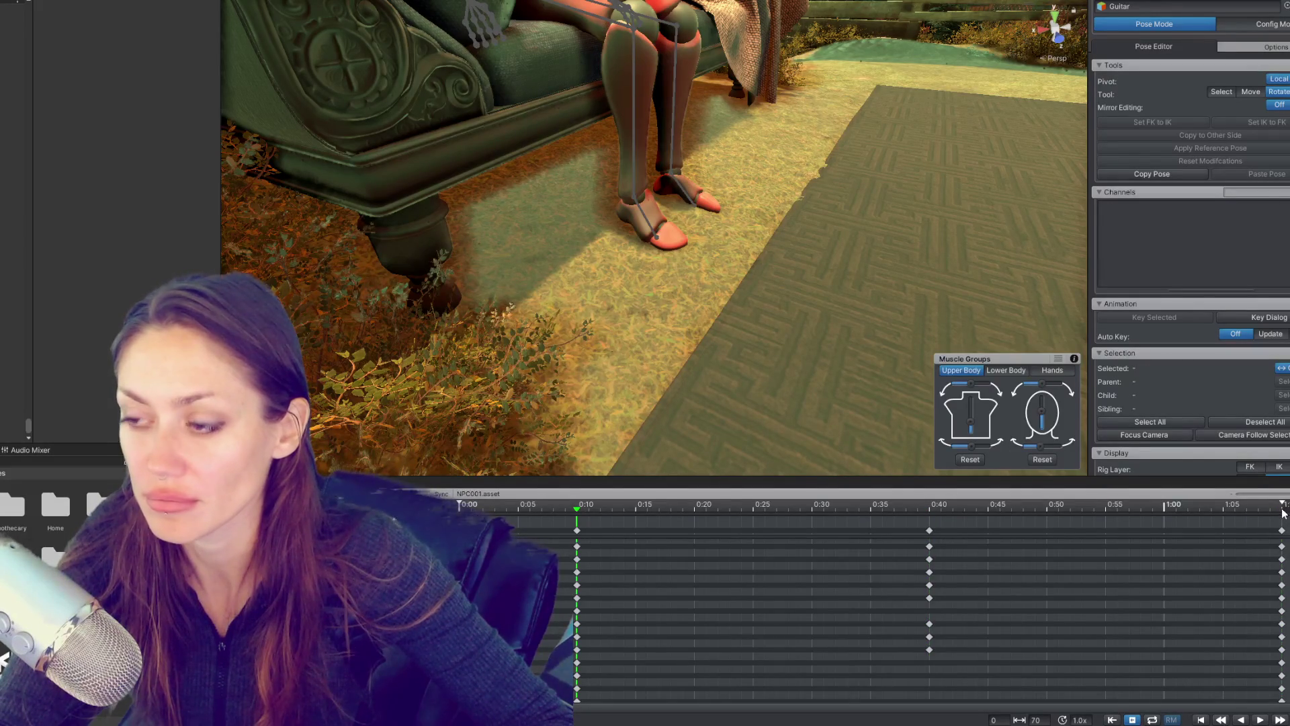
pyautogui.click(1282, 511)
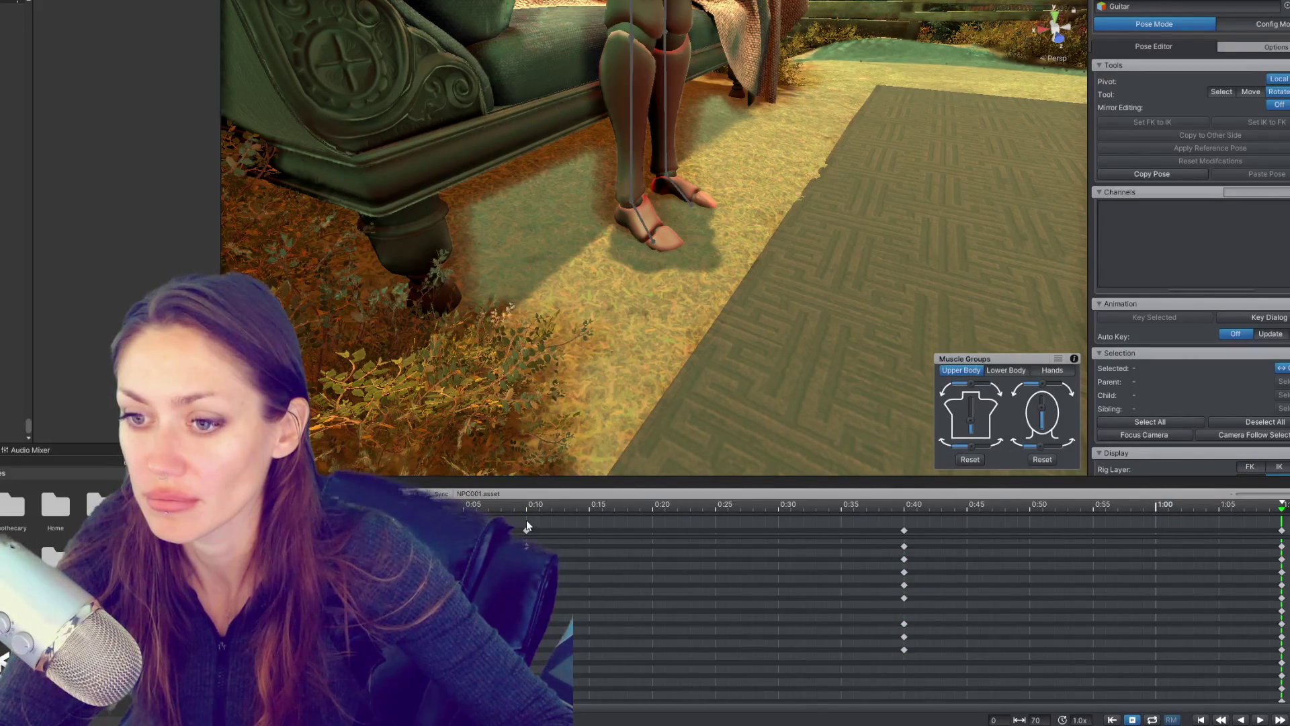
pyautogui.click(526, 521)
pyautogui.click(904, 507)
pyautogui.moveTo(706, 269); pyautogui.dragTo(632, 196)
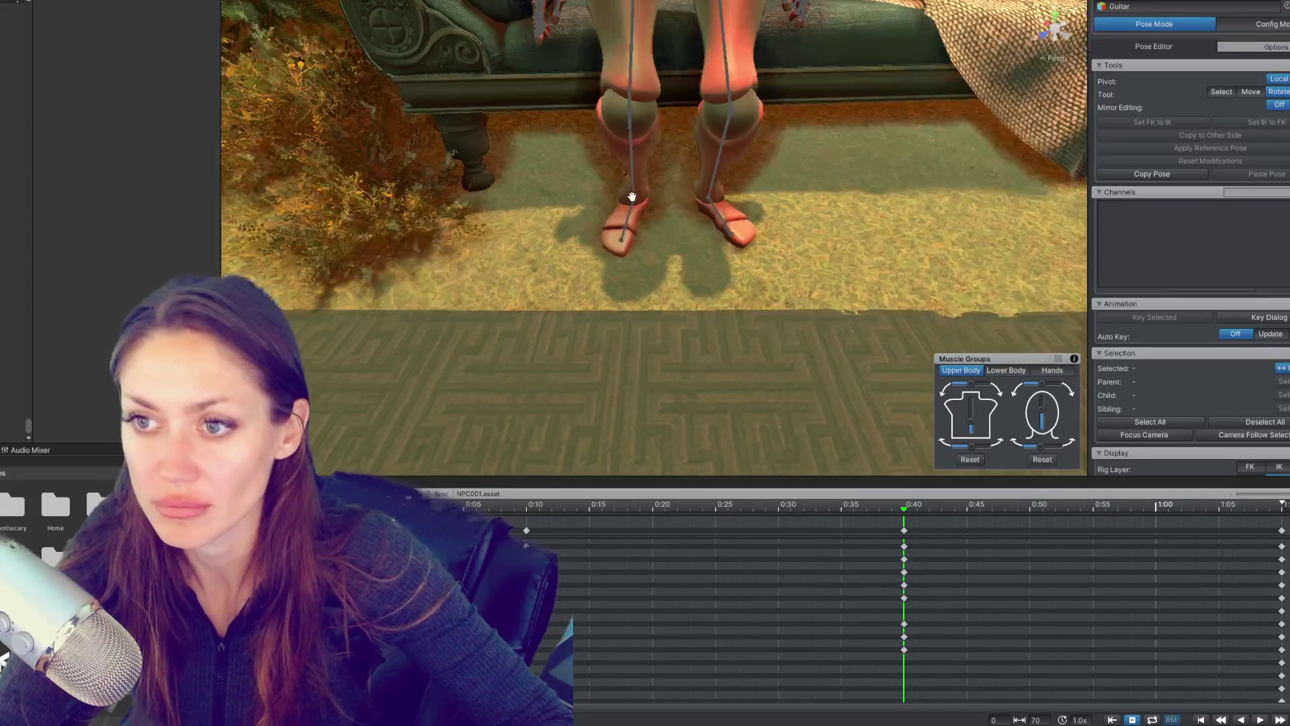
# Step: Rotate the right thigh slightly at the 0:40 keyframe
pyautogui.click(633, 189)
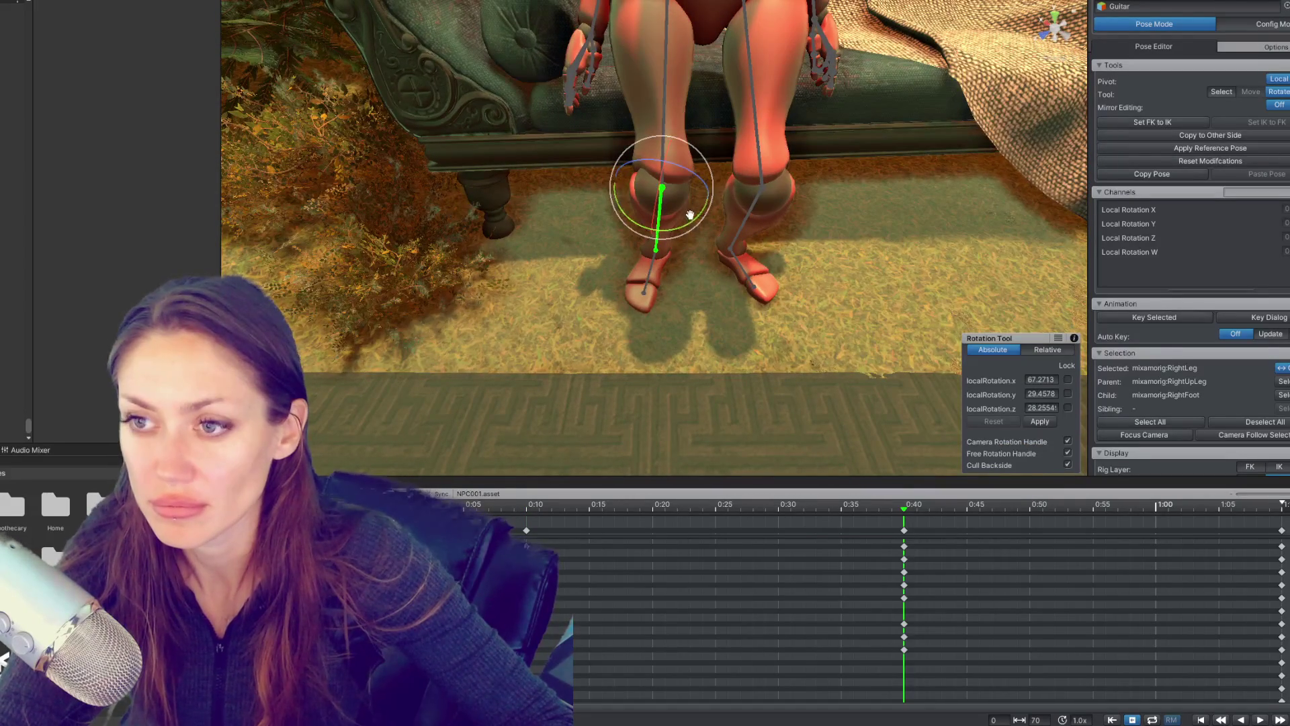
pyautogui.click(659, 112)
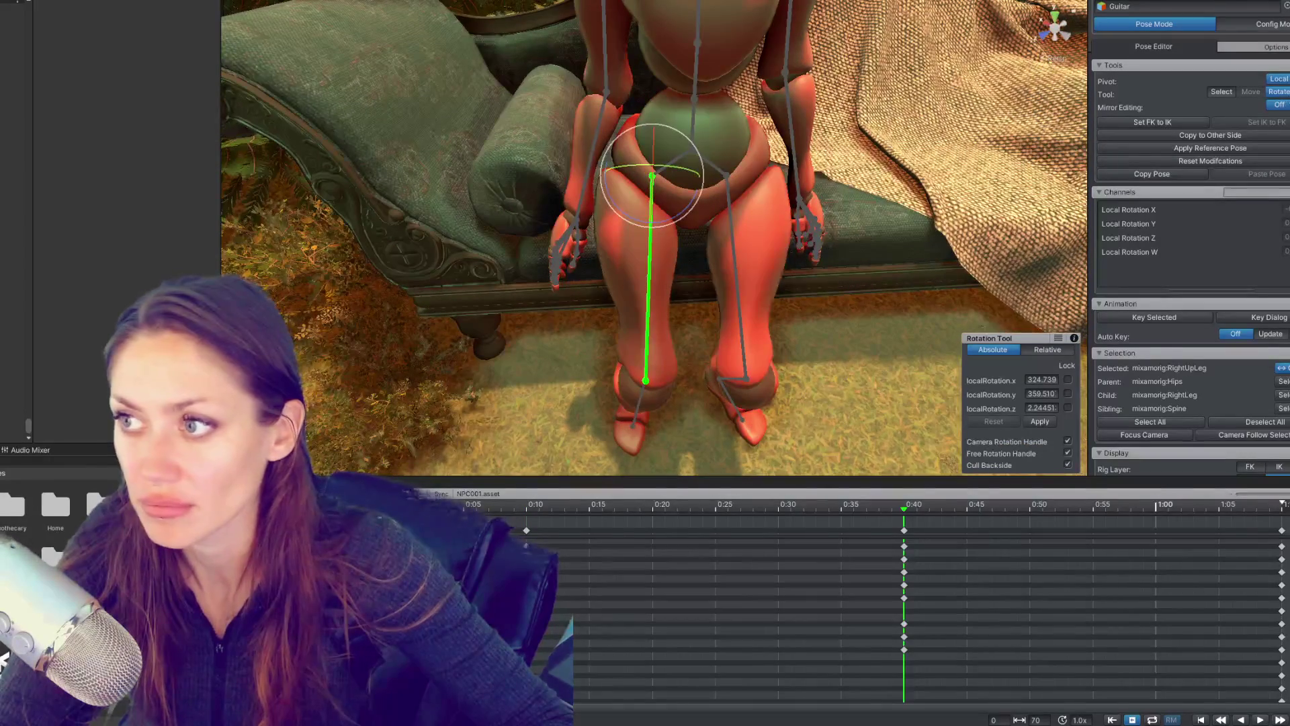
pyautogui.moveTo(682, 215); pyautogui.dragTo(684, 214)
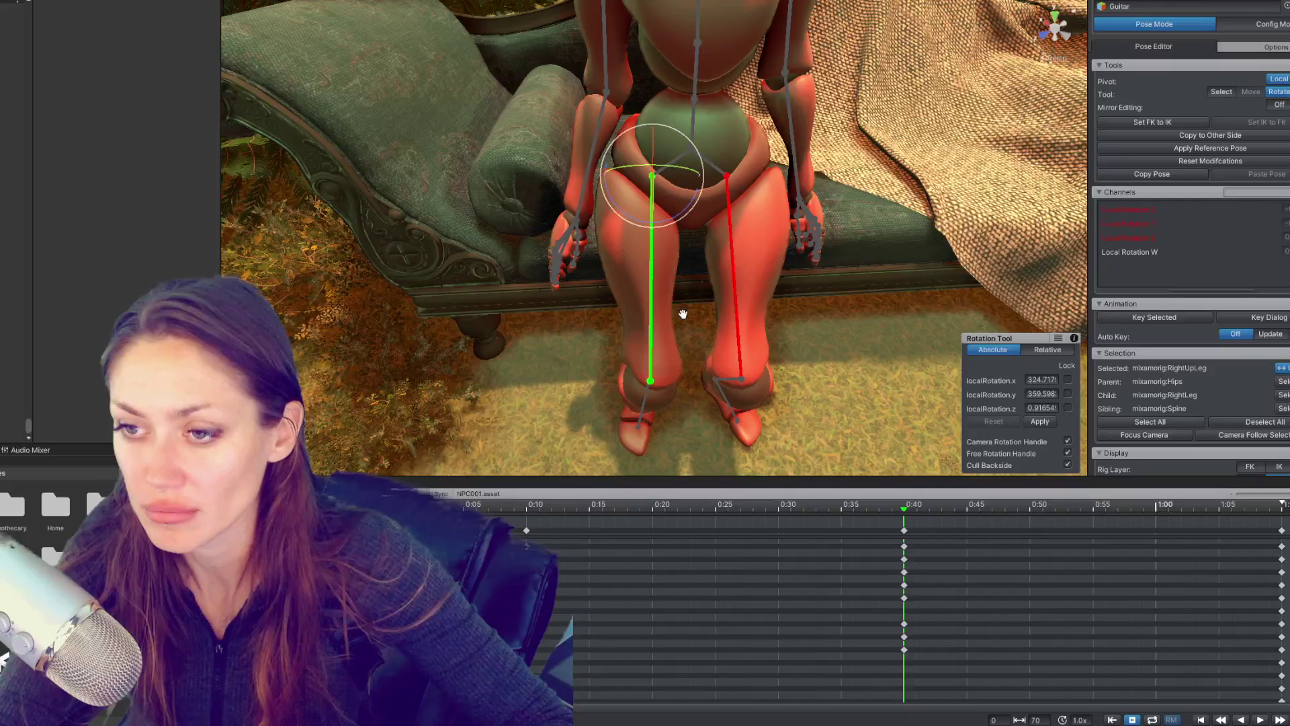
pyautogui.moveTo(747, 348); pyautogui.dragTo(681, 221)
# Step: Rotate the left foot in two passes, comparing against the 0:10 pose each time
pyautogui.click(681, 221)
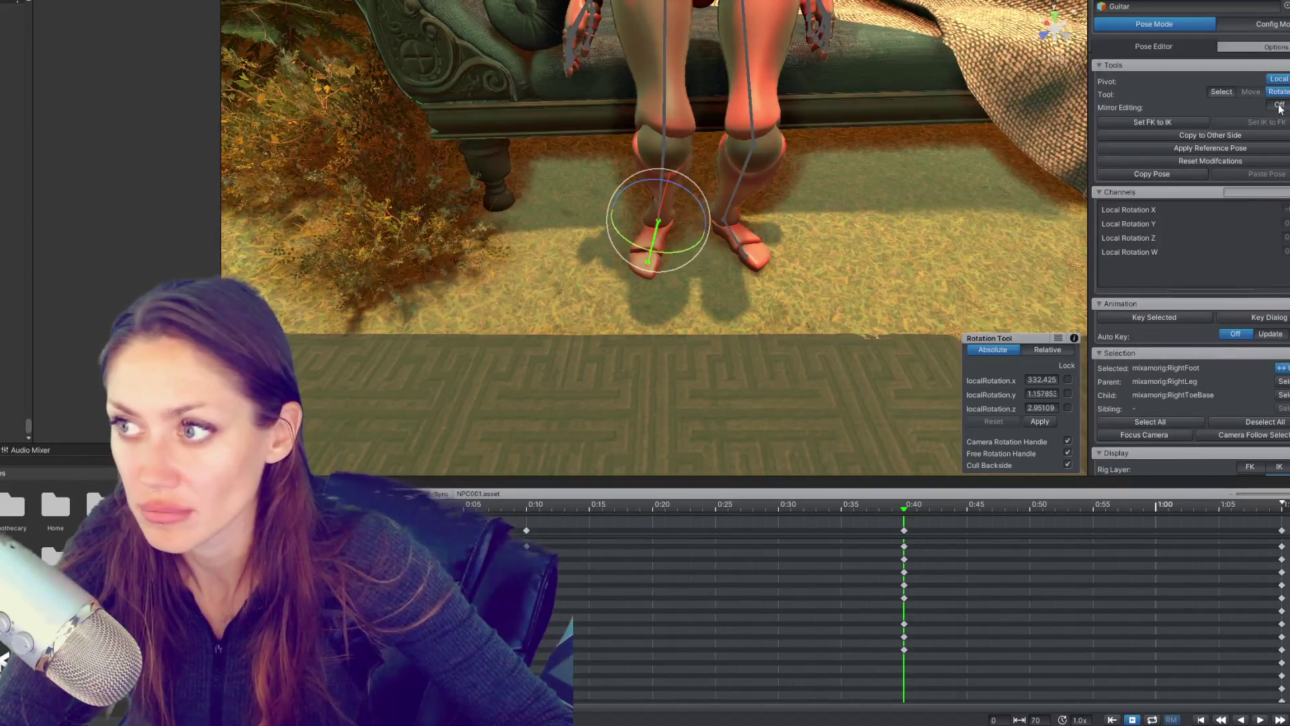
pyautogui.click(647, 231)
pyautogui.click(647, 231)
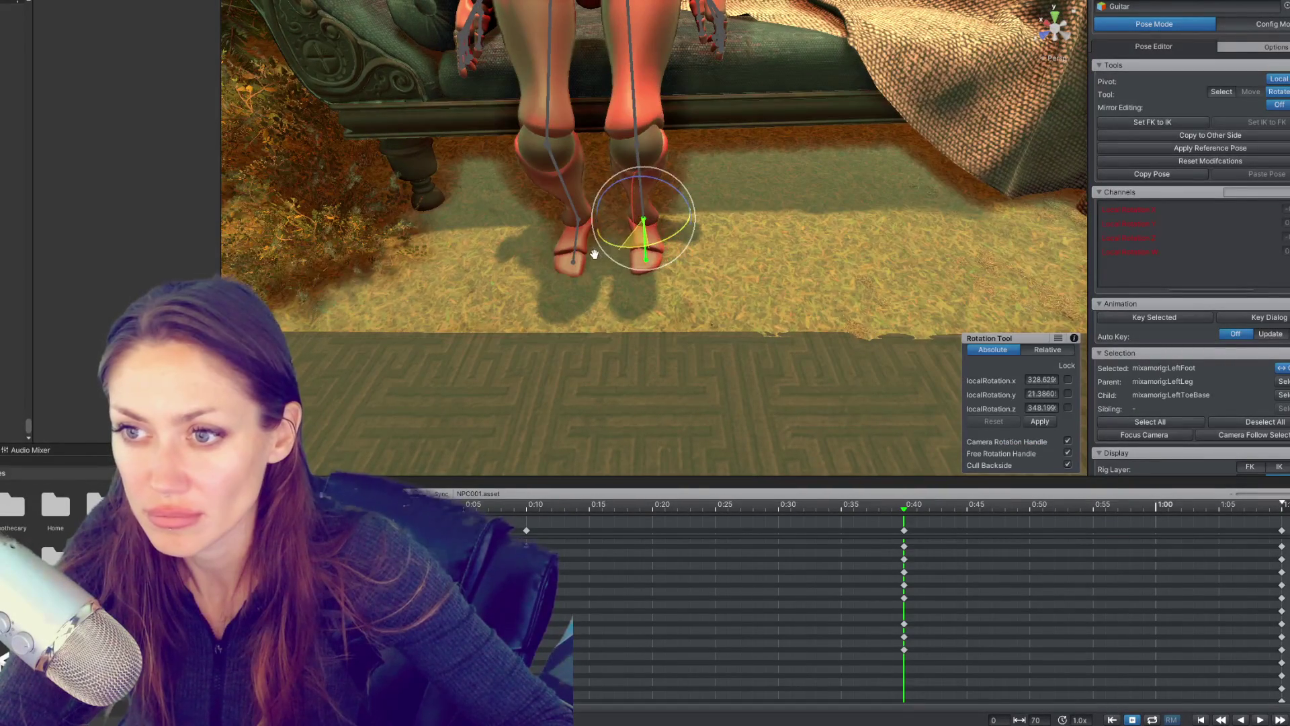
pyautogui.moveTo(597, 254); pyautogui.dragTo(594, 256)
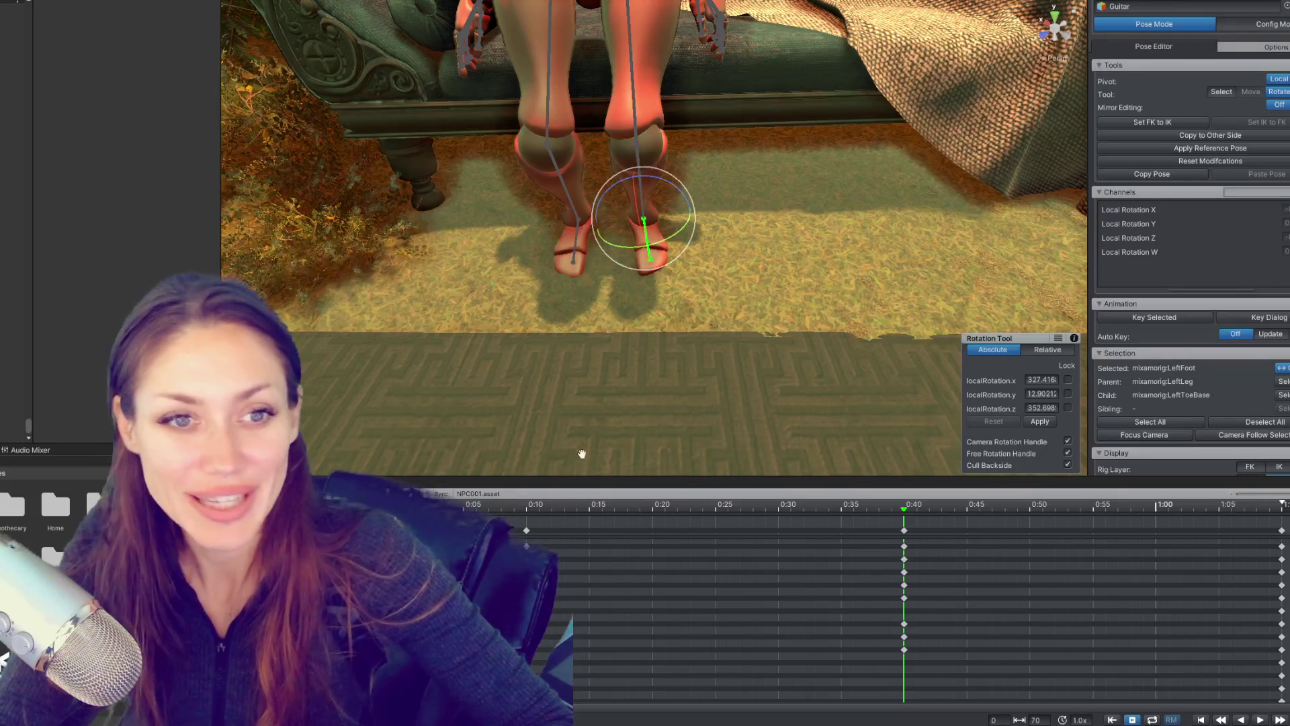
pyautogui.click(526, 506)
pyautogui.click(904, 510)
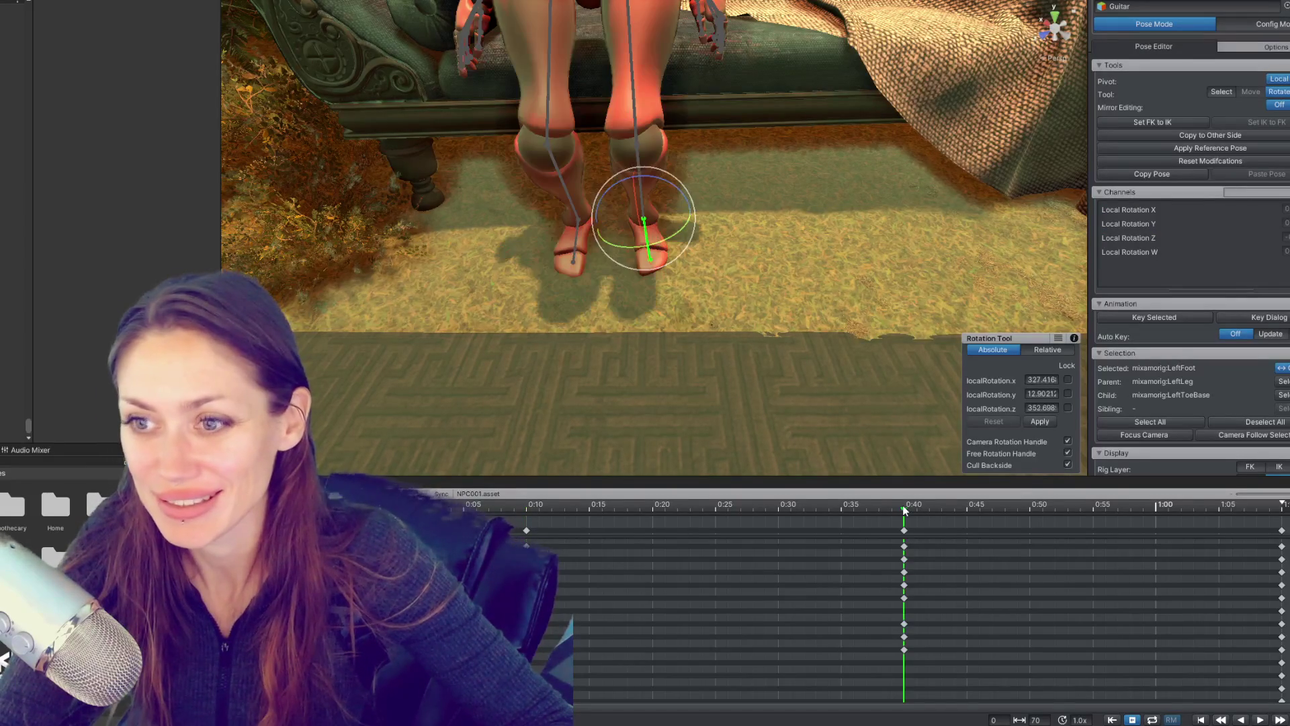
pyautogui.moveTo(671, 242); pyautogui.dragTo(661, 241)
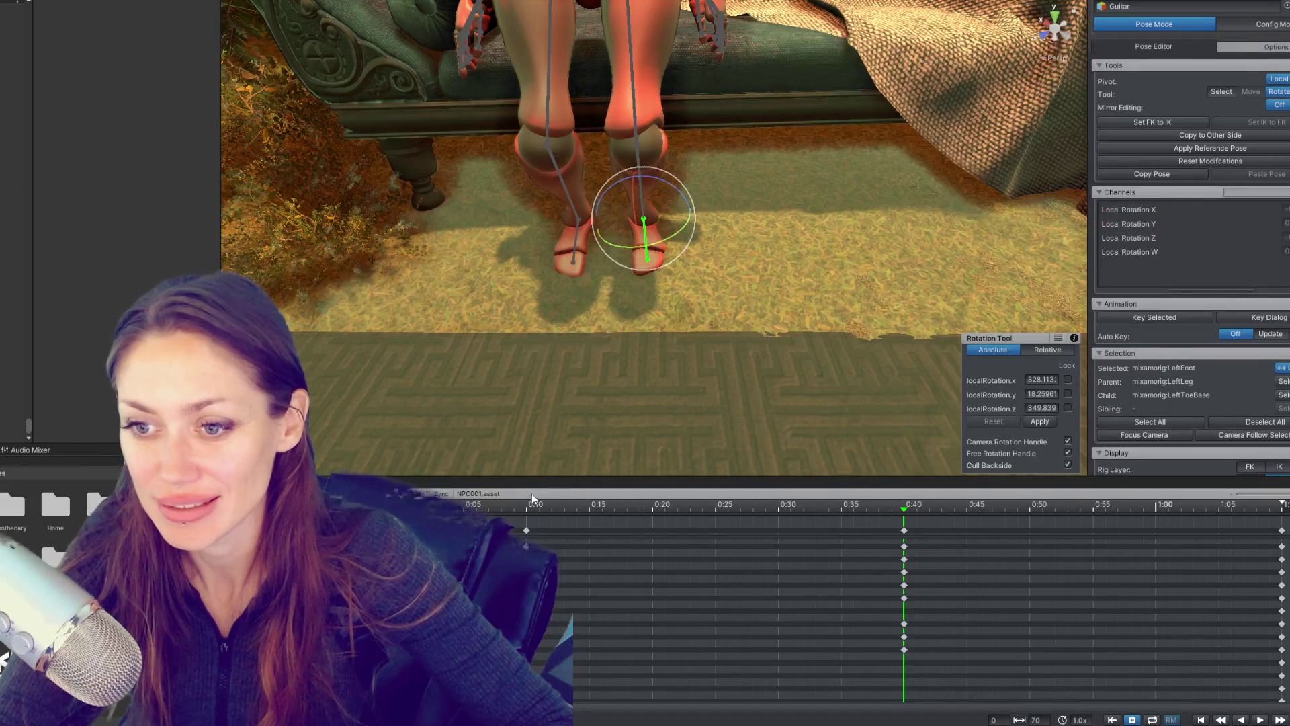
pyautogui.click(528, 506)
pyautogui.click(904, 509)
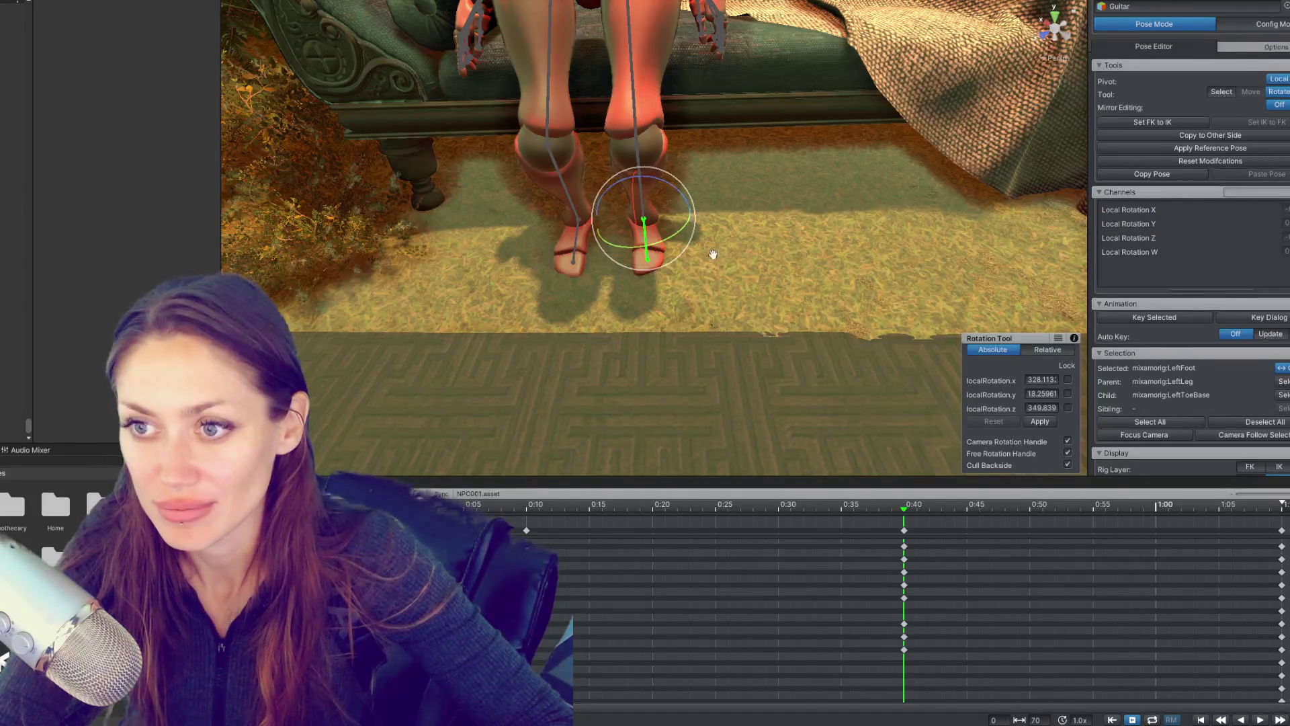
# Step: Select the left thigh and compare the 0:40 seated pose against 0:10
pyautogui.click(636, 123)
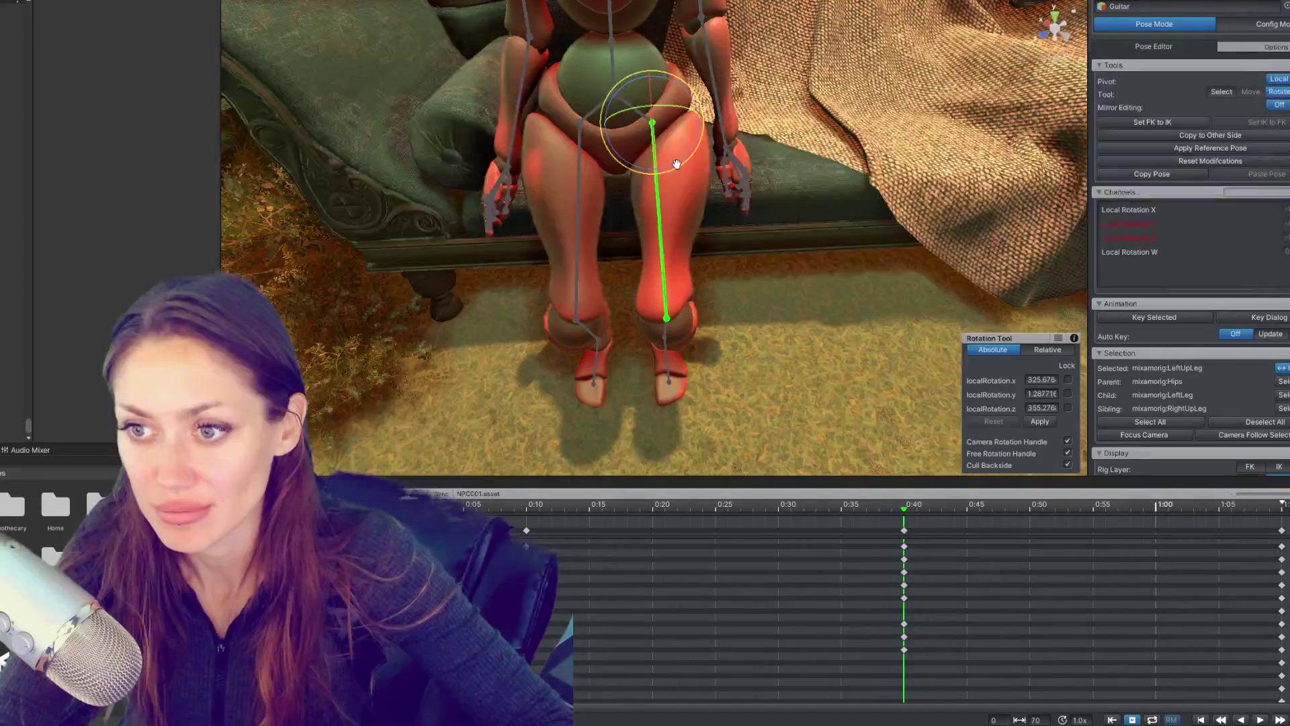
pyautogui.scroll(-3)
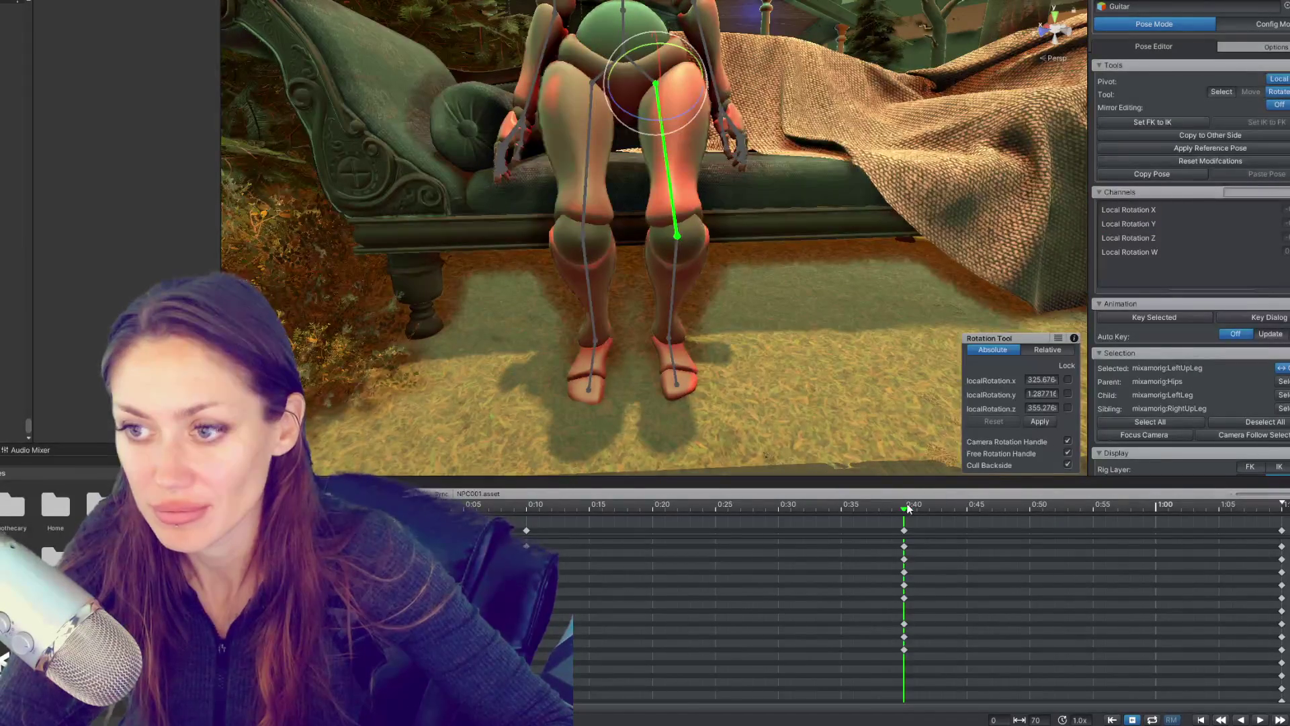
pyautogui.click(528, 508)
pyautogui.click(904, 509)
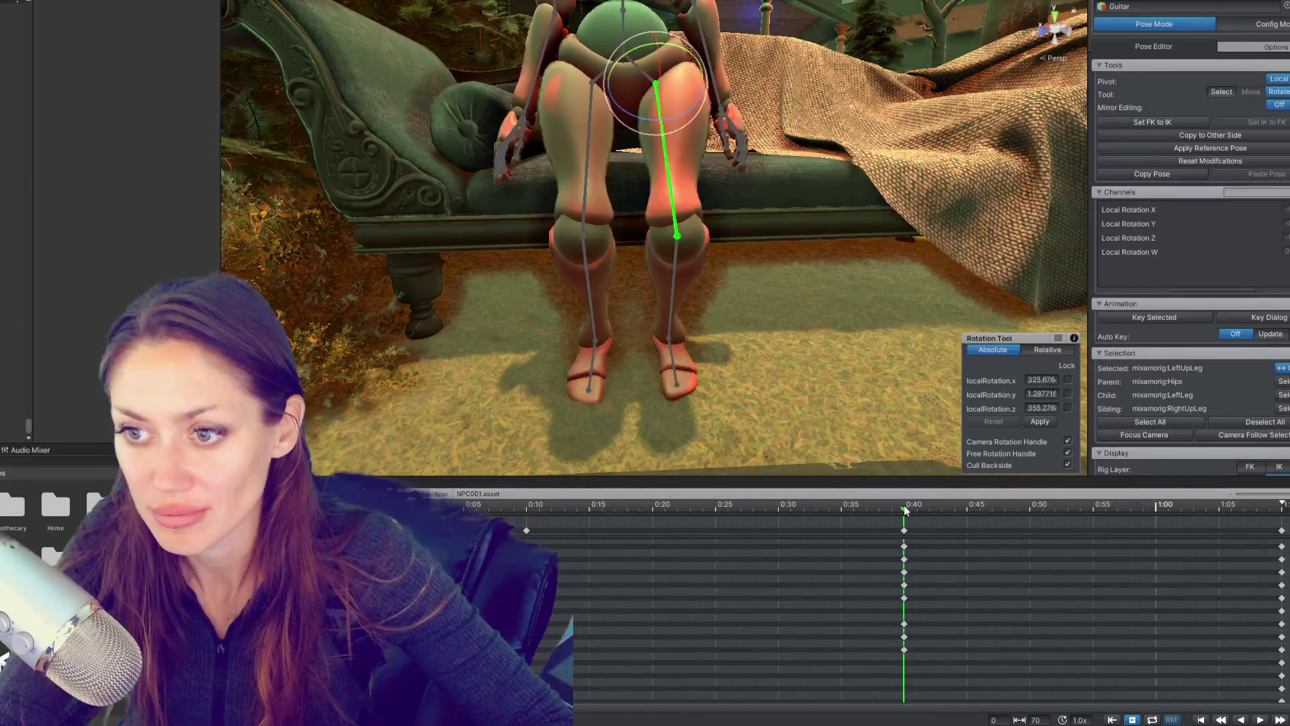
pyautogui.click(528, 509)
pyautogui.click(905, 510)
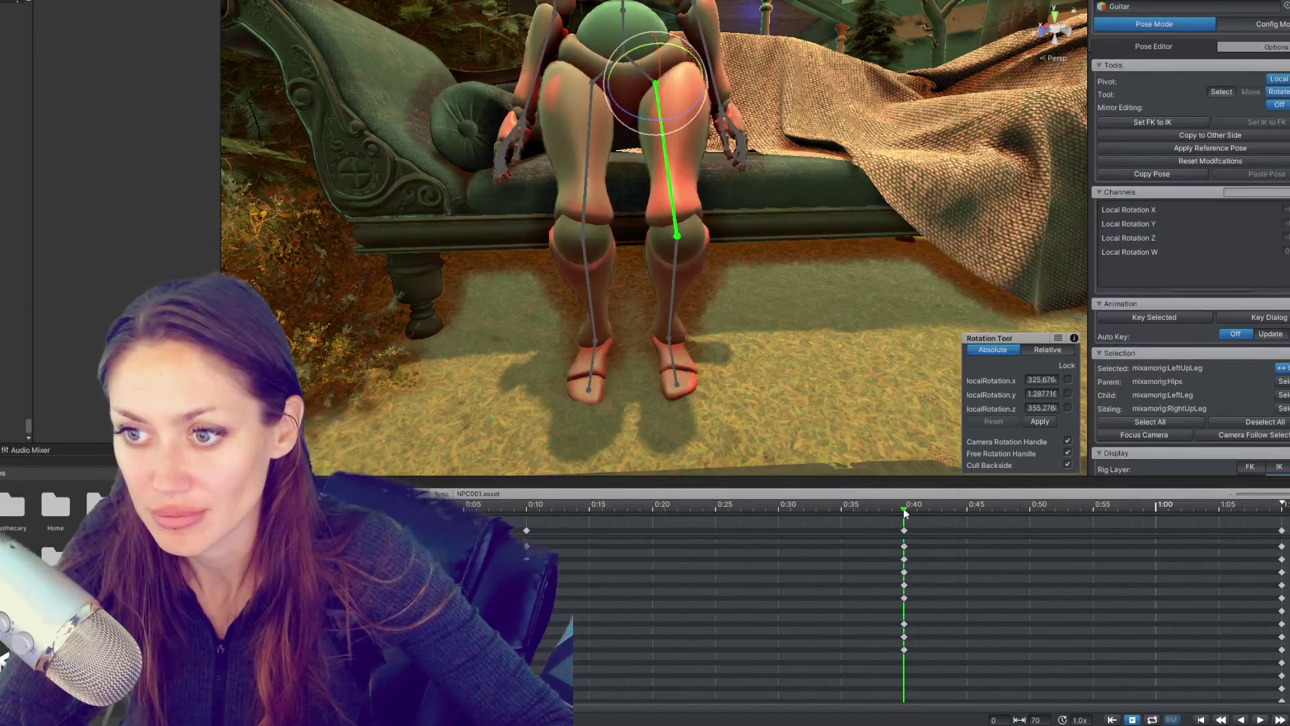
pyautogui.moveTo(672, 269); pyautogui.dragTo(639, 303)
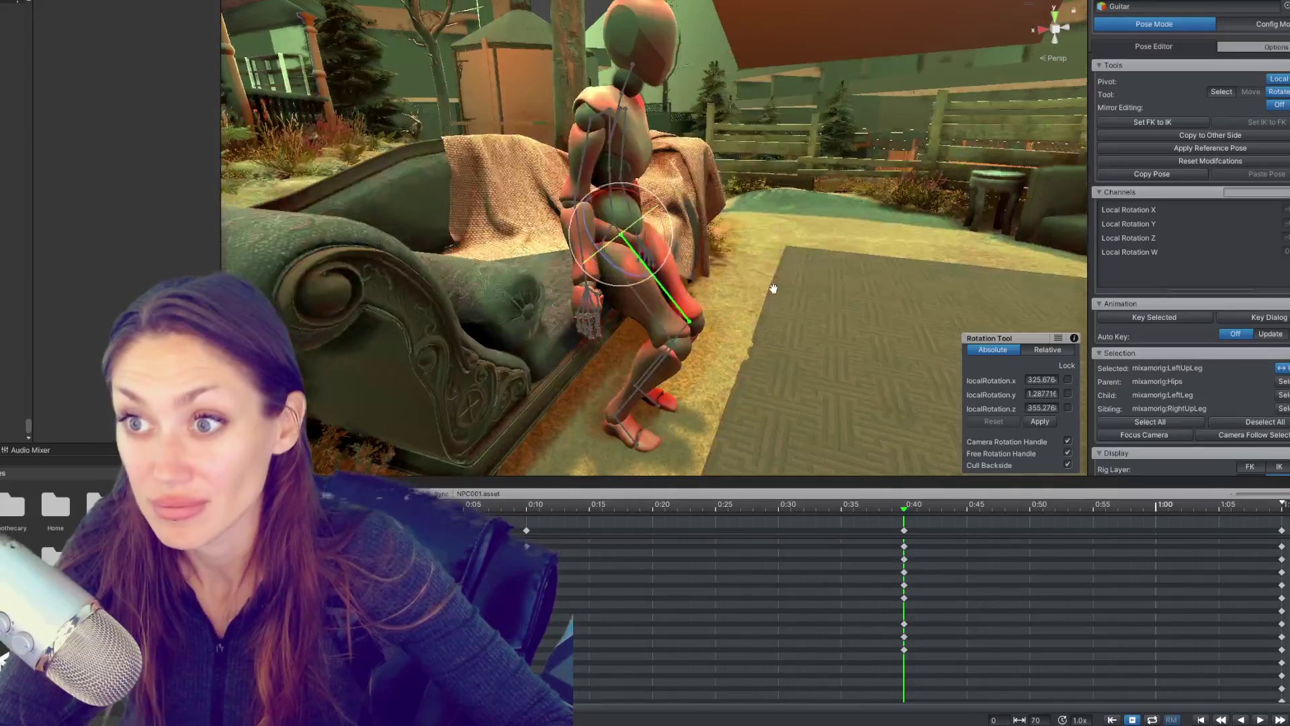
# Step: Scrub through the sit-down motion from about 0:10 to 0:24 to preview it
pyautogui.moveTo(528, 512); pyautogui.dragTo(905, 522)
pyautogui.moveTo(668, 534); pyautogui.dragTo(916, 531)
pyautogui.moveTo(1019, 550); pyautogui.dragTo(718, 562)
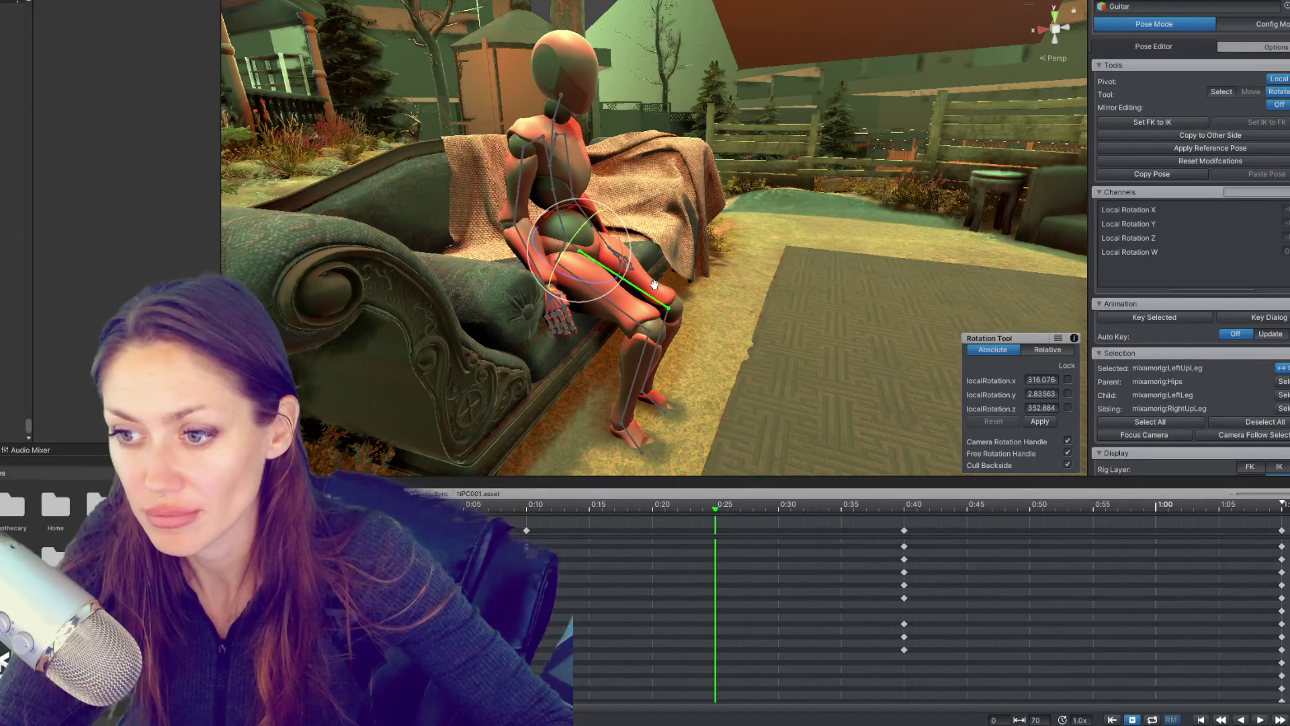
pyautogui.moveTo(561, 119); pyautogui.dragTo(627, 136)
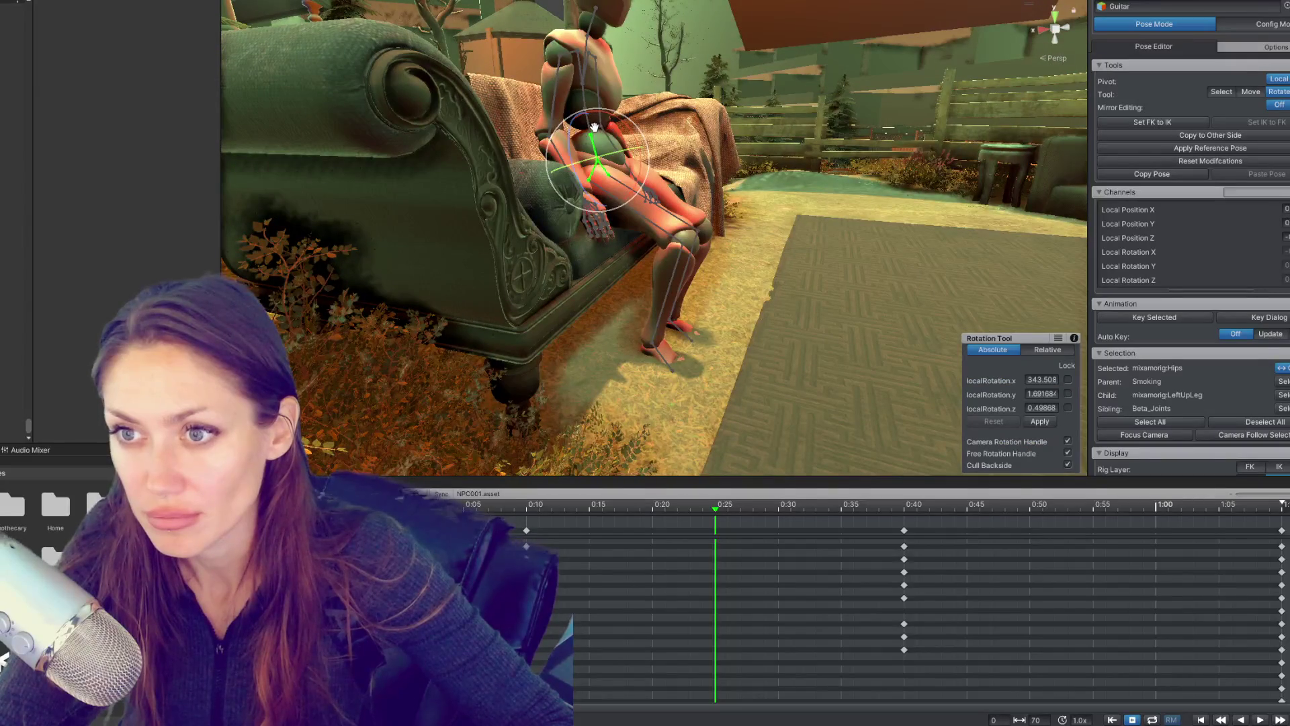
# Step: Move the hips up and forward at the 0:25 keyframe
pyautogui.press('w')
pyautogui.press('e')
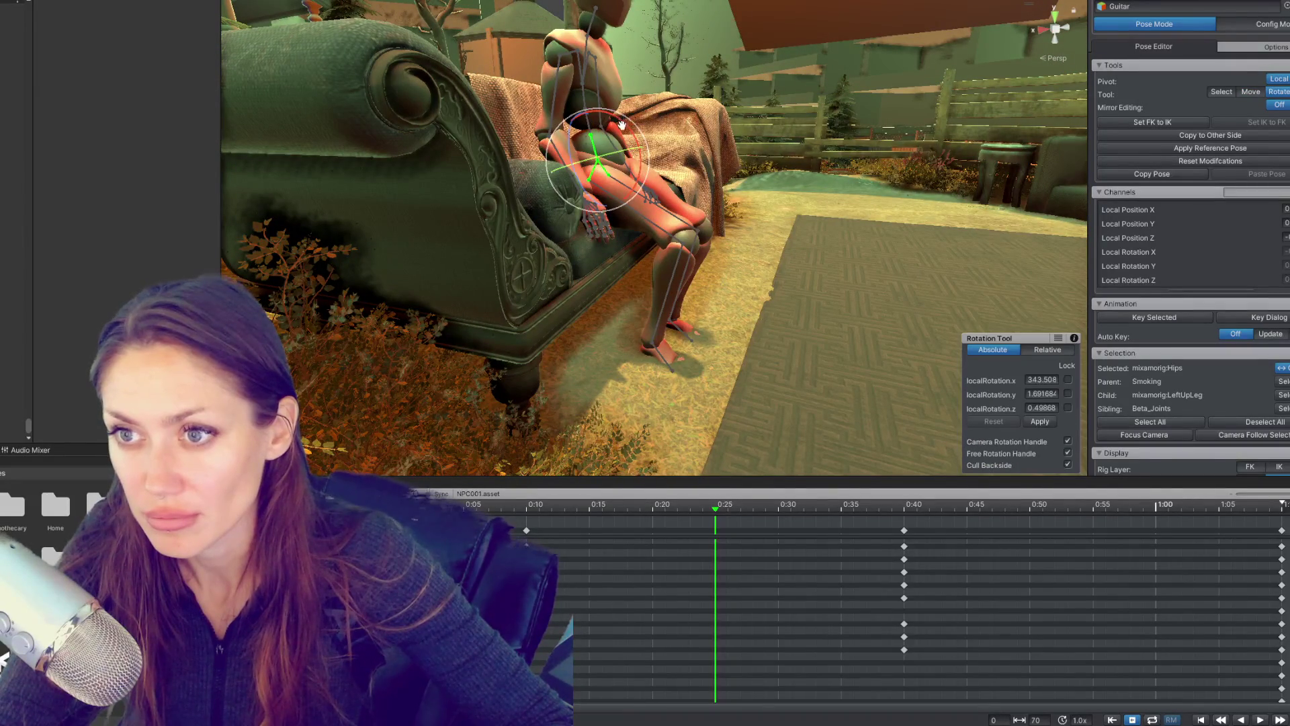
pyautogui.press('w')
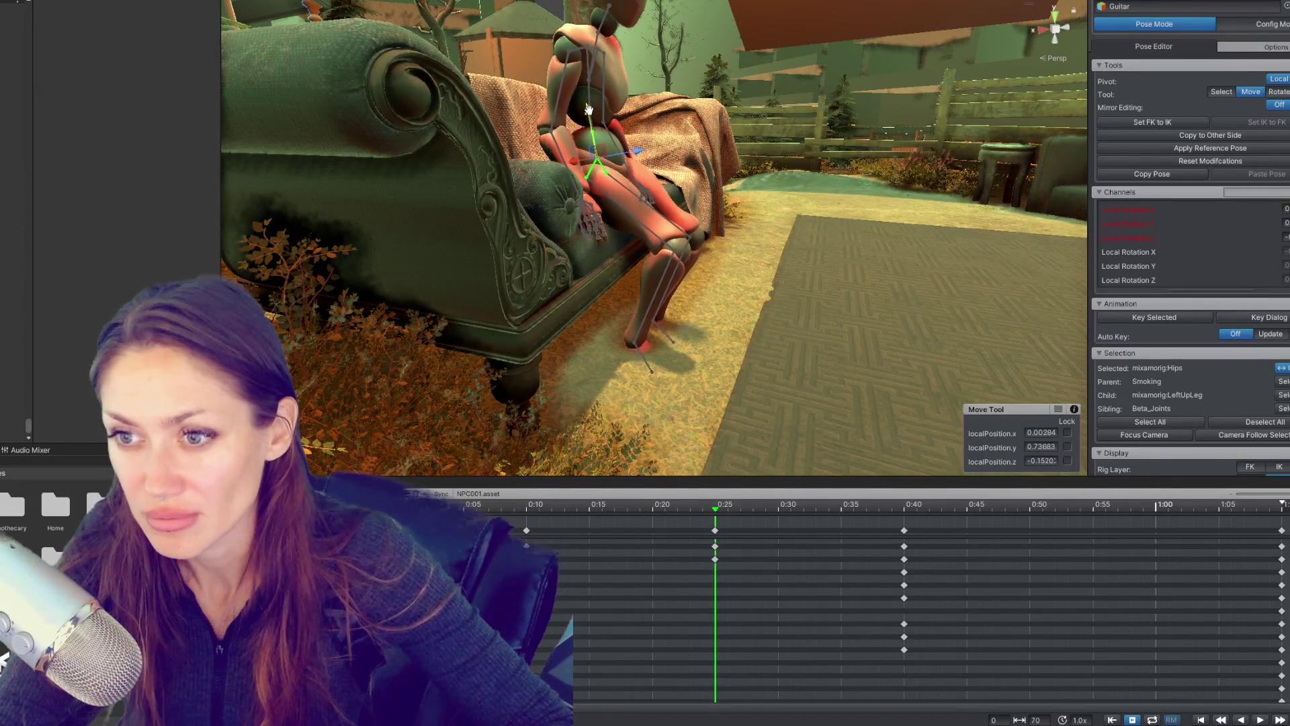
pyautogui.moveTo(636, 142); pyautogui.dragTo(649, 136)
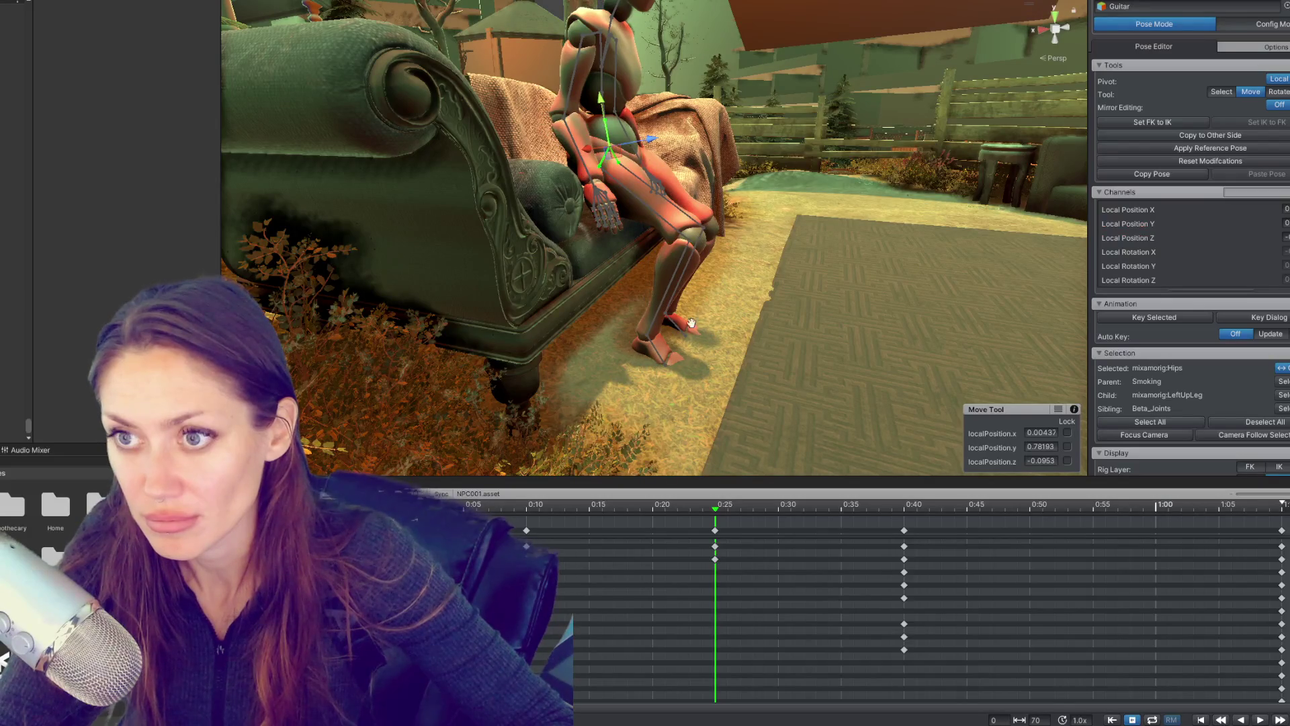
# Step: Scrub across the whole clip to preview the motion through about 0:45
pyautogui.moveTo(604, 505); pyautogui.dragTo(1068, 505)
pyautogui.moveTo(921, 518); pyautogui.dragTo(1017, 521)
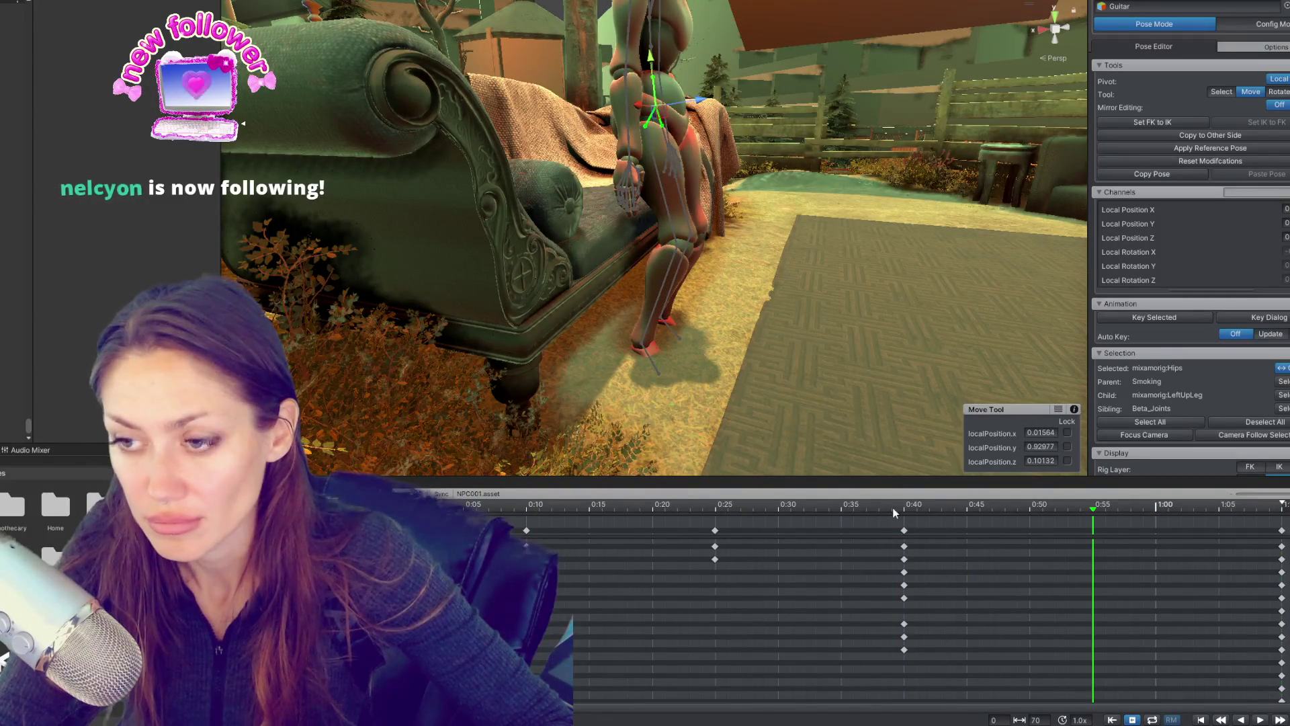
pyautogui.moveTo(878, 502); pyautogui.dragTo(1202, 509)
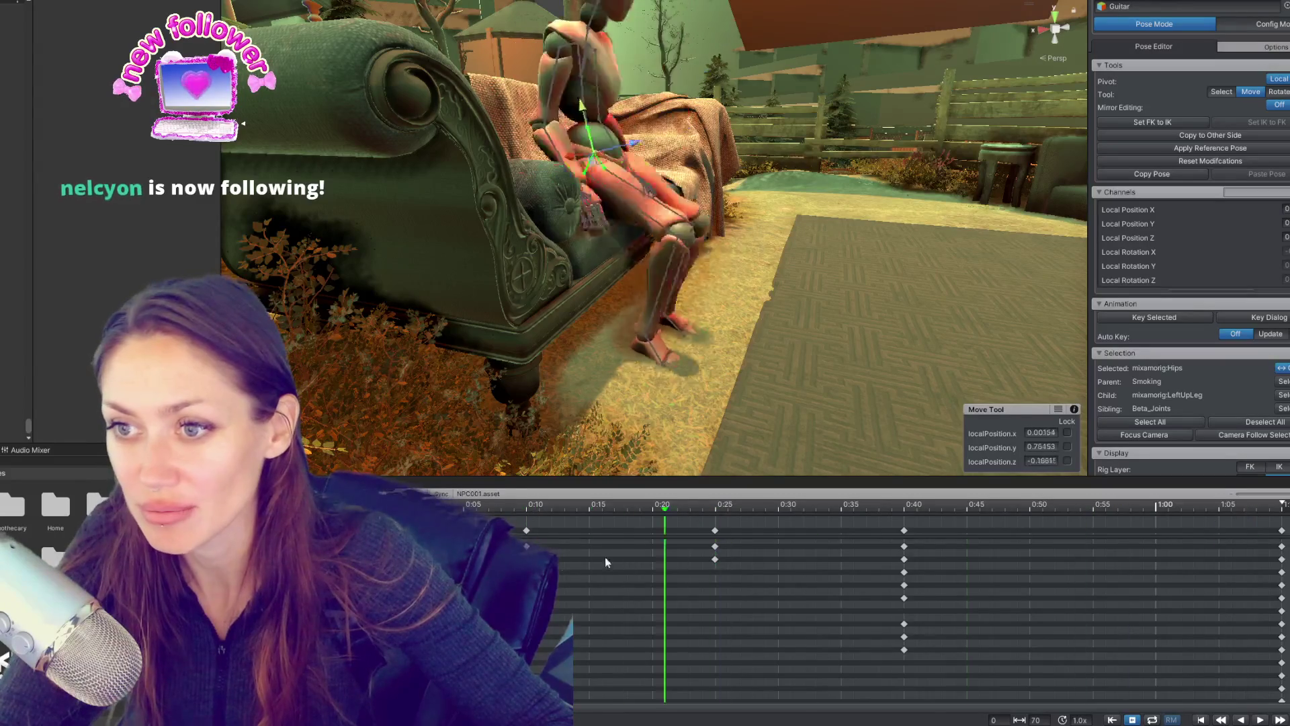
pyautogui.moveTo(566, 567); pyautogui.dragTo(990, 568)
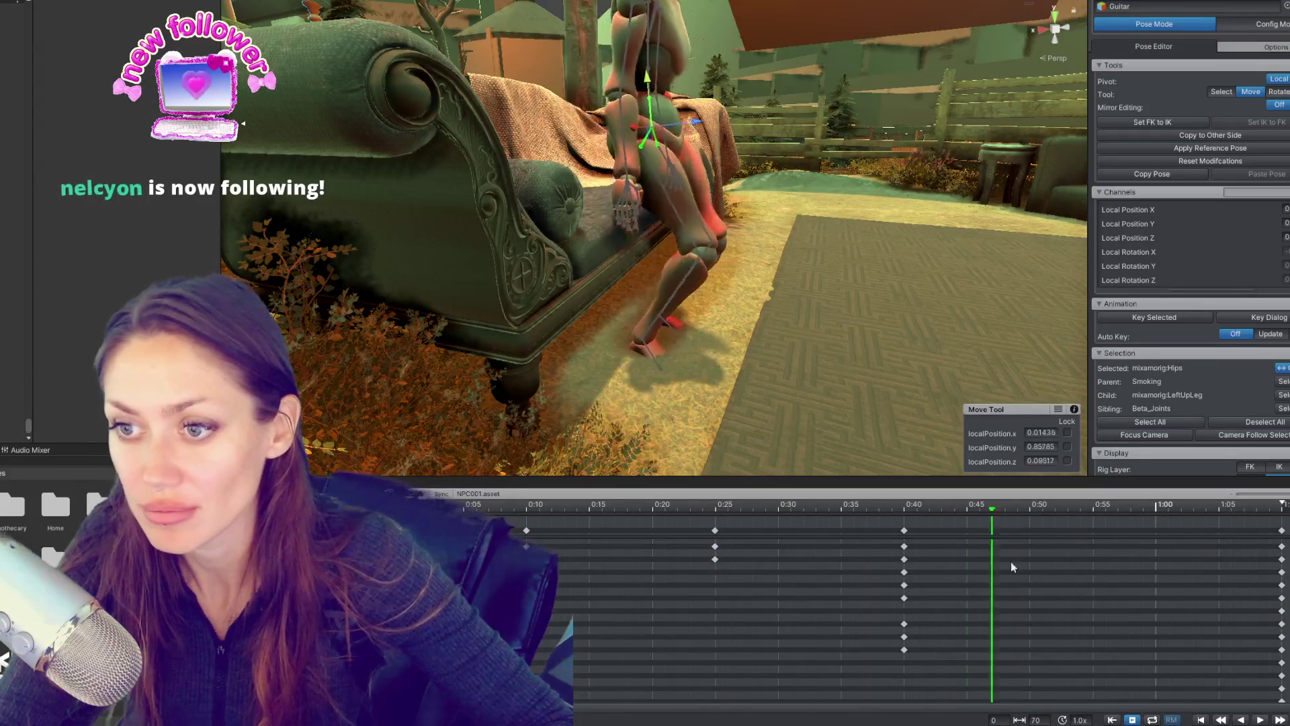
# Step: Raise the hips at the 0:55 keyframe, comparing against the 0:40 pose
pyautogui.click(696, 83)
pyautogui.moveTo(696, 83); pyautogui.dragTo(638, 86)
pyautogui.click(645, 128)
pyautogui.moveTo(643, 143); pyautogui.dragTo(637, 80)
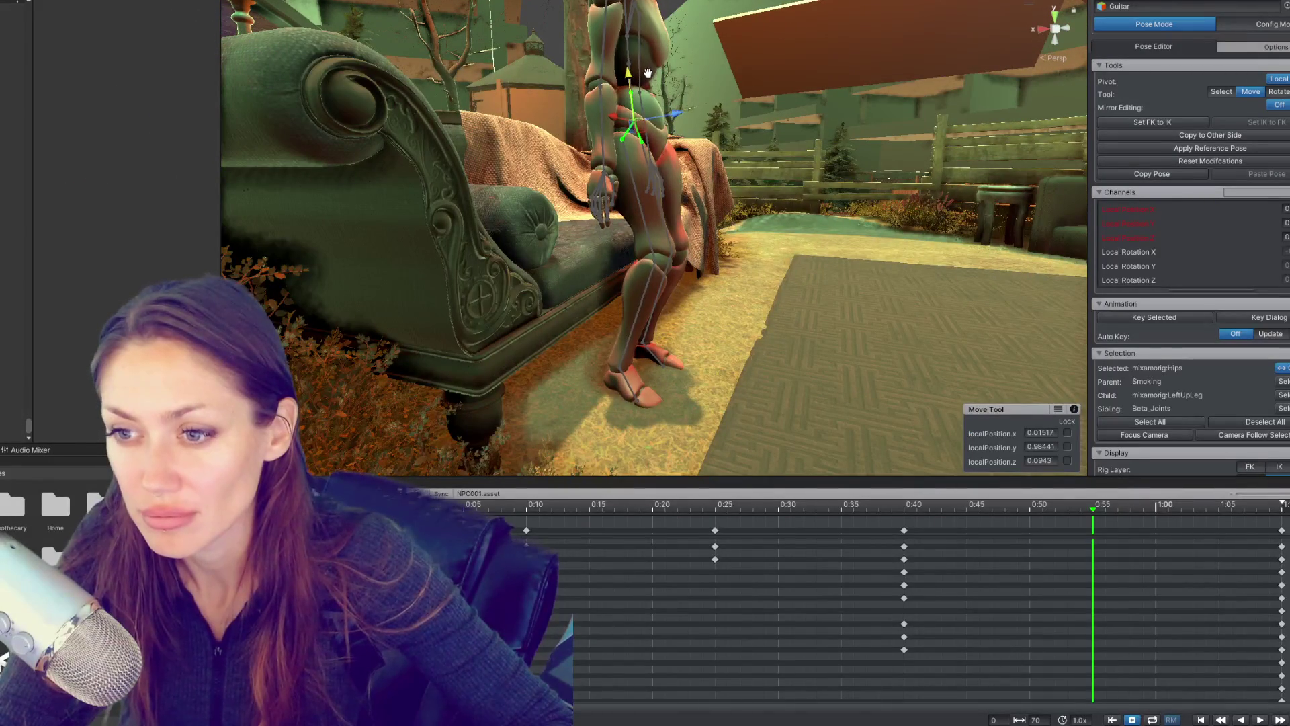
pyautogui.click(903, 505)
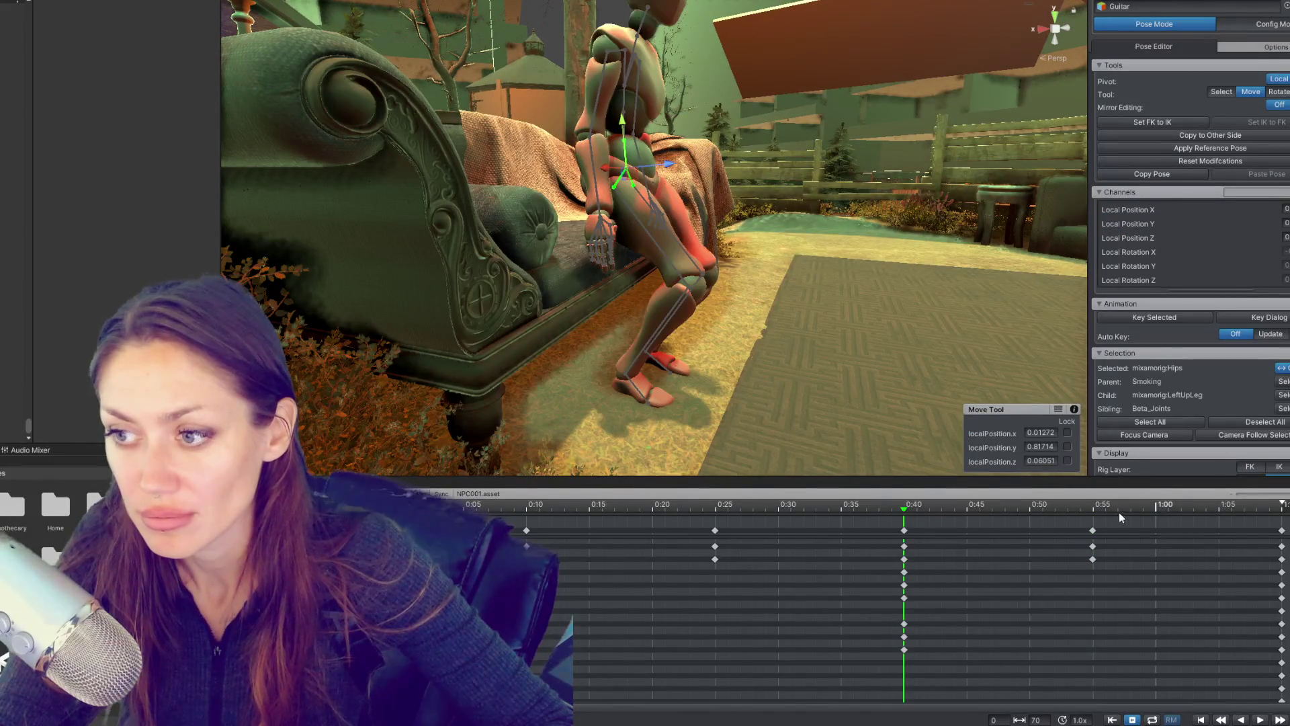
pyautogui.click(1094, 508)
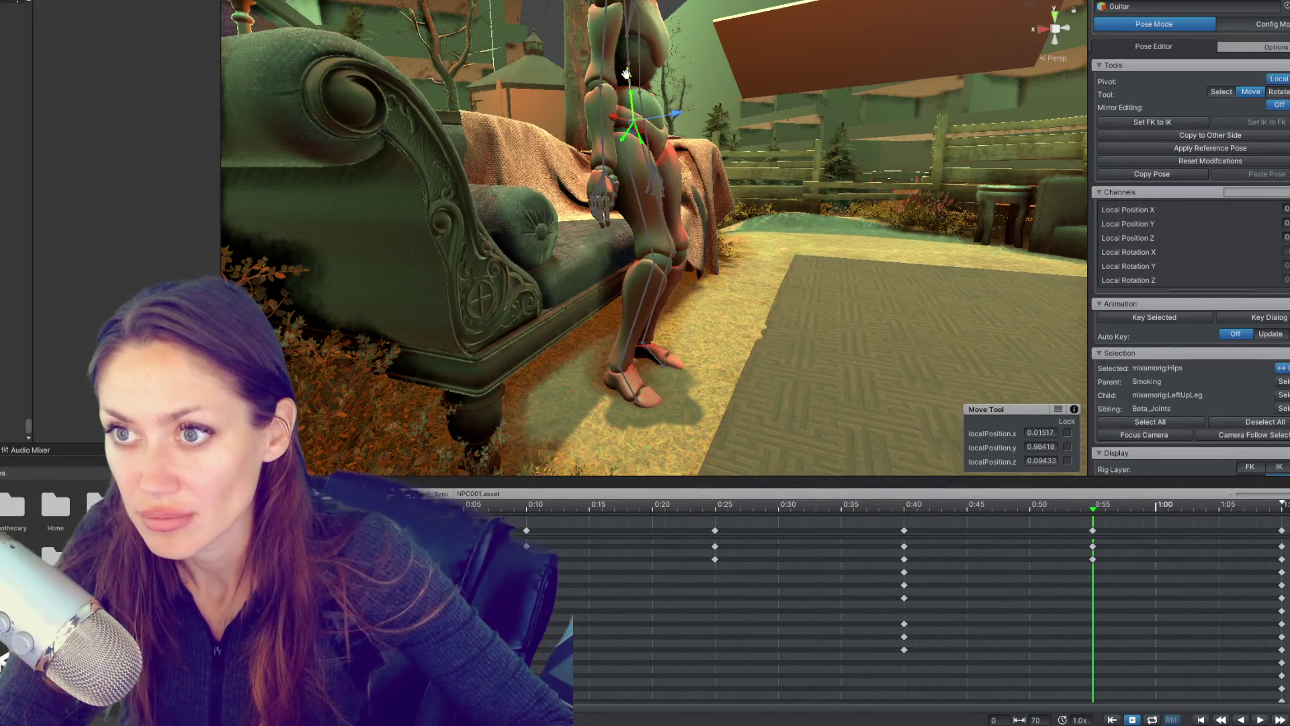
pyautogui.press('e')
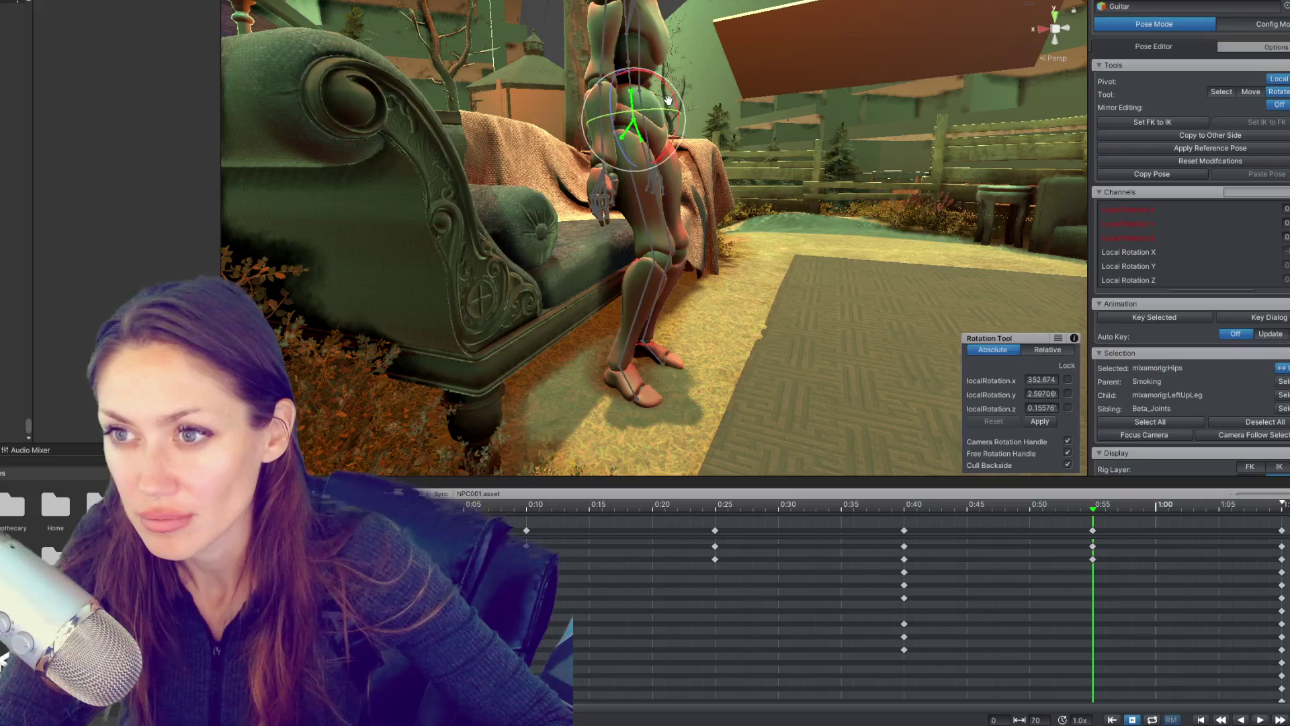
pyautogui.press('w')
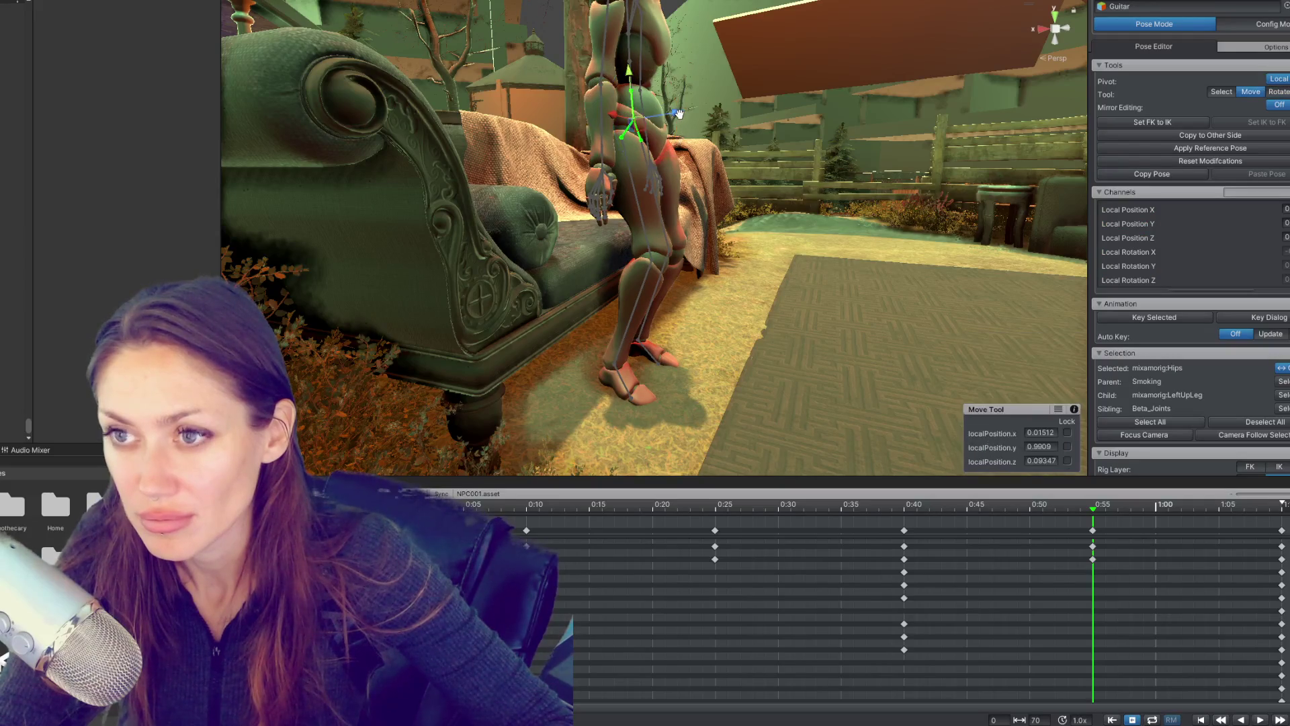
pyautogui.moveTo(634, 358); pyautogui.dragTo(620, 341)
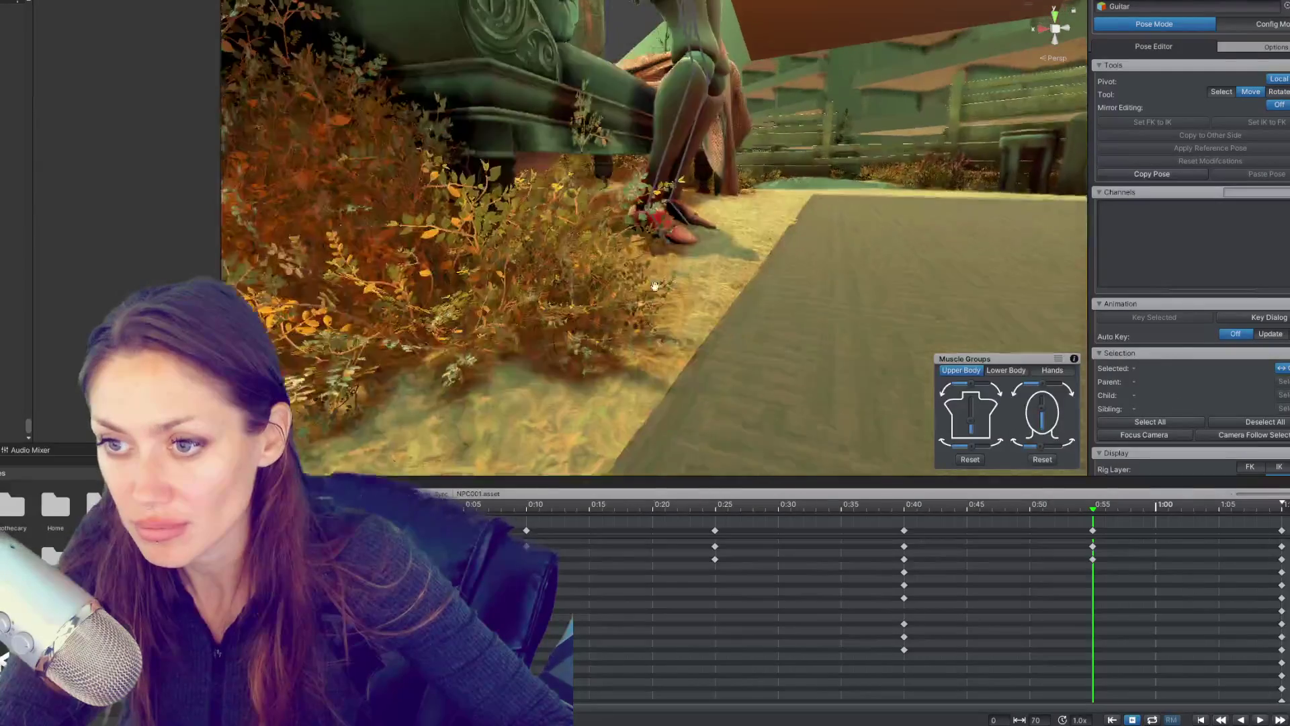
pyautogui.click(620, 342)
# Step: Rotate the right foot to rest flatter on the ground at the 0:55 keyframe
pyautogui.press('e')
pyautogui.moveTo(631, 403); pyautogui.dragTo(643, 376)
pyautogui.moveTo(737, 338); pyautogui.dragTo(433, 259)
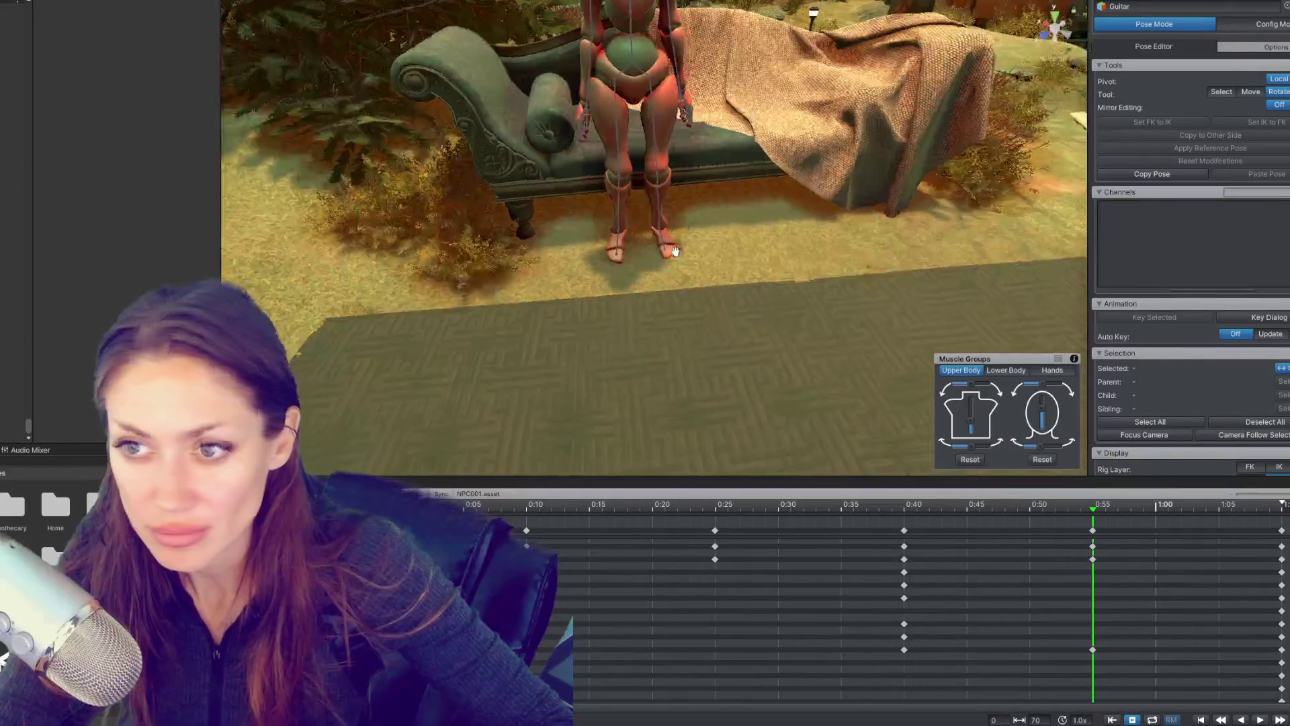
pyautogui.click(662, 227)
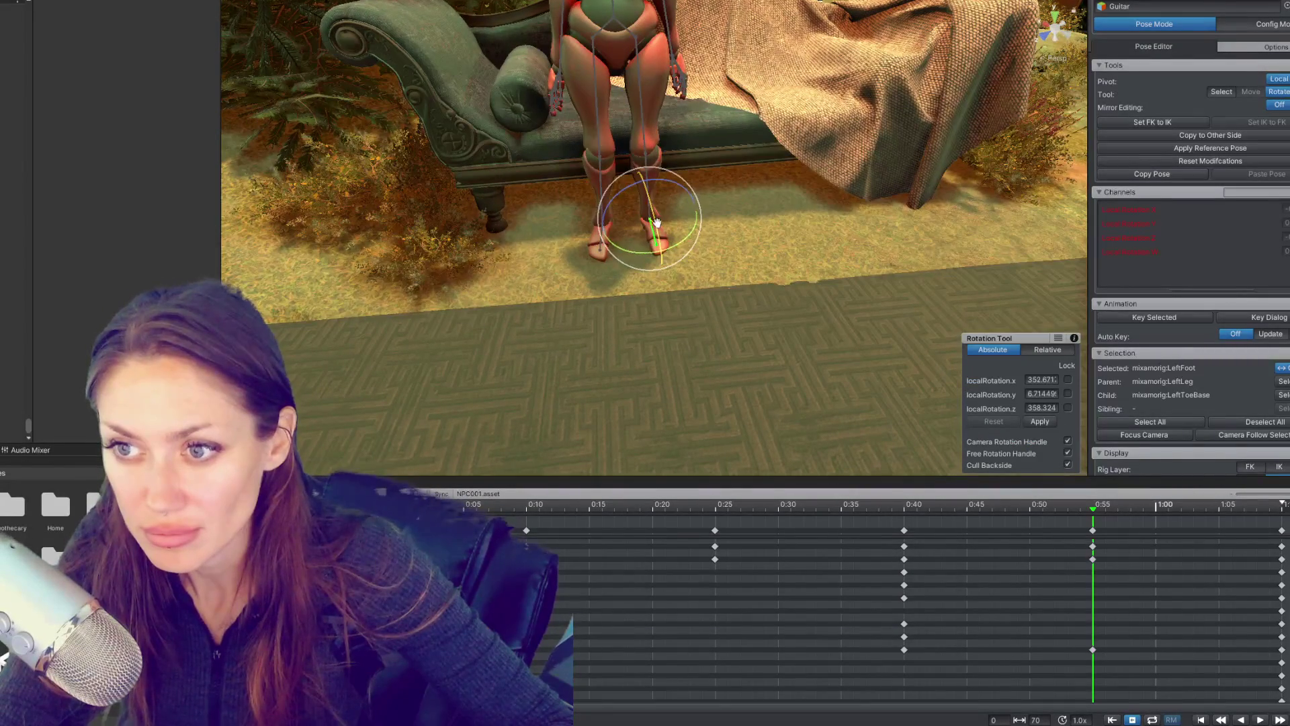
pyautogui.moveTo(908, 508); pyautogui.dragTo(991, 512)
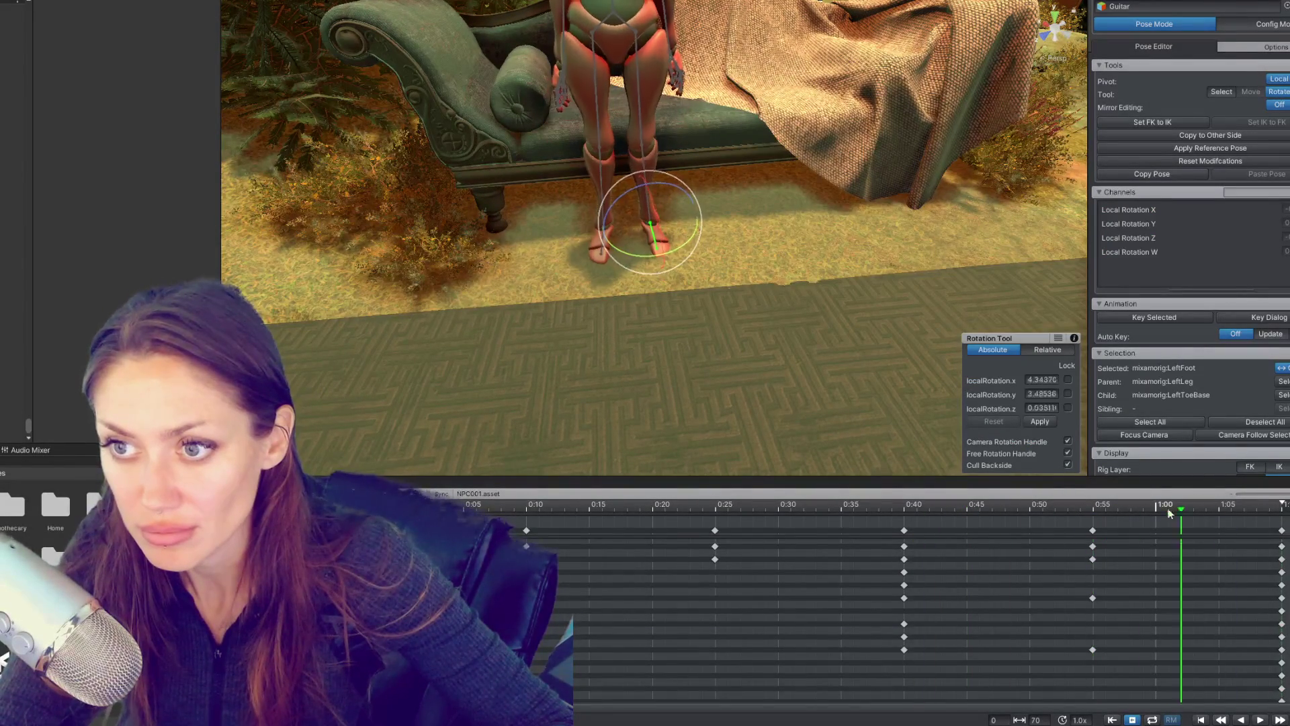
pyautogui.moveTo(773, 94); pyautogui.dragTo(655, 162)
# Step: Rotate the left foot flat to about 16.8° X, 352.8° Y, 12.3° Z
pyautogui.press('w')
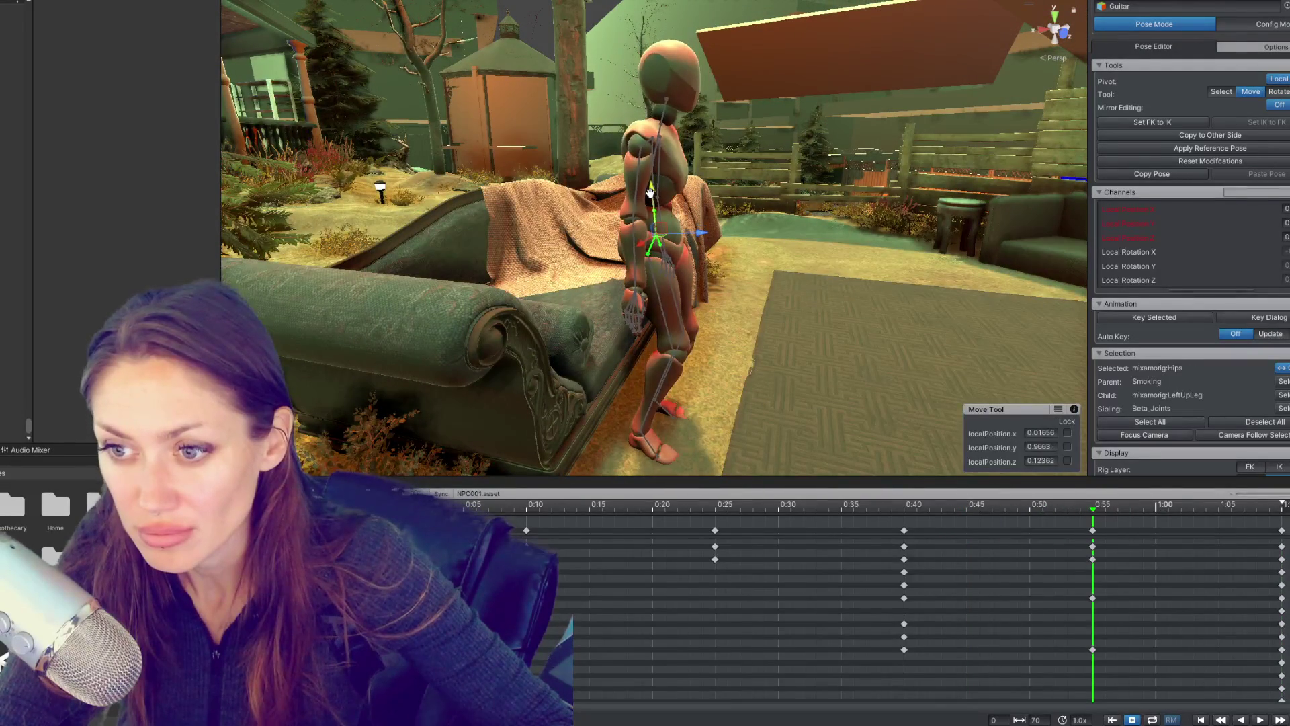
pyautogui.moveTo(653, 196); pyautogui.dragTo(622, 338)
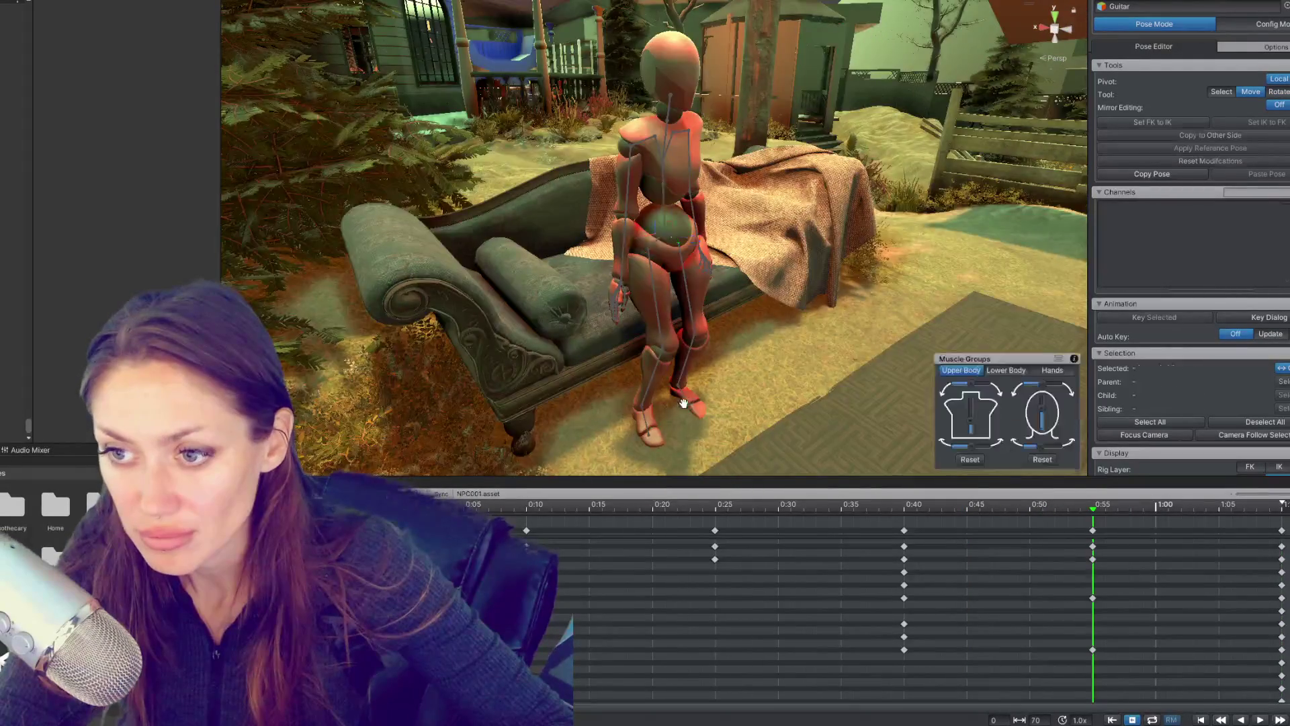
pyautogui.click(683, 403)
pyautogui.scroll(3)
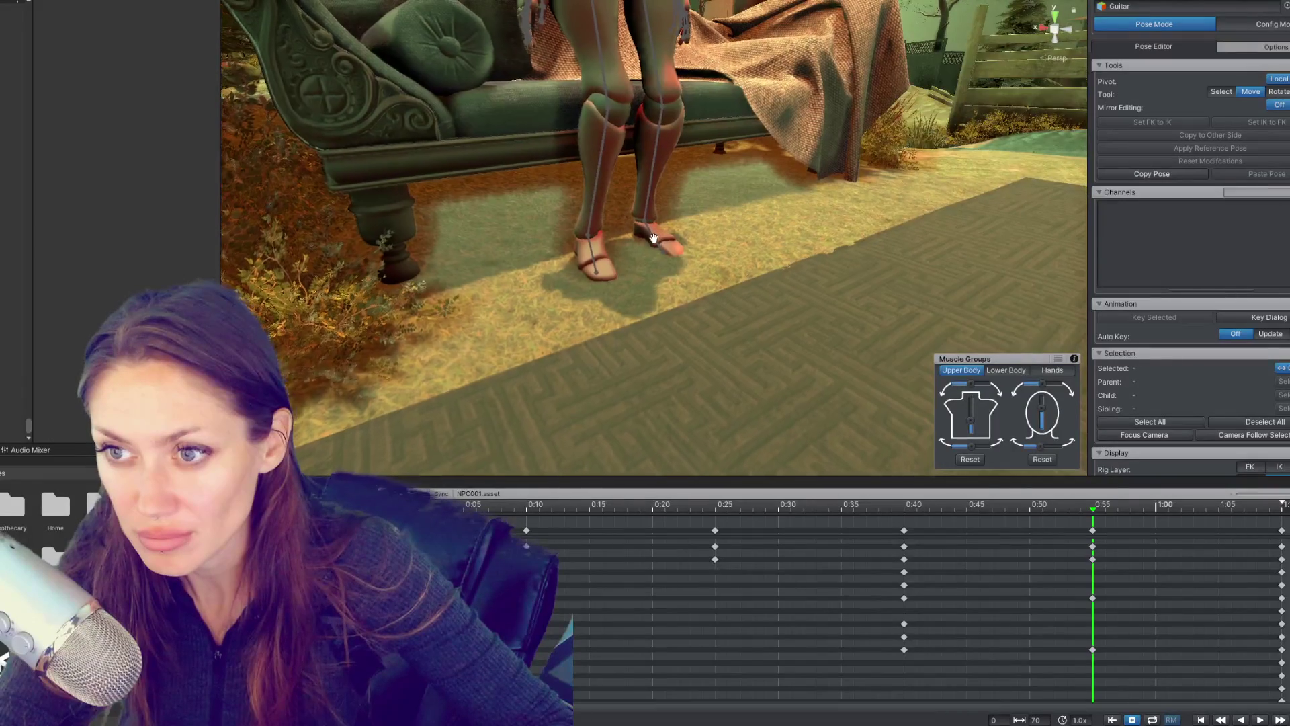
pyautogui.click(653, 238)
pyautogui.press('e')
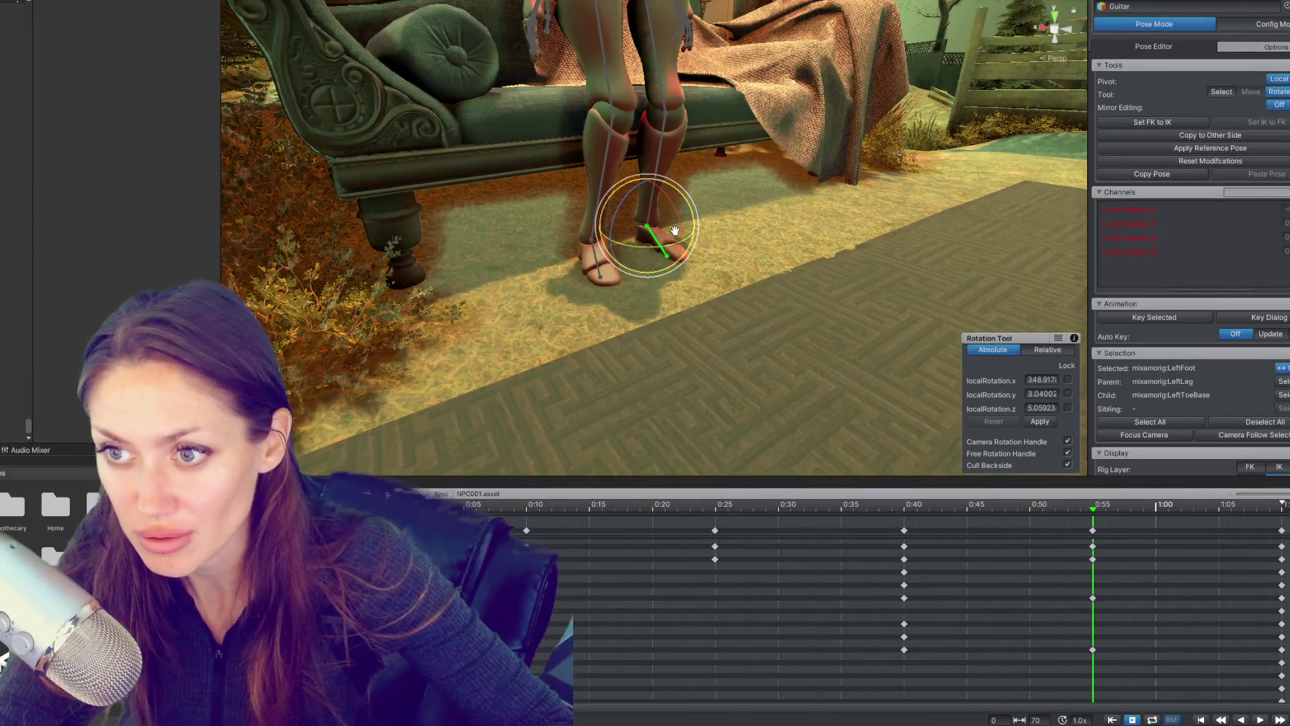
pyautogui.moveTo(670, 232); pyautogui.dragTo(631, 249)
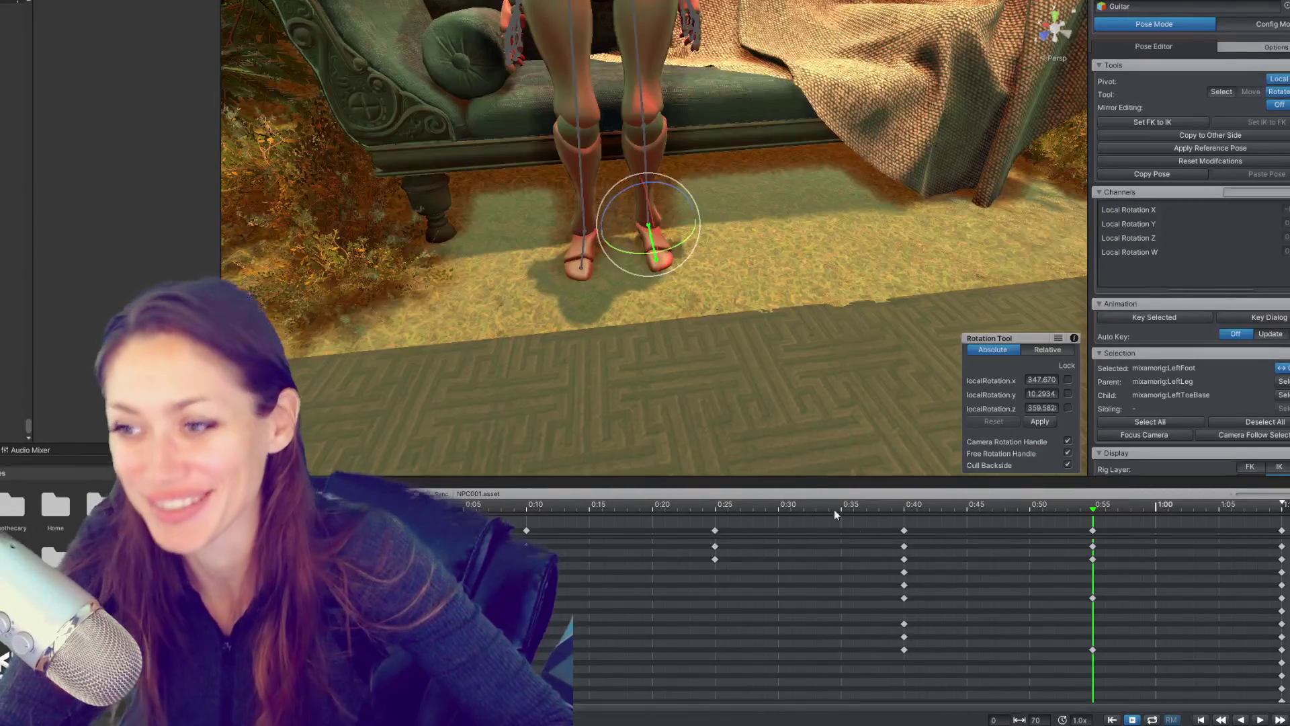
# Step: At the 0:25 keyframe, rotate the right foot after checking the 0:10 pose
pyautogui.click(747, 509)
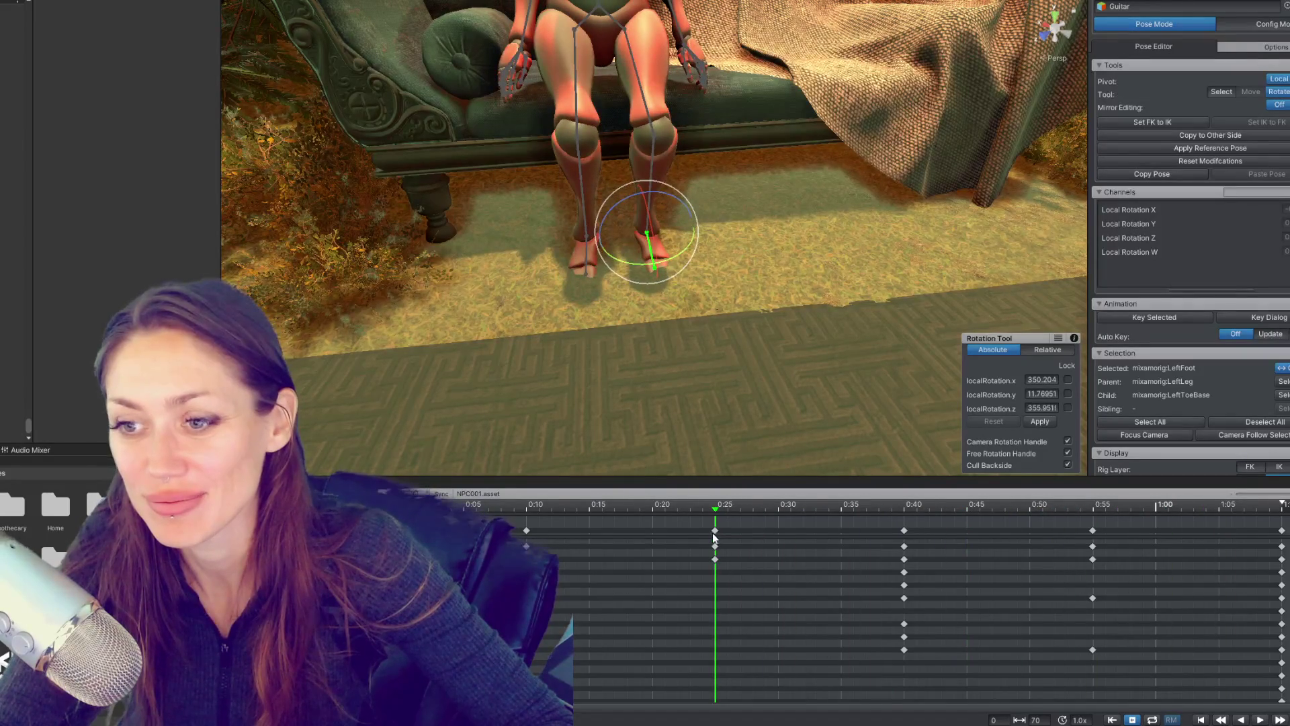
pyautogui.scroll(-3)
pyautogui.click(777, 167)
pyautogui.moveTo(776, 166); pyautogui.dragTo(570, 510)
pyautogui.click(526, 515)
pyautogui.click(716, 512)
pyautogui.click(657, 371)
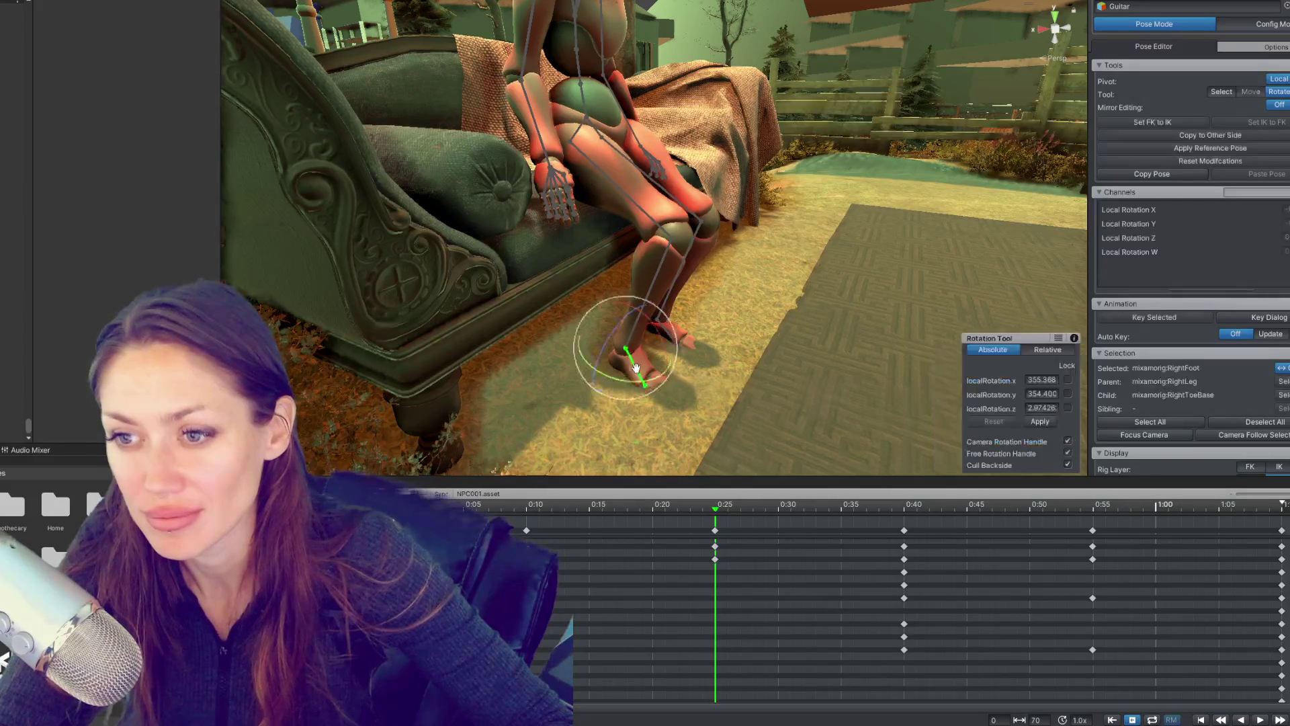
pyautogui.press('f')
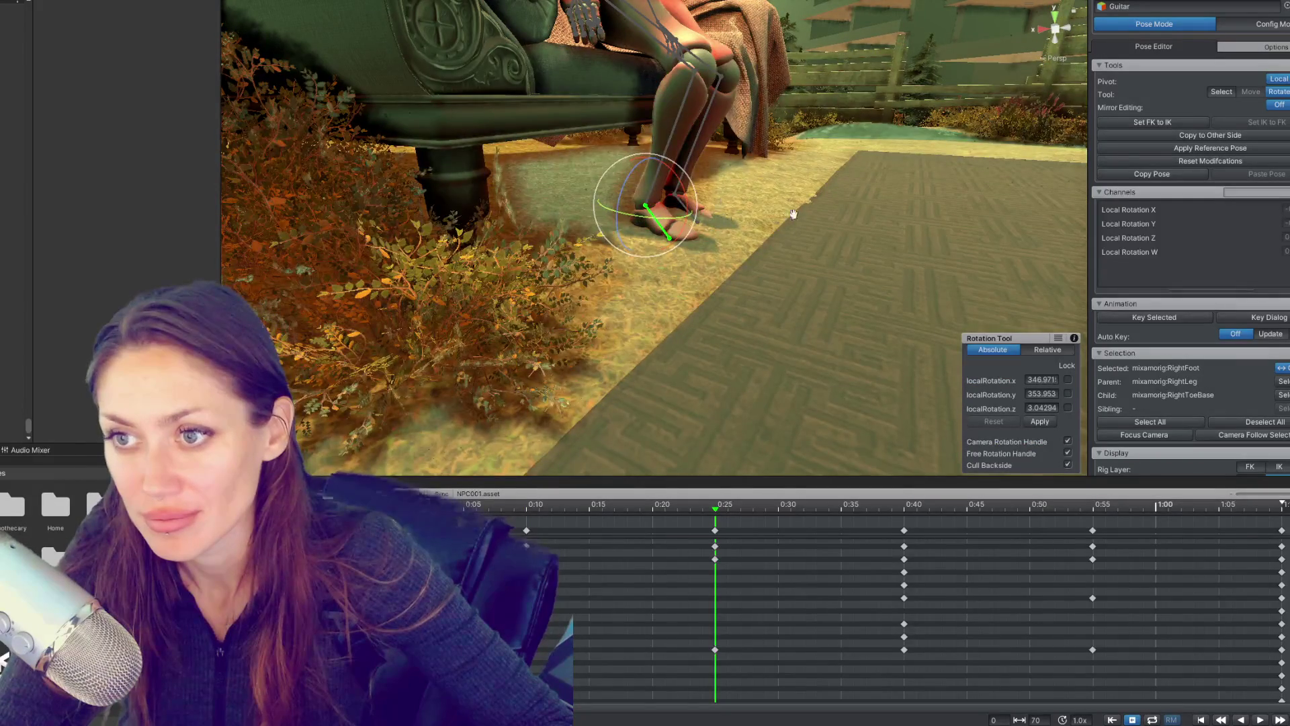
pyautogui.moveTo(793, 214); pyautogui.dragTo(672, 233)
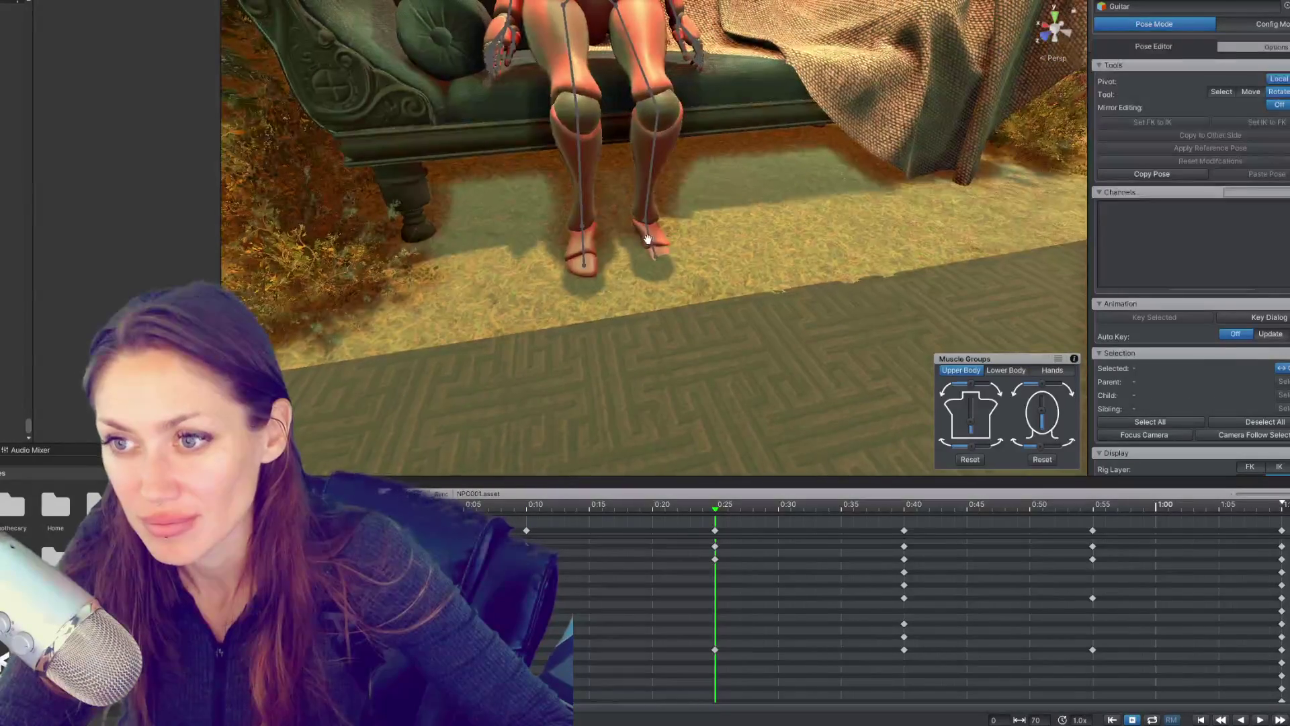
pyautogui.click(659, 224)
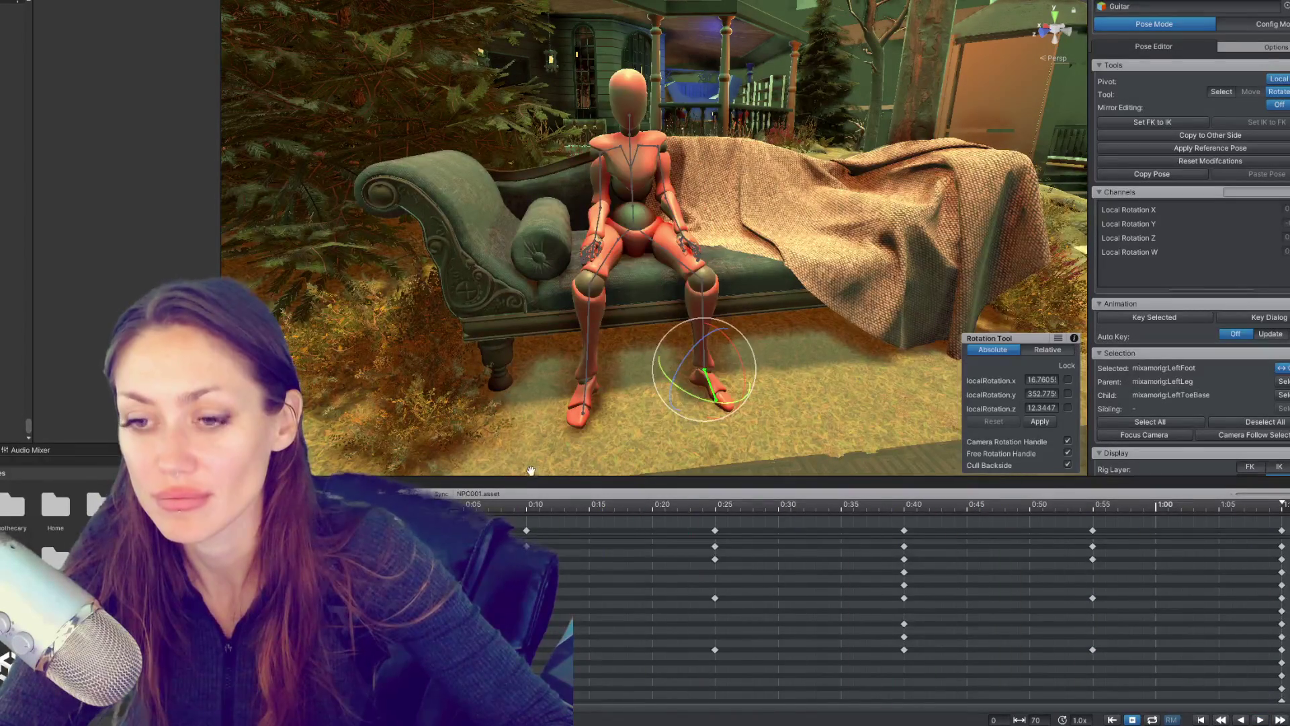
pyautogui.scroll(-3)
# Step: Box-select every keyframe and drag them ten frames later, then go to 0:10
pyautogui.click(986, 524)
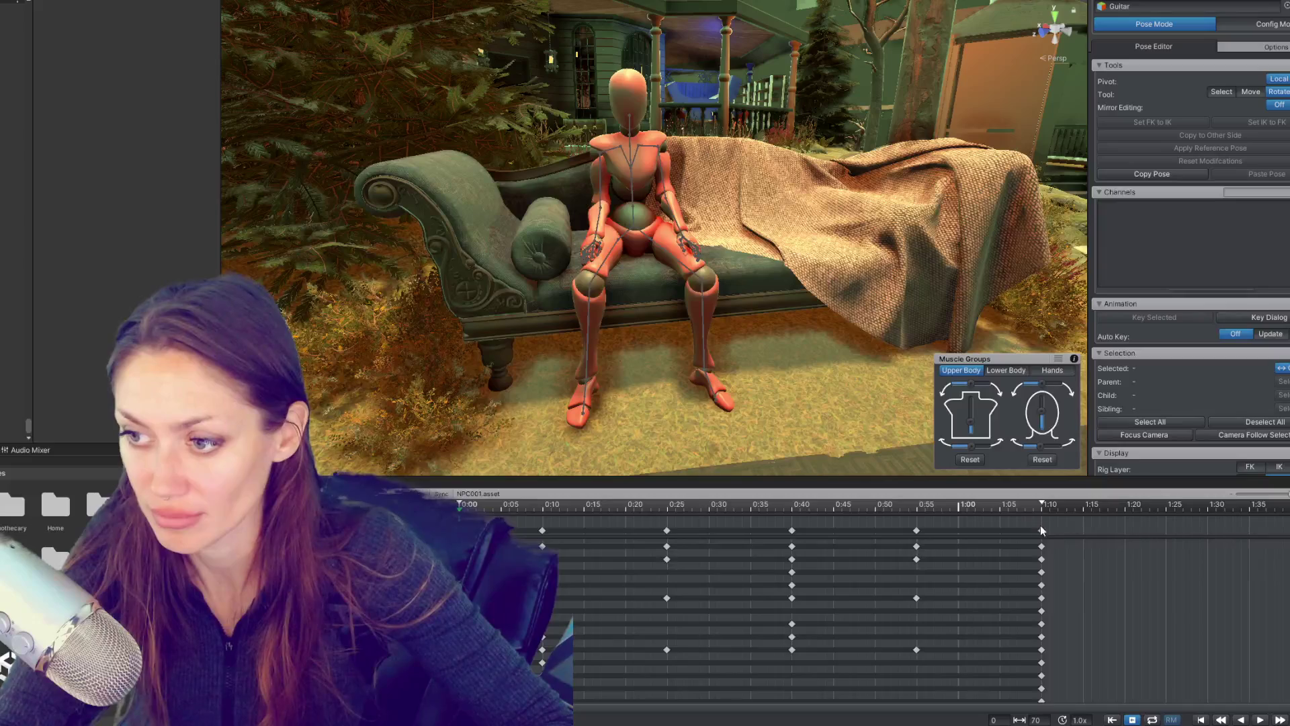
pyautogui.moveTo(521, 523); pyautogui.dragTo(1103, 542)
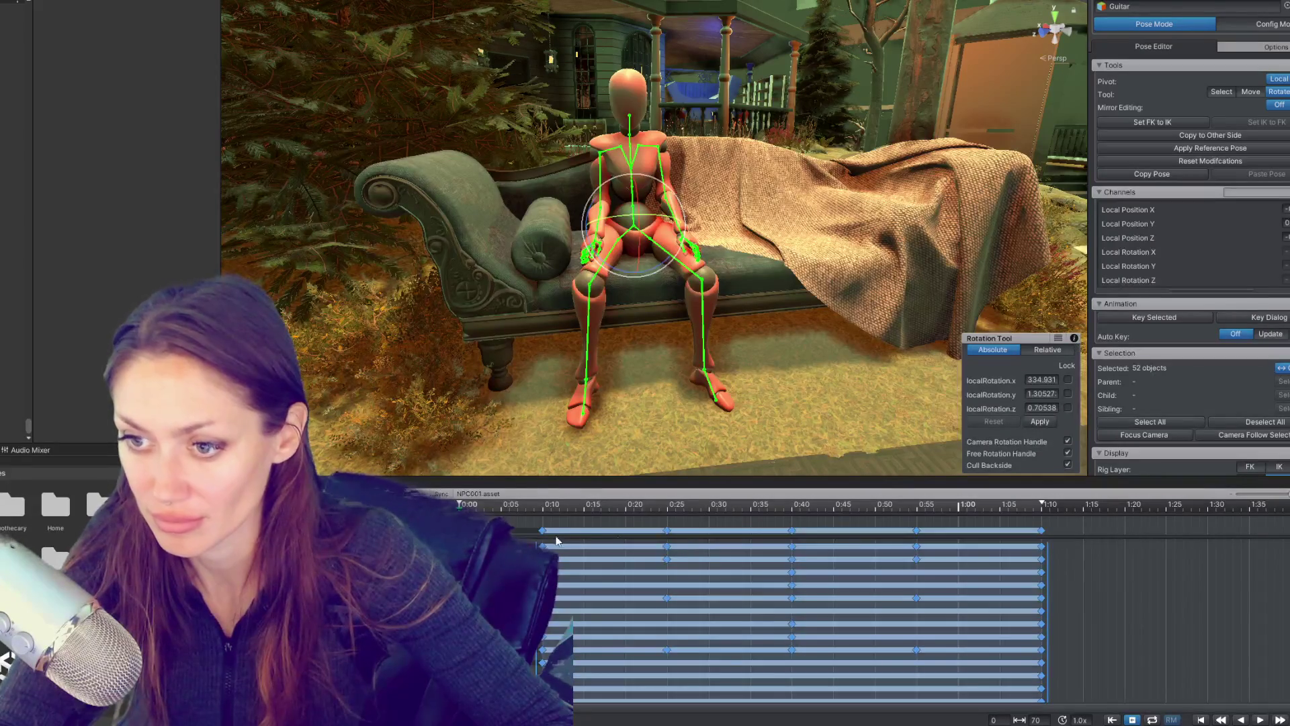
pyautogui.moveTo(545, 535); pyautogui.dragTo(626, 543)
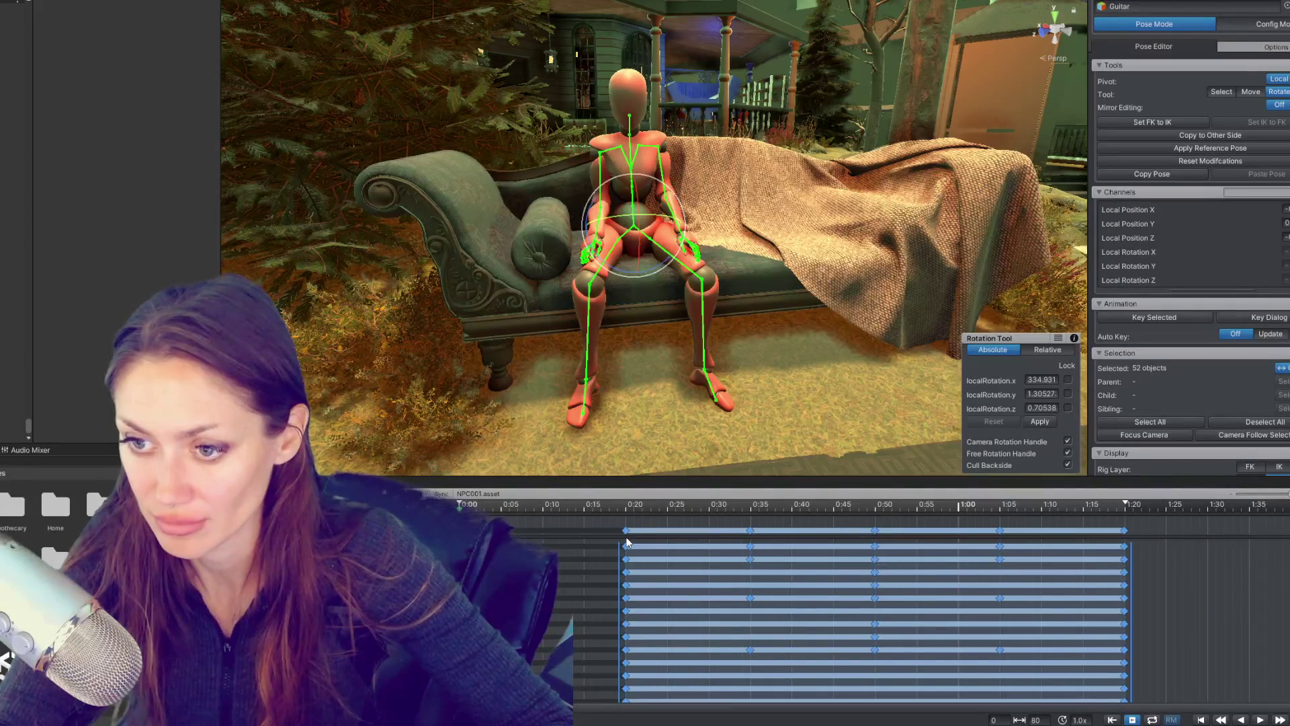
pyautogui.click(543, 508)
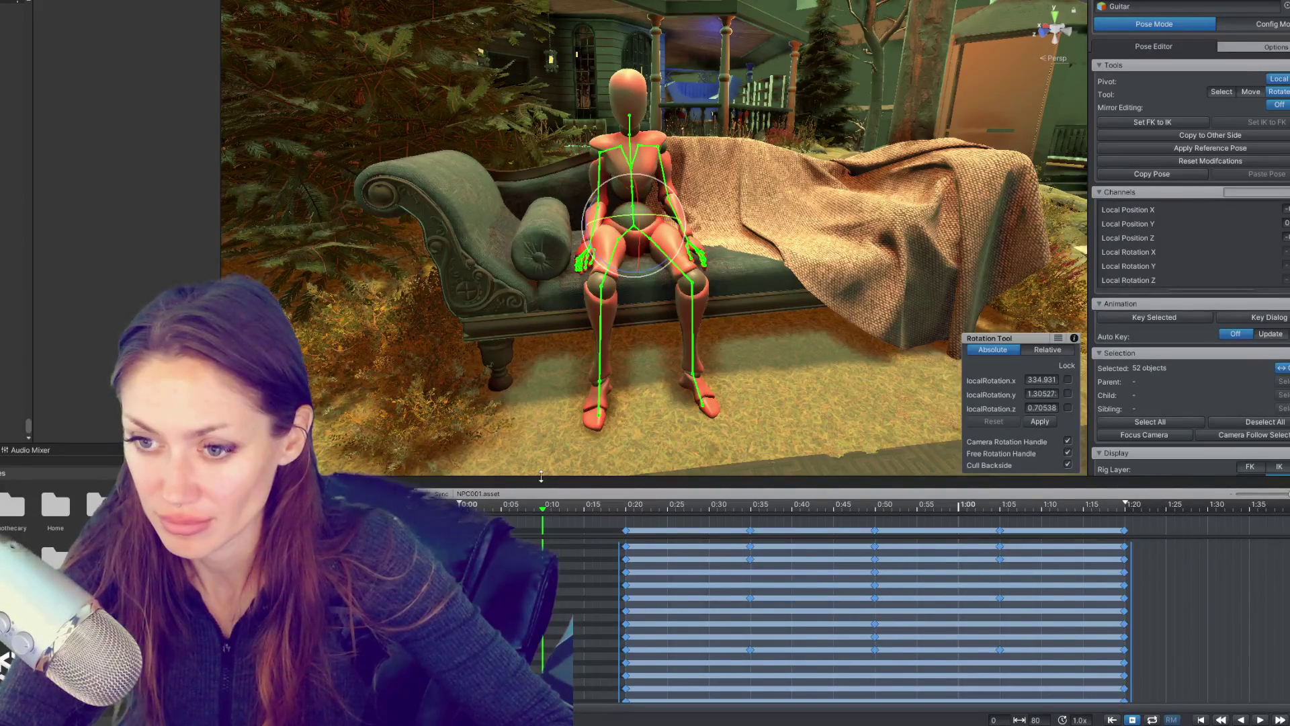
pyautogui.moveTo(470, 508); pyautogui.dragTo(543, 531)
# Step: Re-angle the right thigh (RightUpLeg) at the 0:10 keyframe
pyautogui.click(608, 265)
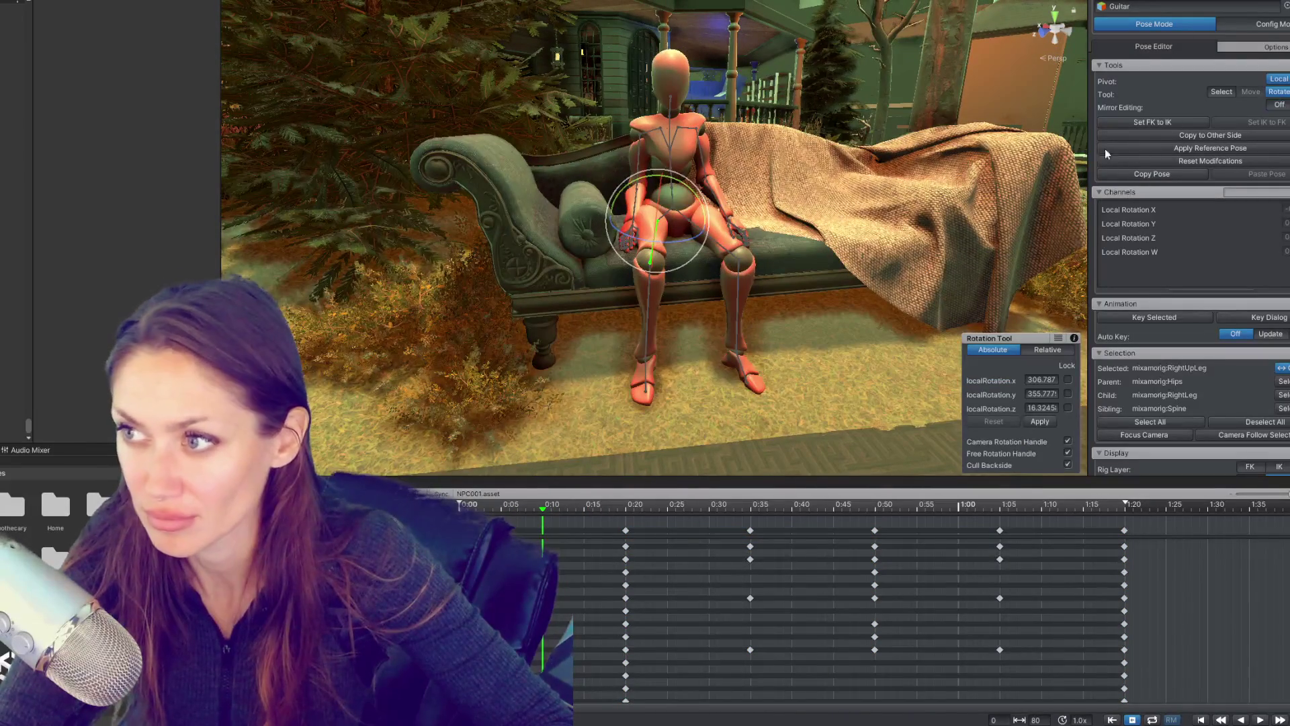
pyautogui.moveTo(659, 217); pyautogui.dragTo(663, 206)
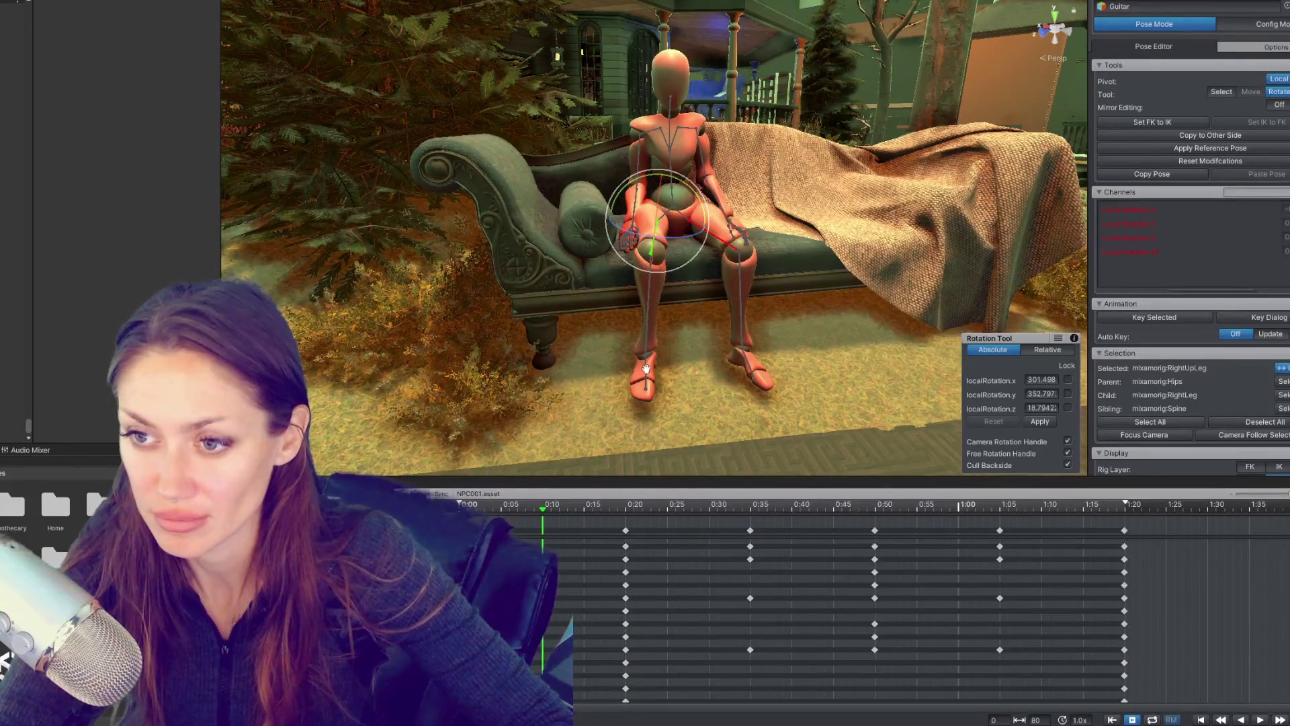
pyautogui.click(646, 366)
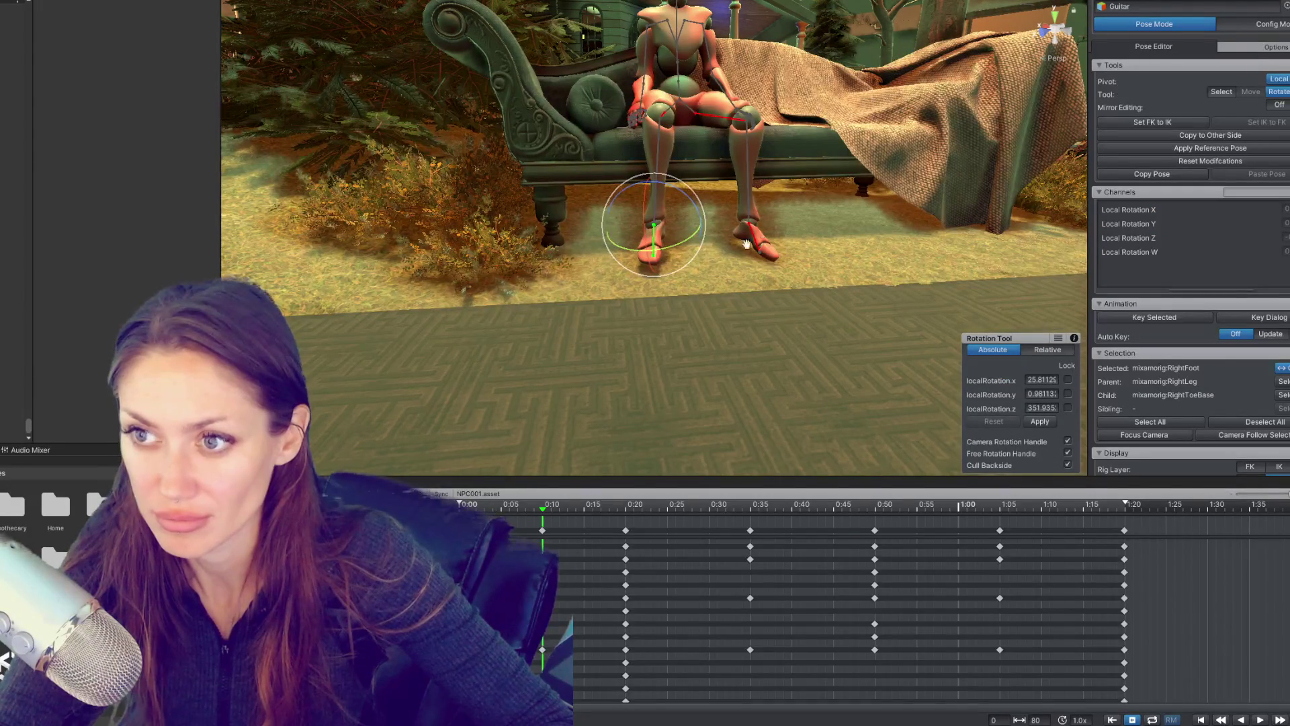
pyautogui.click(731, 254)
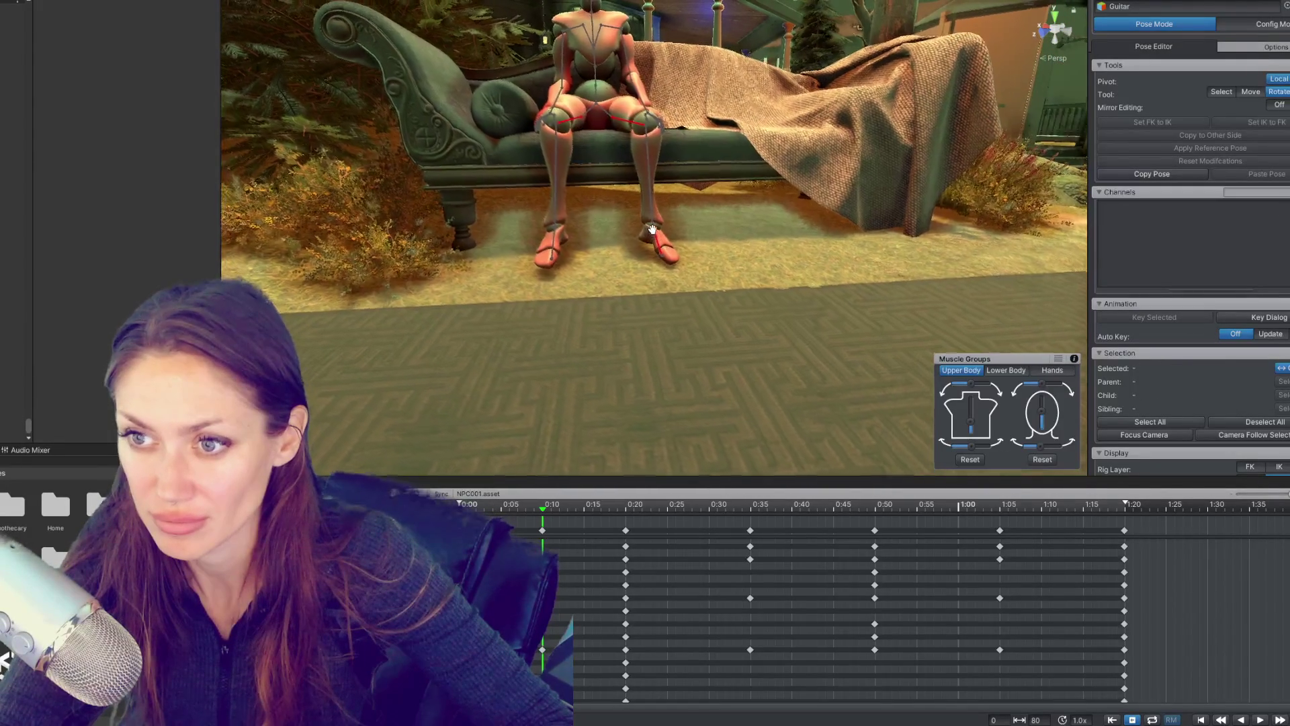
pyautogui.click(651, 231)
pyautogui.click(626, 185)
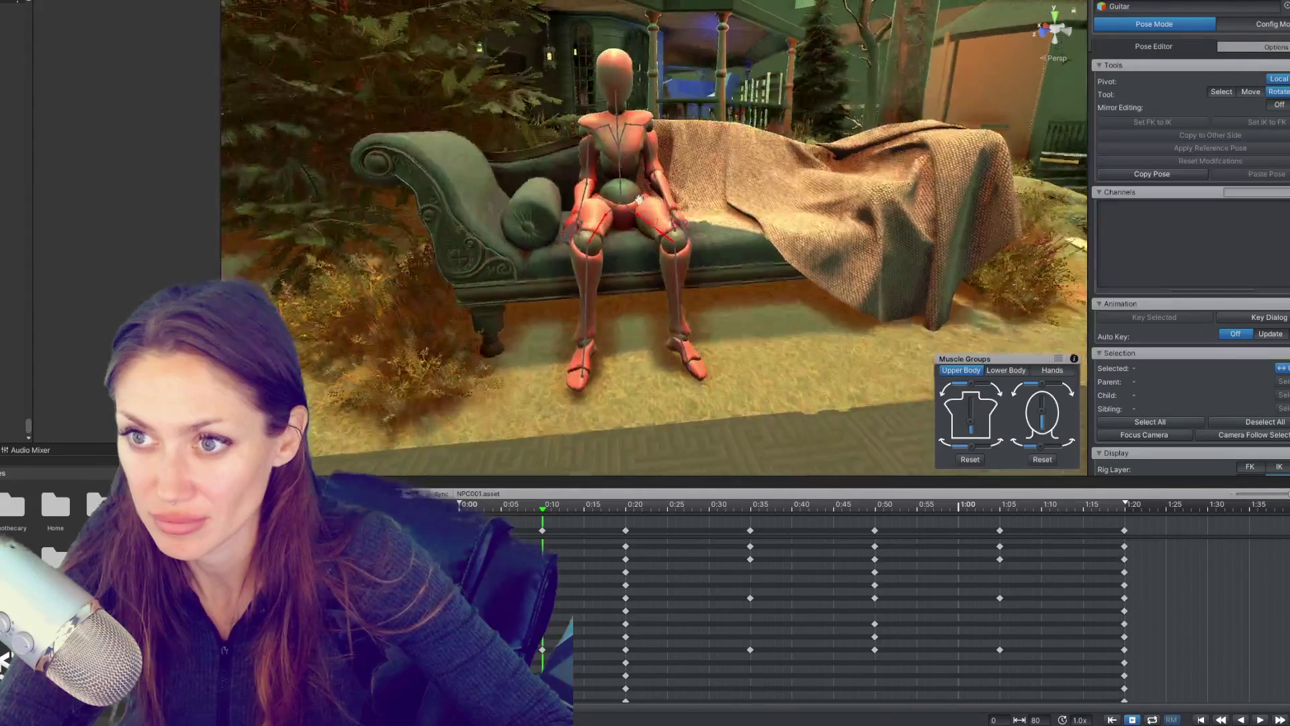
pyautogui.click(602, 230)
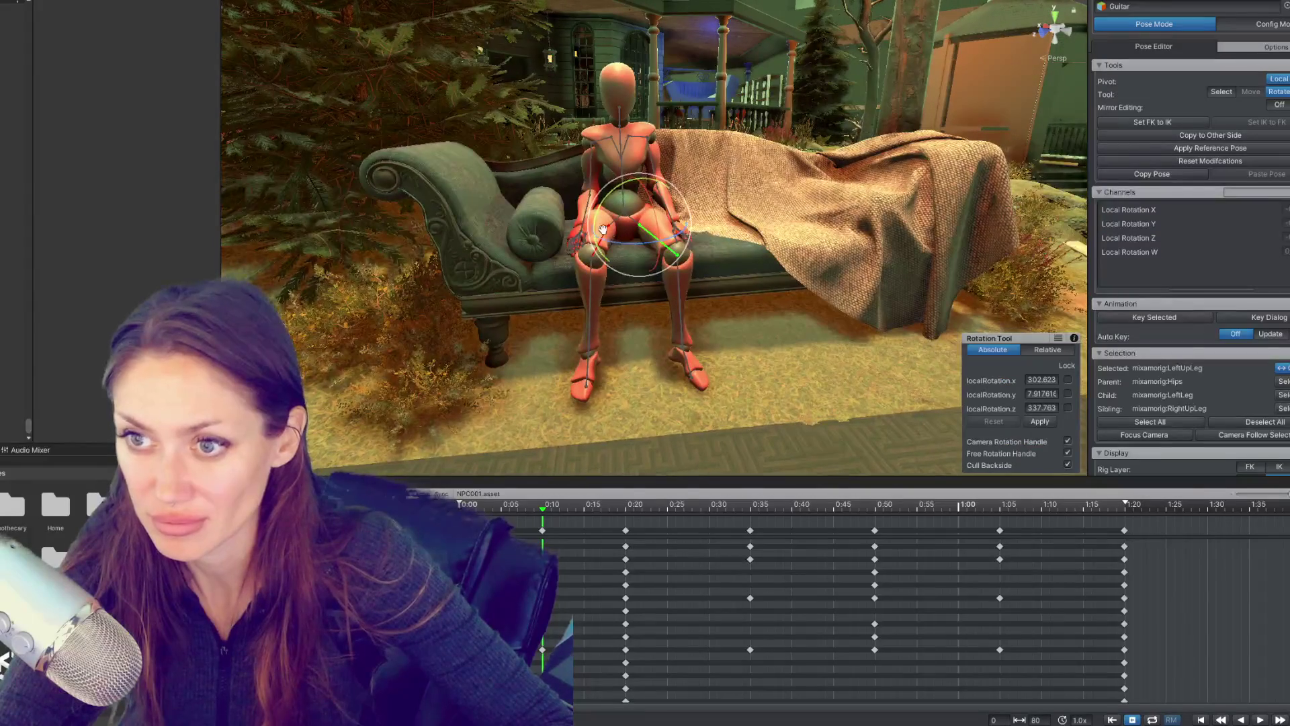
pyautogui.click(602, 230)
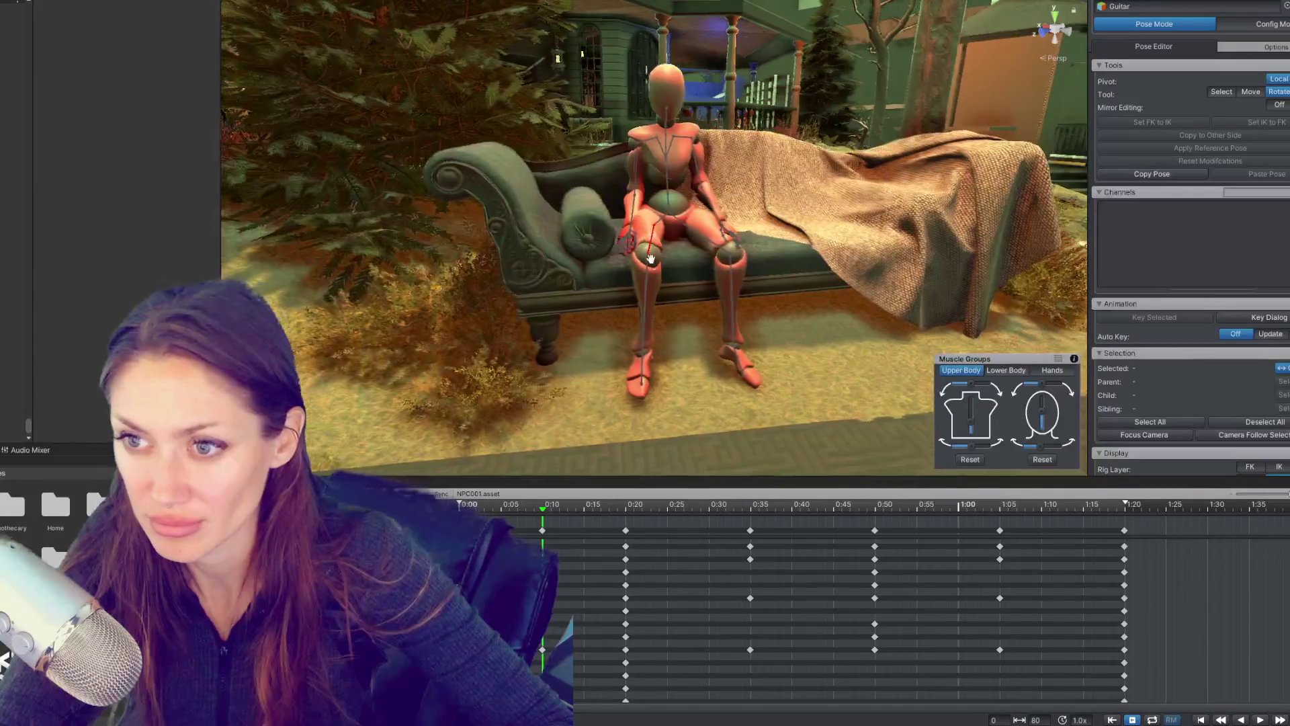
pyautogui.click(649, 252)
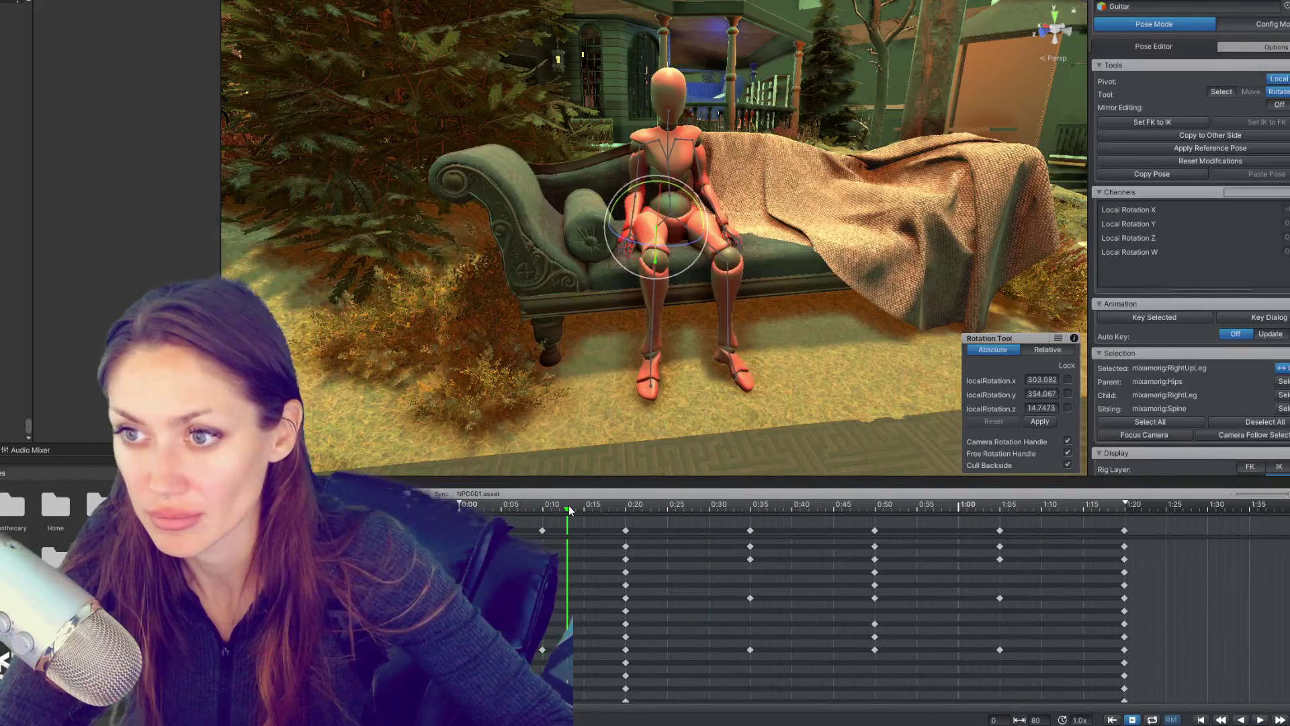
# Step: Lower the right forearm to about 61° X so the hand rests on the thigh
pyautogui.moveTo(637, 161); pyautogui.dragTo(661, 240)
pyautogui.click(661, 240)
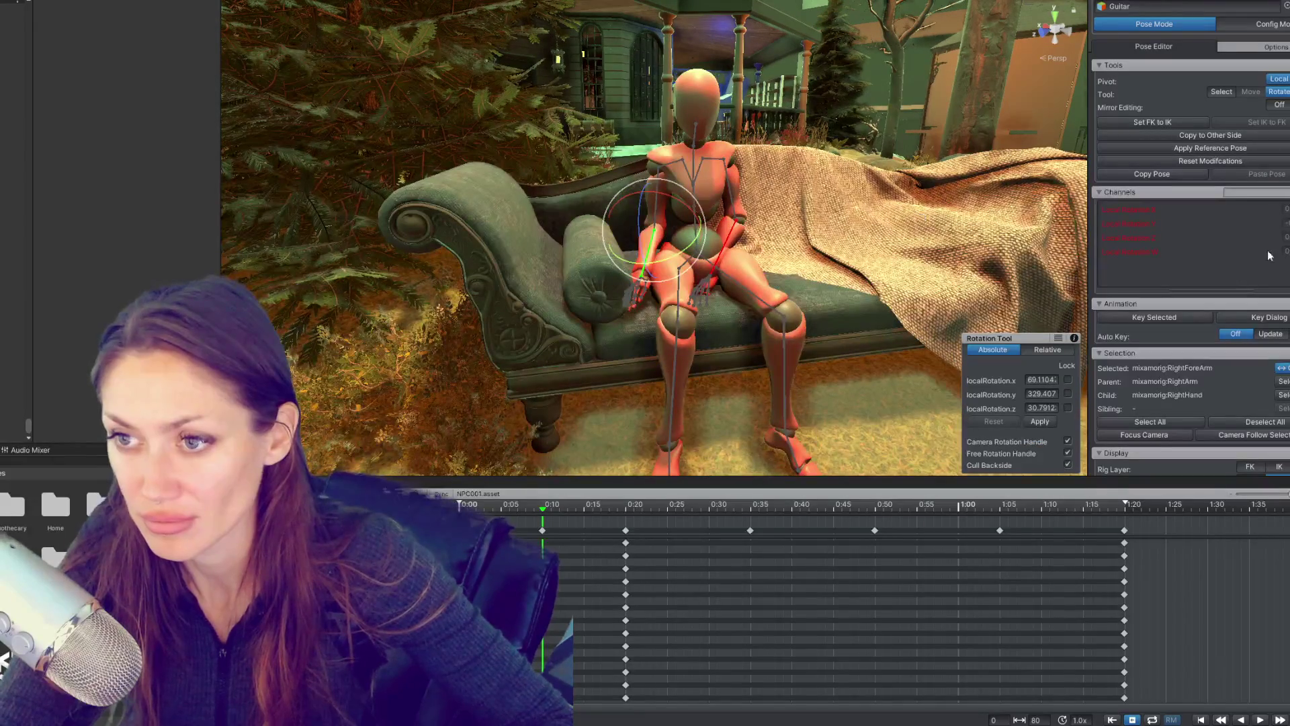
pyautogui.hotkey('ctrl', 'z')
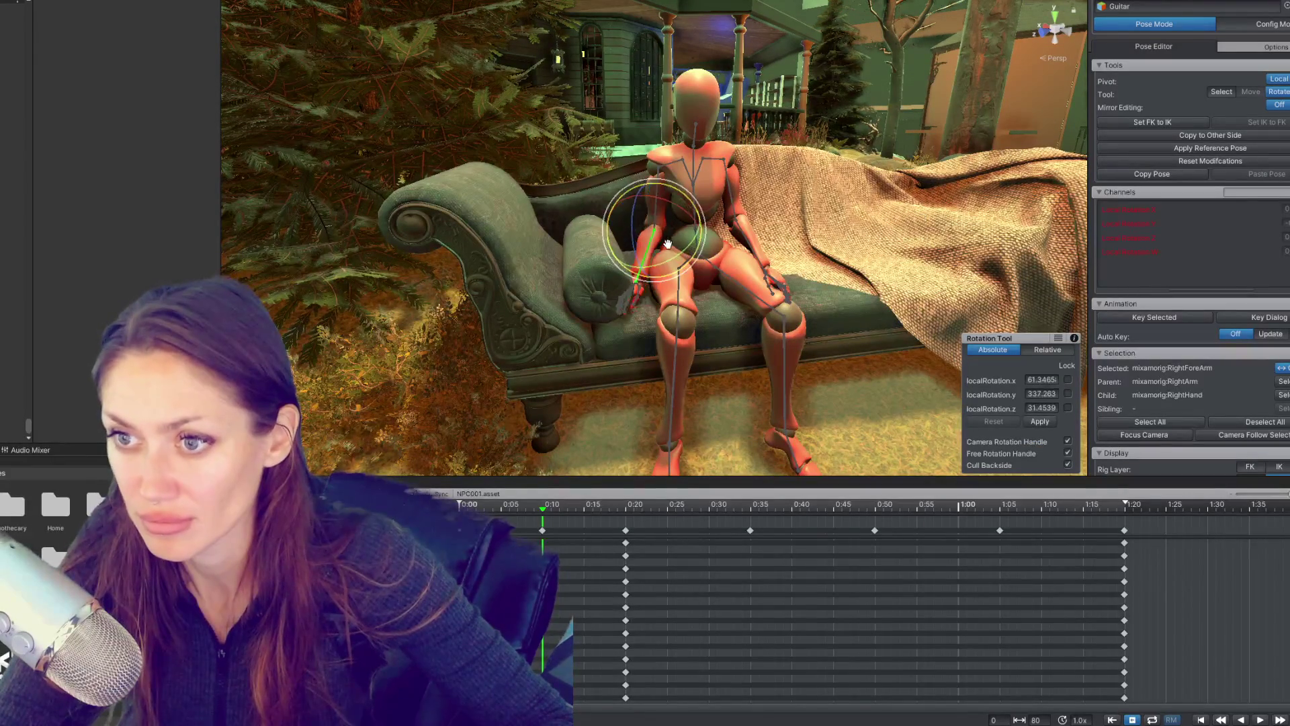
pyautogui.moveTo(750, 259); pyautogui.dragTo(706, 195)
# Step: Select the left forearm bone, preview the clip briefly, then clear the bone selection
pyautogui.click(675, 259)
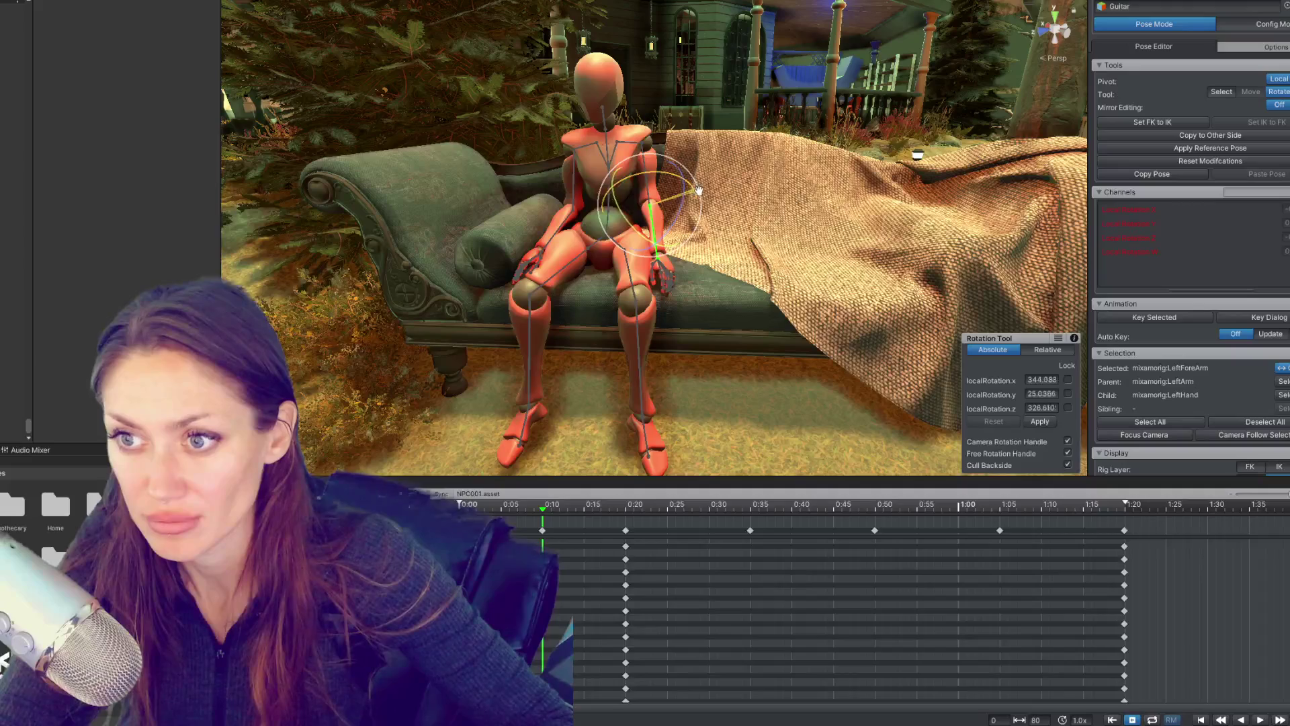
pyautogui.press('space')
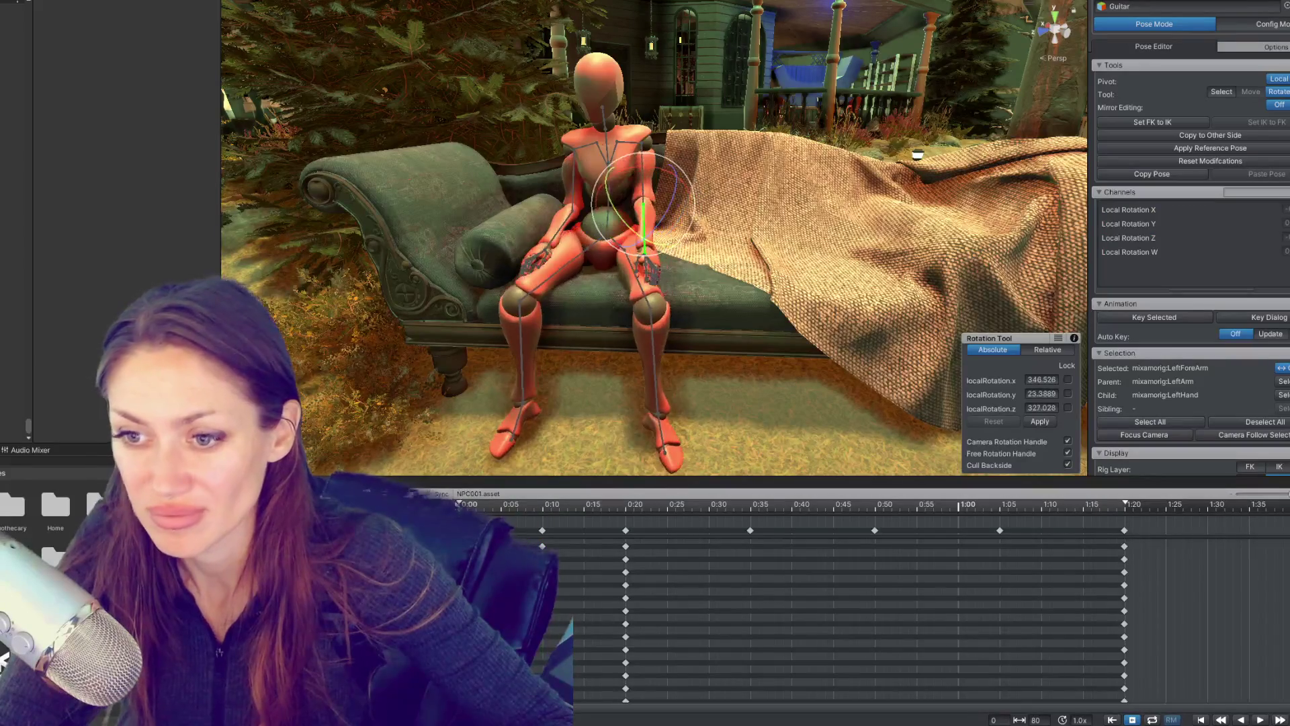
pyautogui.press('space')
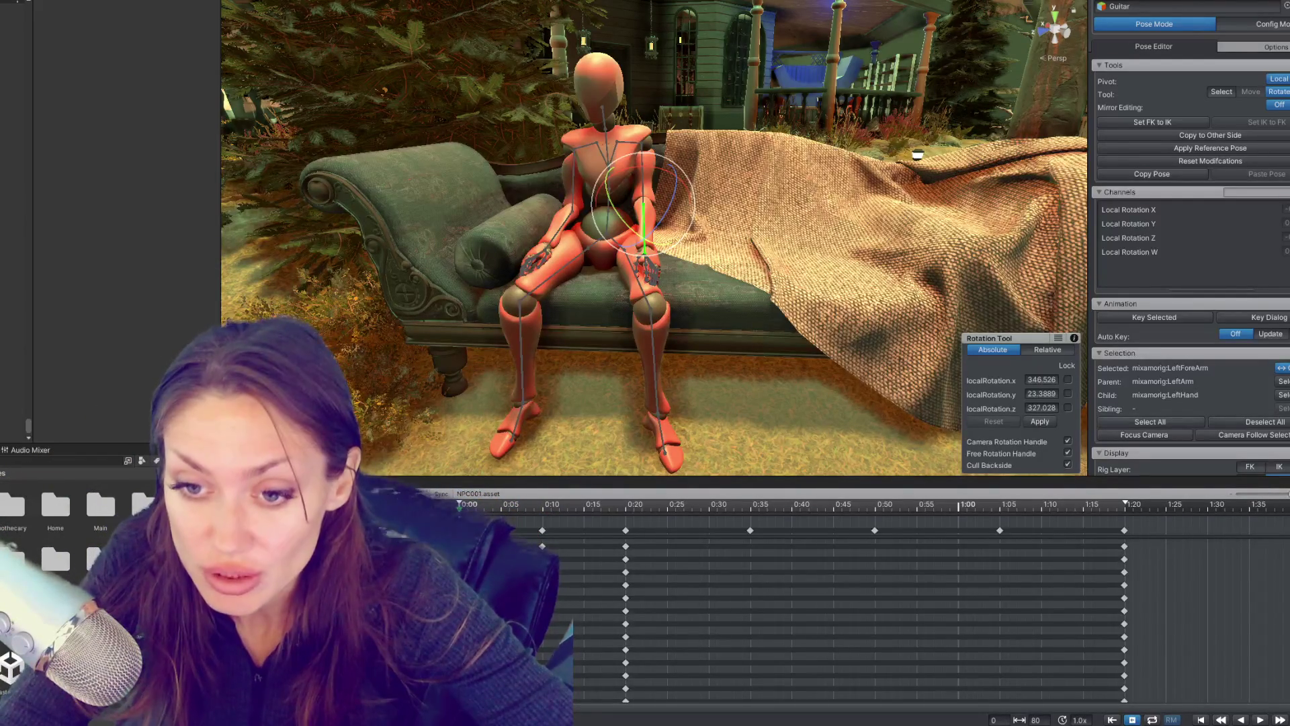
pyautogui.press('Escape')
# Step: Duplicate the current clip and name the copy 'SittingDown'
pyautogui.hotkey('ctrl', 'z')
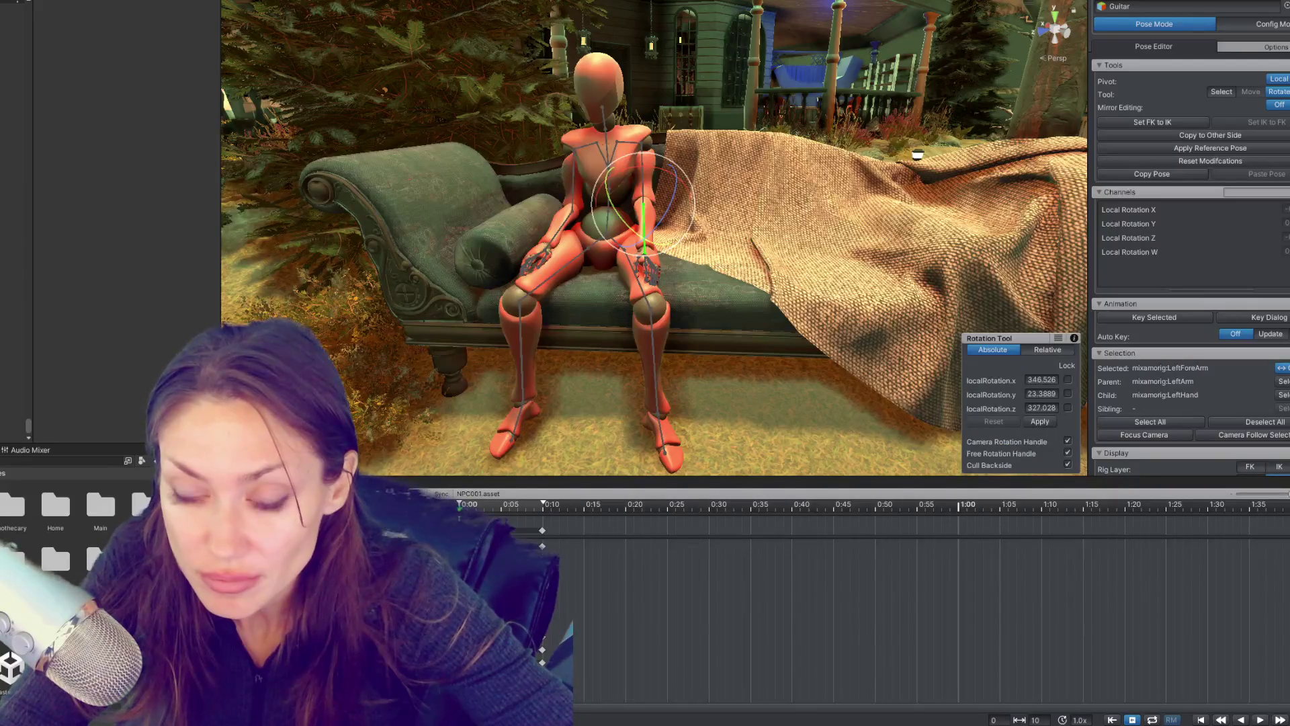
pyautogui.click(614, 349)
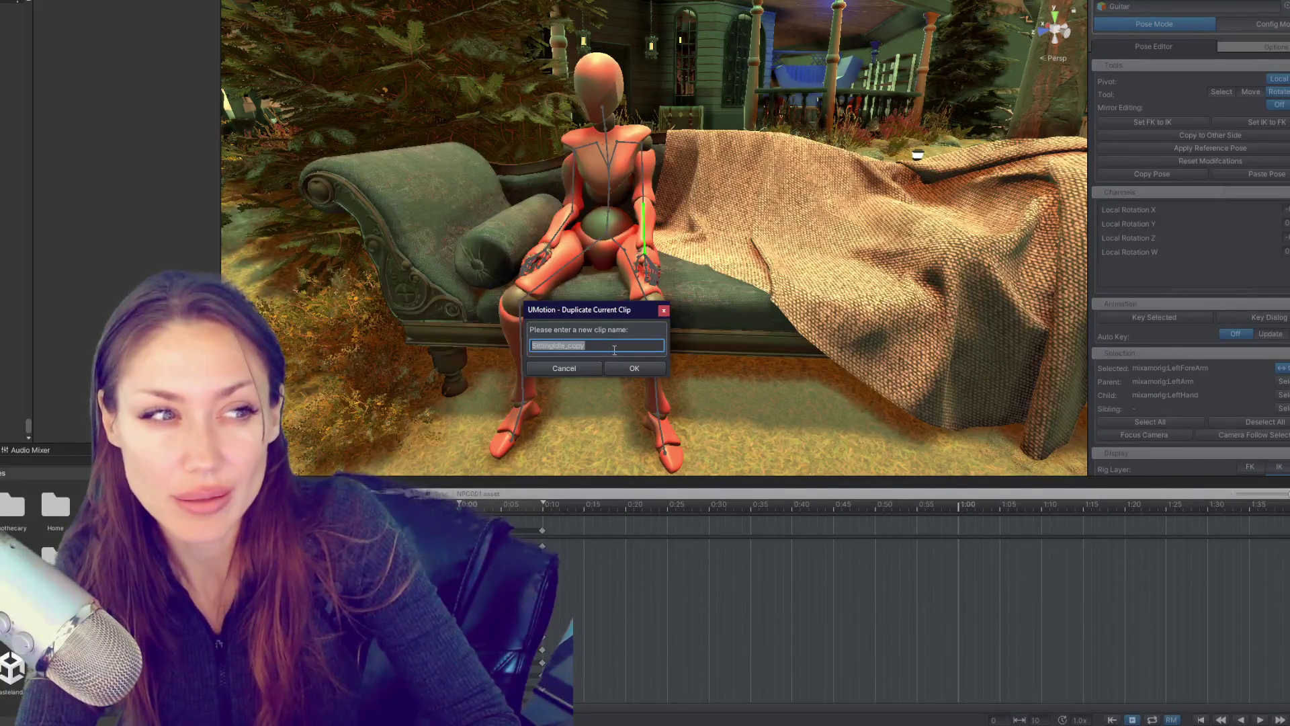
pyautogui.write('SittingDown')
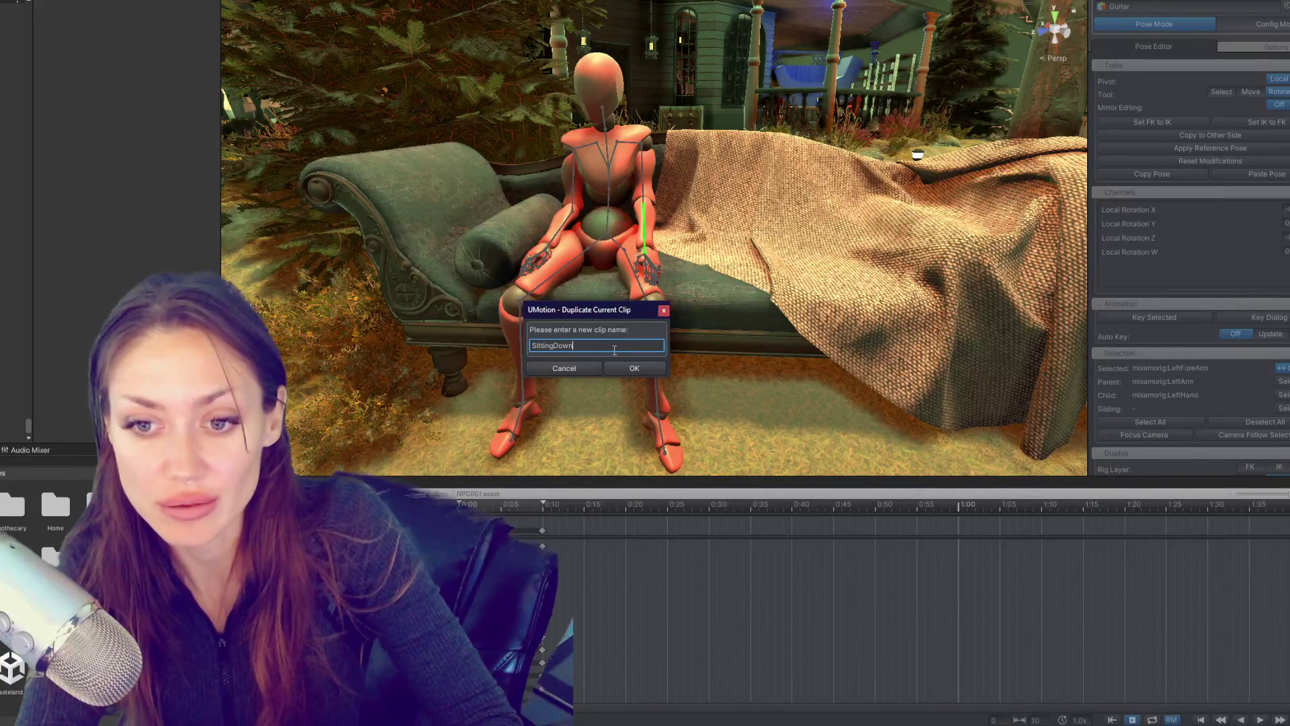
pyautogui.click(634, 368)
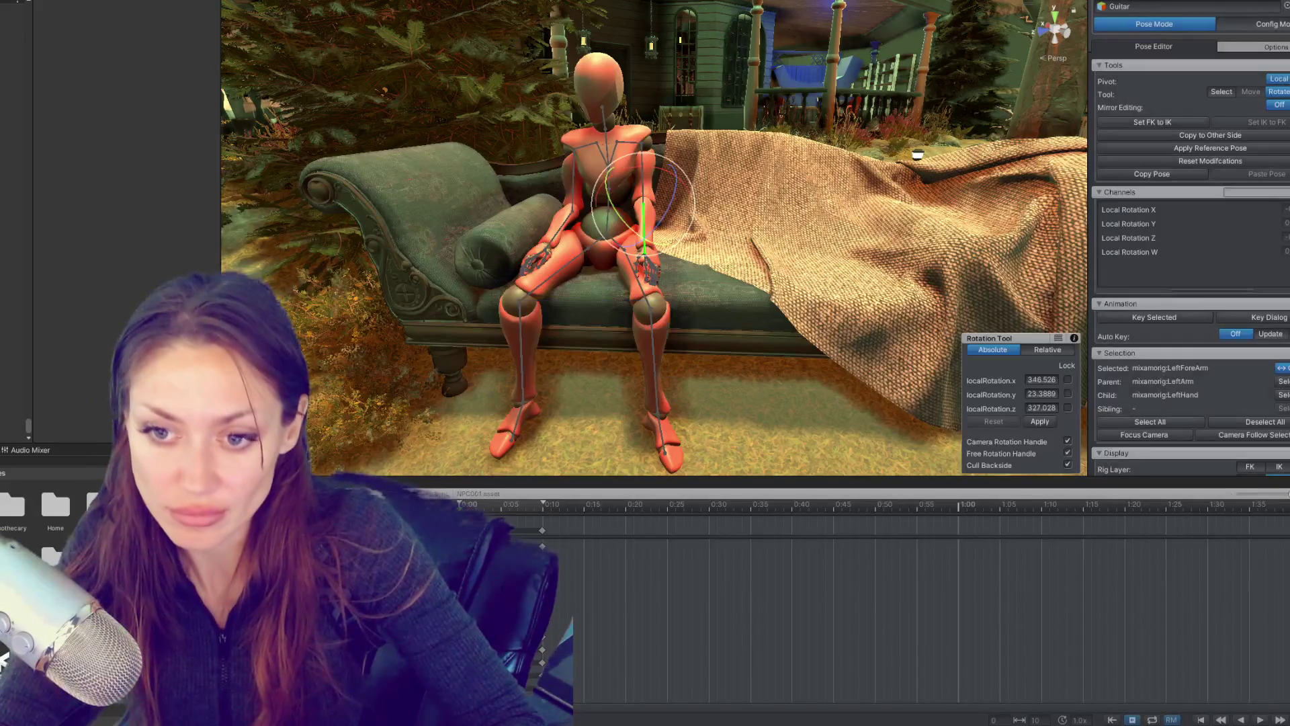
# Step: At frame 0:10, select all bones, then pick the Hips bone on the seated figure
pyautogui.click(542, 511)
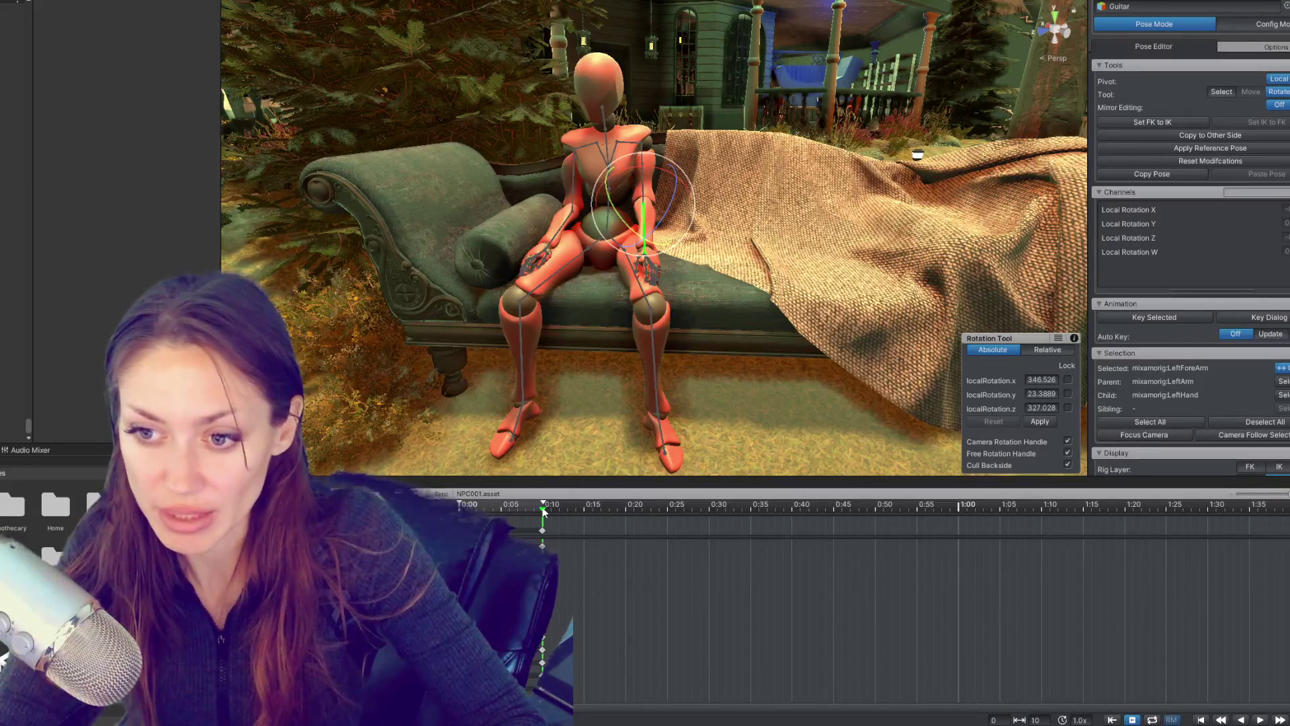
pyautogui.hotkey('ctrl', 'a')
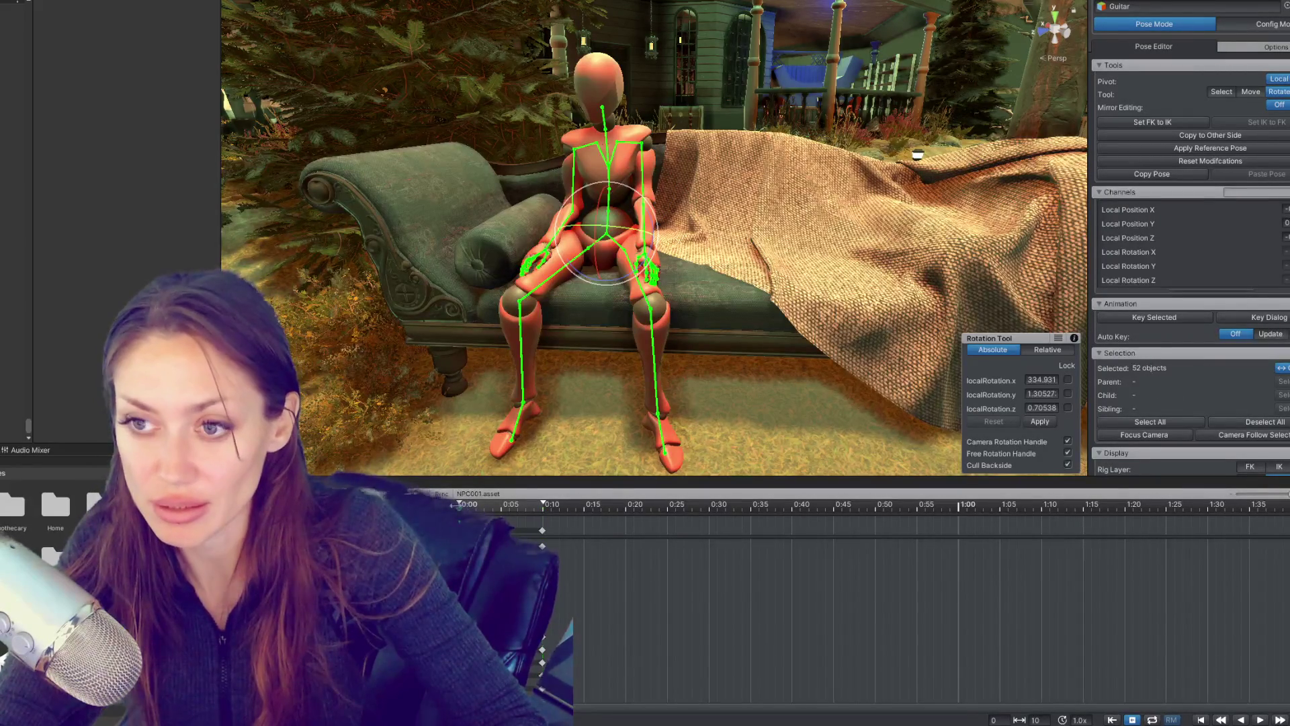
pyautogui.moveTo(579, 169); pyautogui.dragTo(687, 67)
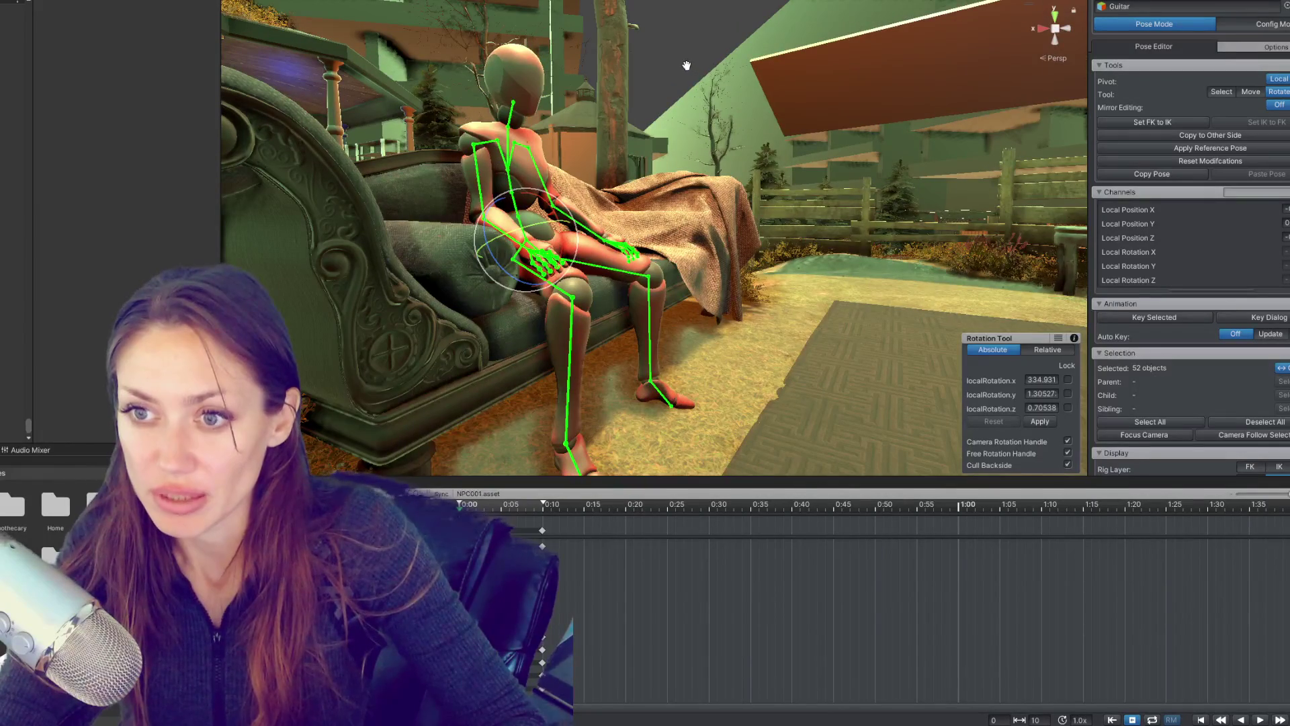
pyautogui.click(547, 199)
pyautogui.moveTo(547, 199); pyautogui.dragTo(642, 232)
pyautogui.click(637, 234)
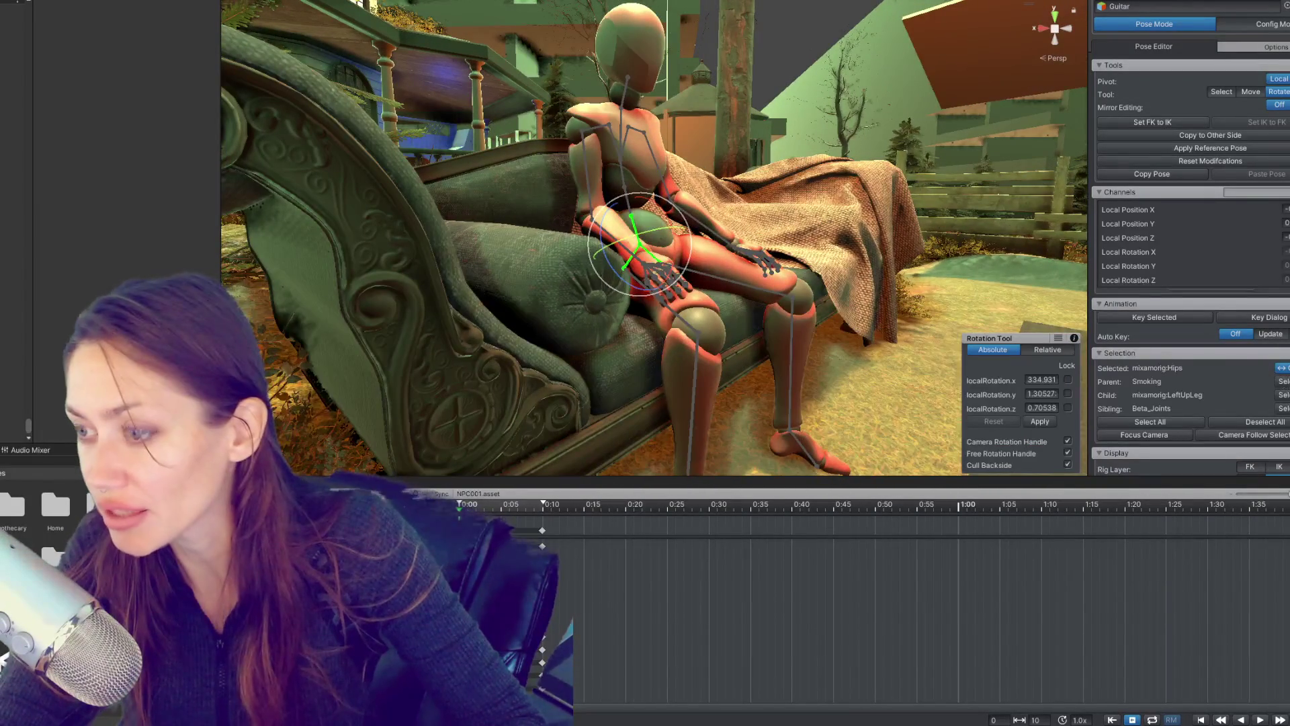
# Step: Show the bones in Wire style and move the Hips upward
pyautogui.scroll(-3)
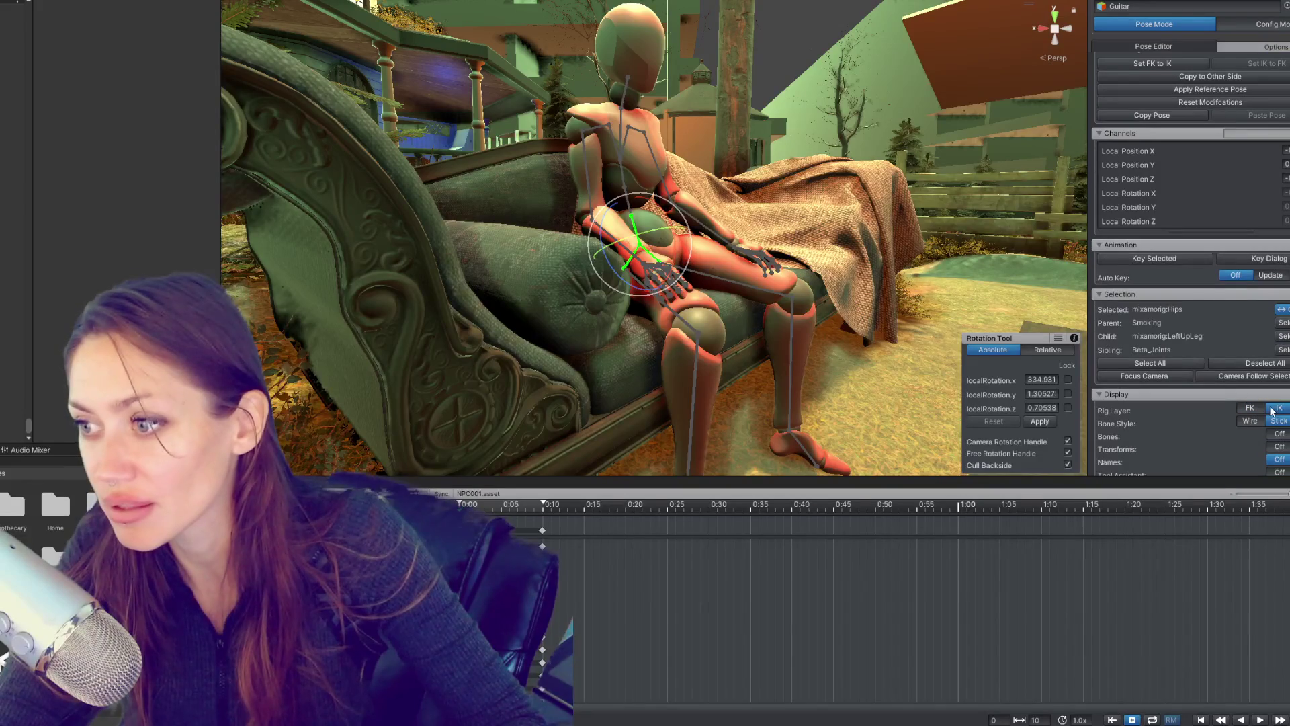
pyautogui.click(1278, 433)
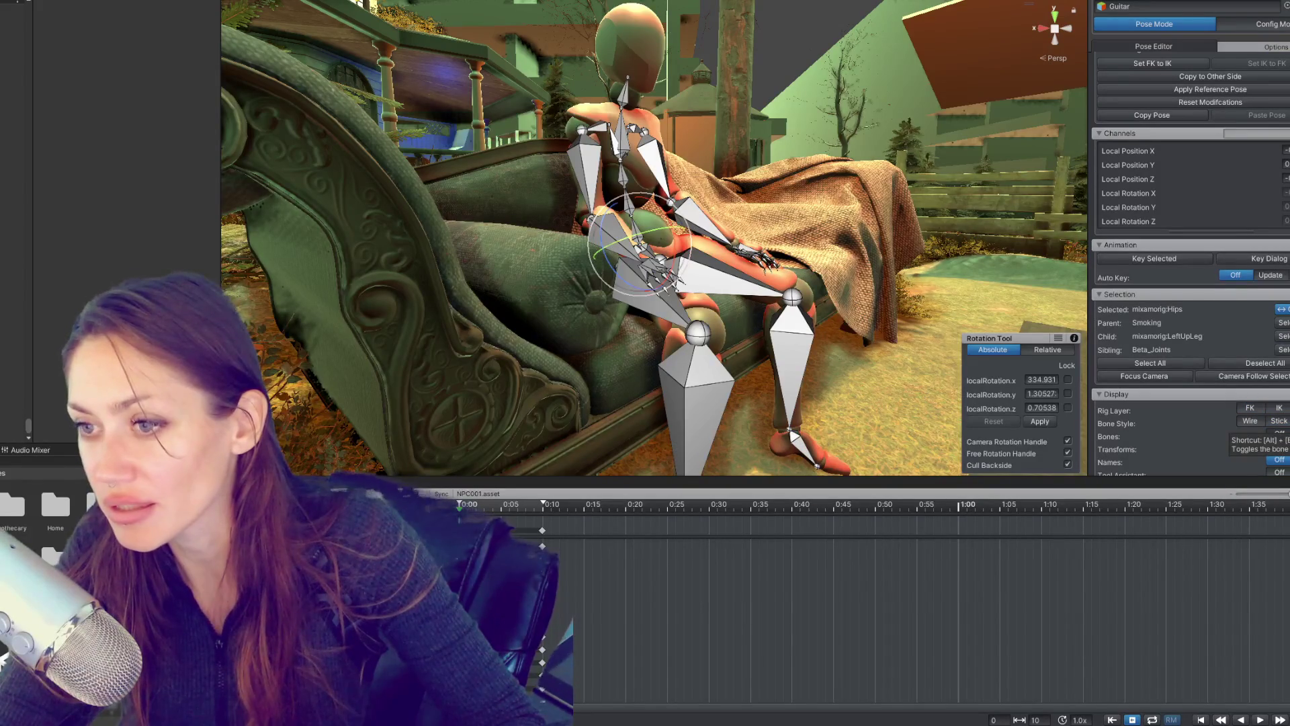
pyautogui.click(1250, 420)
pyautogui.click(671, 302)
pyautogui.moveTo(672, 303); pyautogui.dragTo(783, 147)
pyautogui.click(667, 237)
pyautogui.press('e')
pyautogui.press('w')
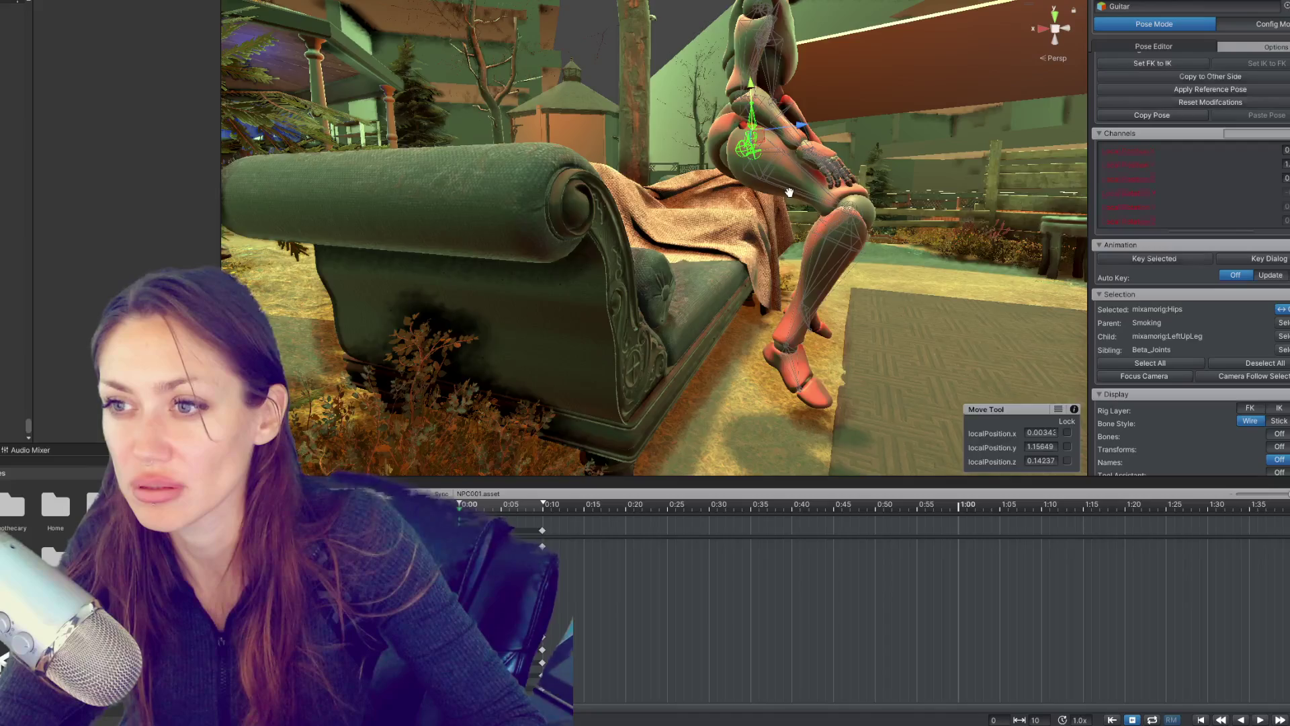
pyautogui.moveTo(789, 192); pyautogui.dragTo(672, 201)
# Step: Rotate the right thigh downward, straighten the right shin, and adjust the right foot's angle
pyautogui.click(639, 296)
pyautogui.press('e')
pyautogui.moveTo(638, 296); pyautogui.dragTo(604, 268)
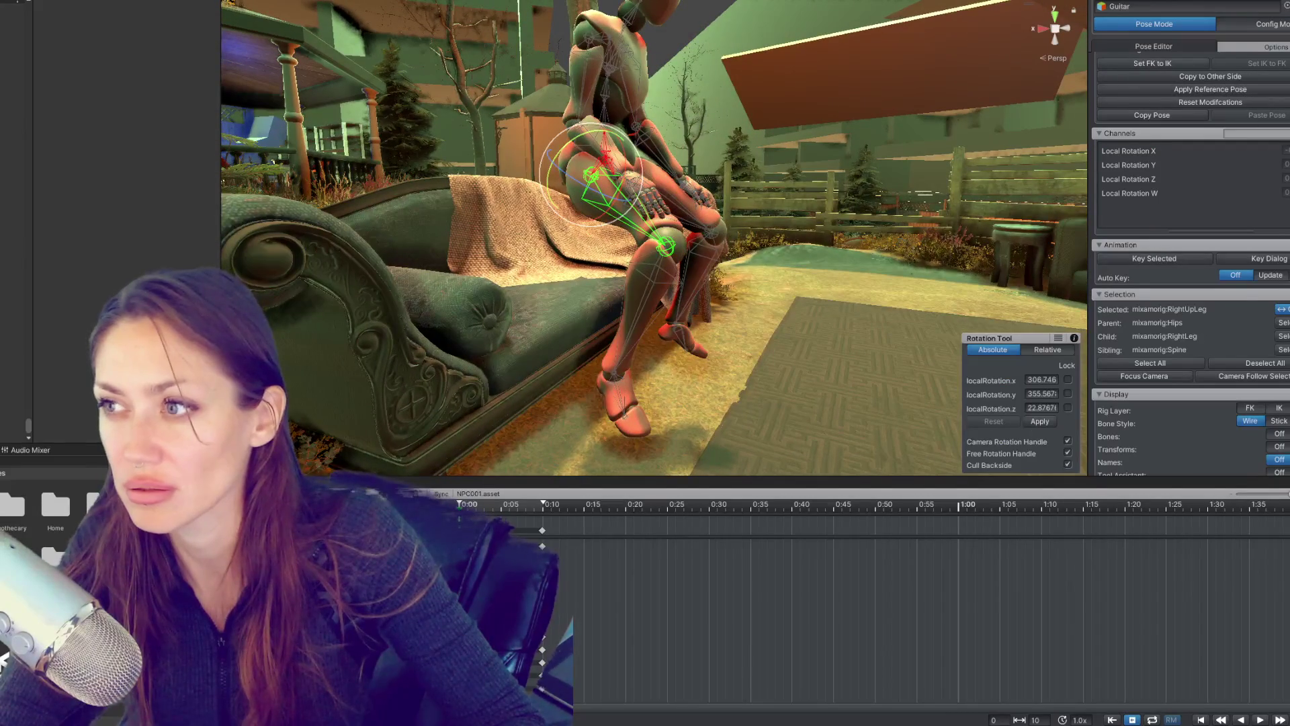
pyautogui.scroll(3)
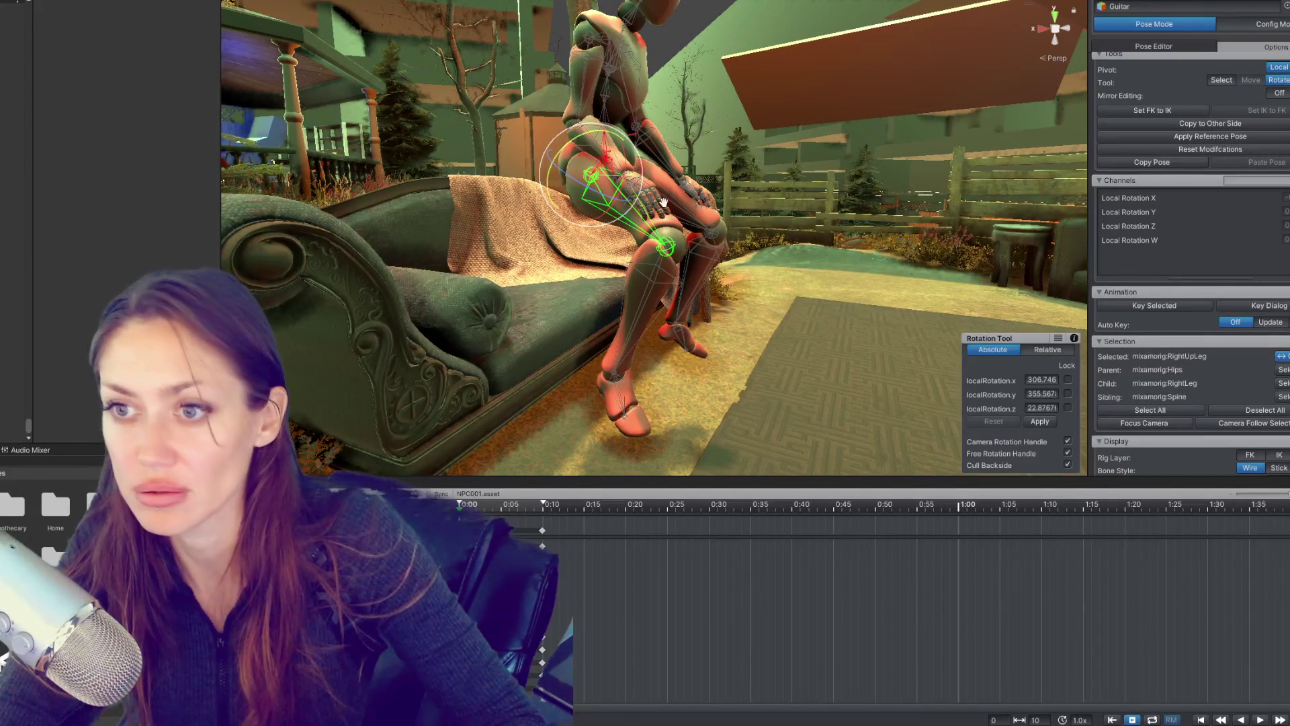
pyautogui.moveTo(592, 222); pyautogui.dragTo(589, 221)
pyautogui.moveTo(570, 300); pyautogui.dragTo(952, 224)
pyautogui.click(656, 202)
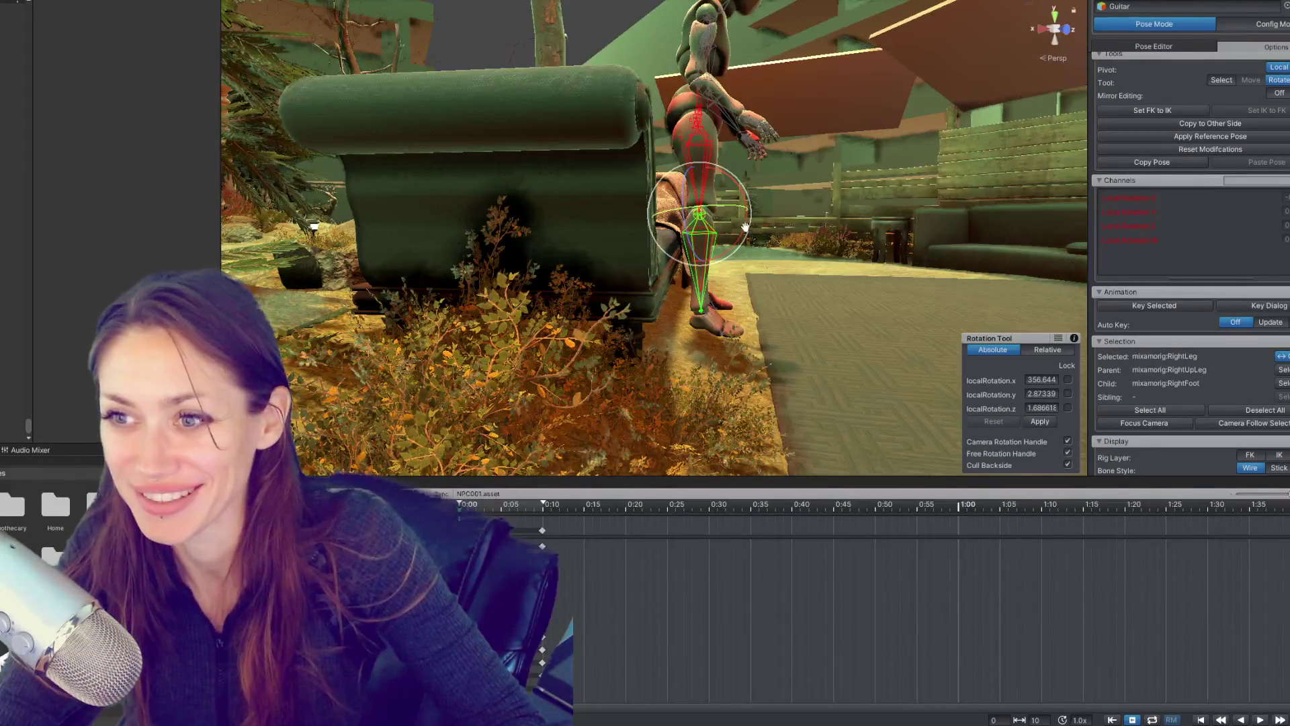
pyautogui.moveTo(748, 229); pyautogui.dragTo(740, 231)
pyautogui.click(712, 148)
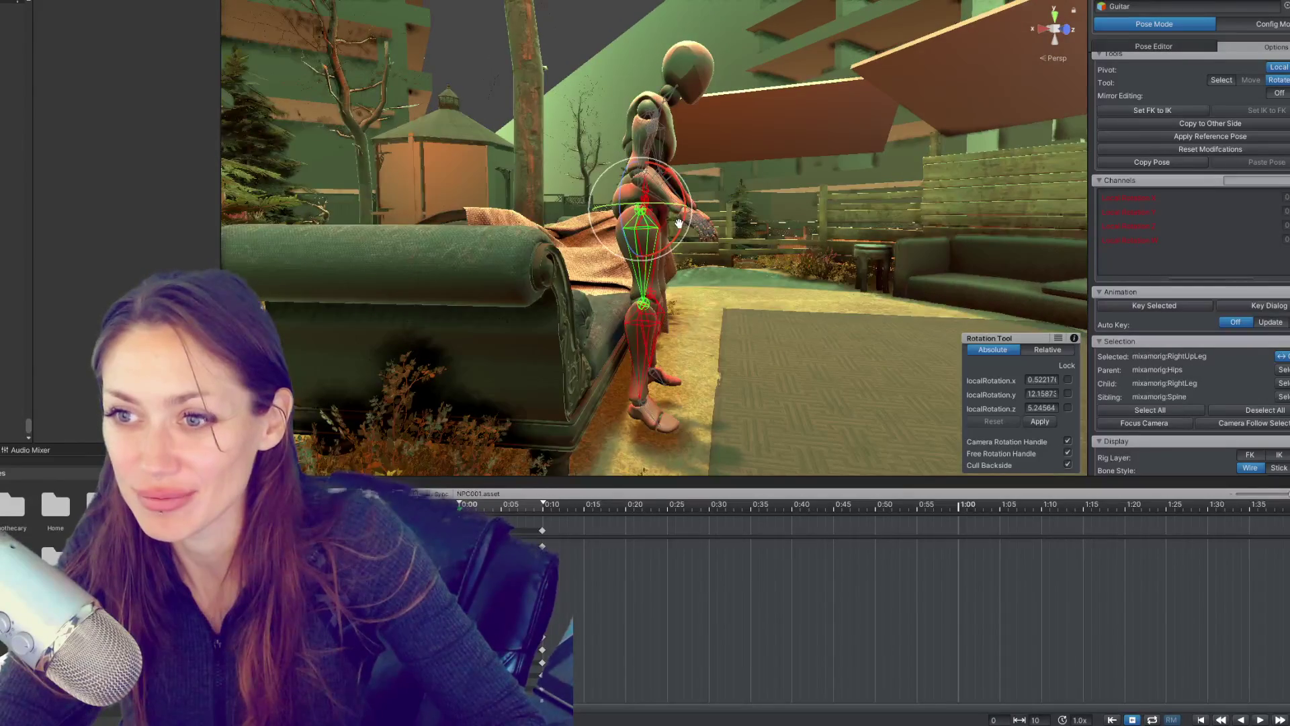
pyautogui.click(627, 327)
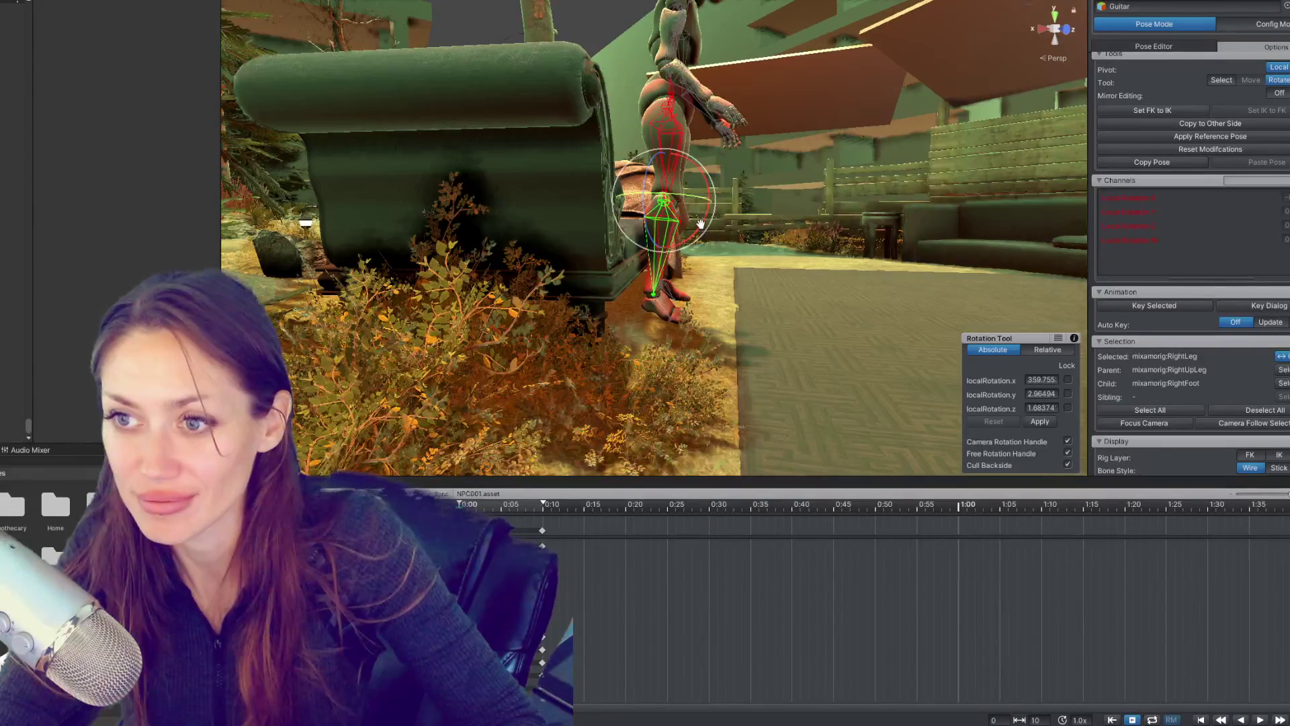
pyautogui.click(670, 299)
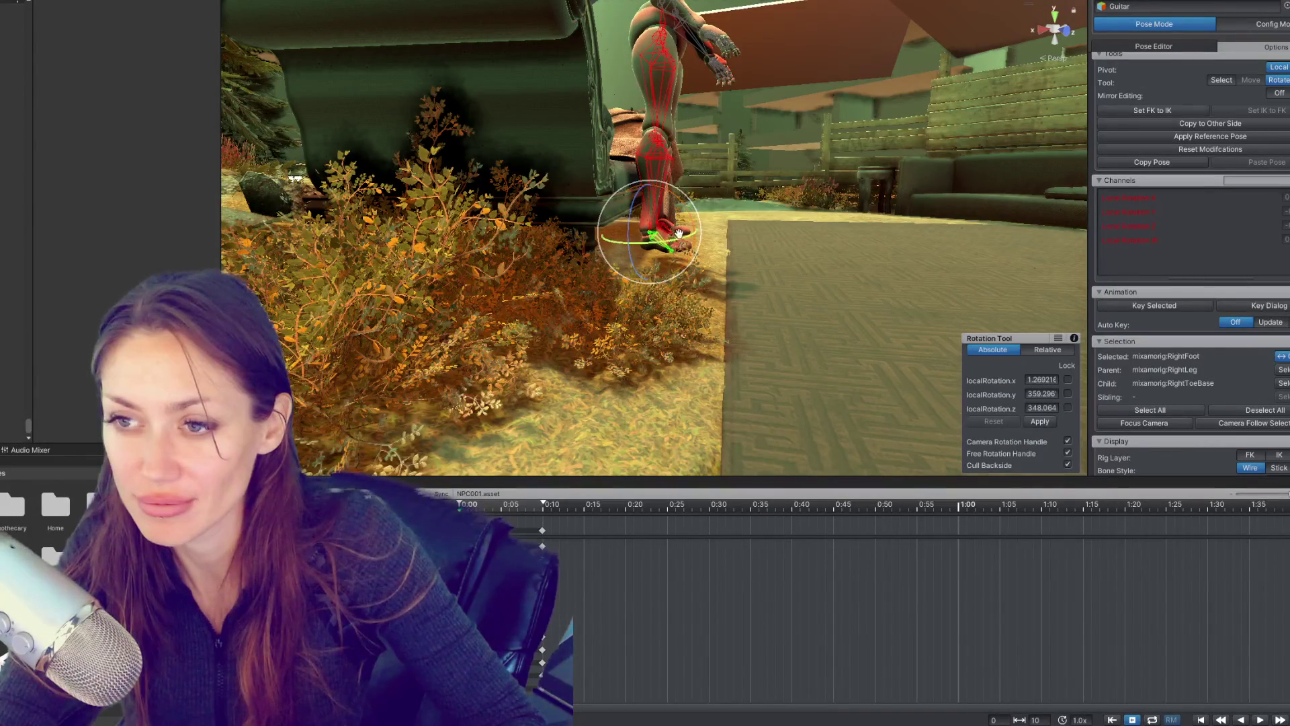
pyautogui.click(670, 242)
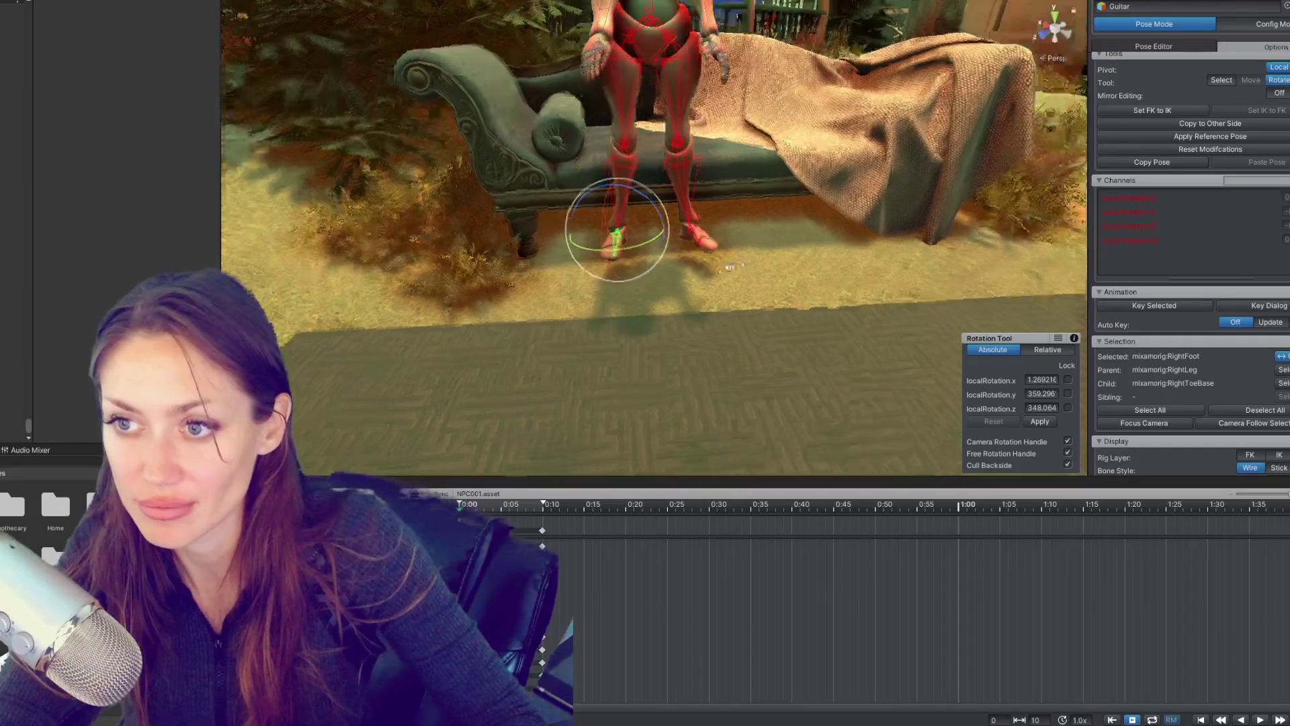
# Step: Re-angle the left shin and thigh for standing, then select every bone
pyautogui.click(691, 195)
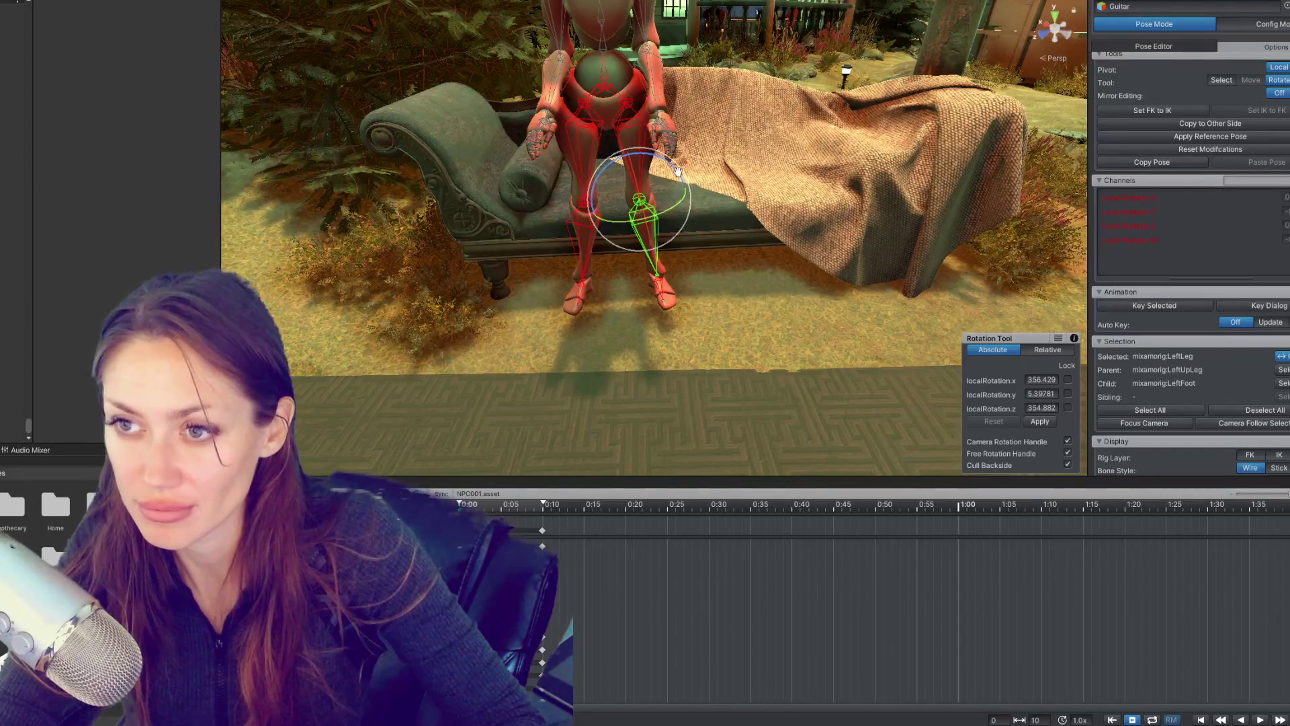
pyautogui.moveTo(719, 200); pyautogui.dragTo(512, 180)
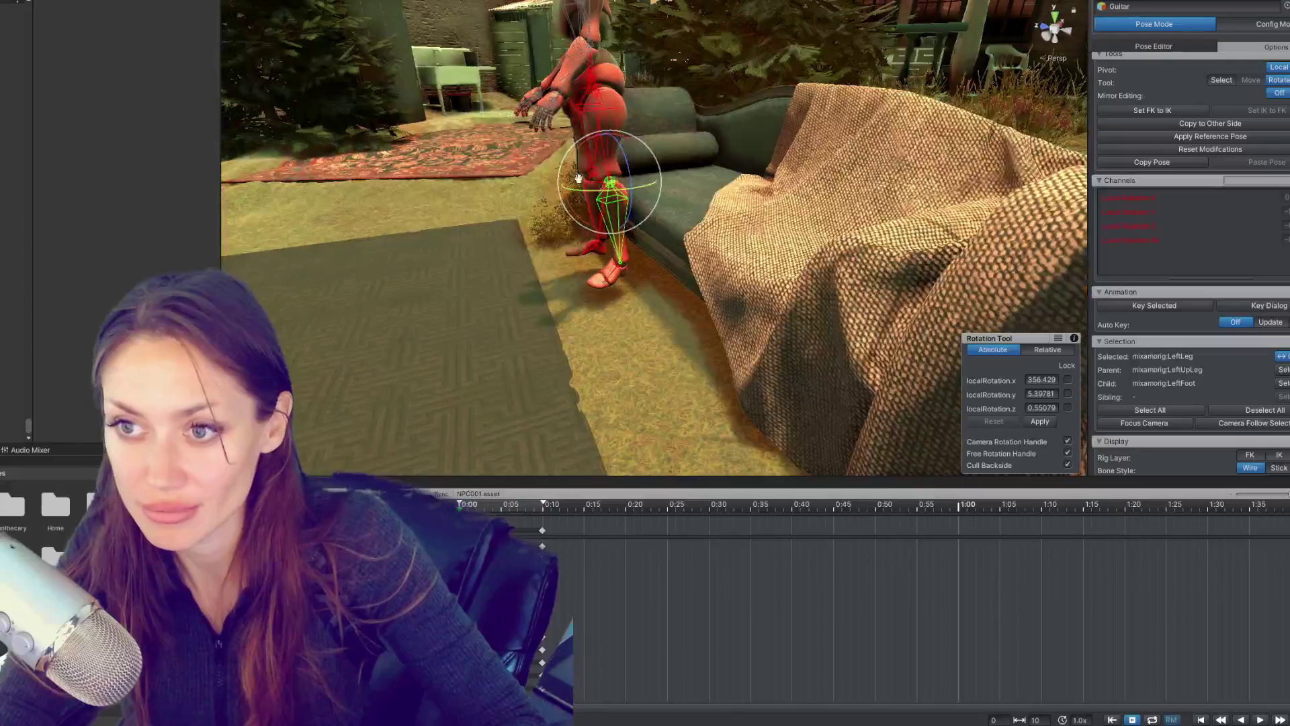
pyautogui.click(601, 103)
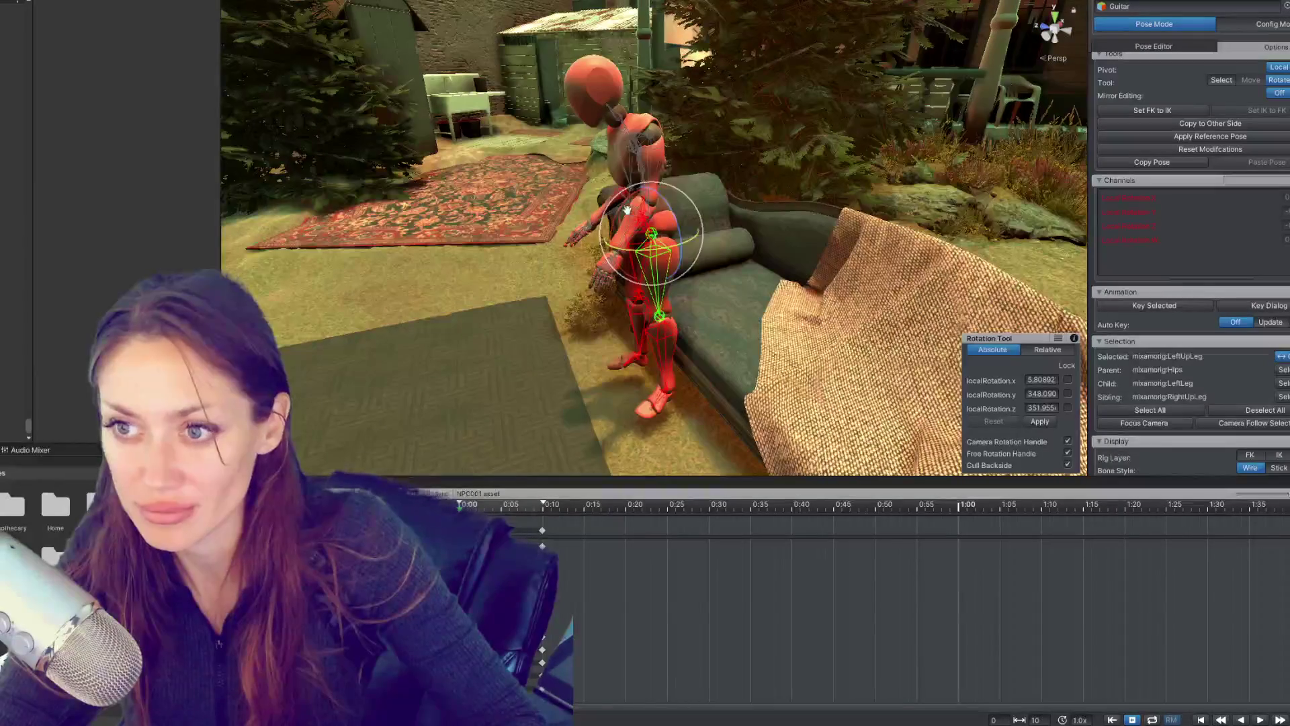
pyautogui.click(655, 336)
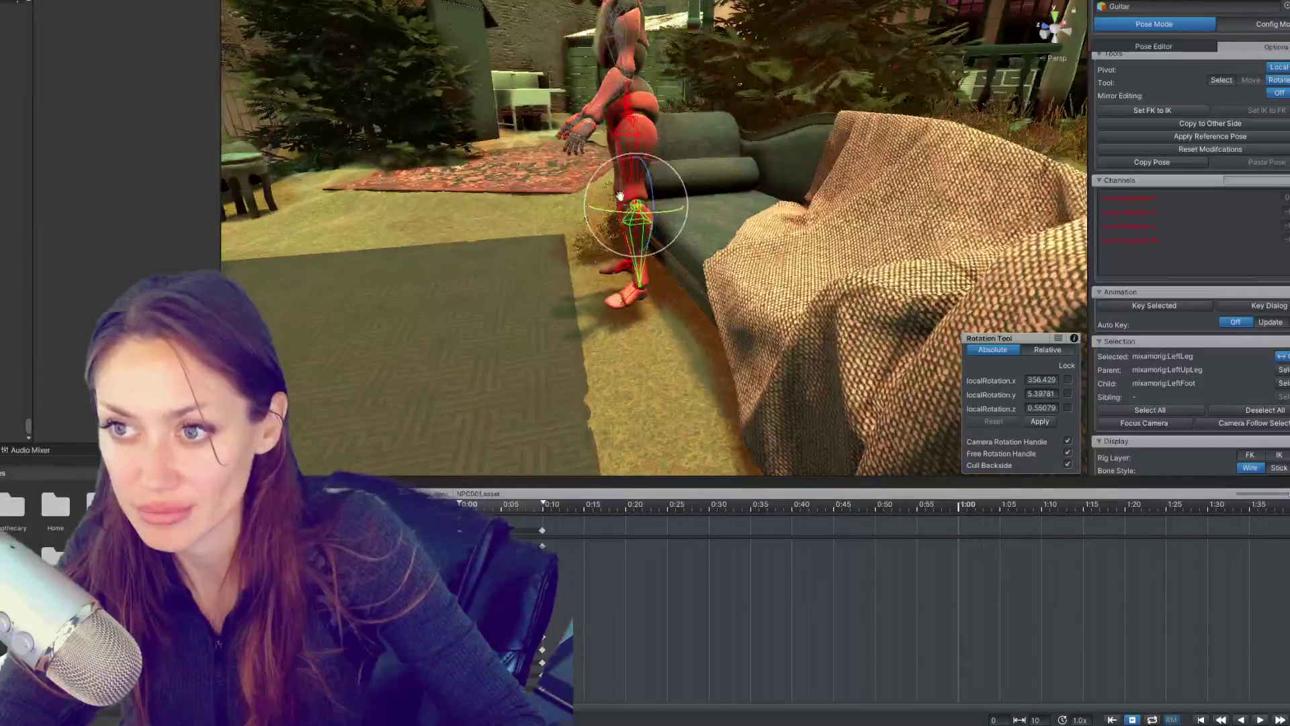
pyautogui.moveTo(599, 182); pyautogui.dragTo(842, 235)
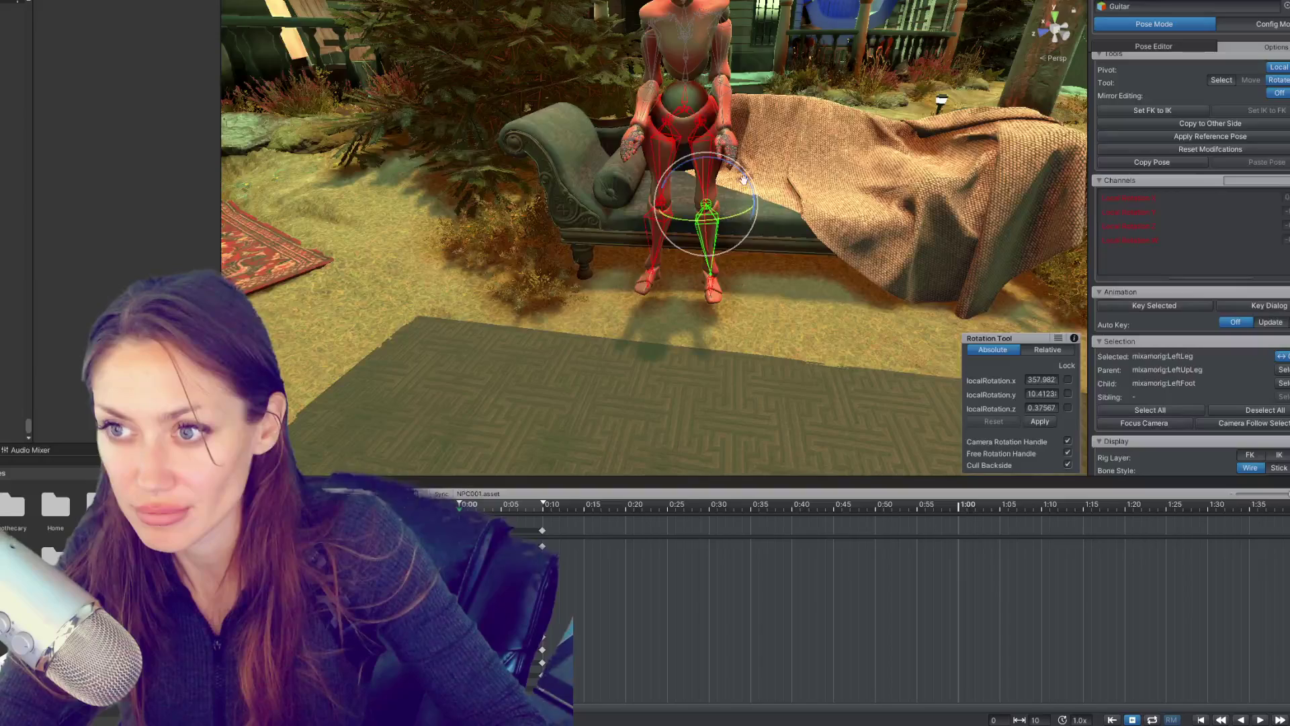
pyautogui.click(714, 139)
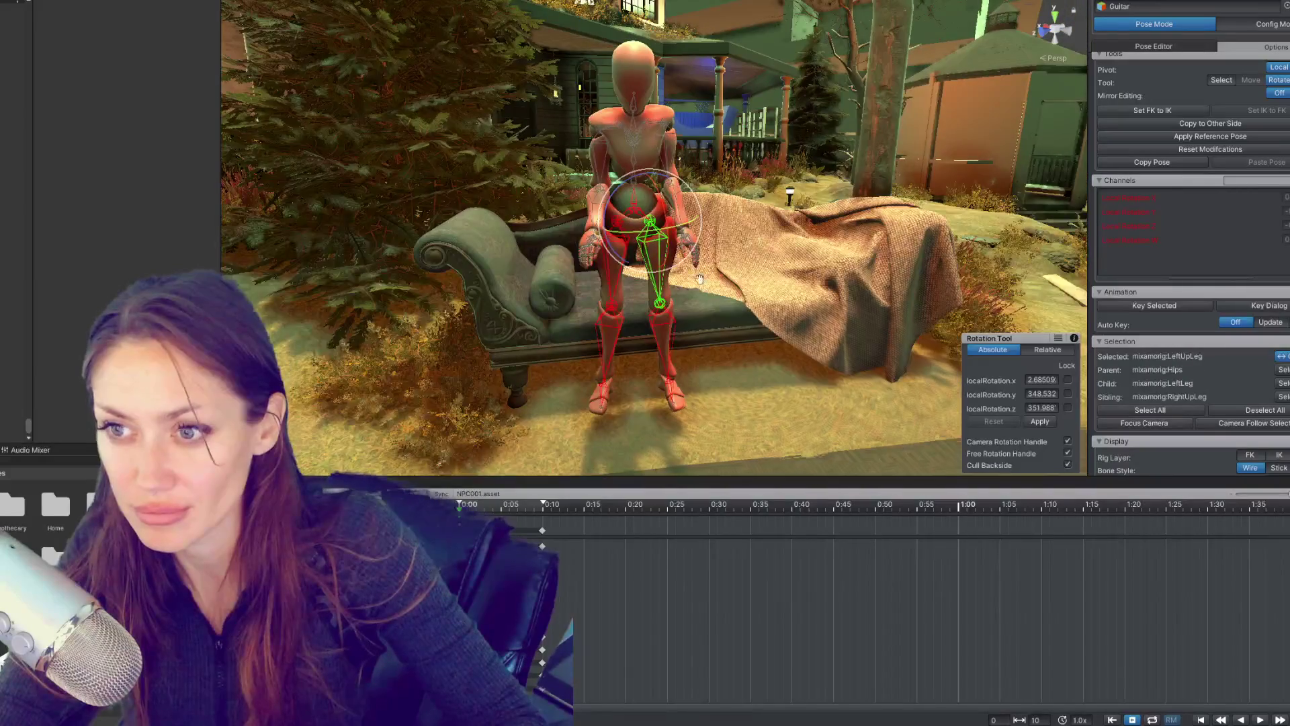
pyautogui.hotkey('ctrl', 'a')
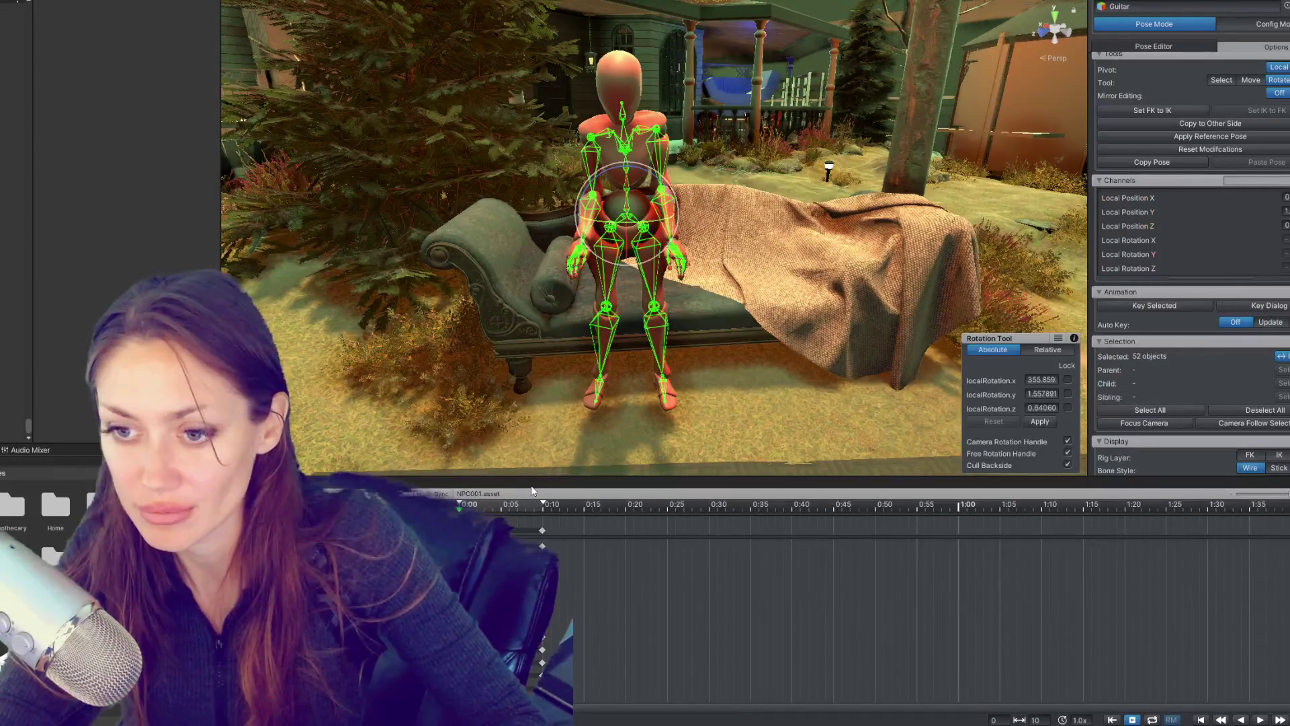
# Step: Scrub the timeline between 0:00 and 0:10 to preview the stand-to-sit motion
pyautogui.click(504, 505)
pyautogui.moveTo(504, 505); pyautogui.dragTo(460, 505)
pyautogui.moveTo(543, 506); pyautogui.dragTo(538, 531)
pyautogui.moveTo(471, 505); pyautogui.dragTo(464, 519)
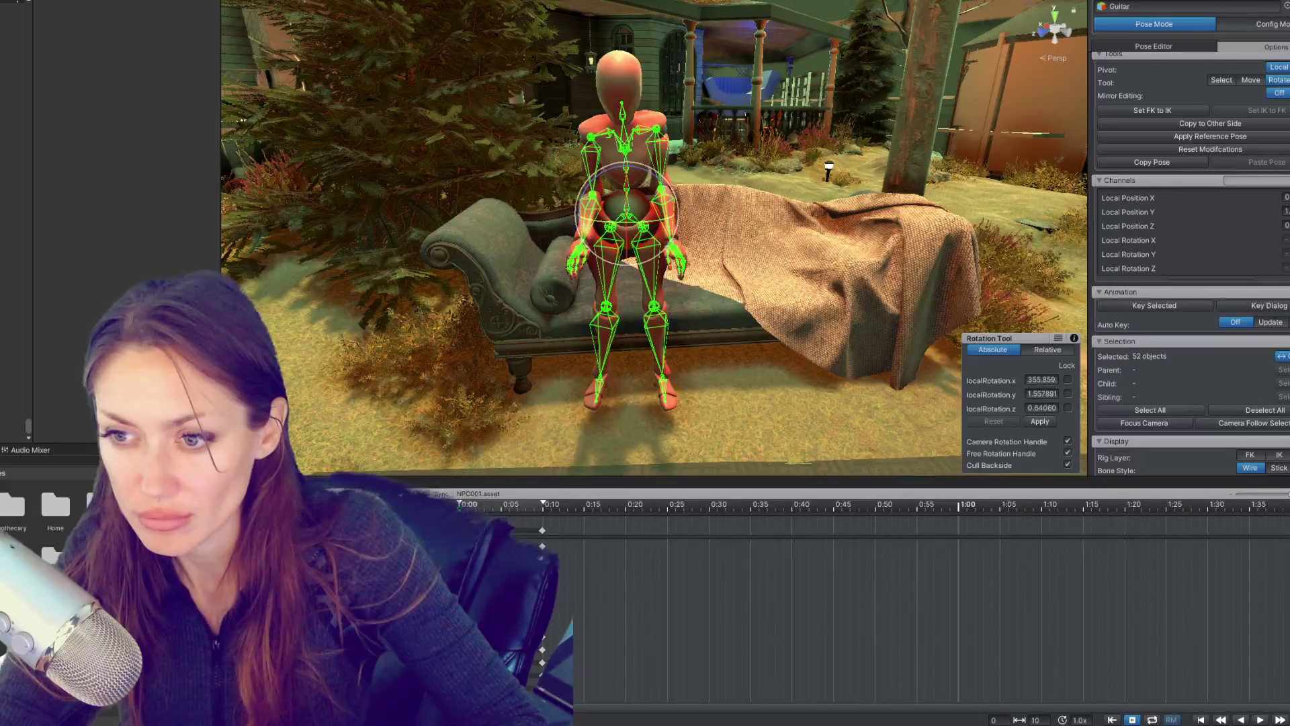
# Step: Move the seated key column from 0:10 to about 0:30 and add a key column at 0:20
pyautogui.moveTo(544, 533); pyautogui.dragTo(708, 533)
pyautogui.moveTo(643, 506); pyautogui.dragTo(626, 505)
pyautogui.moveTo(673, 316); pyautogui.dragTo(670, 324)
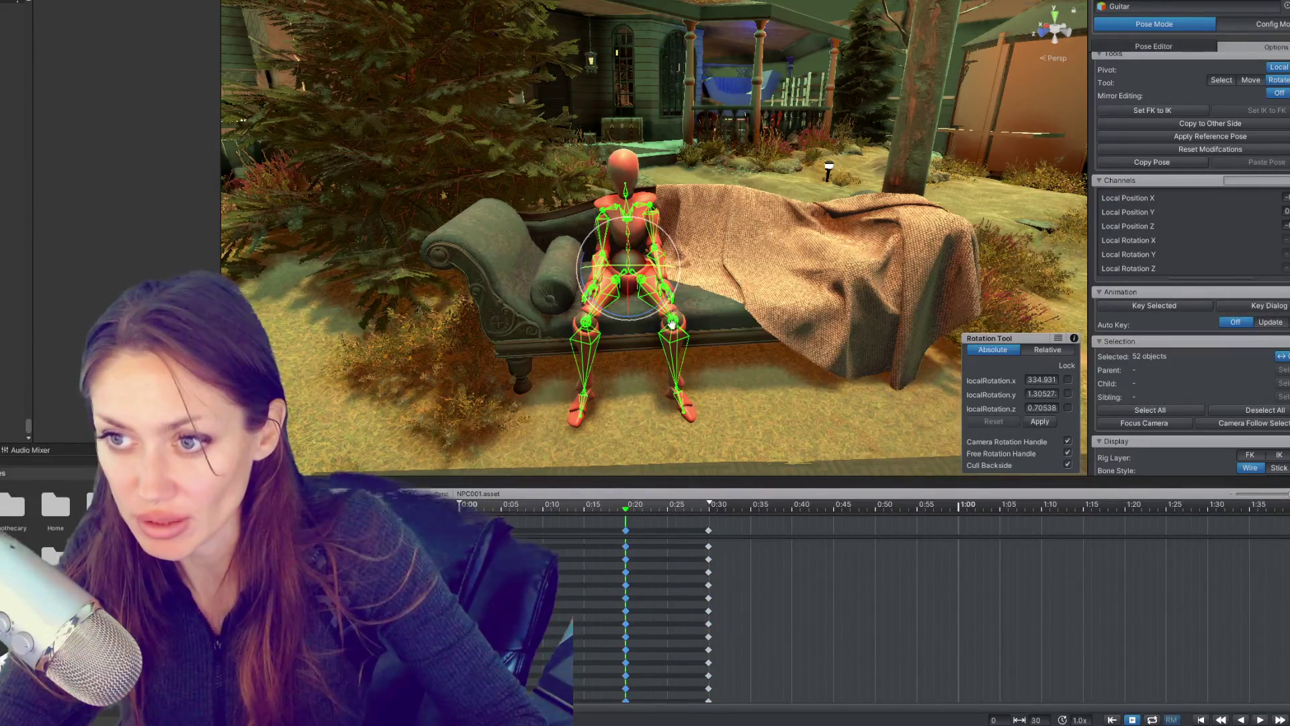
# Step: Rotate the left thigh outward and the left shin into a better seated angle
pyautogui.scroll(3)
pyautogui.click(633, 216)
pyautogui.moveTo(633, 216); pyautogui.dragTo(638, 217)
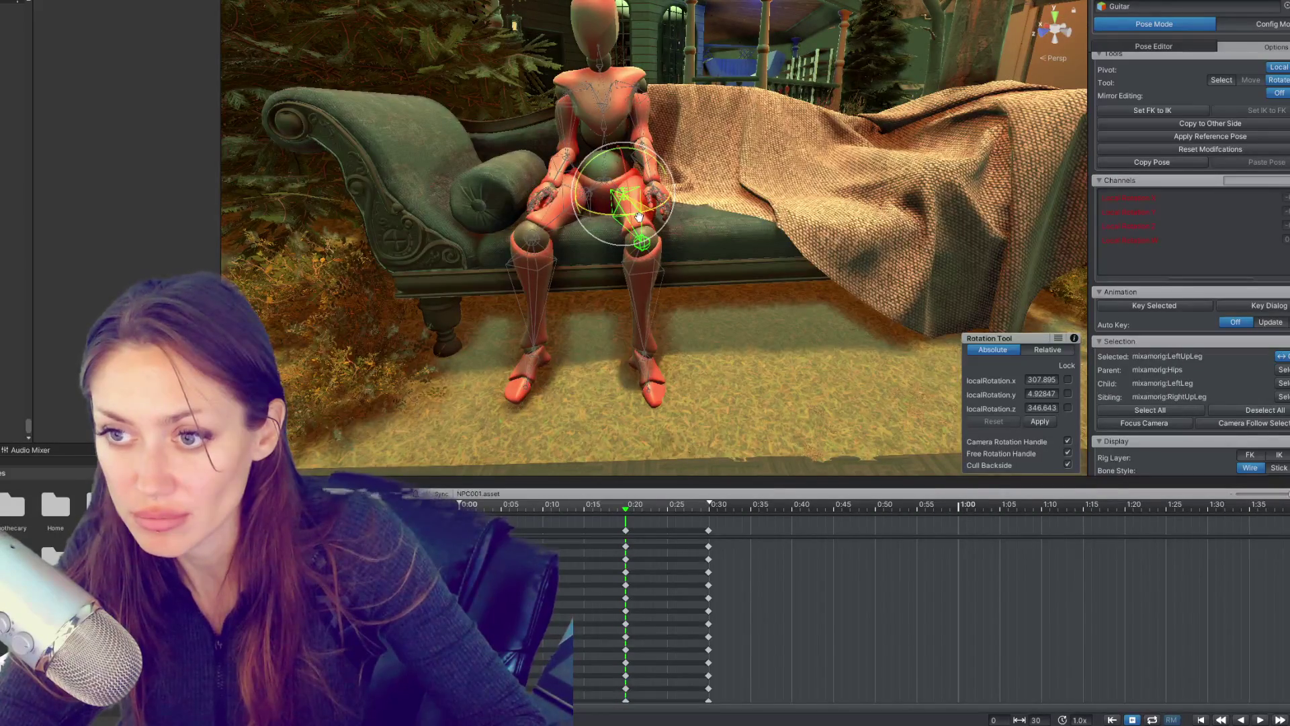
pyautogui.moveTo(555, 225); pyautogui.dragTo(662, 232)
pyautogui.click(672, 215)
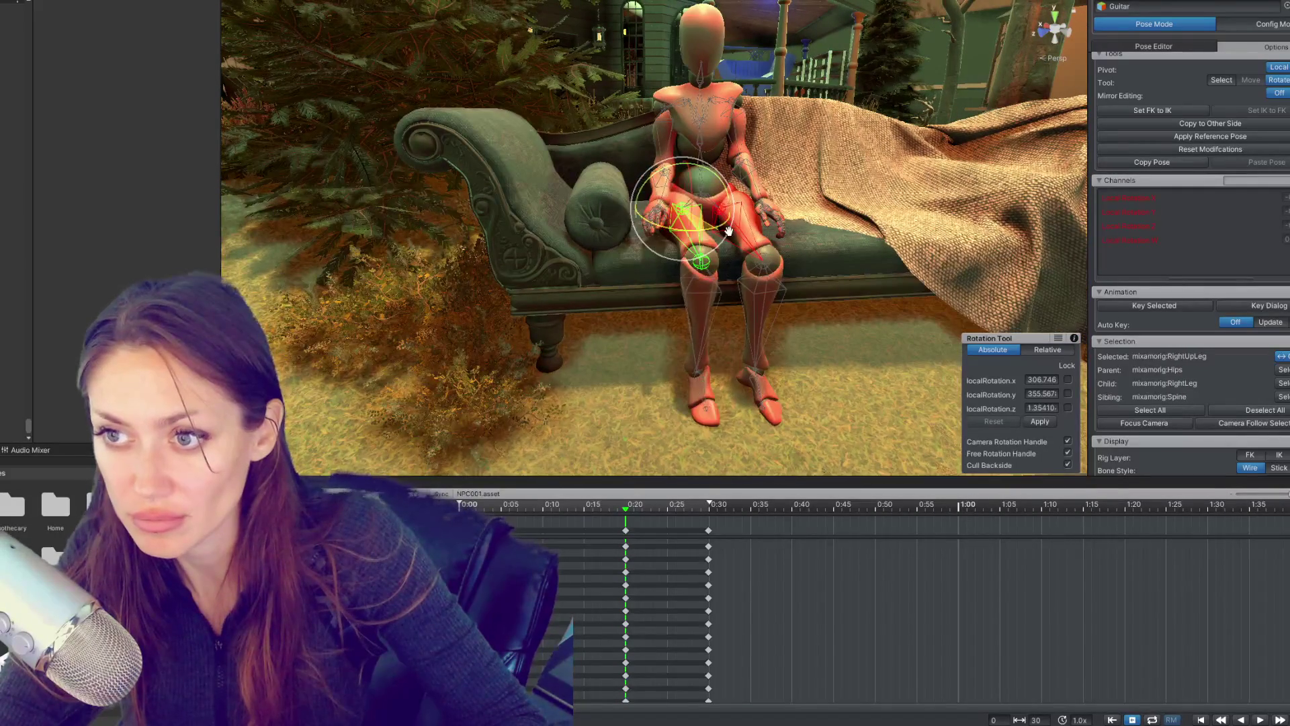
pyautogui.click(756, 282)
pyautogui.press('f')
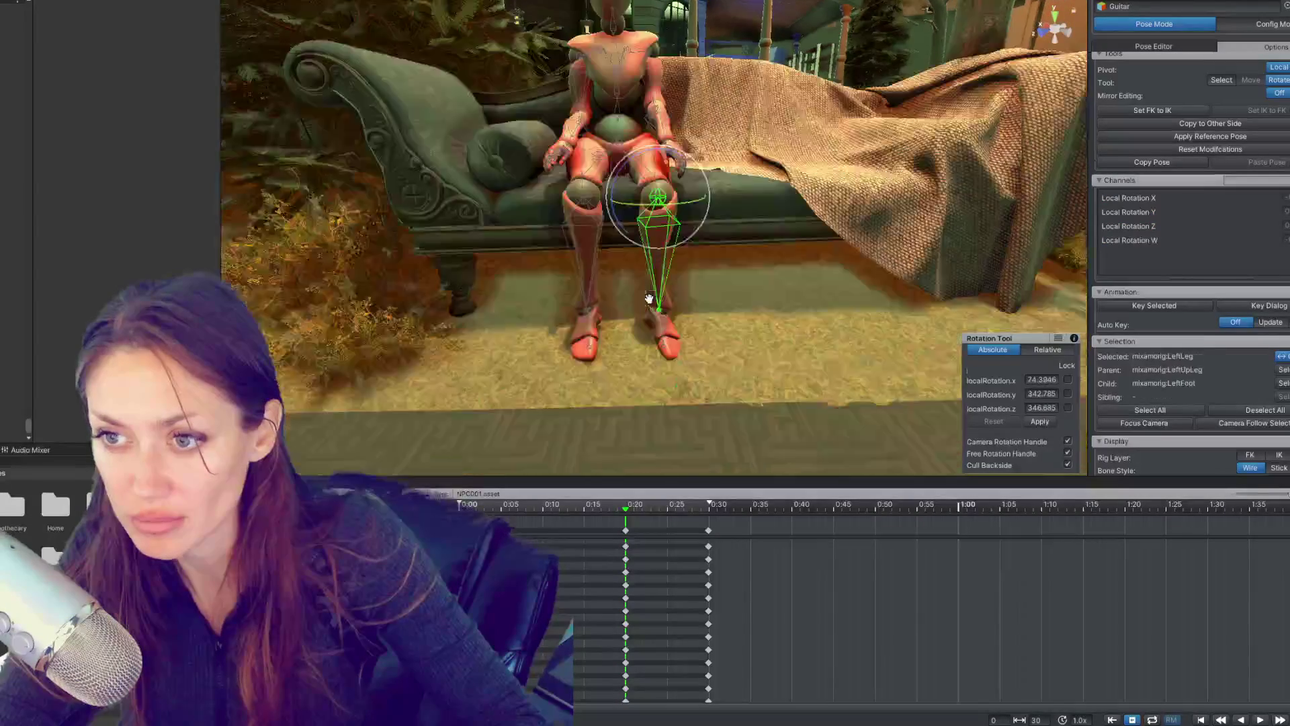
pyautogui.moveTo(693, 204); pyautogui.dragTo(664, 189)
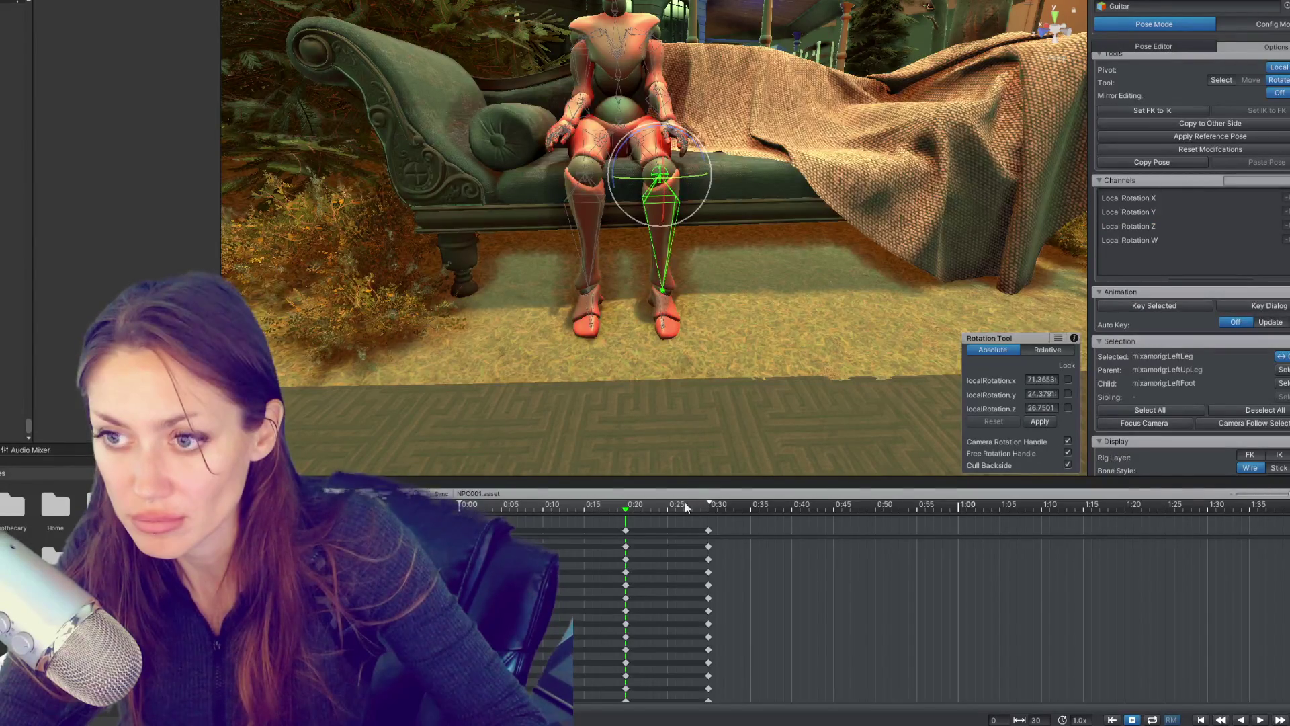
# Step: At the start of the clip, move the Hips slightly backward
pyautogui.click(460, 505)
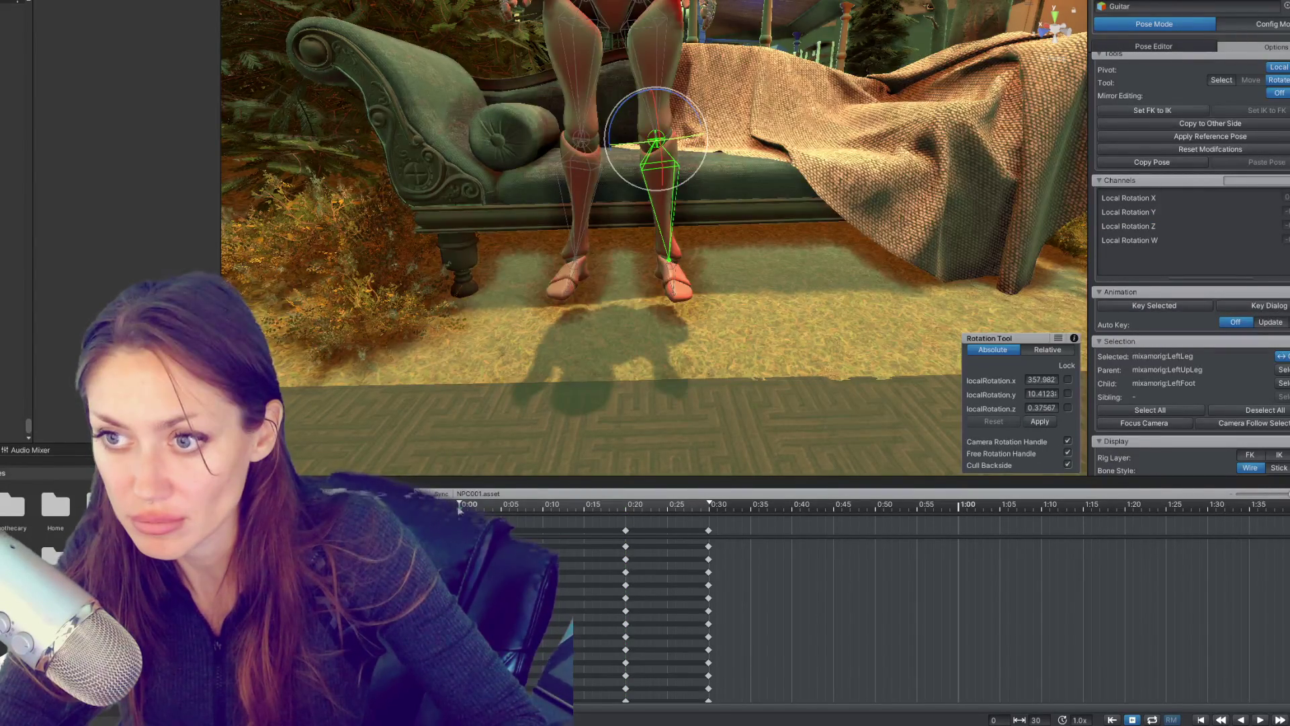
pyautogui.moveTo(631, 159); pyautogui.dragTo(687, 218)
pyautogui.press('w')
pyautogui.scroll(3)
pyautogui.moveTo(776, 193); pyautogui.dragTo(655, 152)
# Step: Compare against the 0:20 seated pose and rotate the right shin slightly at the start
pyautogui.click(627, 509)
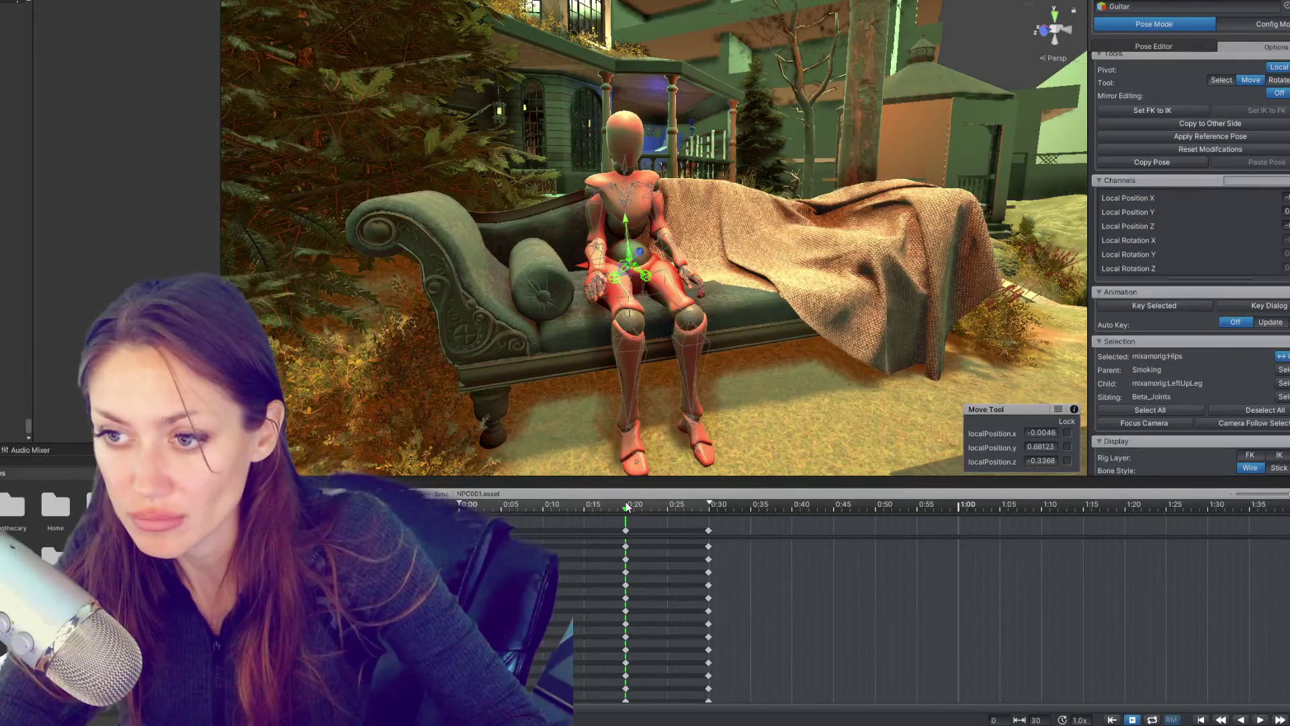
pyautogui.click(460, 509)
pyautogui.moveTo(746, 403); pyautogui.dragTo(721, 404)
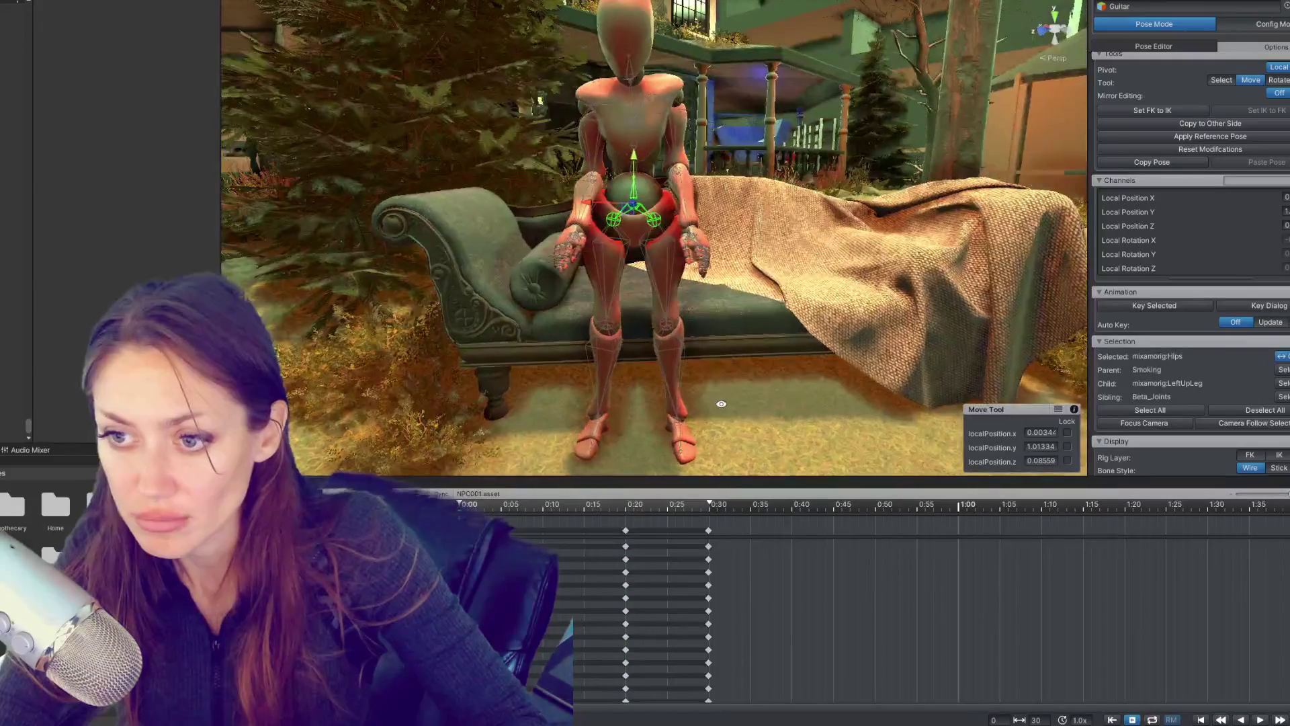
pyautogui.moveTo(633, 353); pyautogui.dragTo(645, 222)
pyautogui.press('e')
pyautogui.click(647, 199)
pyautogui.moveTo(695, 188); pyautogui.dragTo(693, 182)
pyautogui.click(700, 190)
pyautogui.press('f')
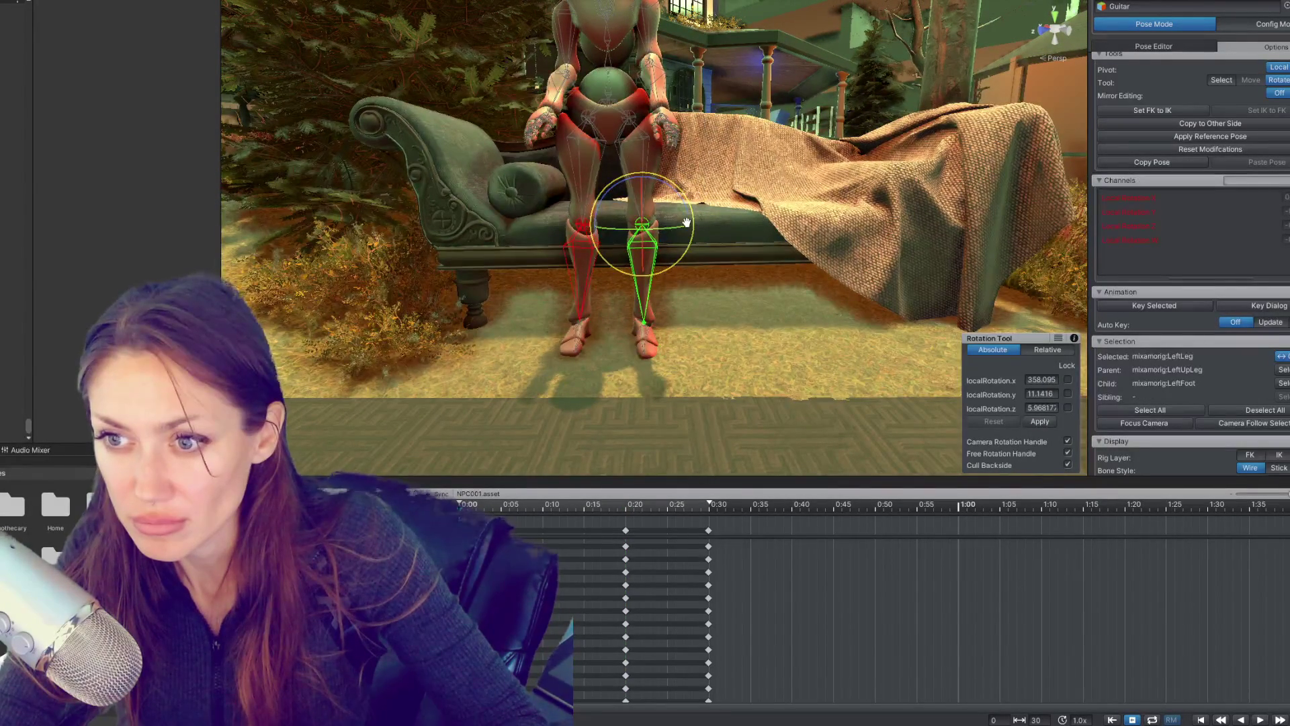
# Step: Alternate between the left and right thighs, framing each to compare their angles
pyautogui.click(645, 155)
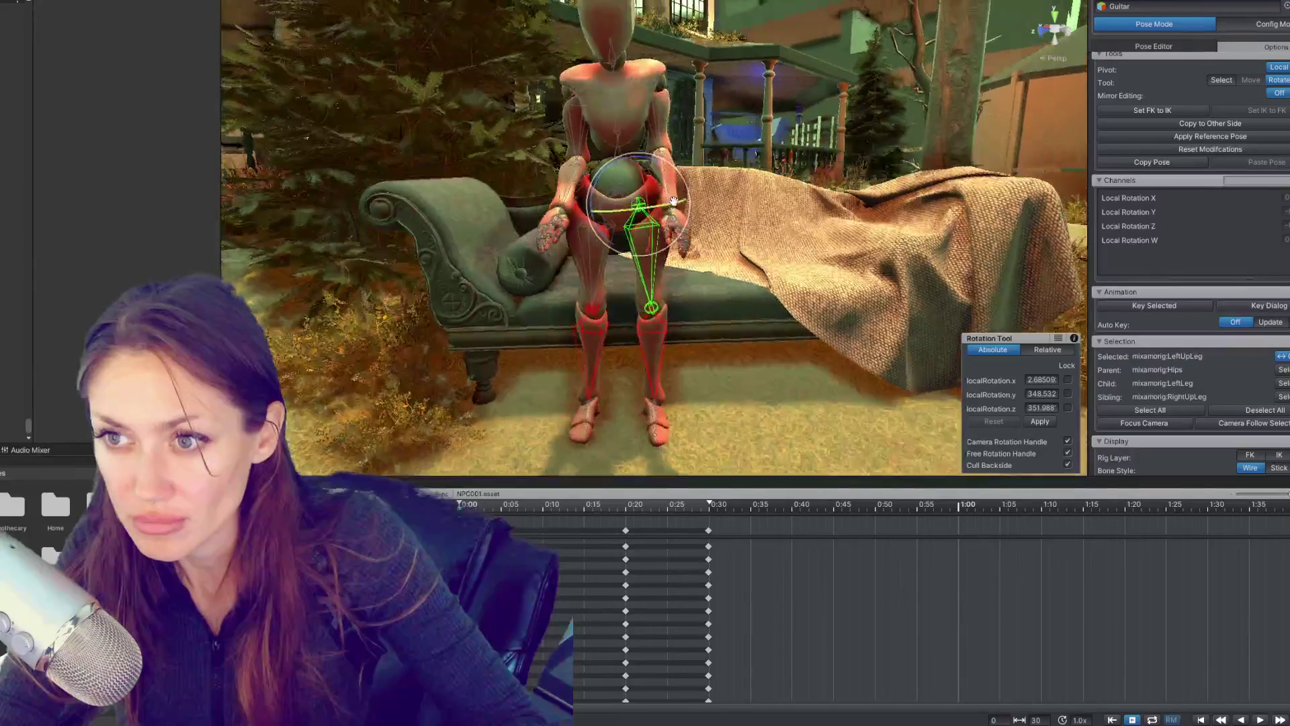
pyautogui.moveTo(662, 215); pyautogui.dragTo(706, 332)
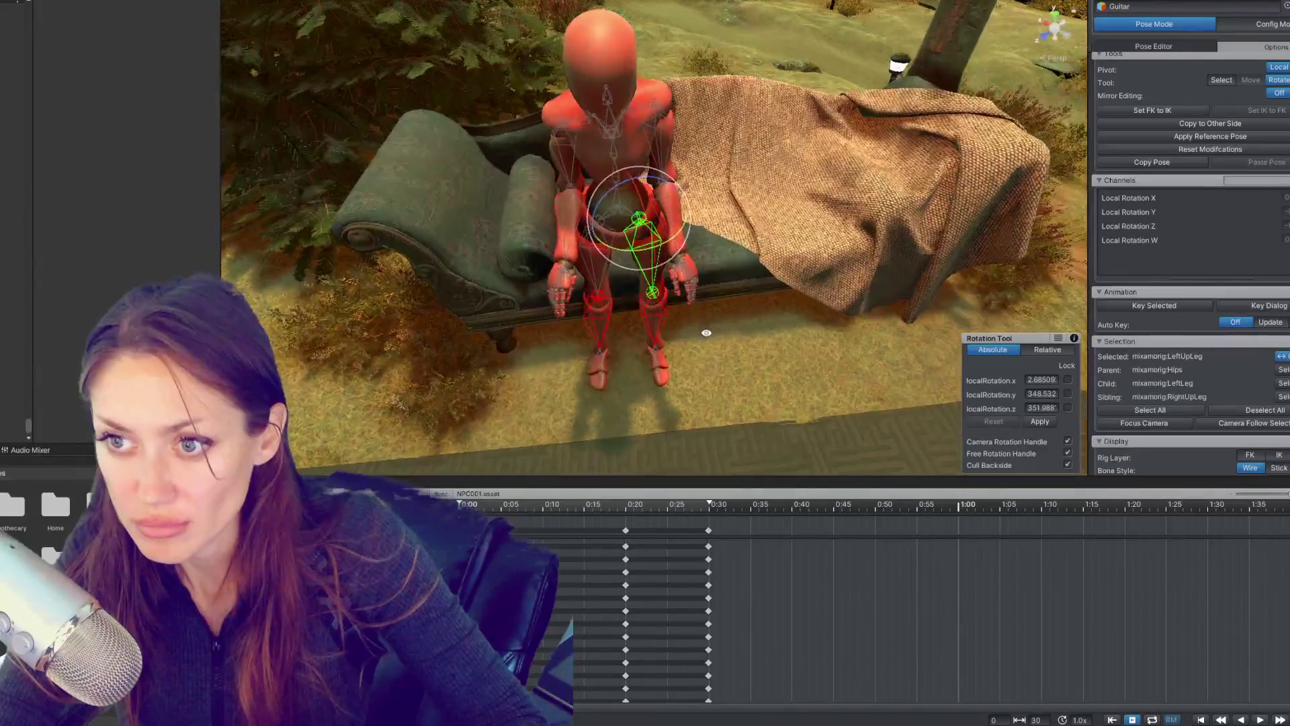
pyautogui.click(595, 284)
pyautogui.press('f')
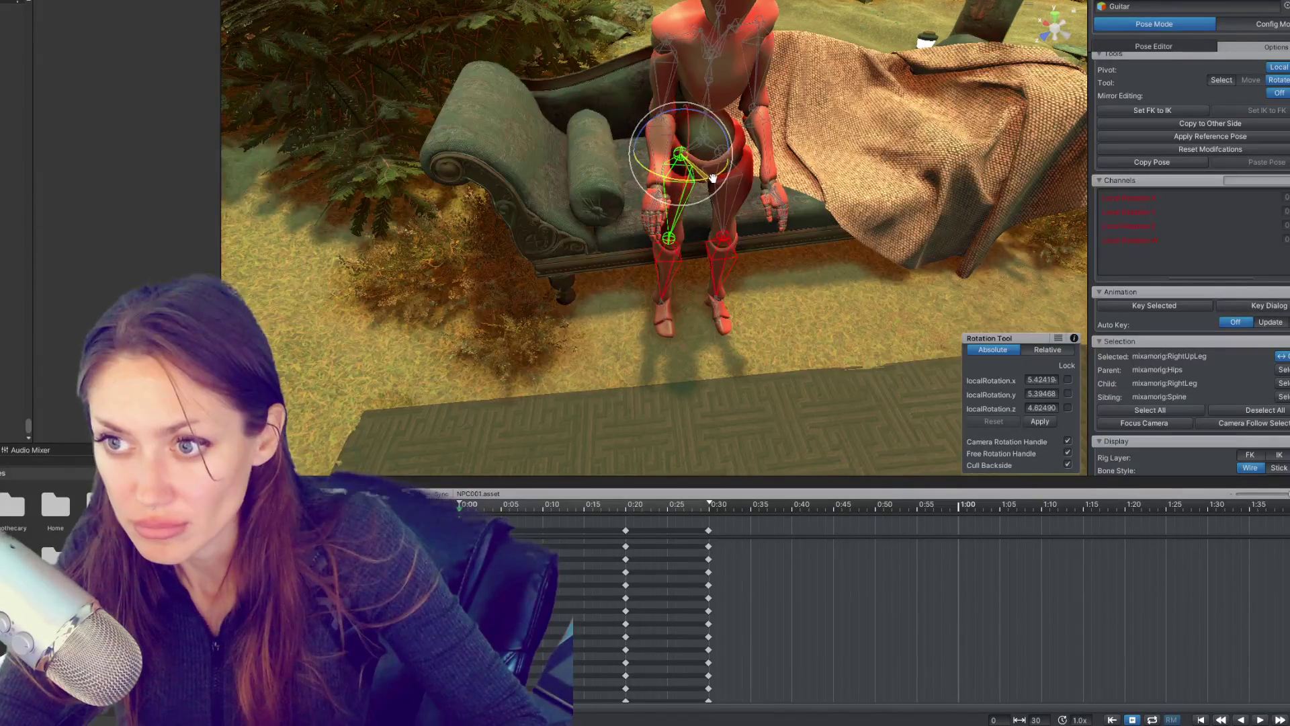
pyautogui.click(734, 208)
pyautogui.press('f')
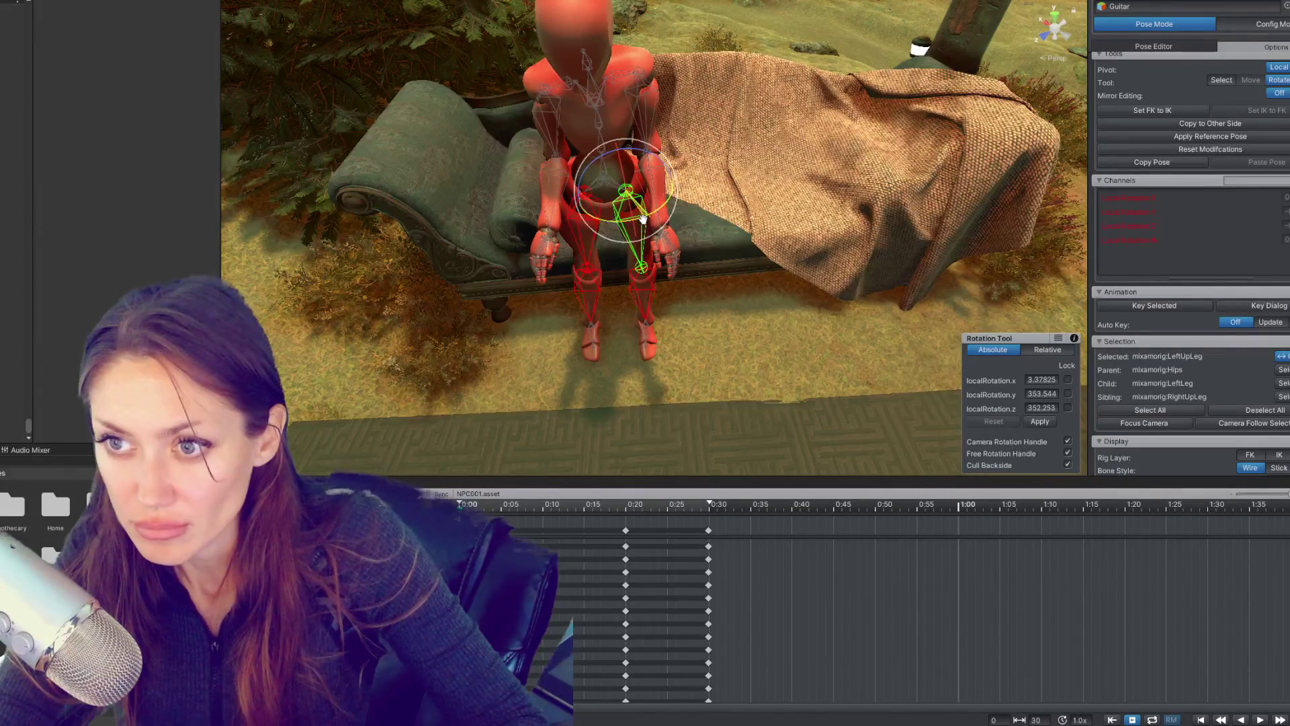
pyautogui.click(589, 255)
pyautogui.press('f')
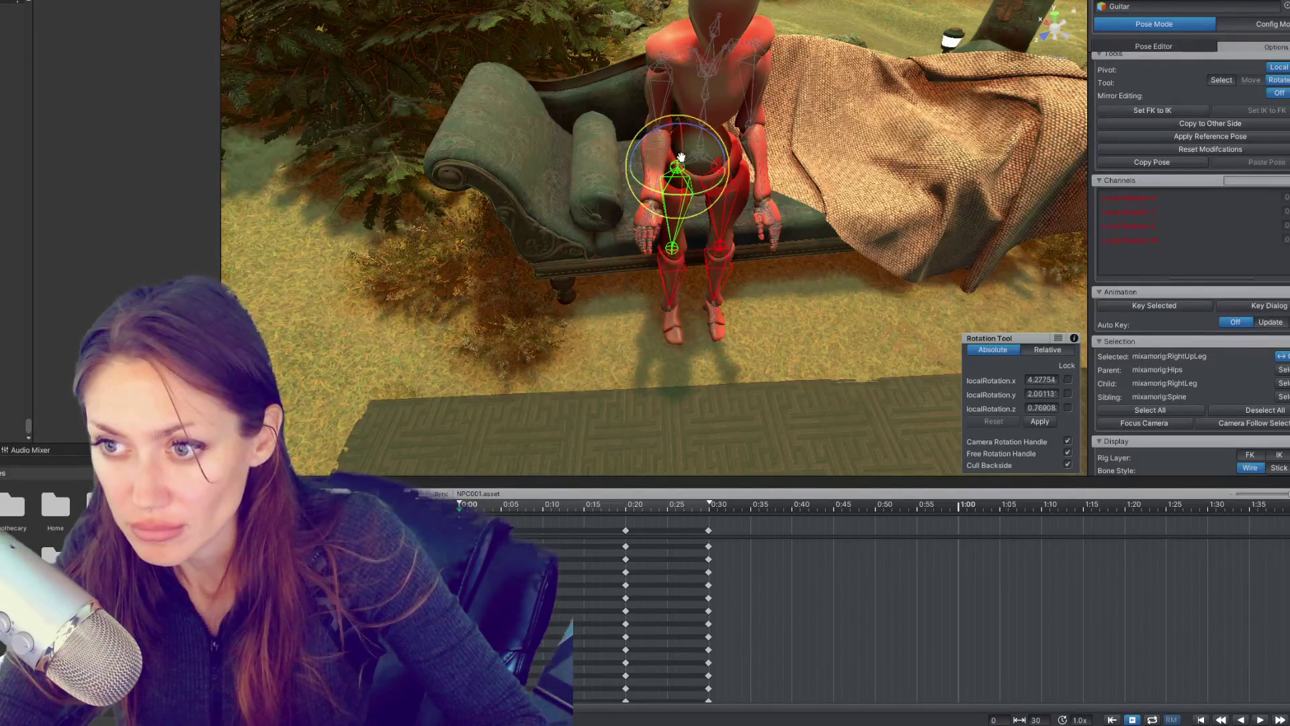
pyautogui.click(719, 154)
pyautogui.press('f')
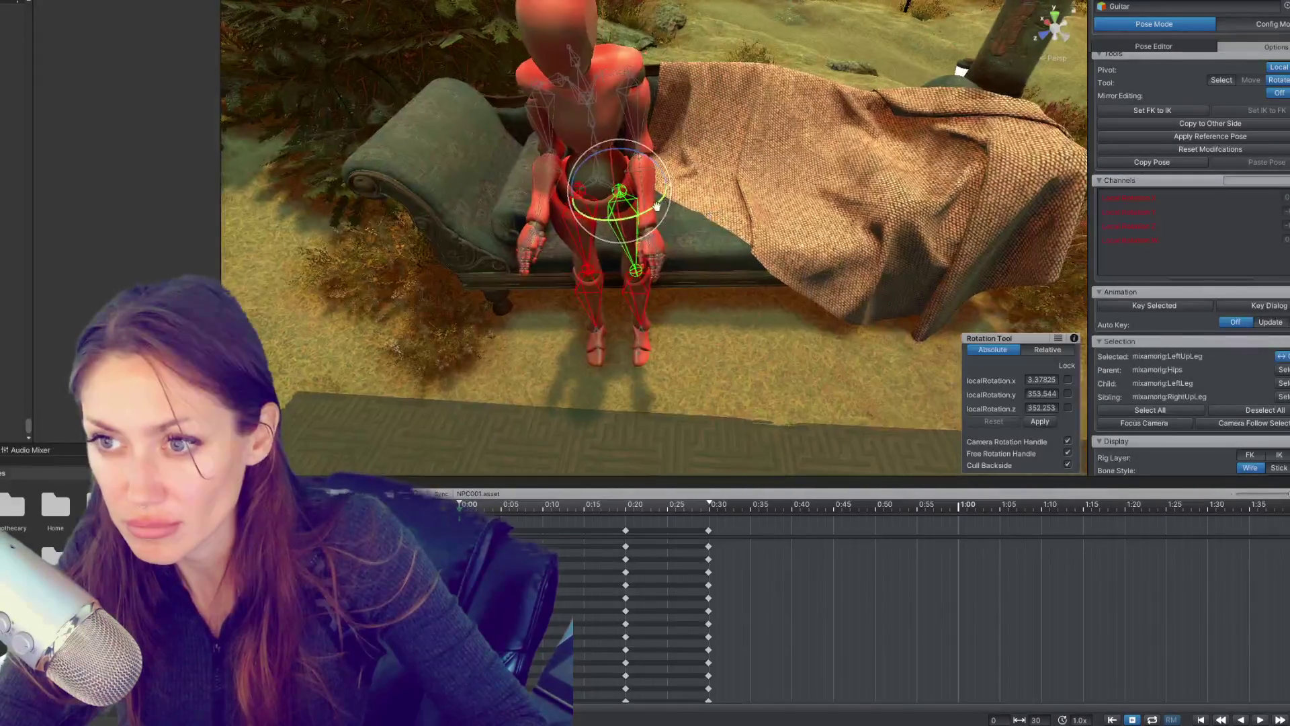
pyautogui.click(585, 261)
pyautogui.press('f')
# Step: Frame the right foot, left thigh and right shin to check the leg pose
pyautogui.click(669, 327)
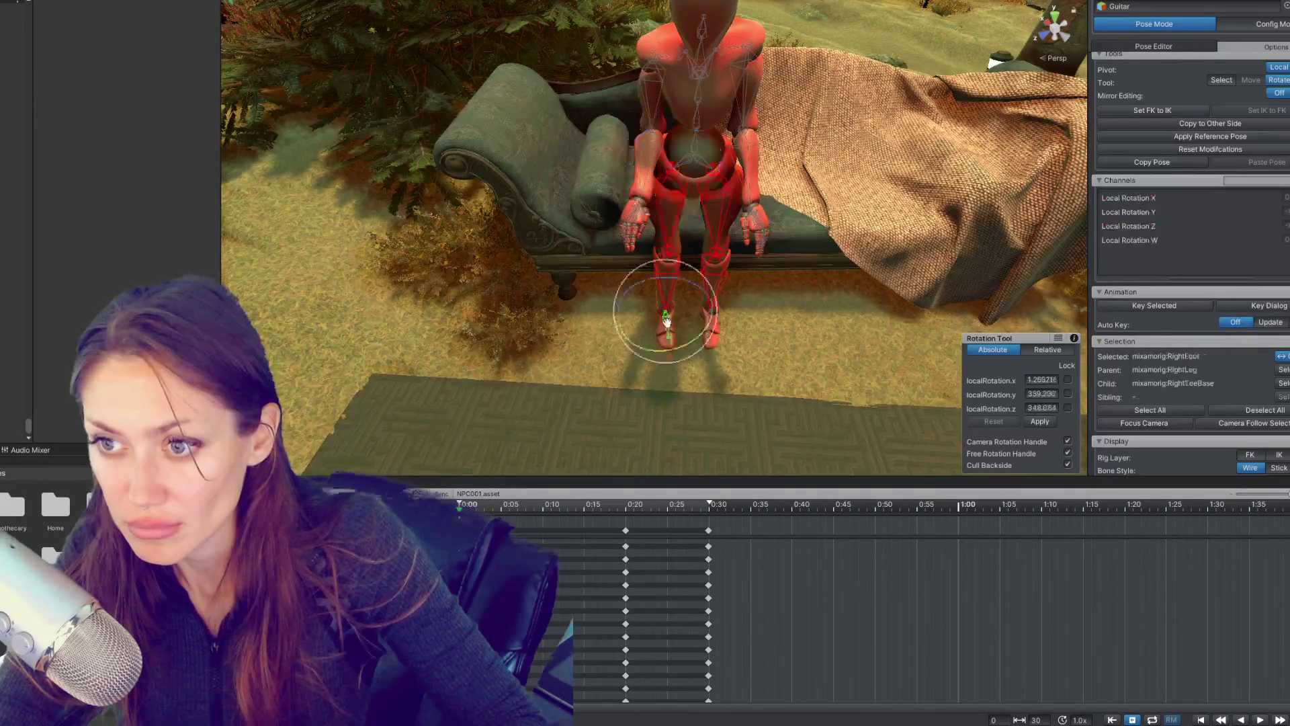
pyautogui.press('f')
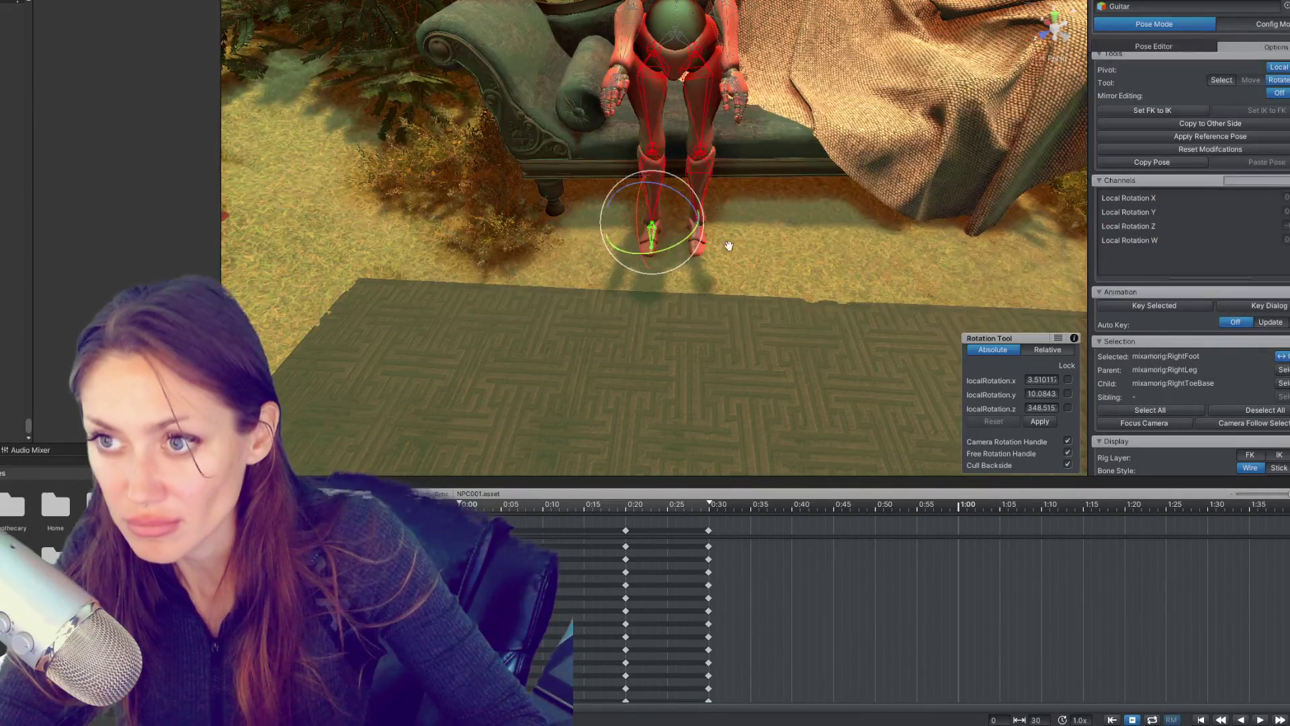
pyautogui.scroll(-3)
pyautogui.click(662, 148)
pyautogui.press('f')
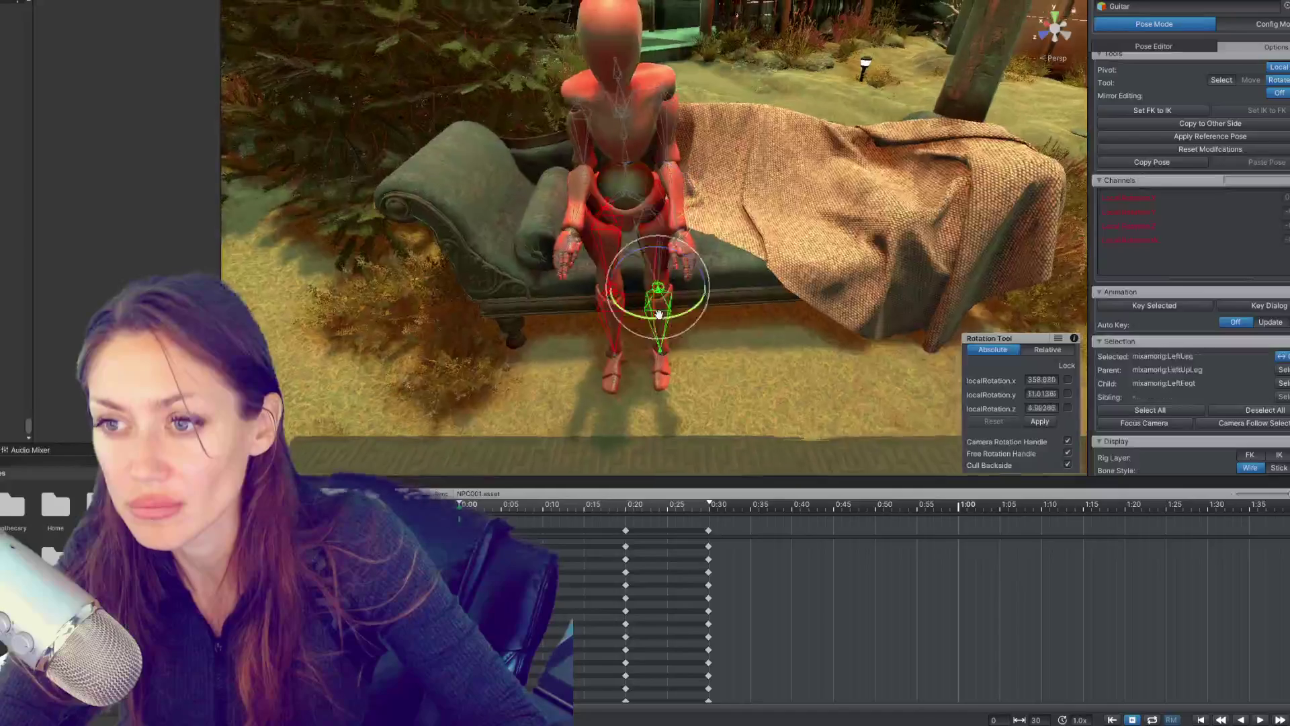
pyautogui.click(655, 302)
pyautogui.press('f')
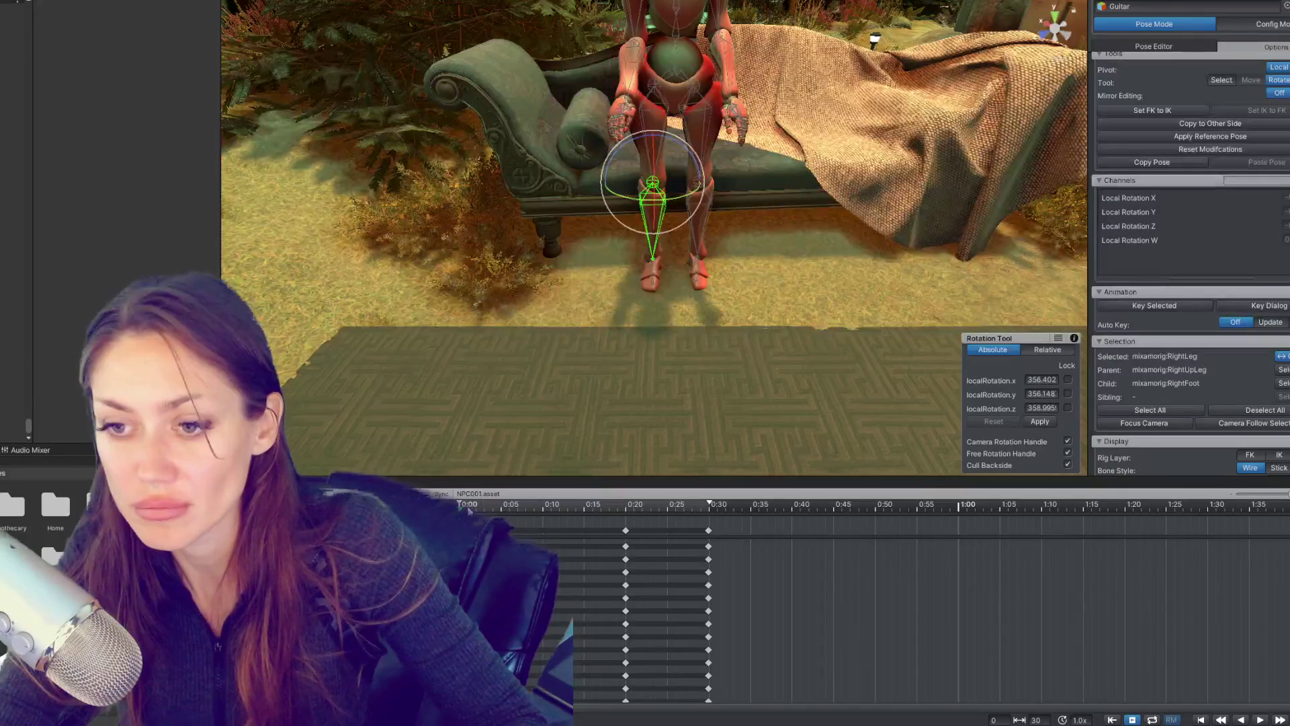
# Step: Key the thighs and feet around 0:25, scrub back through the sit, and select the 0:30 column
pyautogui.moveTo(461, 511); pyautogui.dragTo(570, 509)
pyautogui.moveTo(652, 513); pyautogui.dragTo(667, 514)
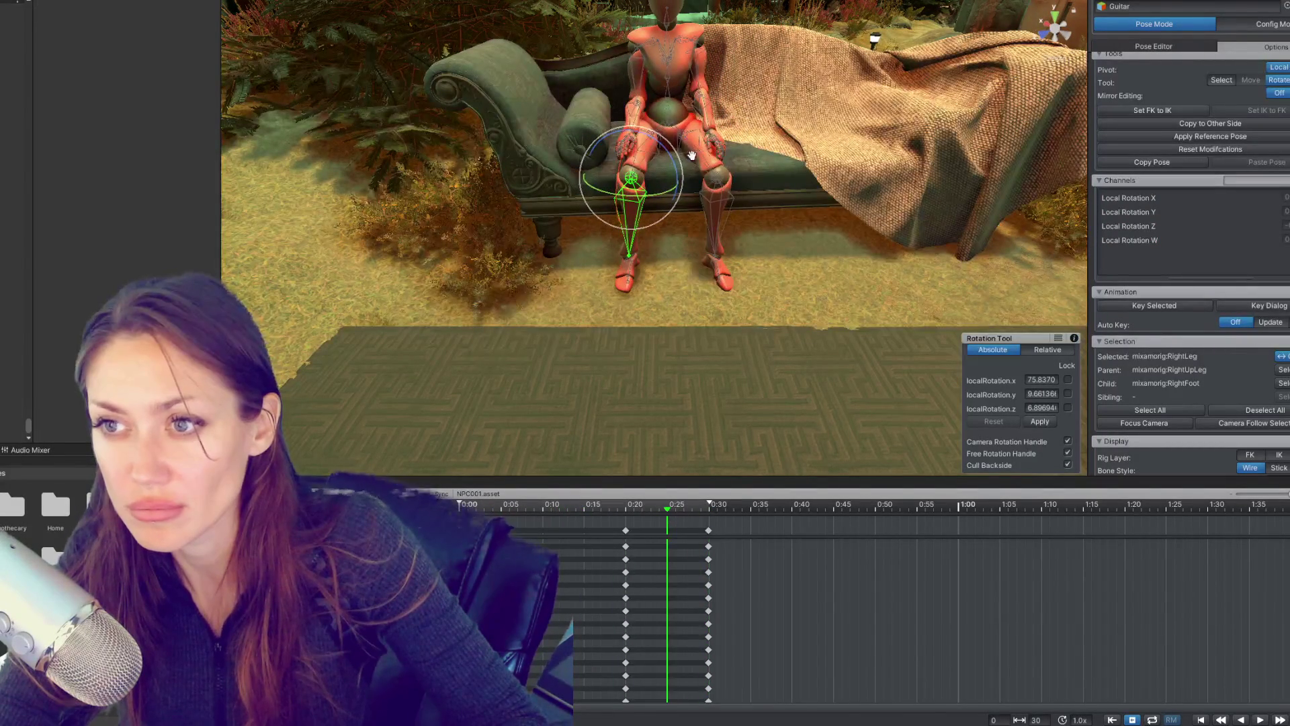
pyautogui.click(693, 155)
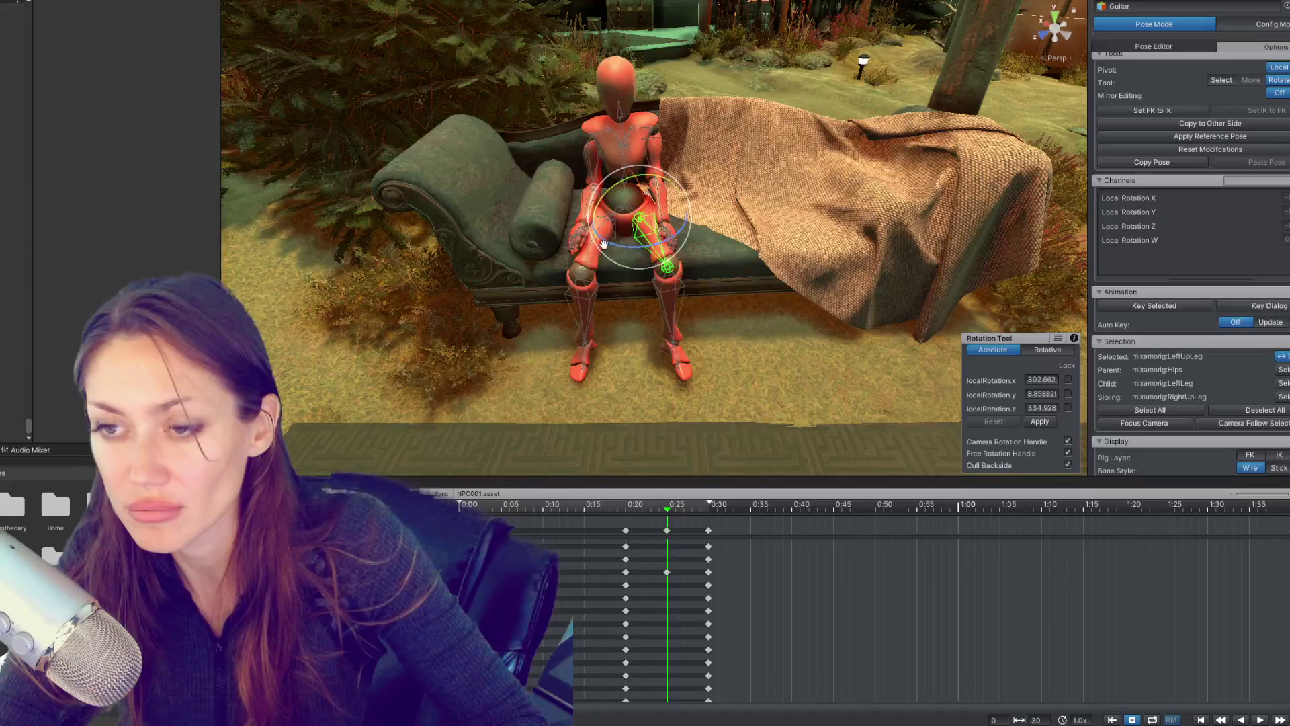
pyautogui.click(662, 201)
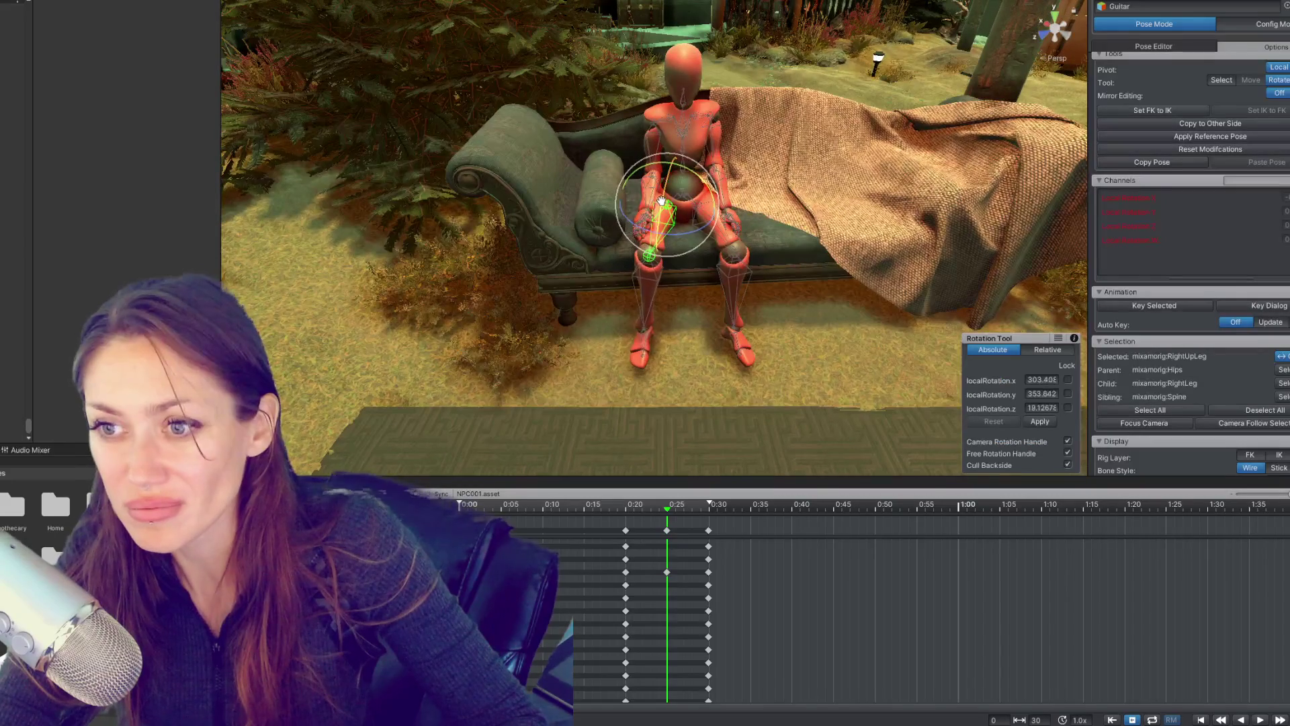
pyautogui.click(640, 353)
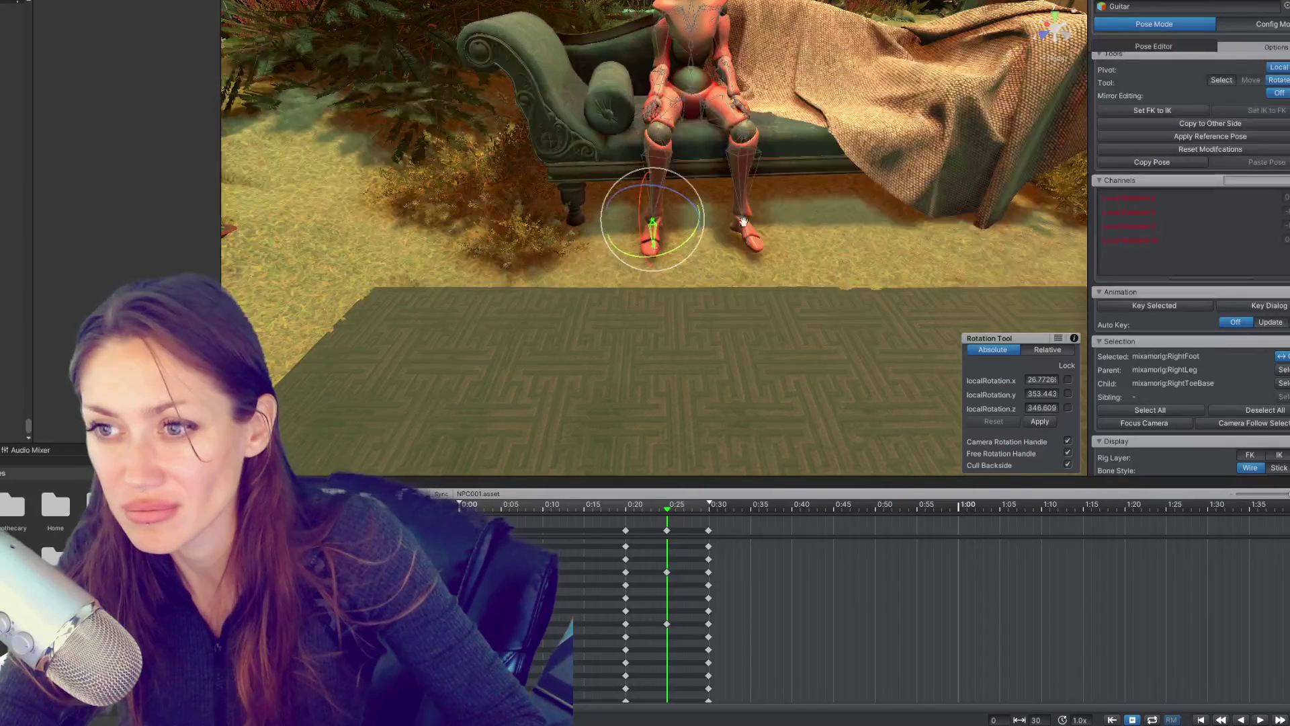
pyautogui.click(747, 235)
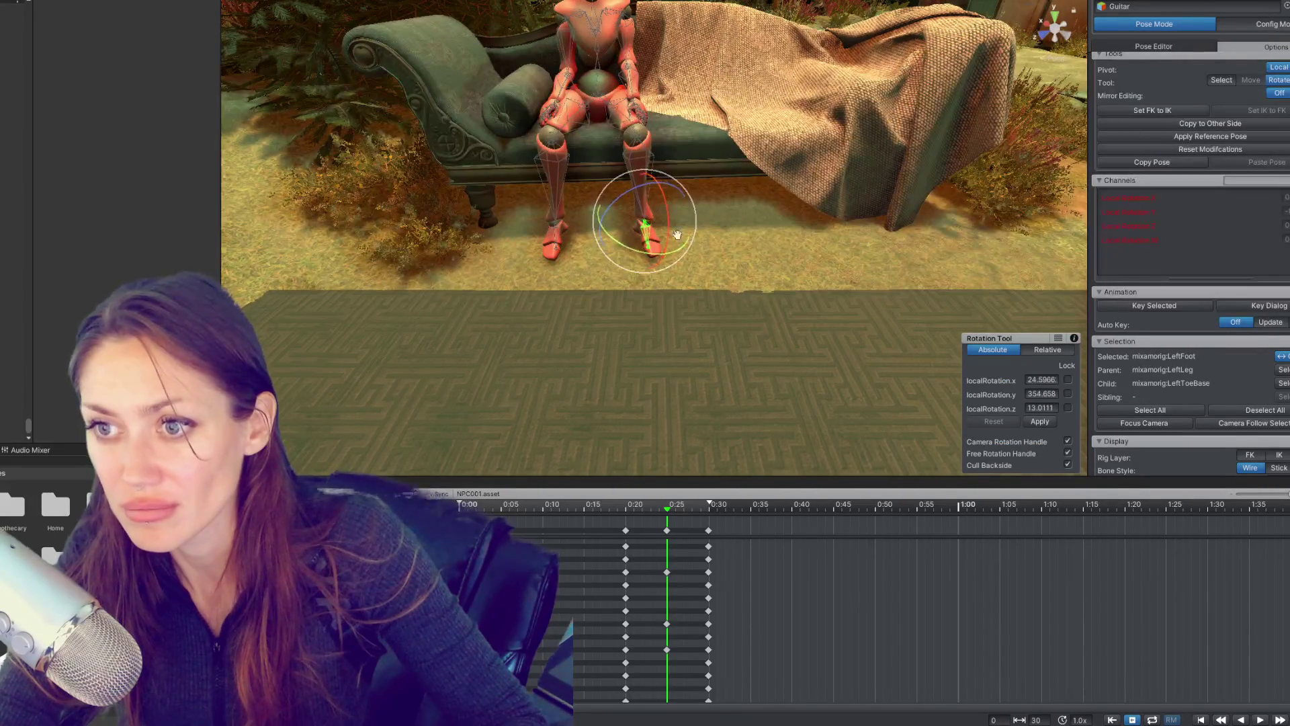
pyautogui.click(609, 505)
pyautogui.moveTo(611, 512); pyautogui.dragTo(461, 512)
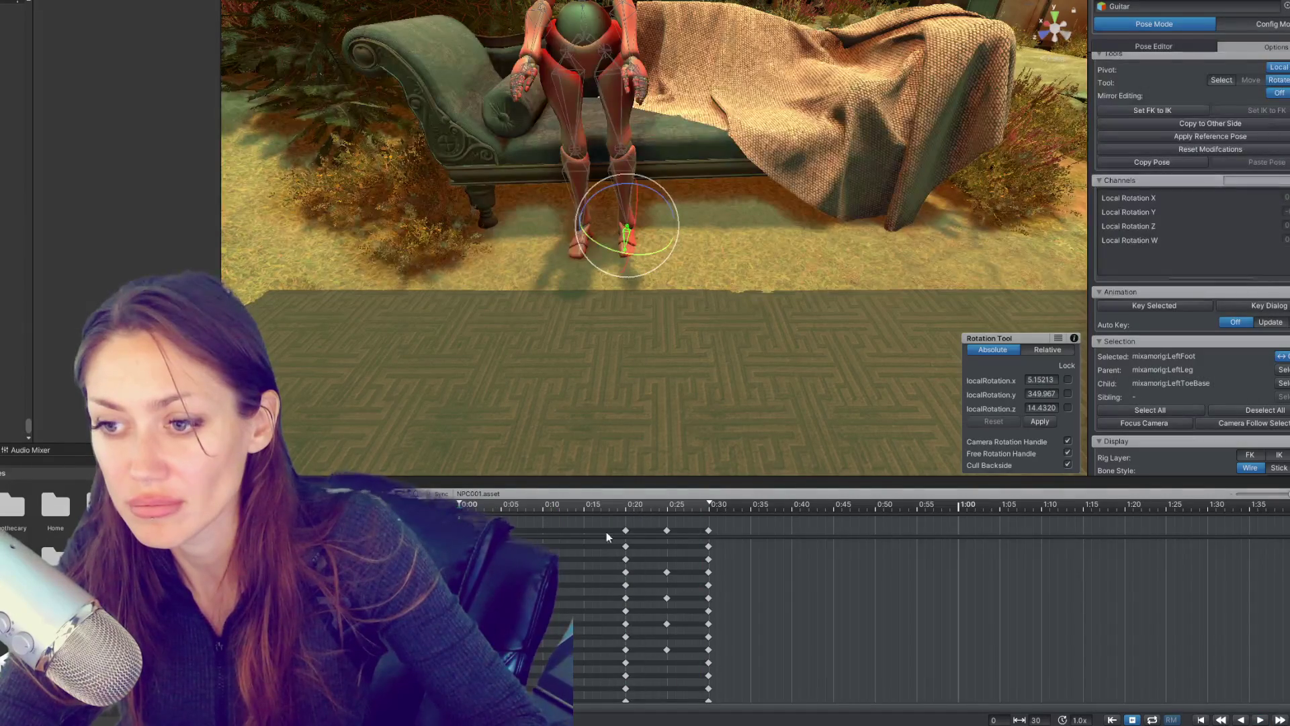
pyautogui.click(707, 531)
# Step: Key the seated pose again at 0:35 and play back to check timing
pyautogui.click(752, 509)
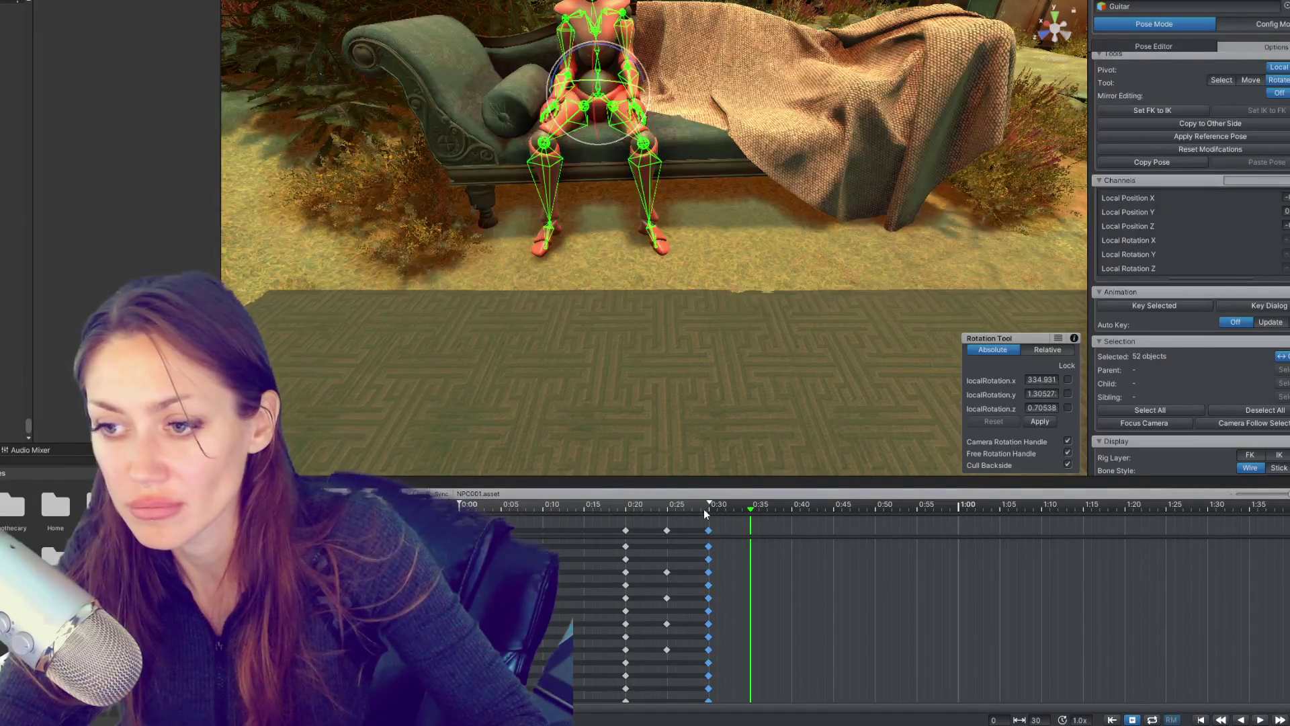
pyautogui.press('k')
pyautogui.press('space')
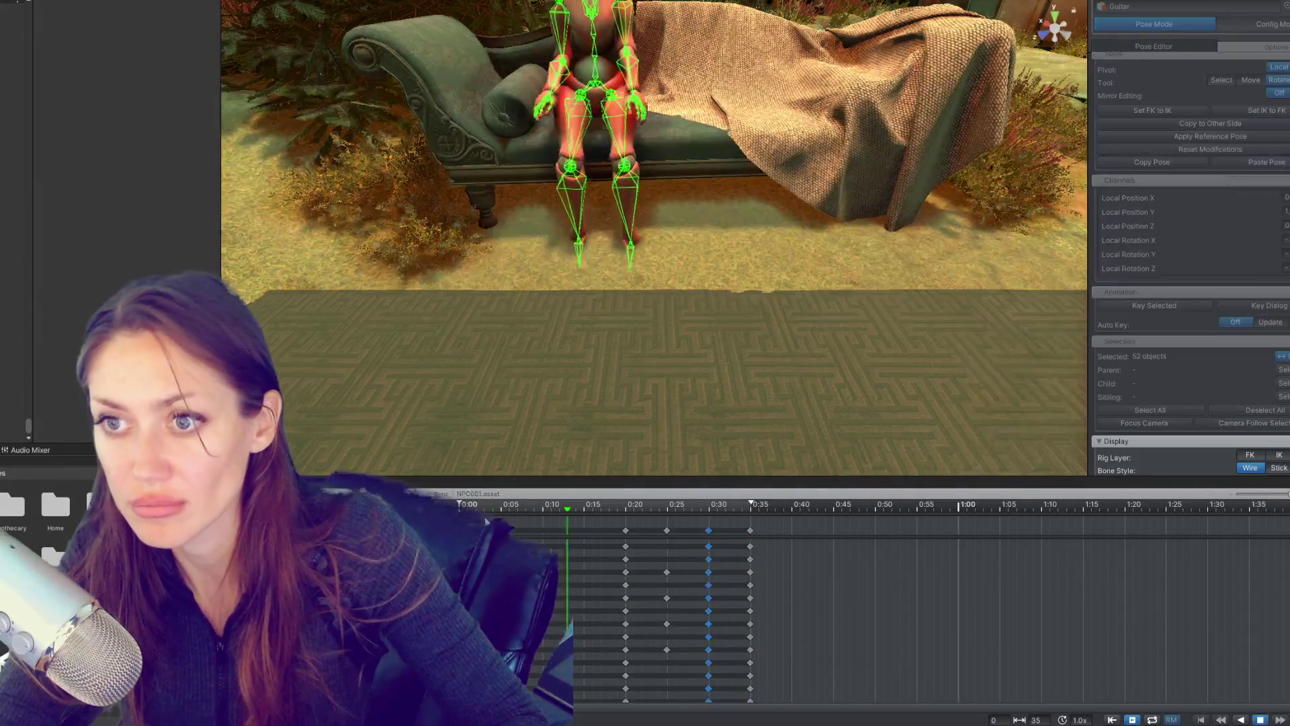
pyautogui.press('space')
# Step: Try the last key column at about 0:57, replay, then return it to 0:35
pyautogui.moveTo(623, 195); pyautogui.dragTo(645, 269)
pyautogui.moveTo(750, 530); pyautogui.dragTo(941, 530)
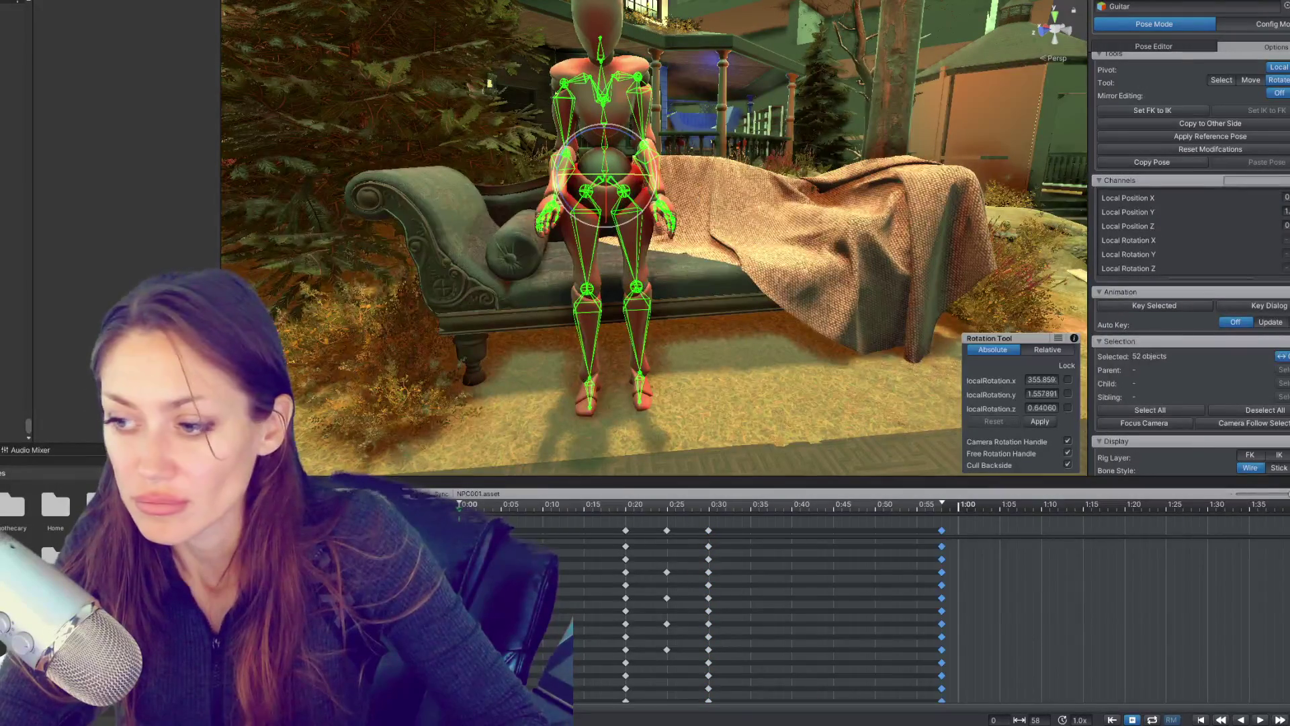
pyautogui.click(1261, 720)
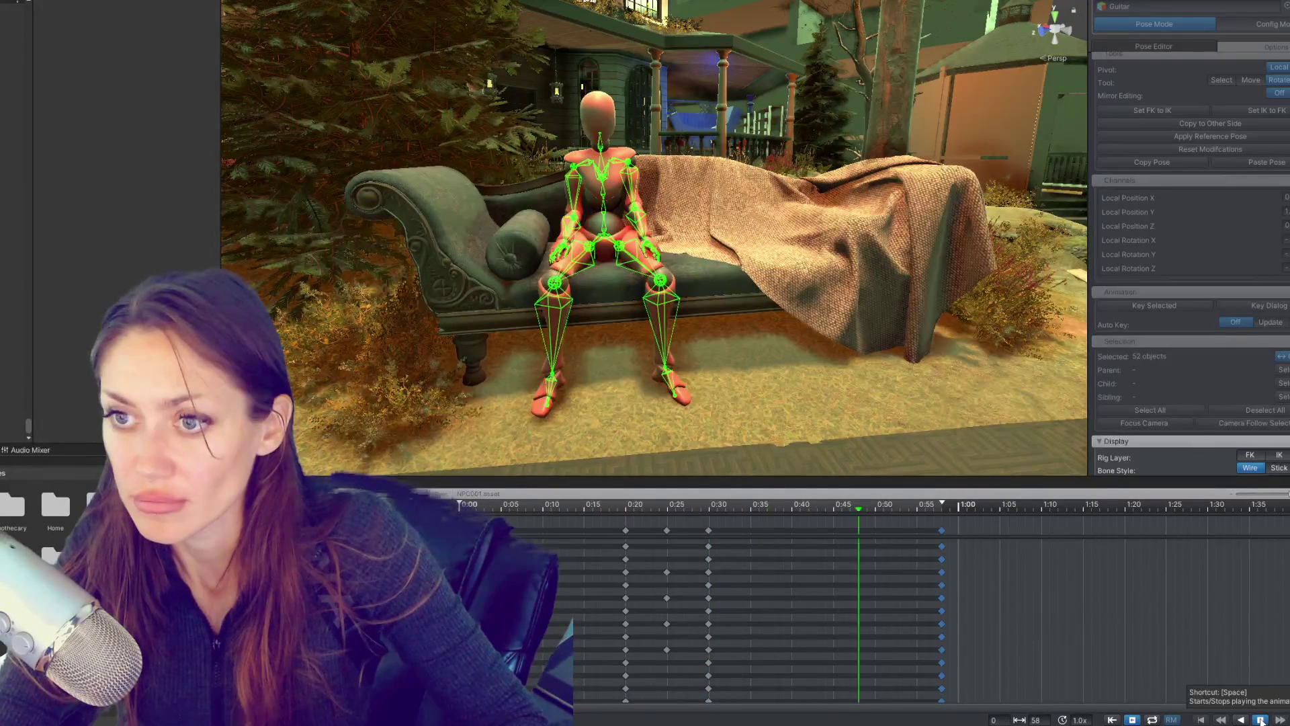
pyautogui.click(1261, 720)
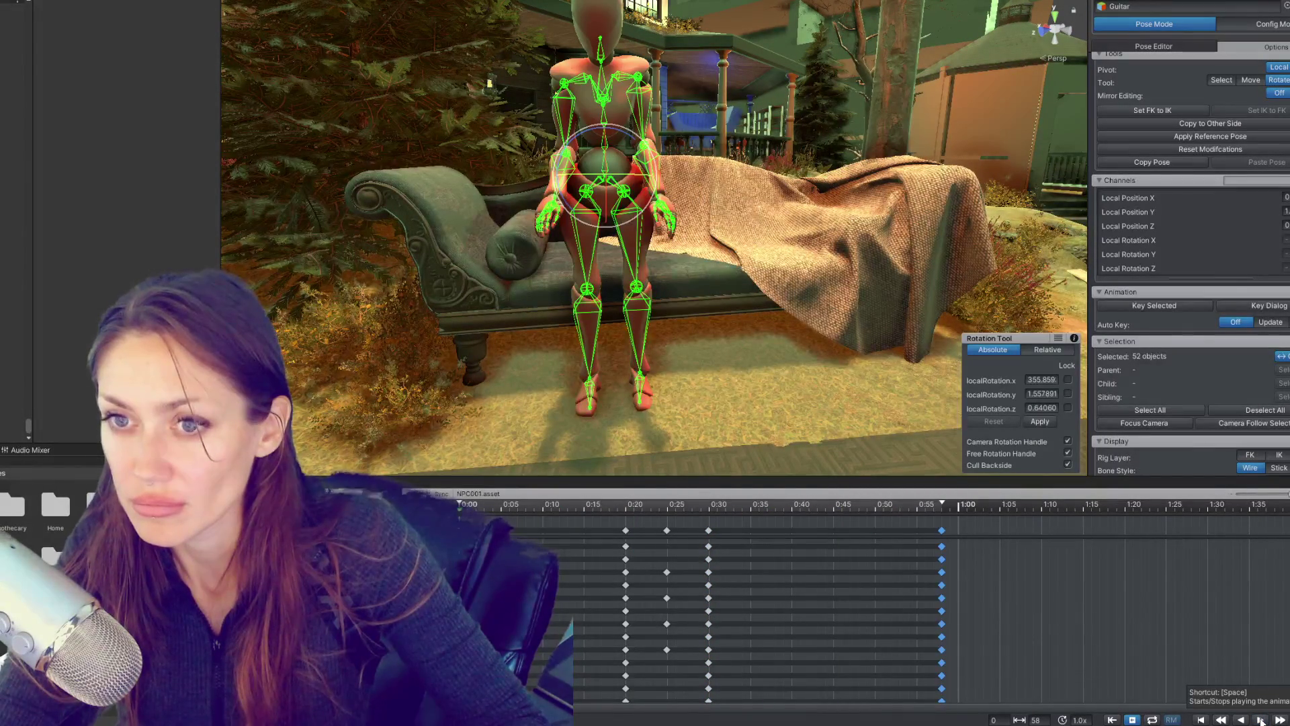
pyautogui.click(910, 543)
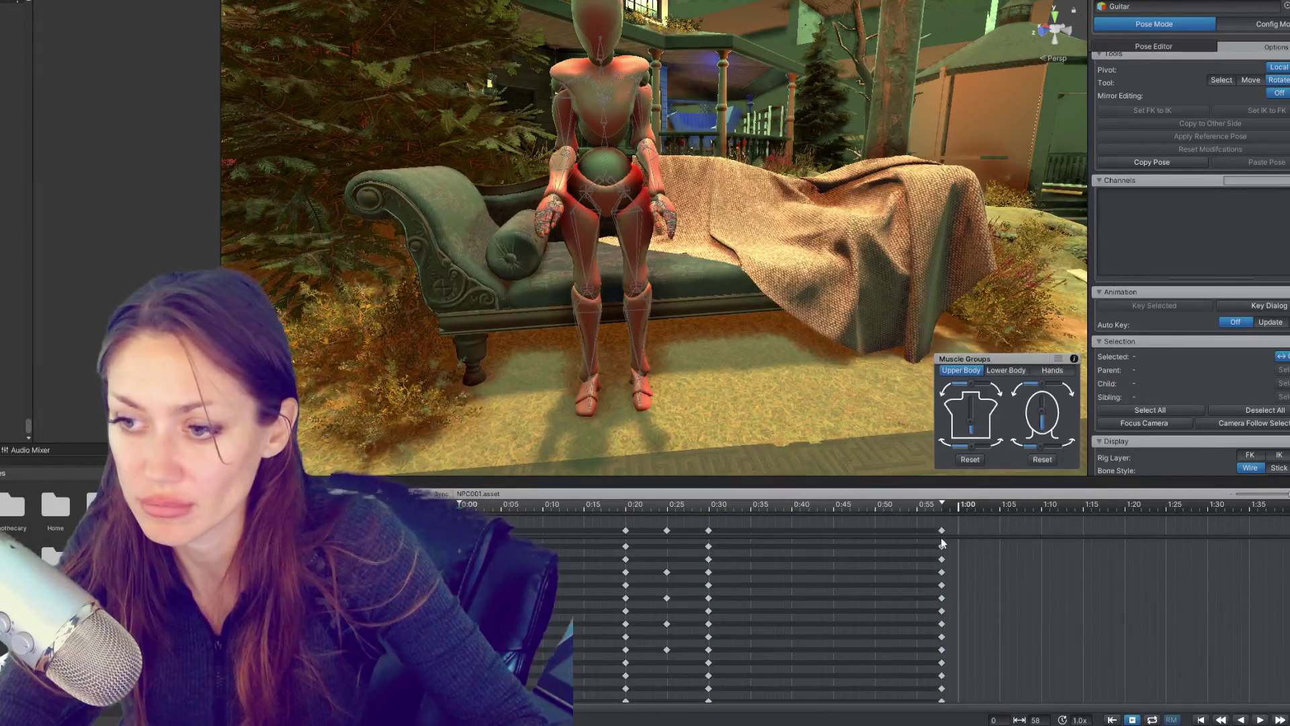
pyautogui.moveTo(941, 530); pyautogui.dragTo(754, 531)
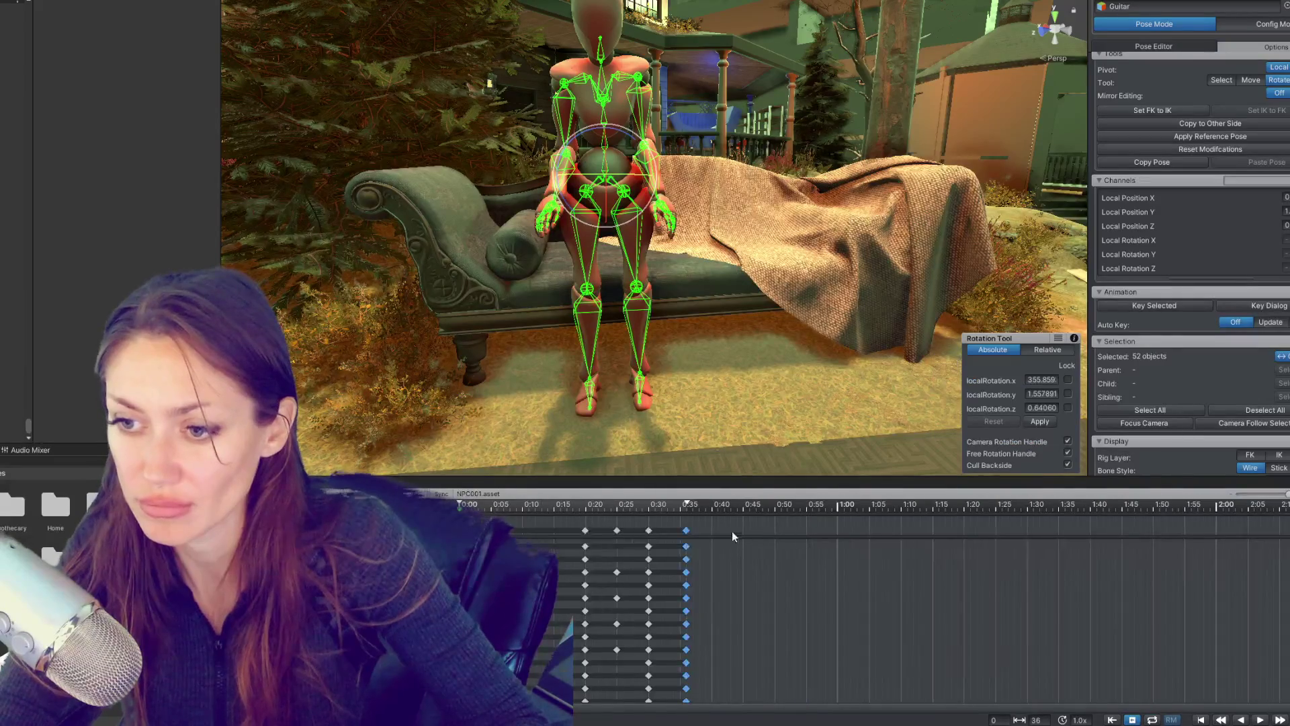
# Step: Box-select all keys and scale them down so they end near 0:45
pyautogui.hotkey('ctrl', 'z')
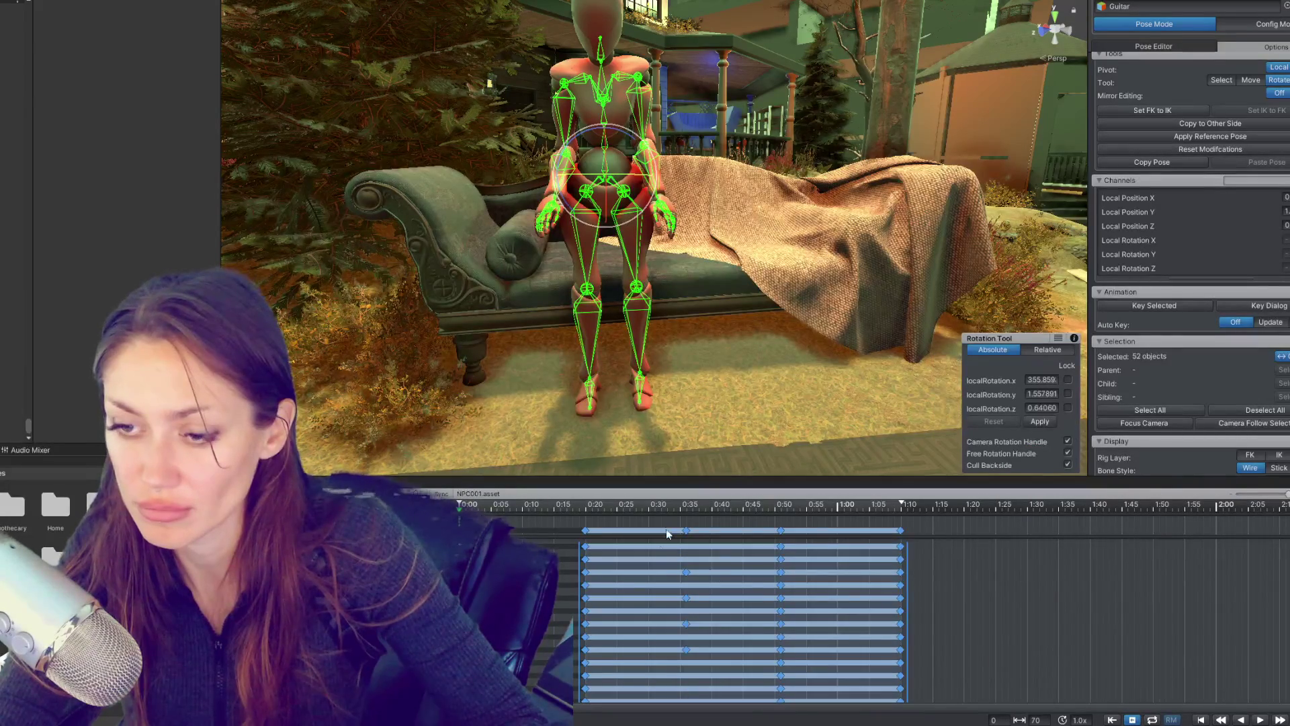
pyautogui.press('space')
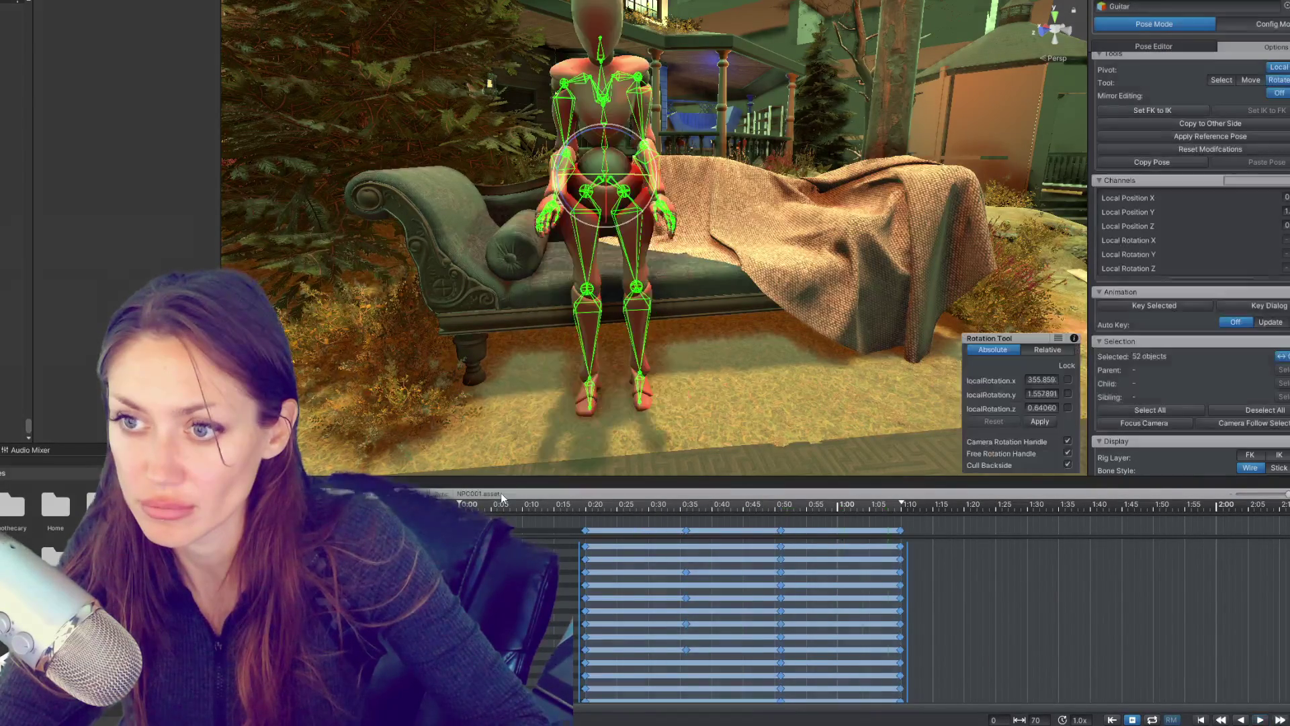
pyautogui.moveTo(958, 549); pyautogui.dragTo(667, 655)
pyautogui.moveTo(675, 521); pyautogui.dragTo(943, 699)
pyautogui.moveTo(905, 583); pyautogui.dragTo(770, 583)
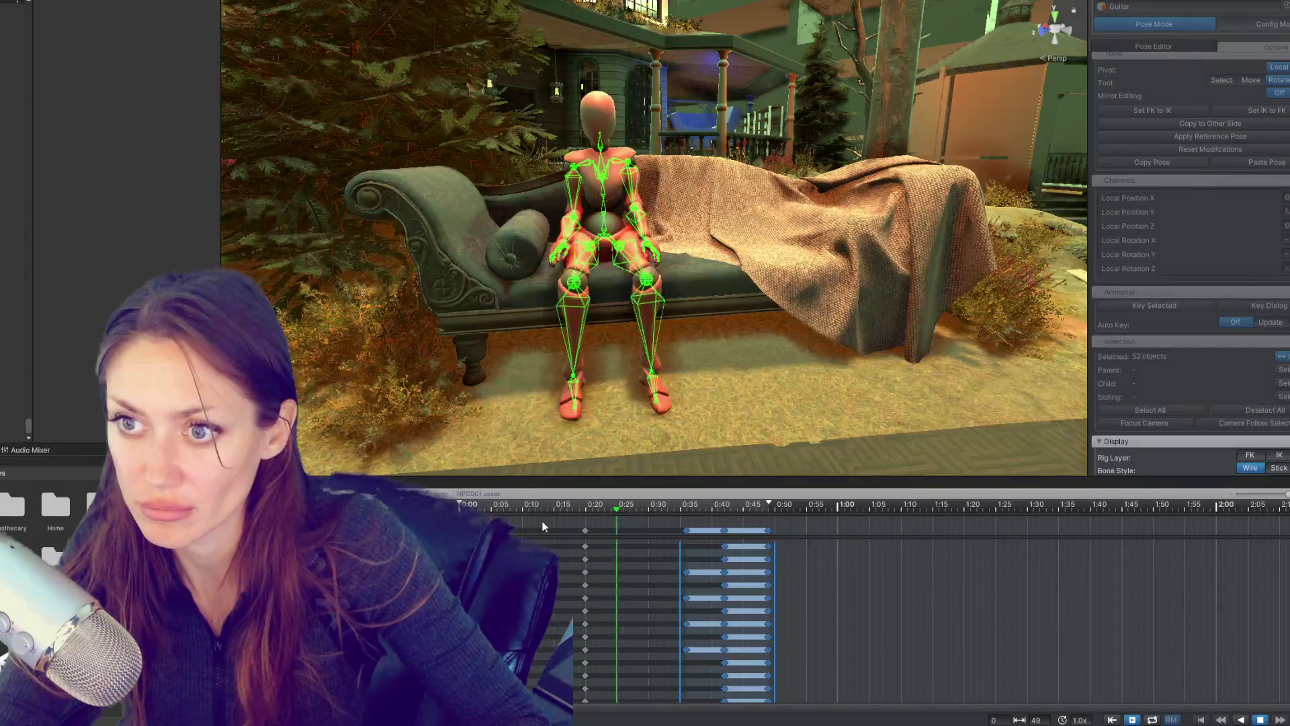
pyautogui.moveTo(774, 557); pyautogui.dragTo(723, 561)
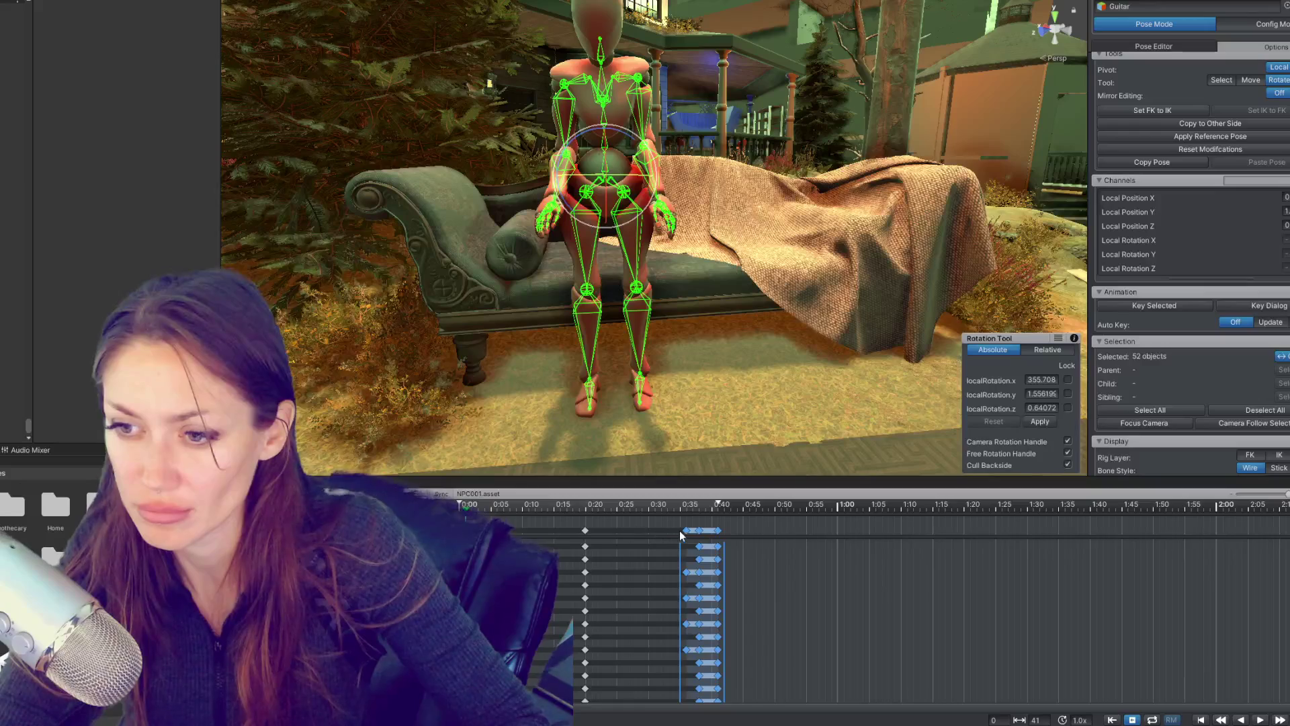
# Step: Move the key block earlier to 0:29, nudge it to 0:37, and review the seated pose
pyautogui.moveTo(684, 530); pyautogui.dragTo(460, 504)
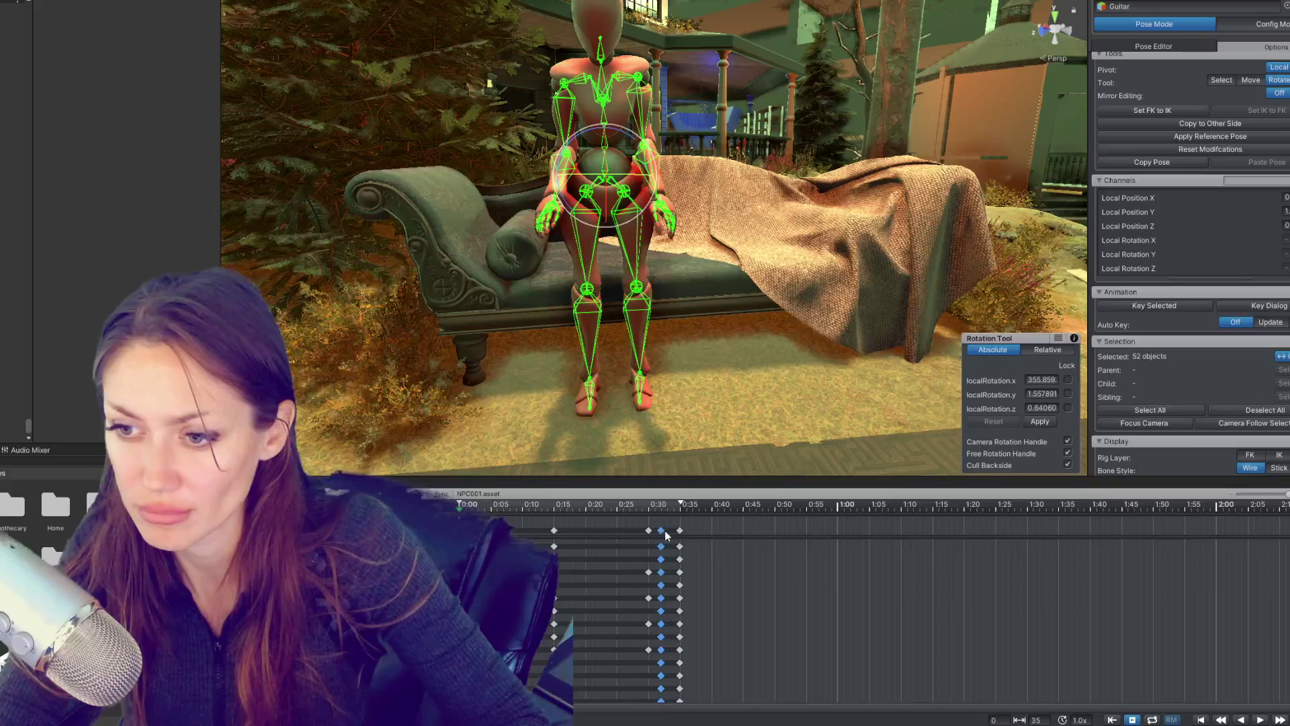
pyautogui.moveTo(680, 531); pyautogui.dragTo(699, 531)
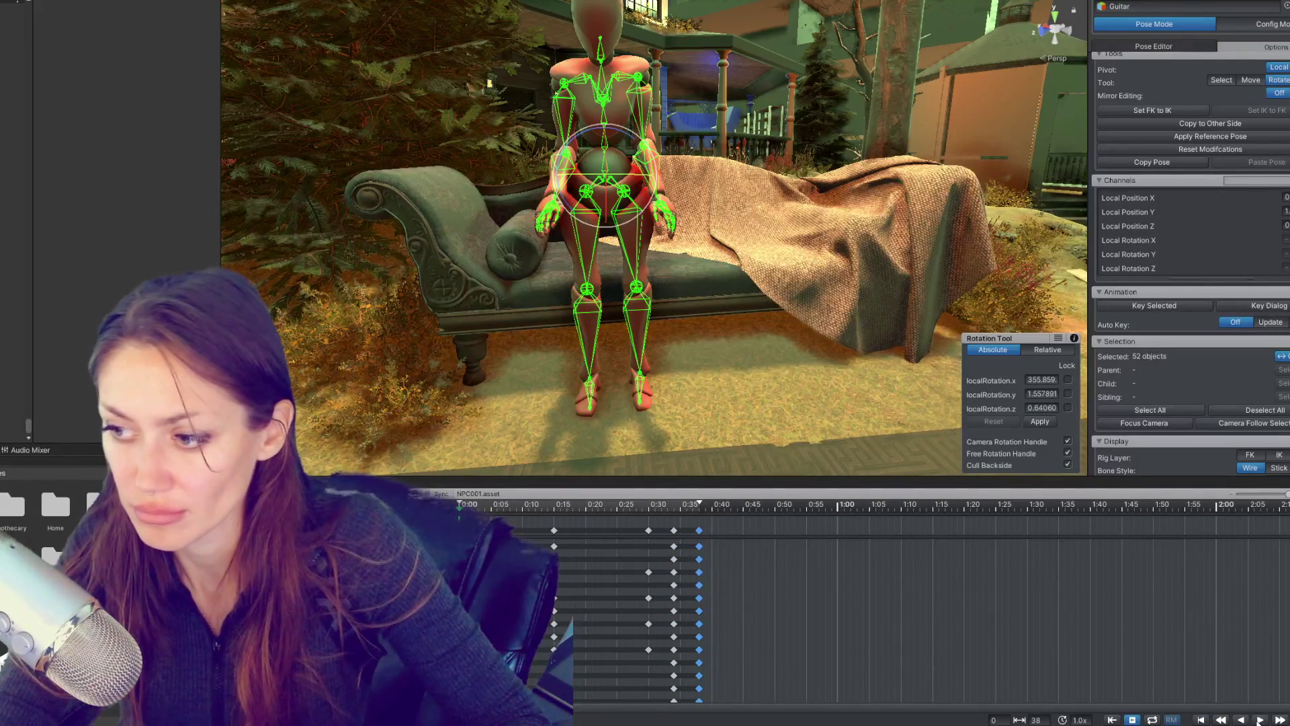
pyautogui.click(1258, 719)
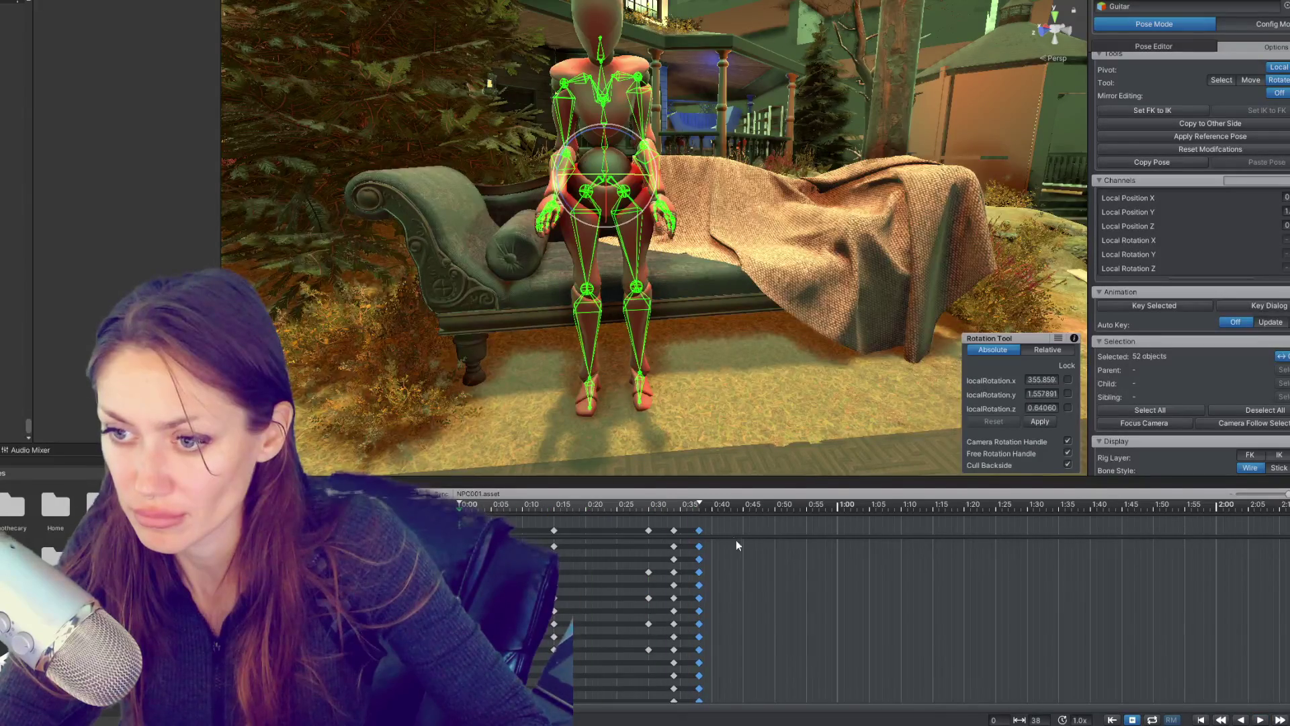
pyautogui.click(698, 509)
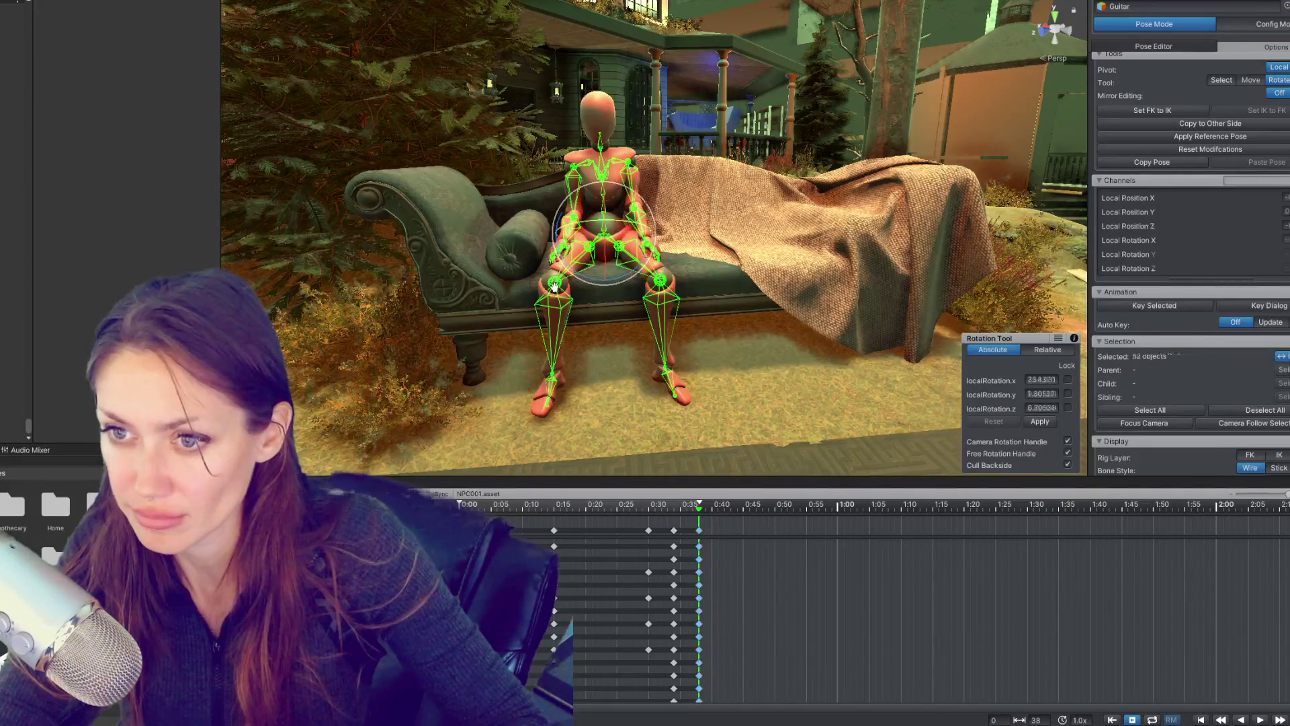
pyautogui.click(555, 283)
pyautogui.press('f')
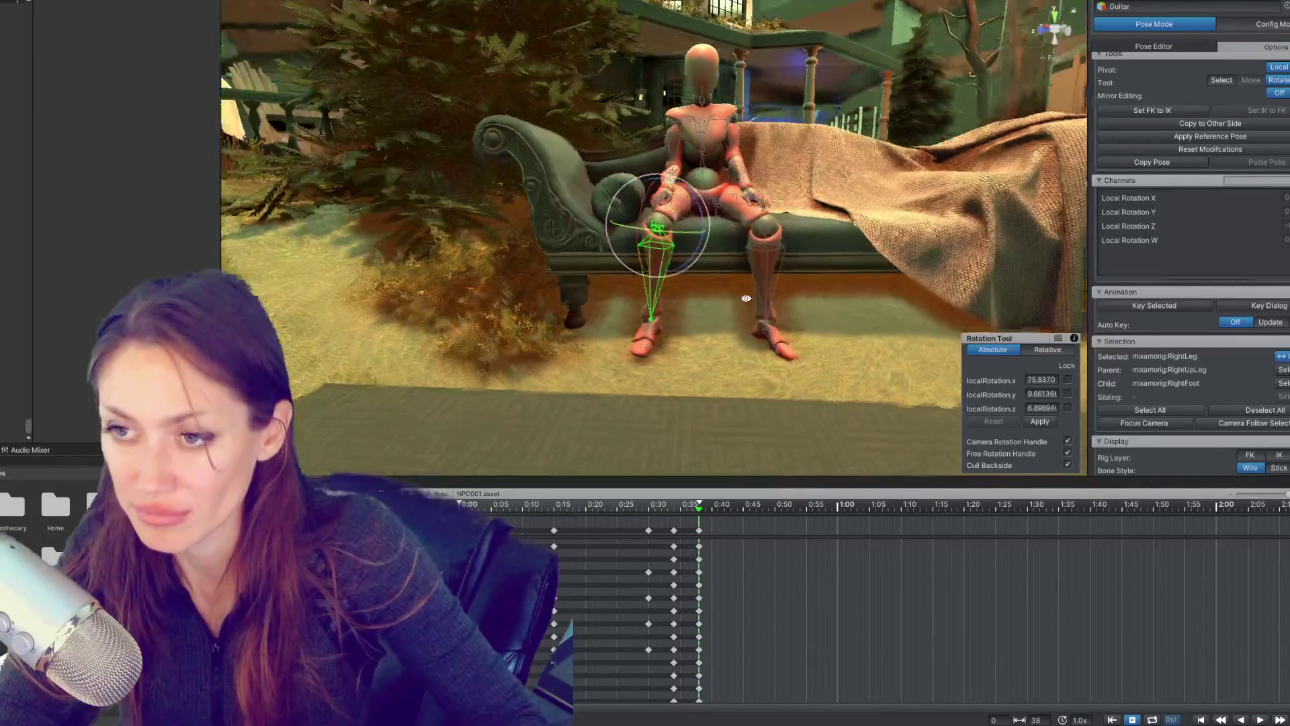
# Step: Delete the key column near 0:37 and move the 0:14 column to 0:25
pyautogui.click(453, 503)
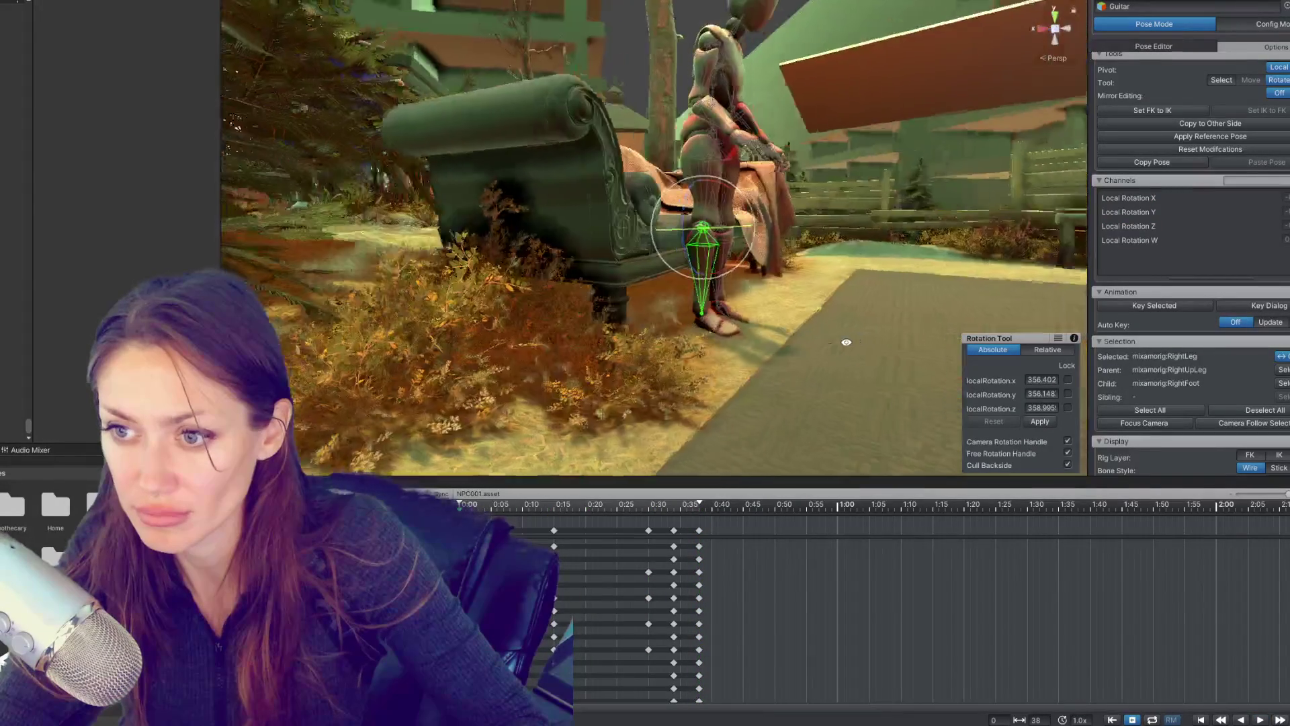
pyautogui.click(589, 508)
pyautogui.moveTo(593, 510); pyautogui.dragTo(680, 511)
pyautogui.hotkey('ctrl', 'z')
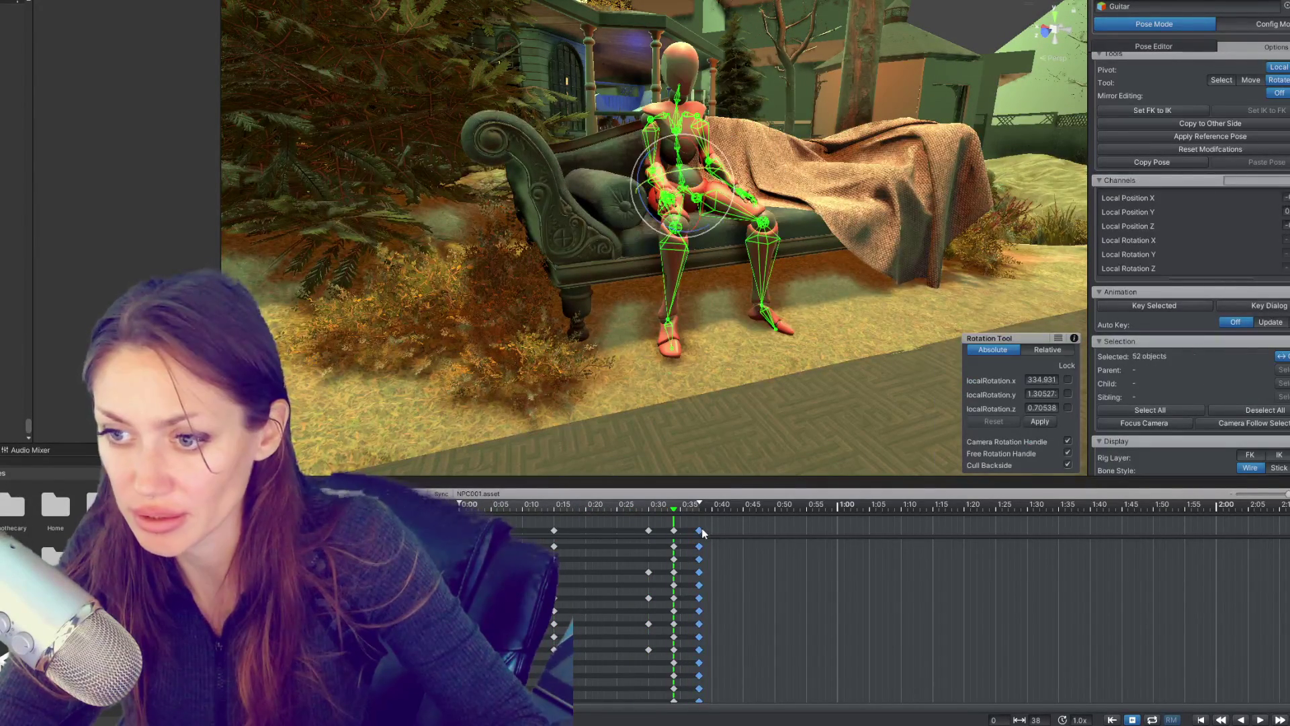
pyautogui.moveTo(554, 530); pyautogui.dragTo(617, 530)
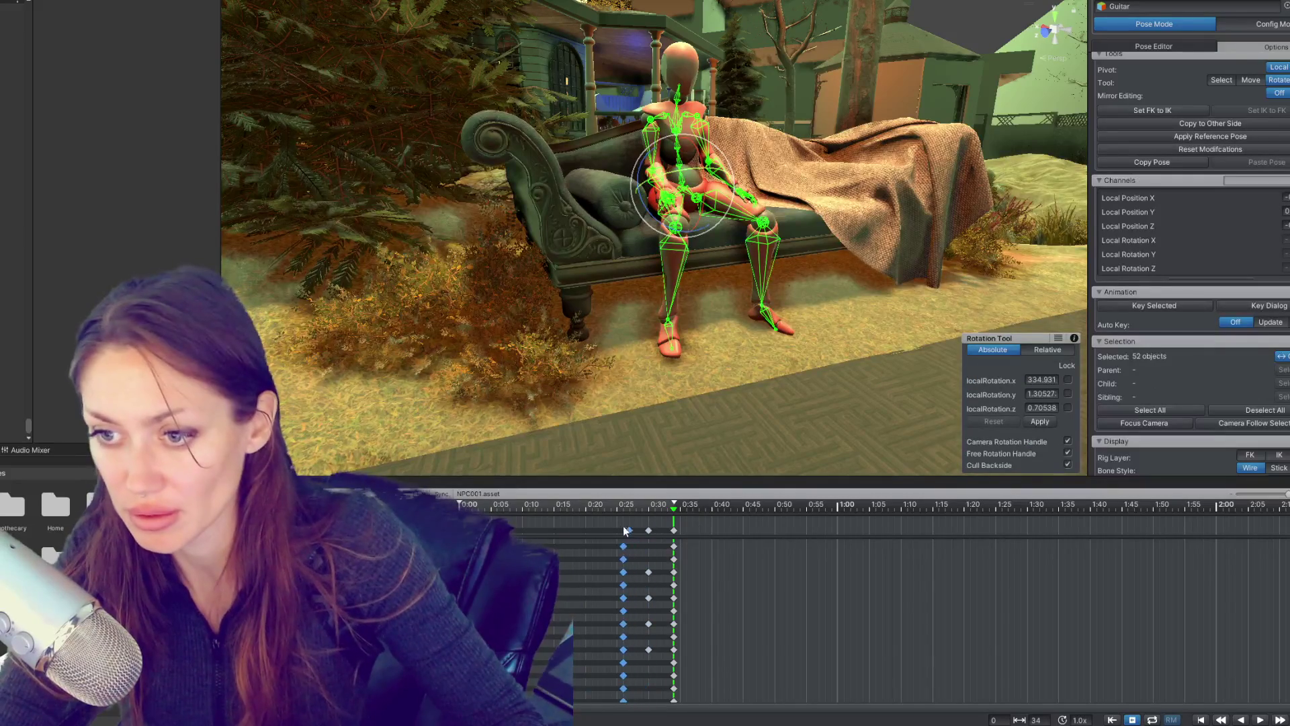
pyautogui.press('space')
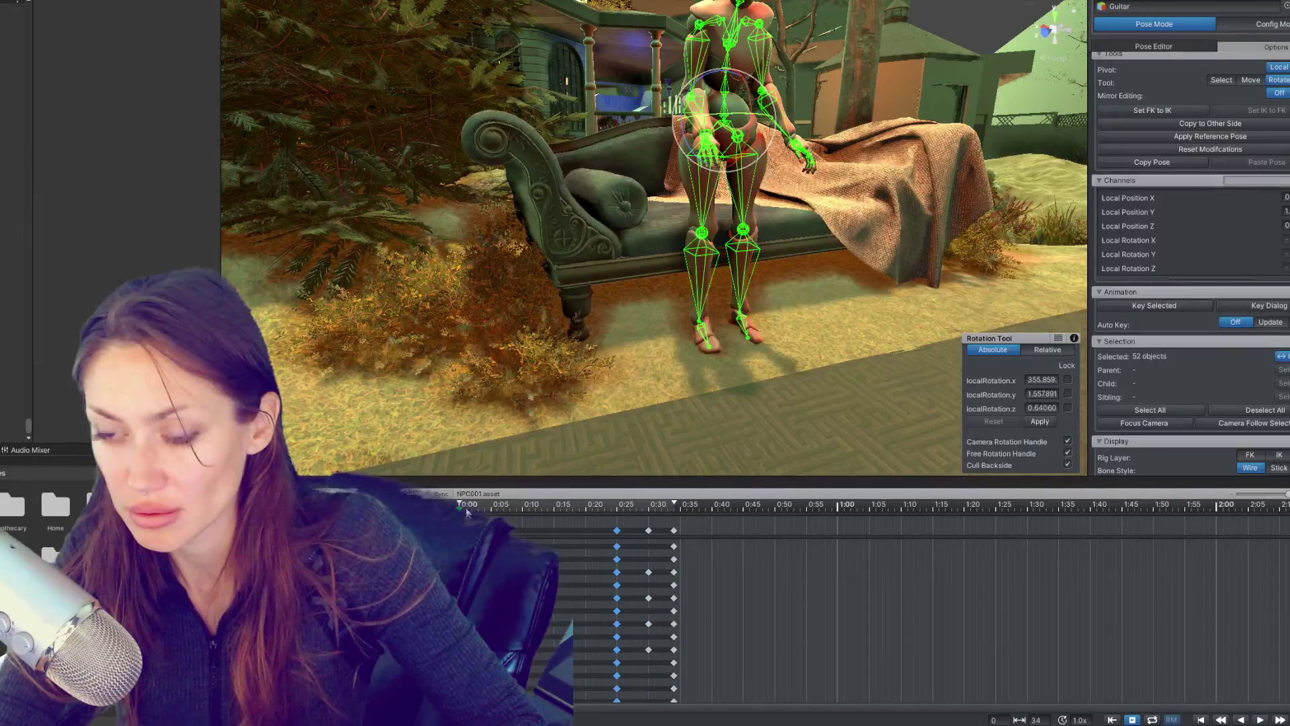
# Step: Copy the seated key column near 0:34, paste it at 0:44, and shift the keys later
pyautogui.click(674, 530)
pyautogui.click(743, 510)
pyautogui.hotkey('ctrl', 'c')
pyautogui.hotkey('ctrl', 'v')
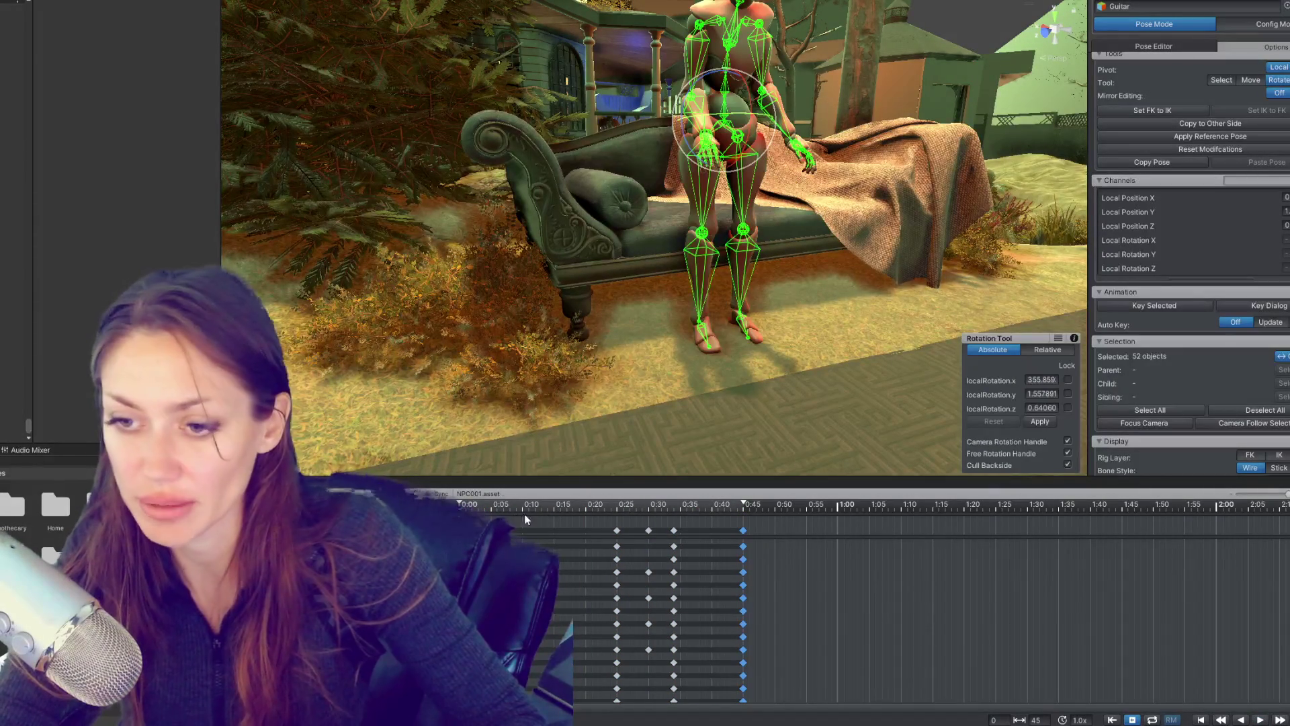
pyautogui.click(763, 529)
pyautogui.moveTo(763, 529); pyautogui.dragTo(648, 530)
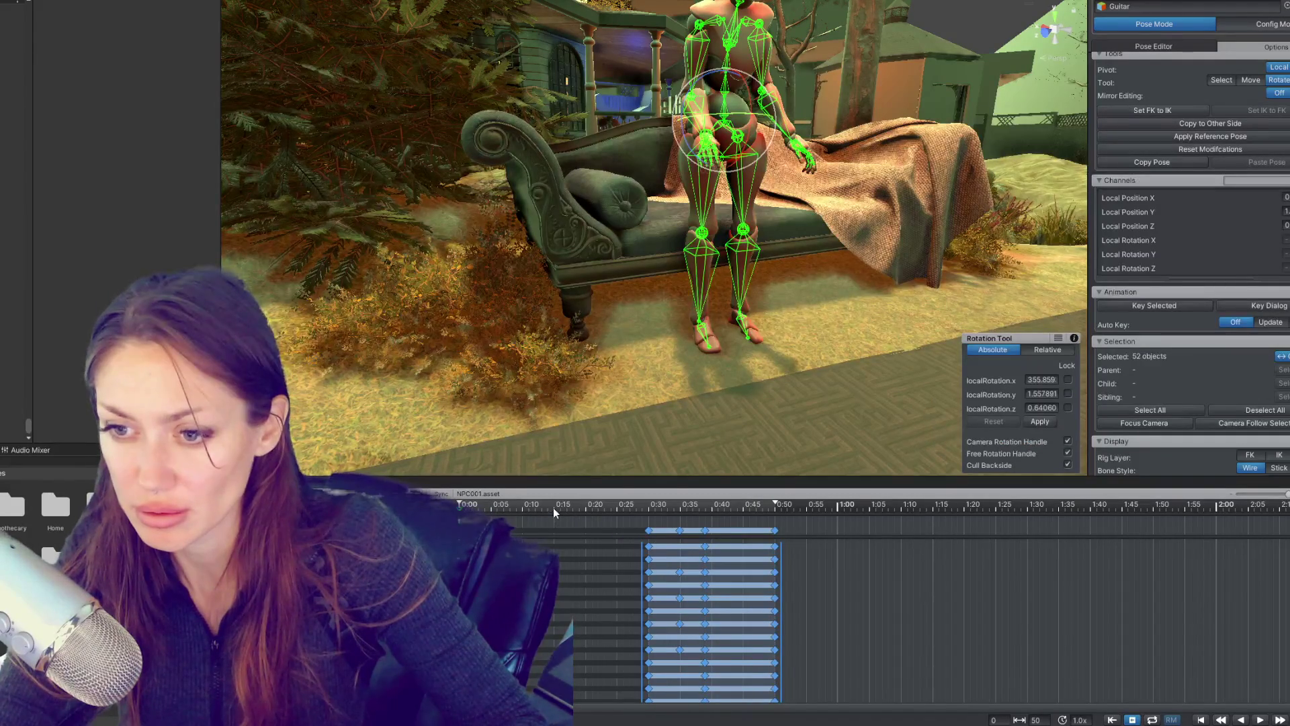
pyautogui.moveTo(470, 235); pyautogui.dragTo(531, 245)
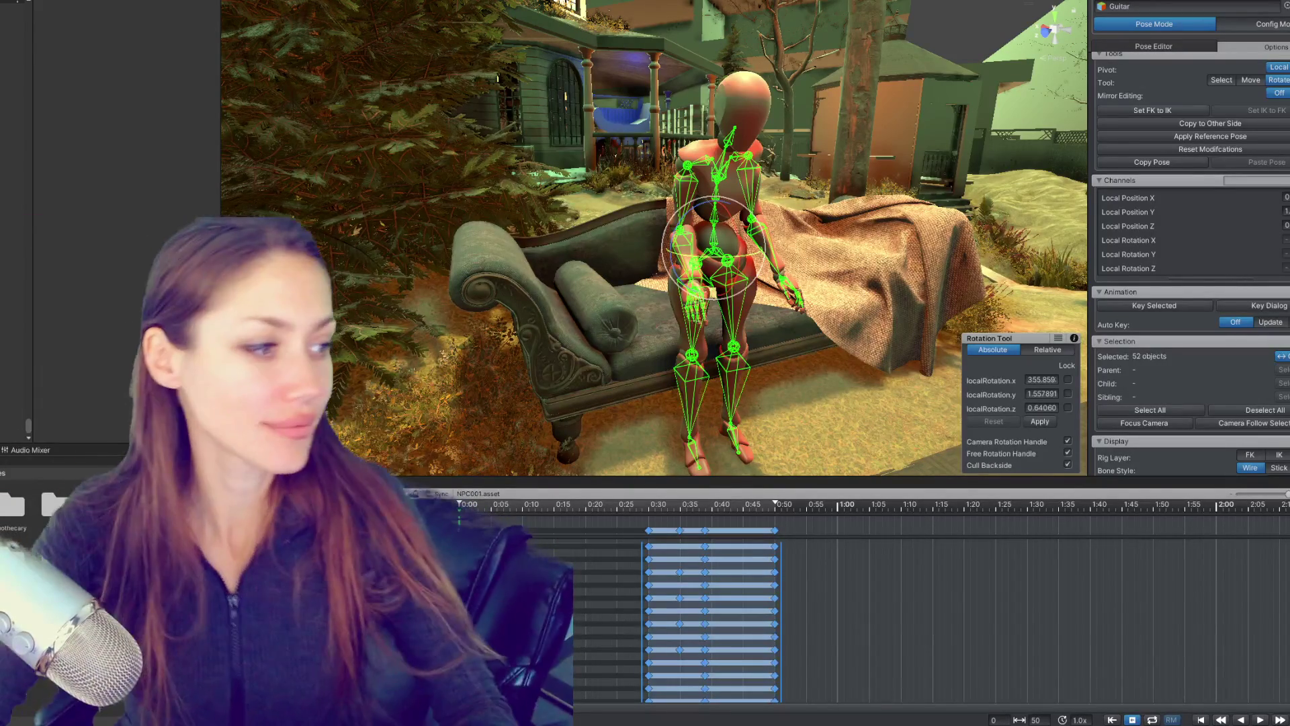
pyautogui.moveTo(612, 189); pyautogui.dragTo(749, 201)
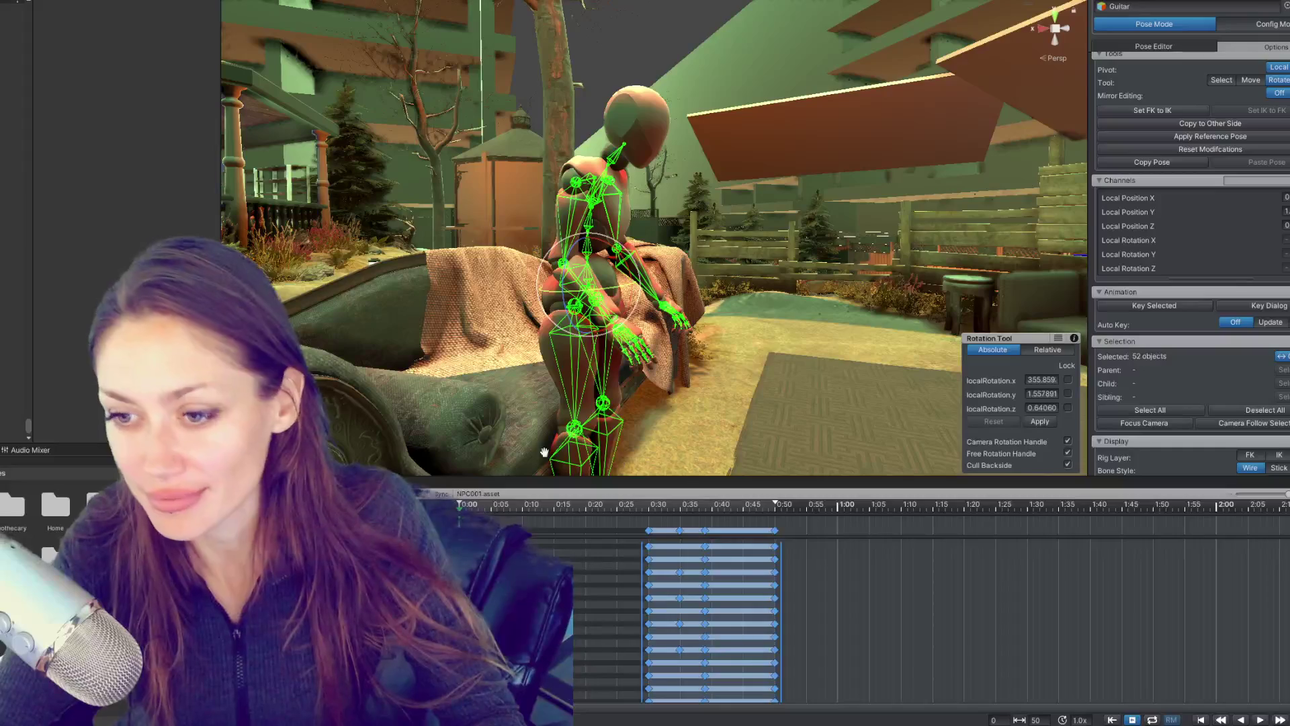
# Step: Return to the clip start and inspect the Spine2 and Spine1 bones from behind and the side
pyautogui.click(605, 531)
pyautogui.moveTo(613, 530); pyautogui.dragTo(470, 531)
pyautogui.click(591, 195)
pyautogui.moveTo(591, 195); pyautogui.dragTo(762, 222)
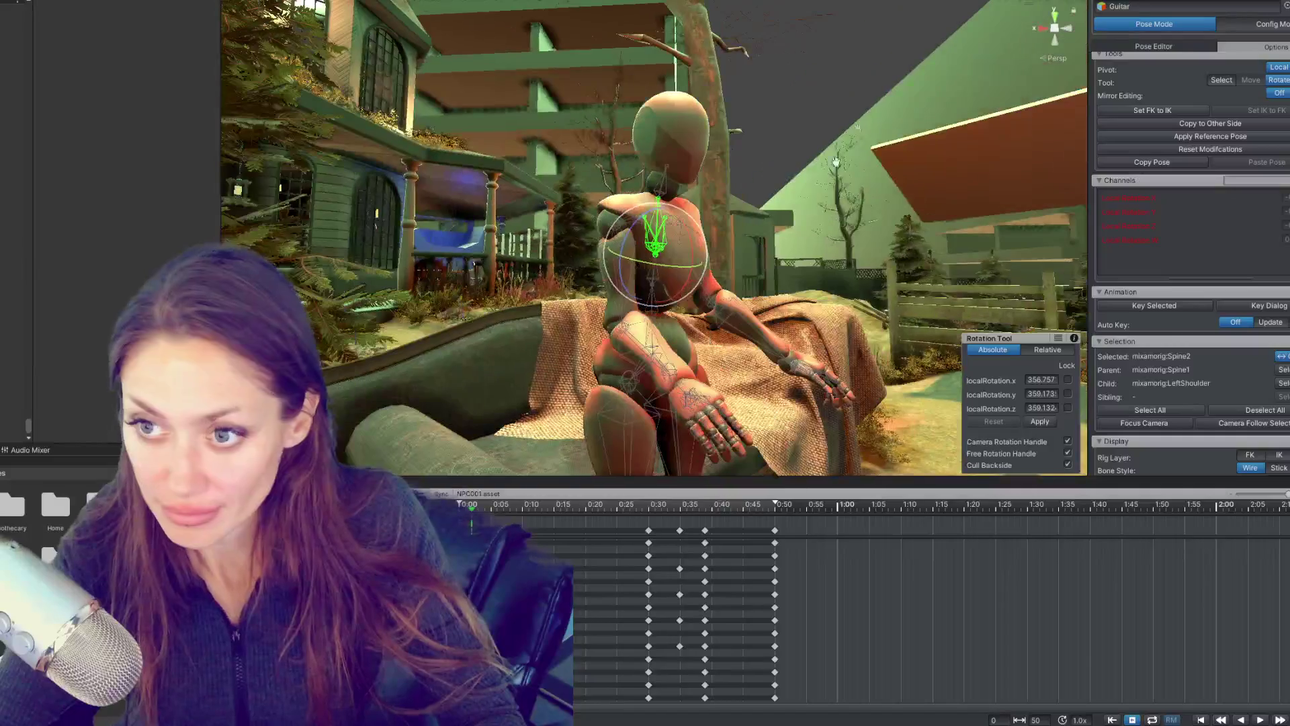
pyautogui.click(653, 305)
pyautogui.moveTo(653, 306); pyautogui.dragTo(762, 223)
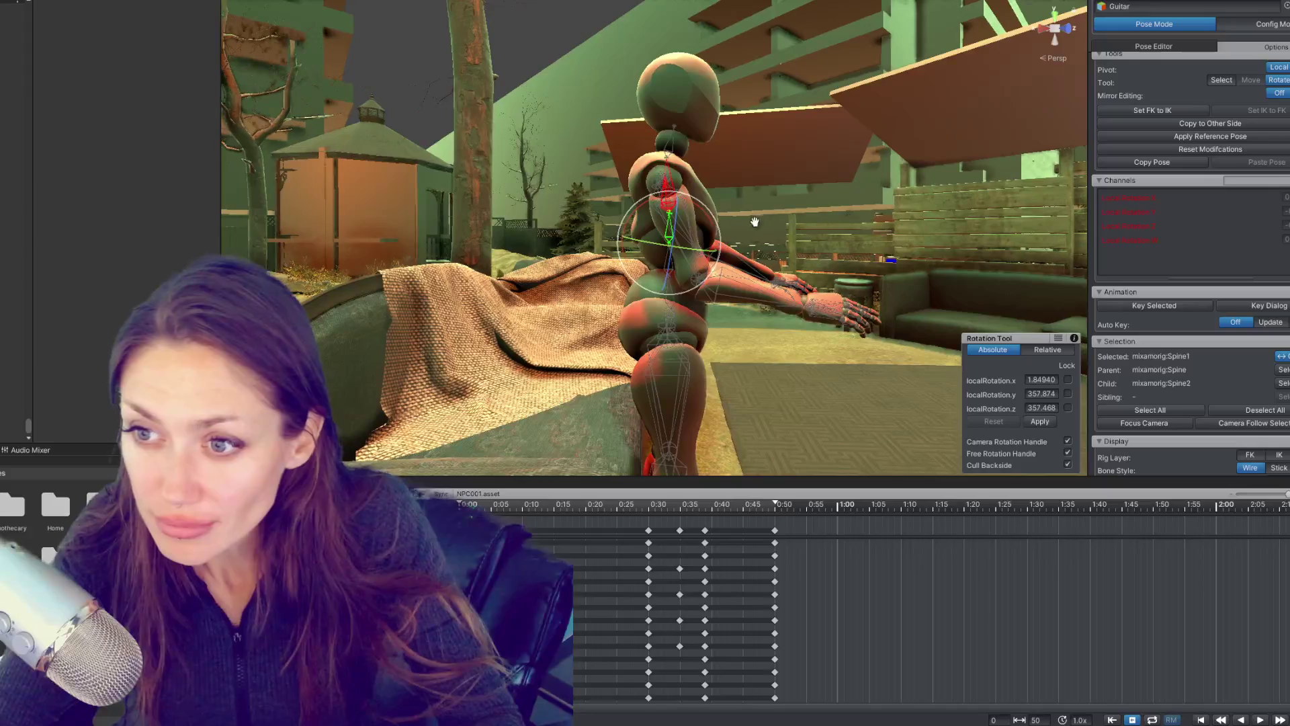
# Step: Bring the view back to the mannequin and frame its right thigh bone
pyautogui.click(605, 121)
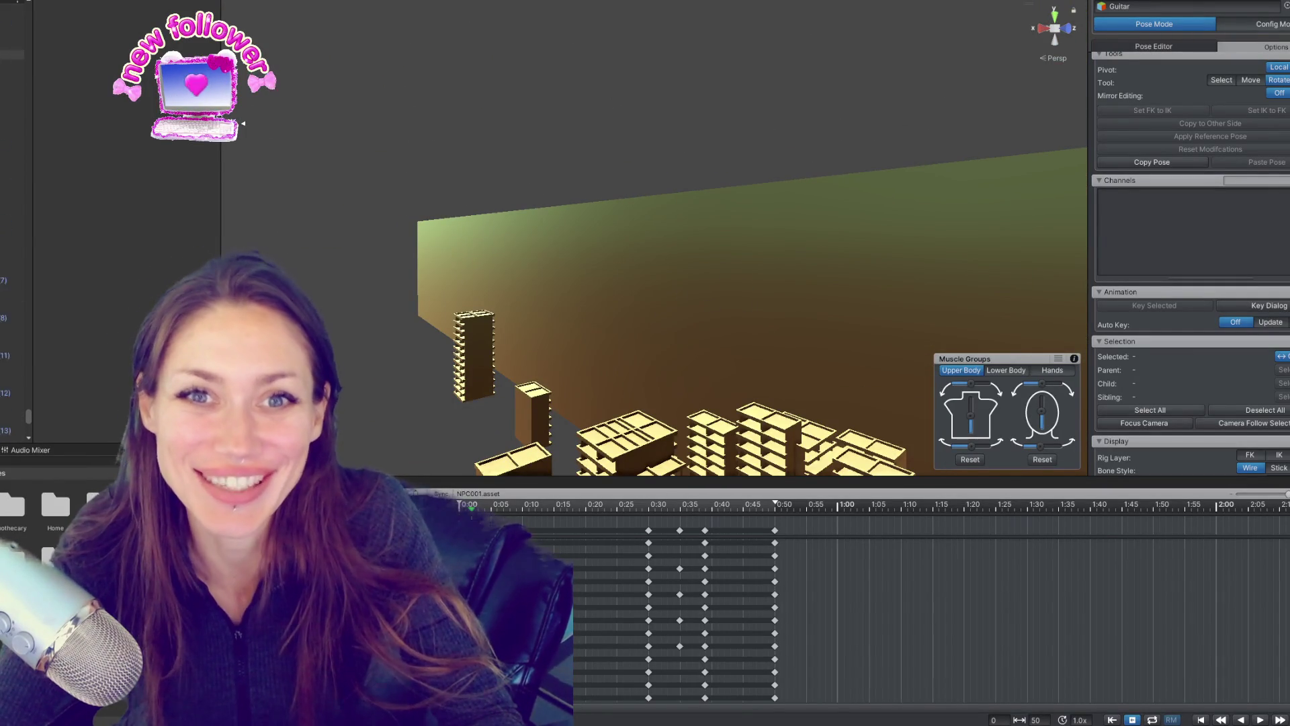
pyautogui.moveTo(630, 413); pyautogui.dragTo(620, 159)
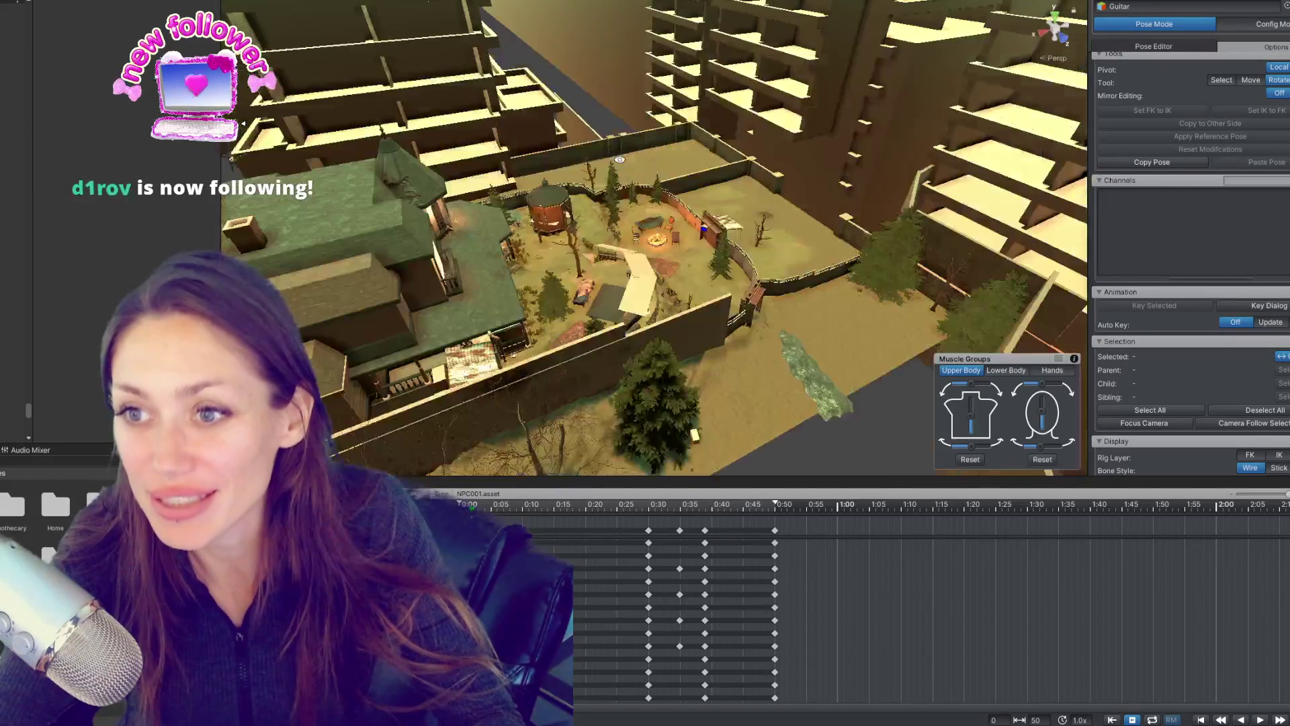
pyautogui.moveTo(632, 276); pyautogui.dragTo(665, 242)
pyautogui.click(670, 250)
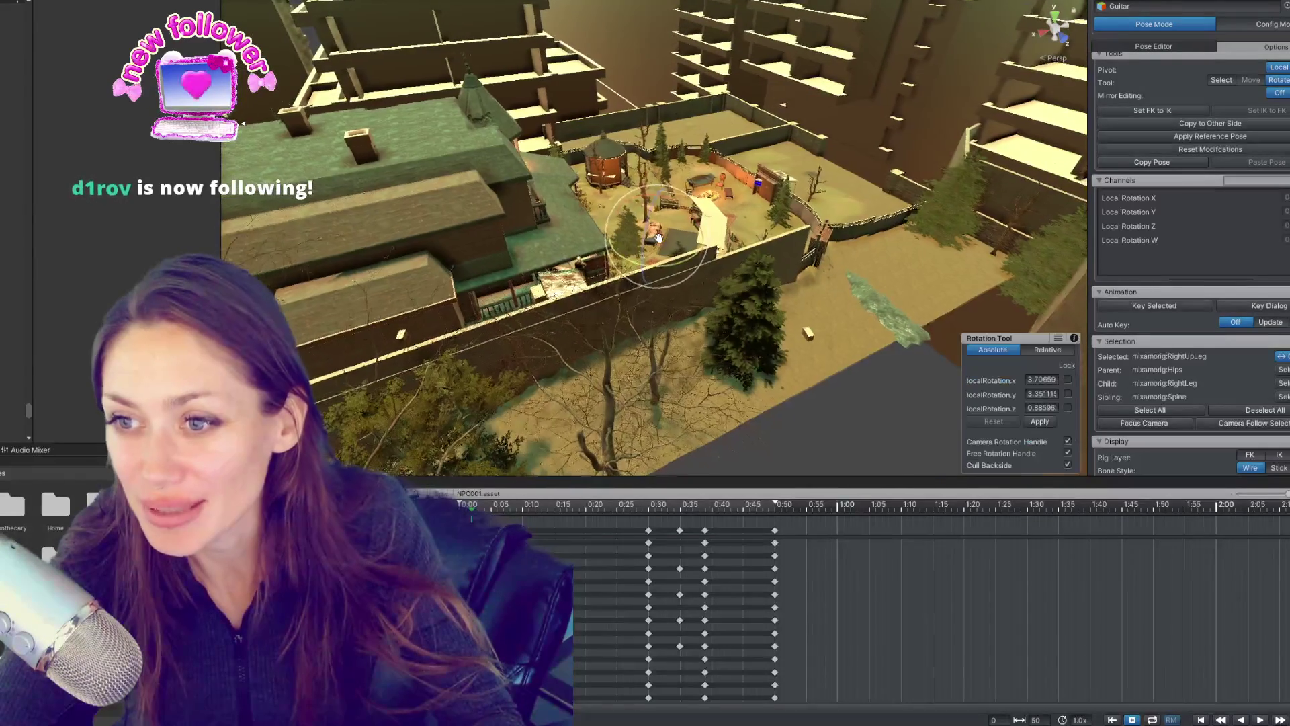
pyautogui.press('f')
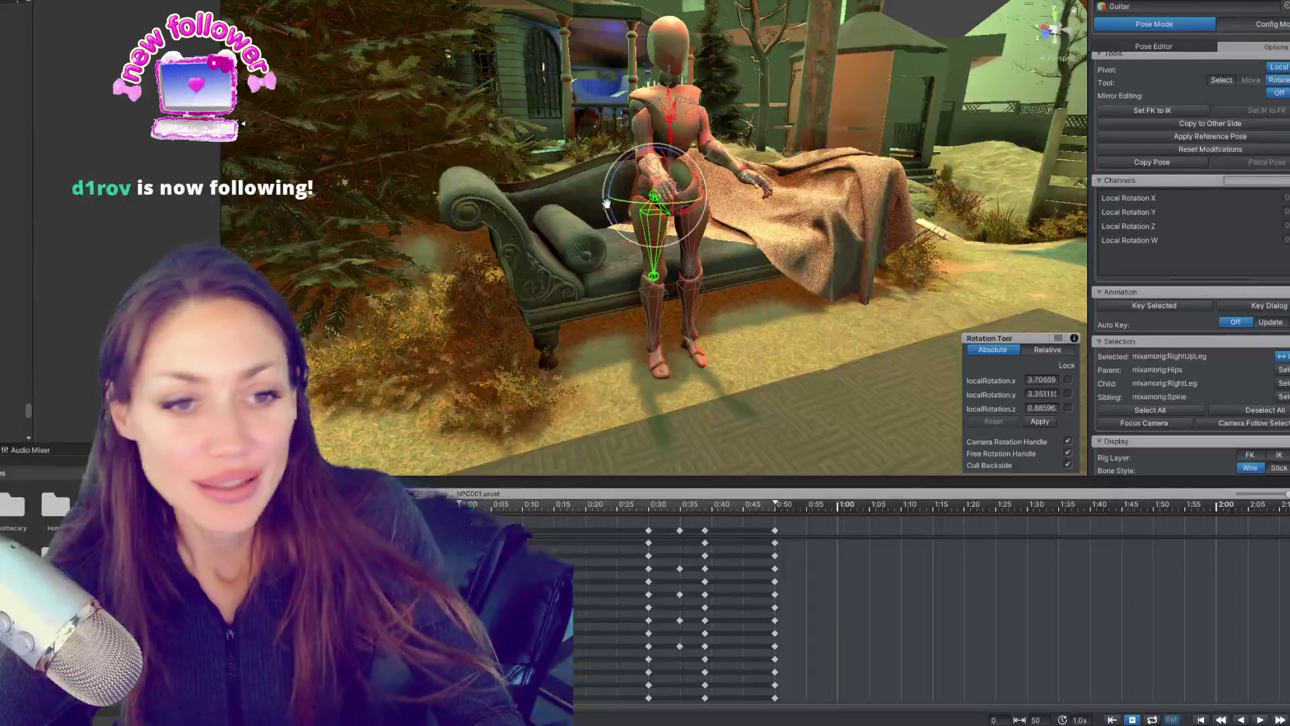
pyautogui.moveTo(633, 166); pyautogui.dragTo(713, 237)
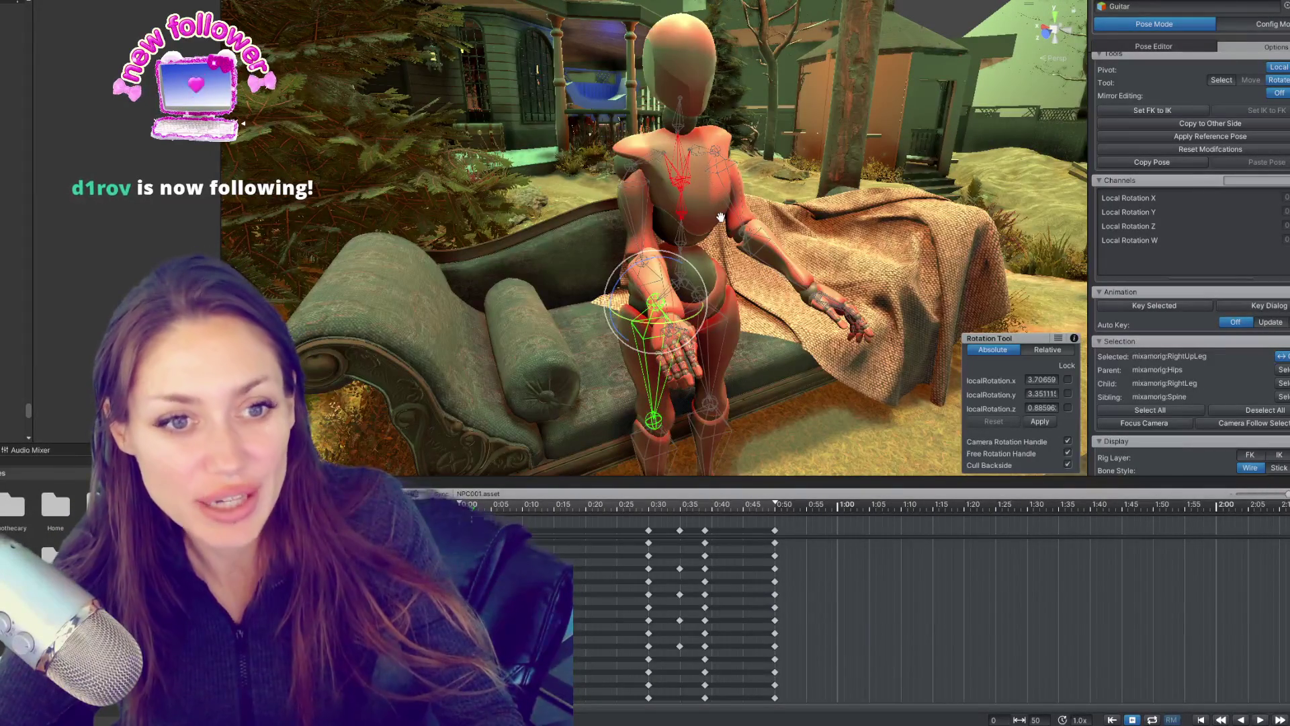
# Step: Frame Spine1 and re-angle the right upper arm to about 343.7° X, 16.3° Y, 282.3° Z
pyautogui.moveTo(720, 217); pyautogui.dragTo(653, 227)
pyautogui.click(598, 164)
pyautogui.press('f')
pyautogui.click(654, 227)
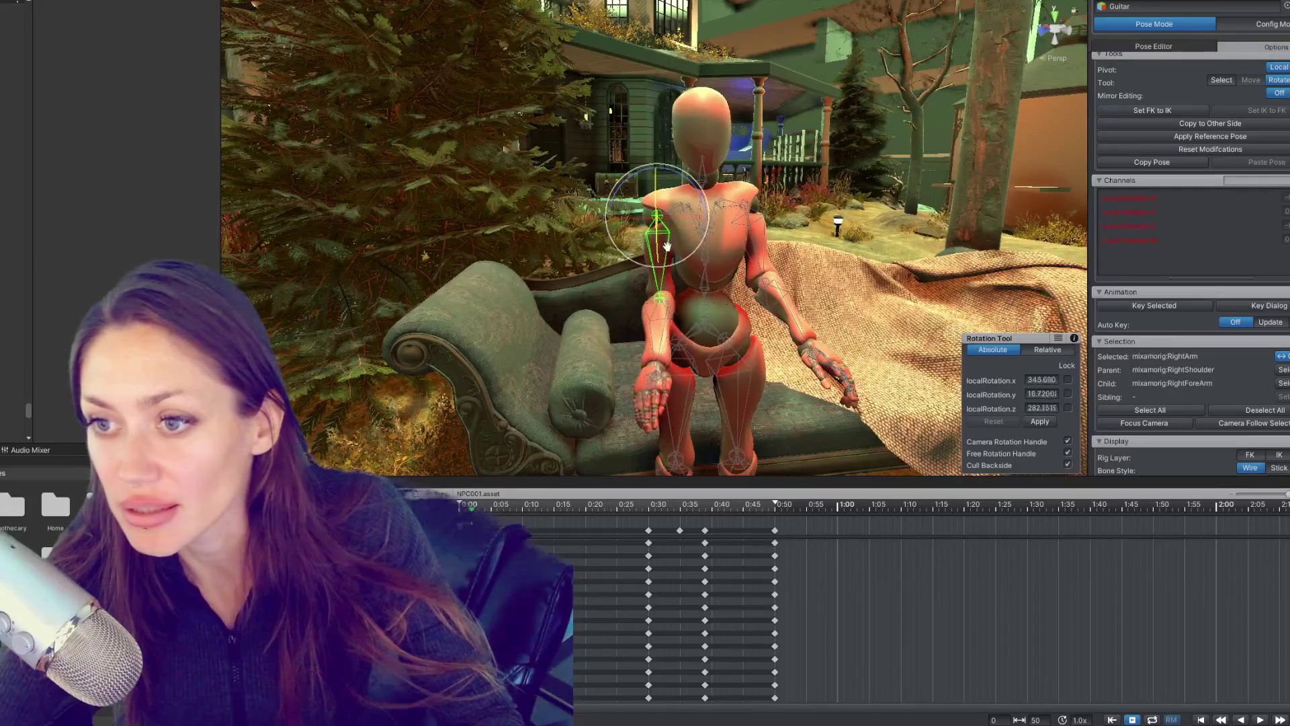
pyautogui.moveTo(906, 233); pyautogui.dragTo(983, 217)
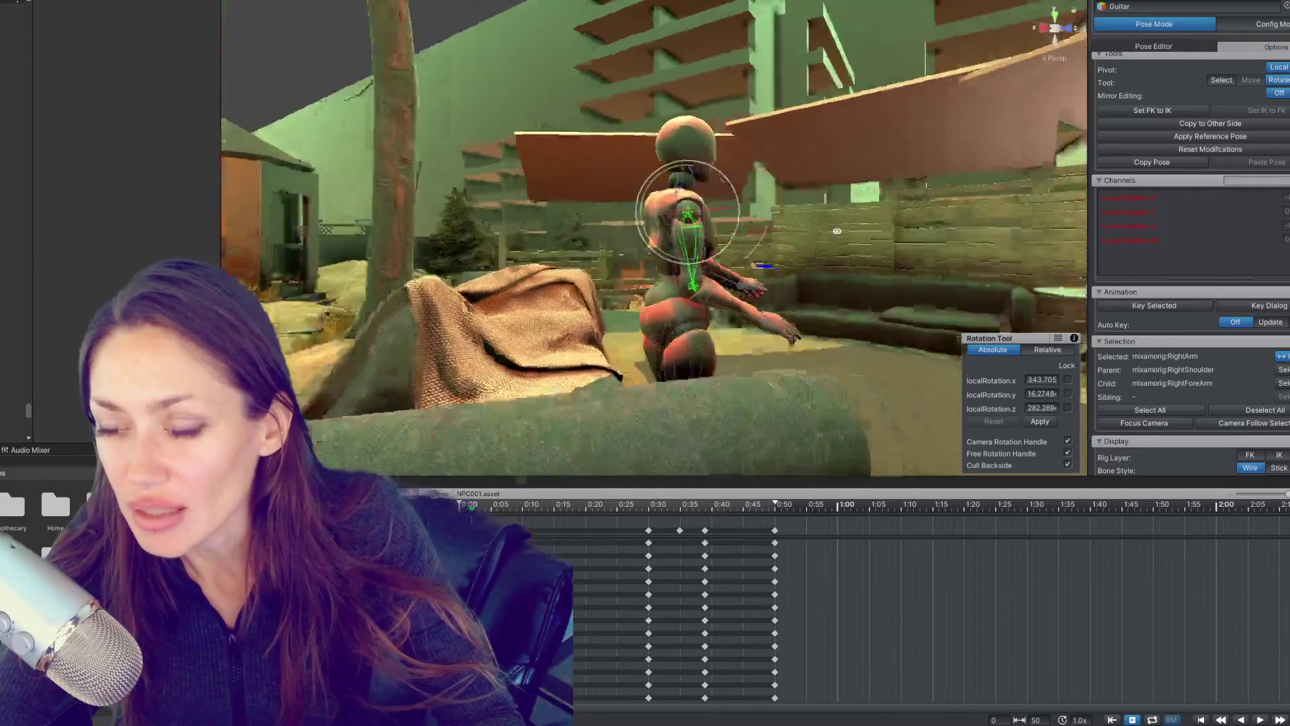